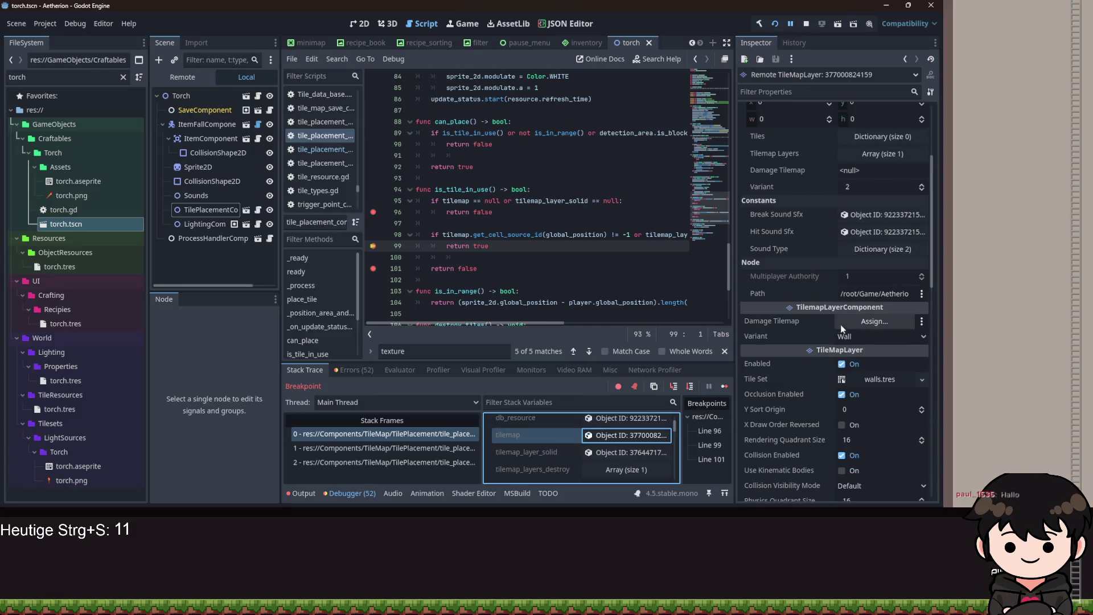
# - Check the tile map layer's Variant choices, leaving it set to Wall
pyautogui.scroll(2, 849, 339)
pyautogui.scroll(1, 797, 329)
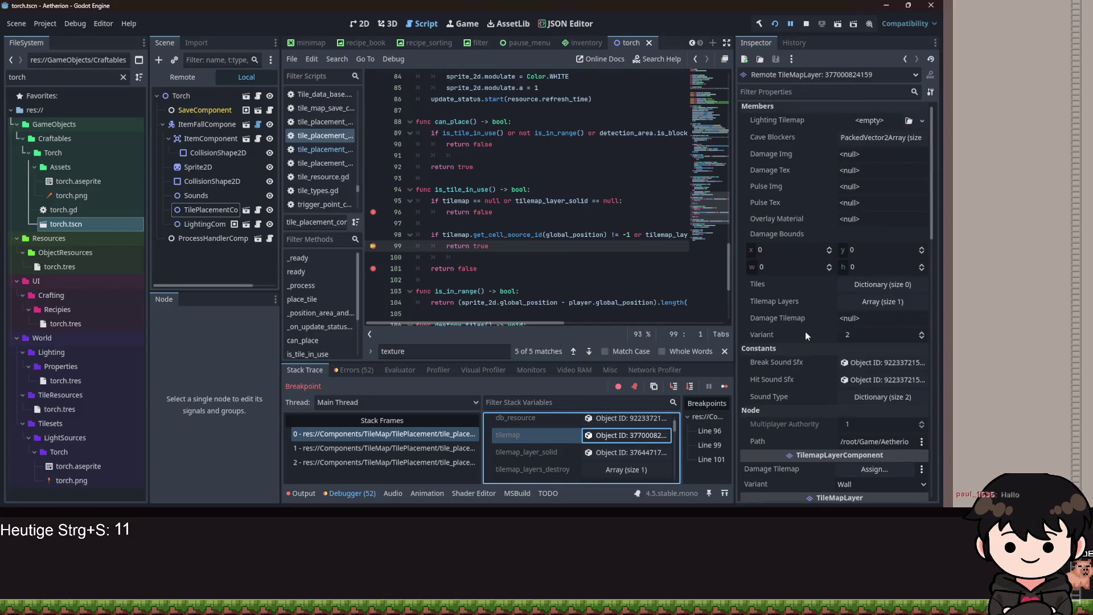
pyautogui.scroll(-1, 849, 340)
pyautogui.click(846, 436)
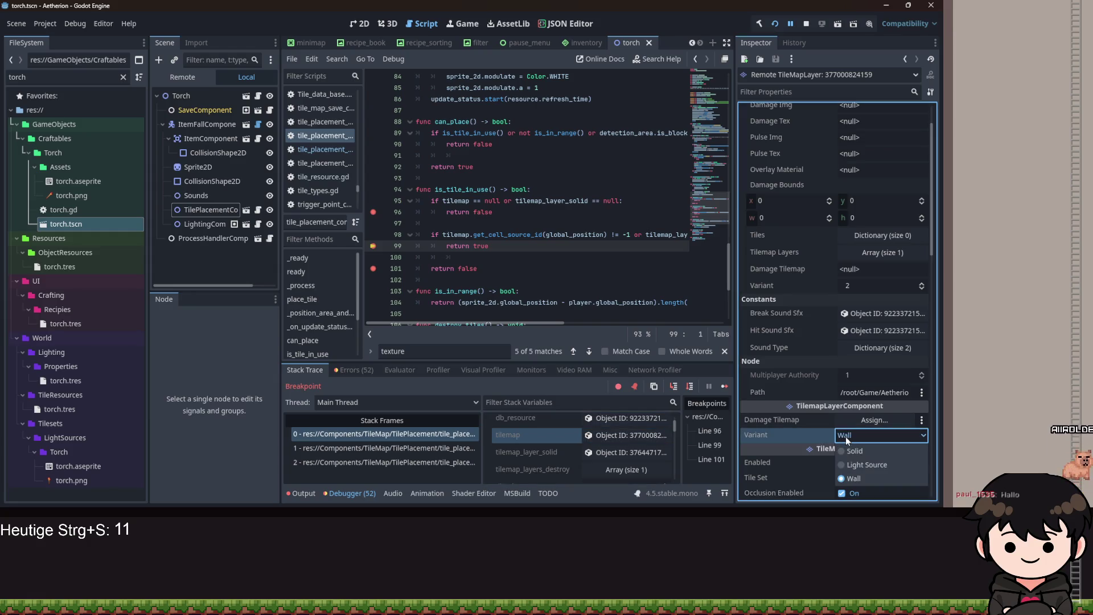
pyautogui.click(846, 436)
pyautogui.scroll(1, 851, 342)
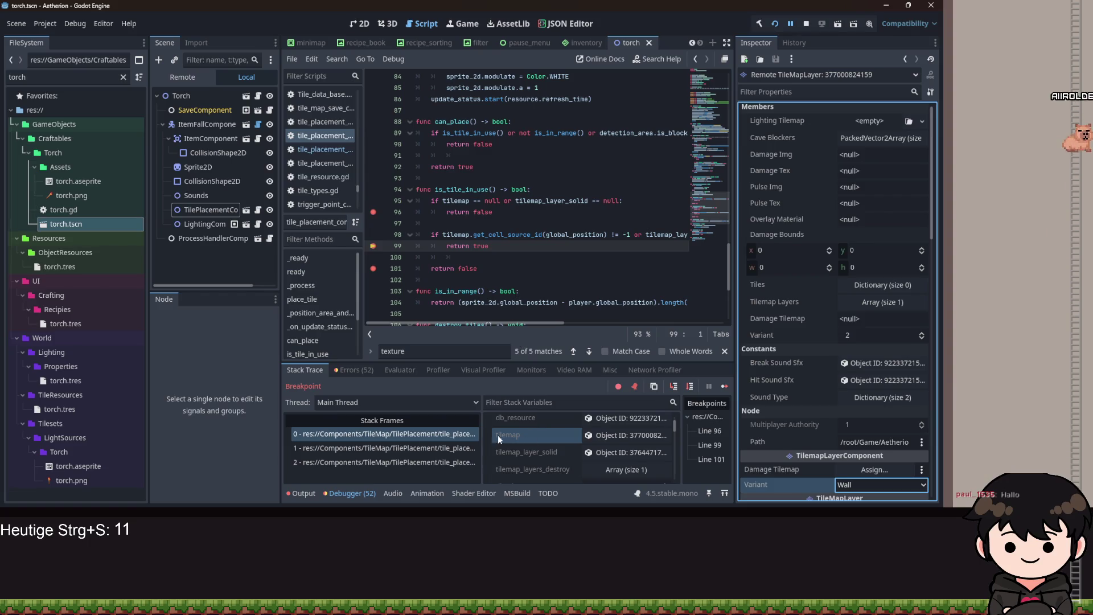
pyautogui.scroll(6, 409, 236)
# - Show the Torch's TilePlacementComponent properties and its _ready code
pyautogui.click(211, 210)
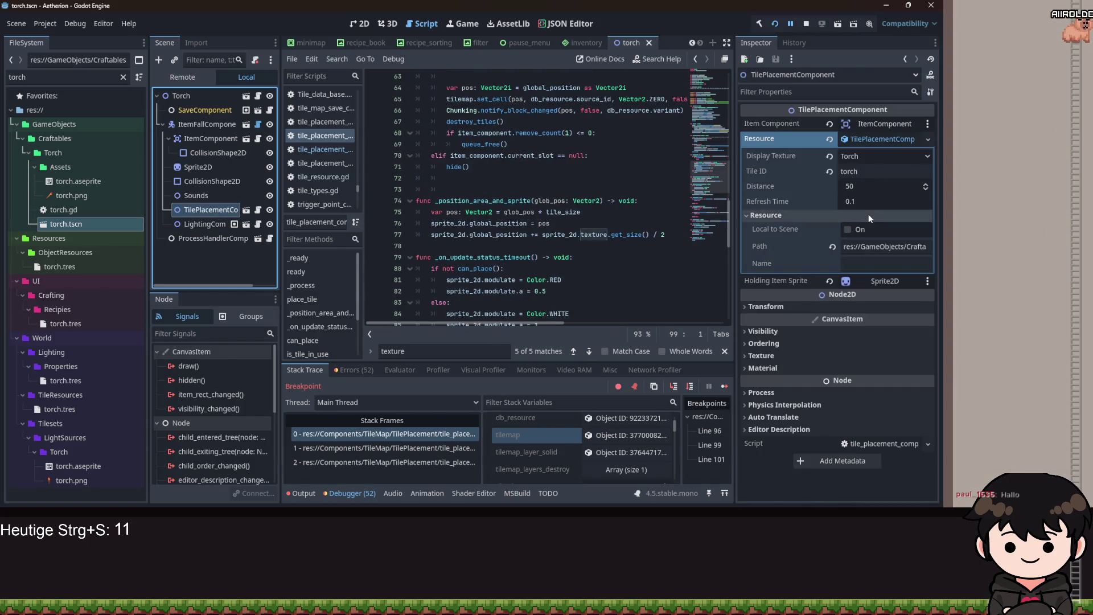
pyautogui.scroll(13, 529, 230)
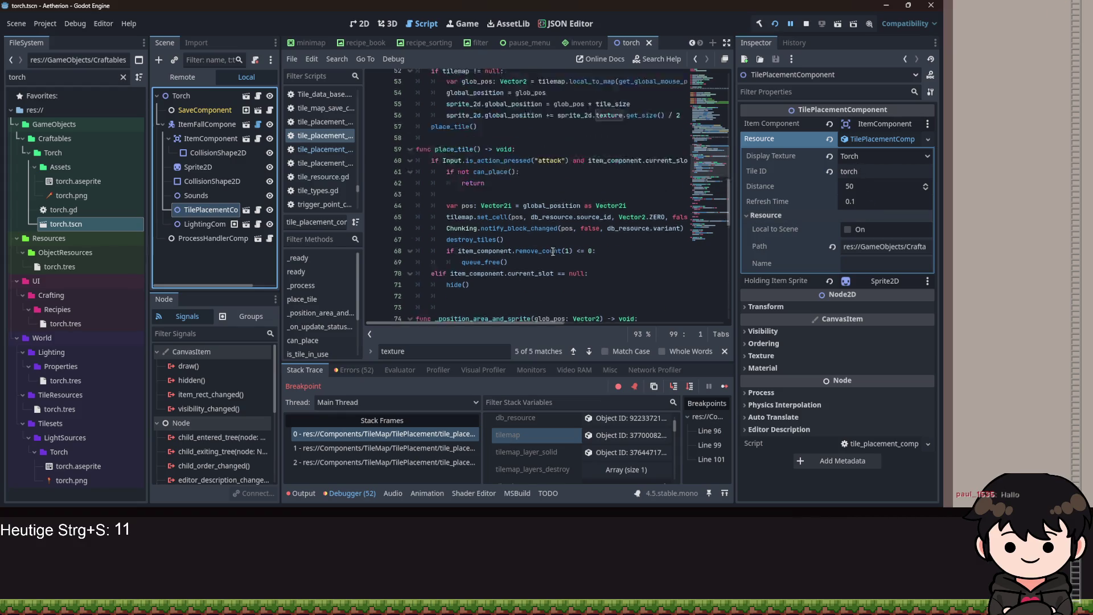
pyautogui.scroll(8, 530, 230)
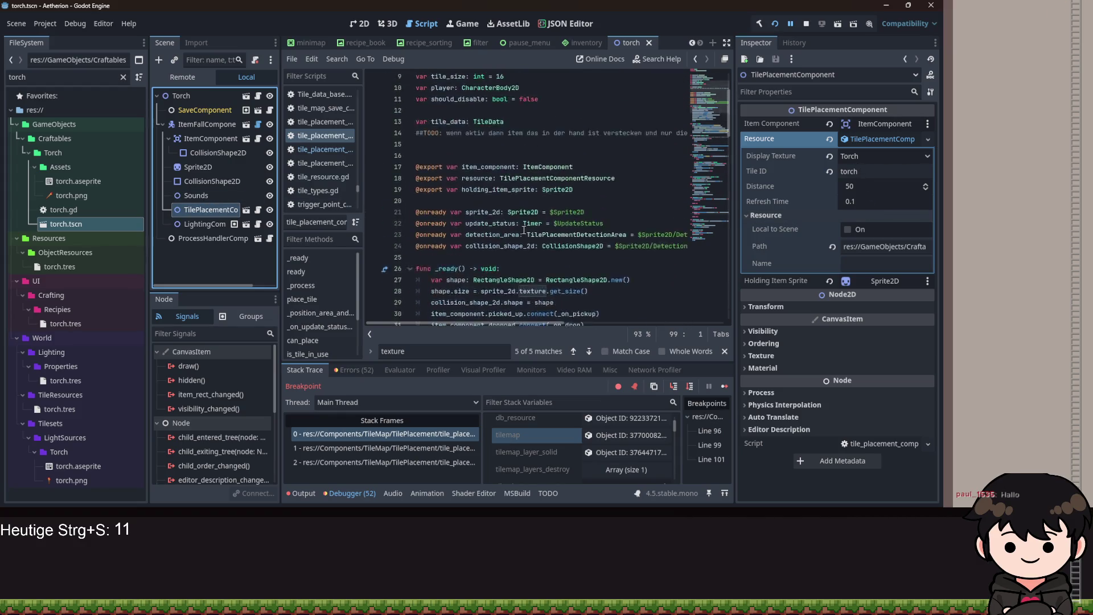
pyautogui.scroll(-5, 504, 186)
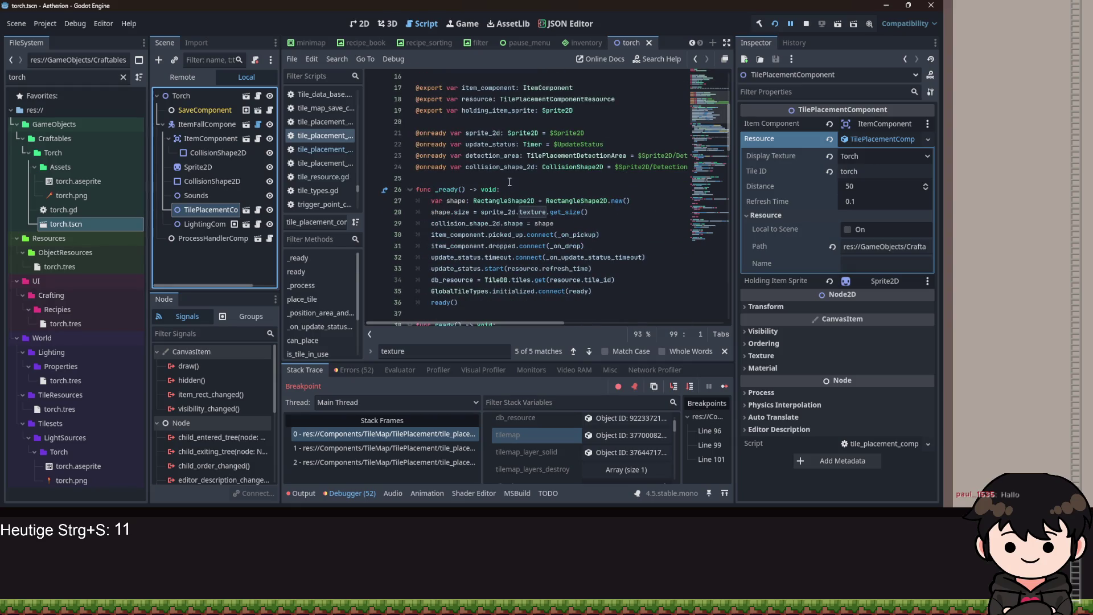
pyautogui.scroll(-3, 501, 191)
# - Inspect the variants_tilemap and db_resource code on lines 40-41, then open torch.tres
pyautogui.click(518, 257)
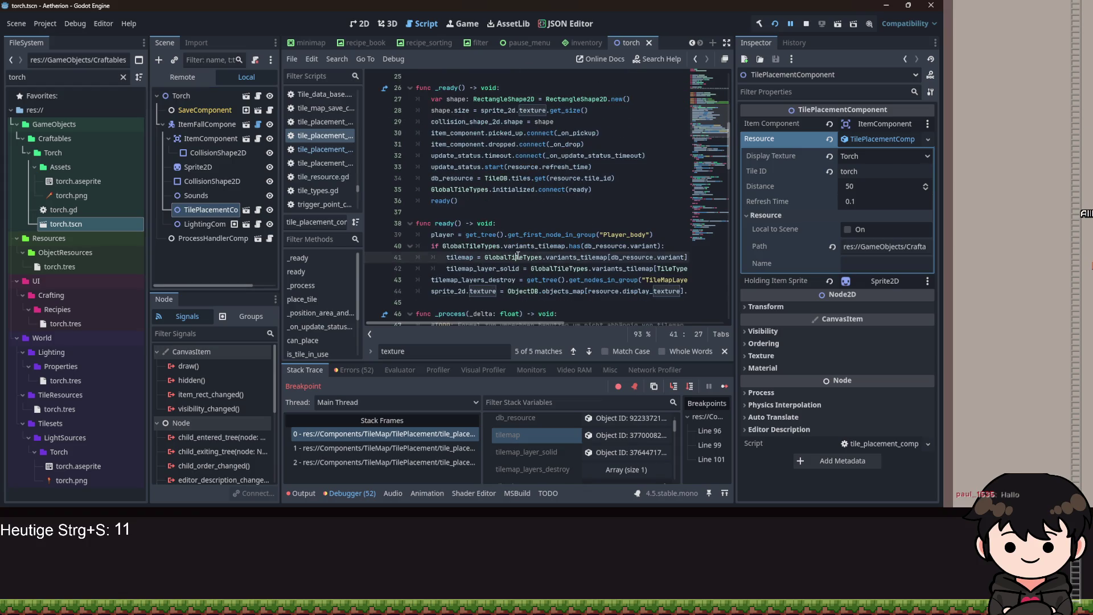
pyautogui.doubleClick(673, 257)
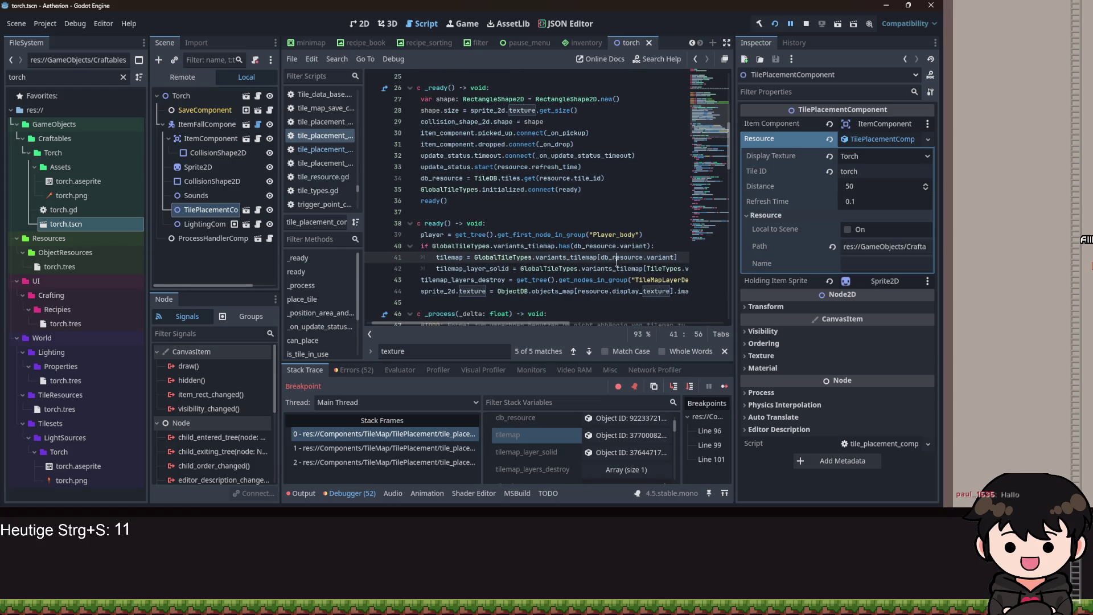
pyautogui.doubleClick(589, 248)
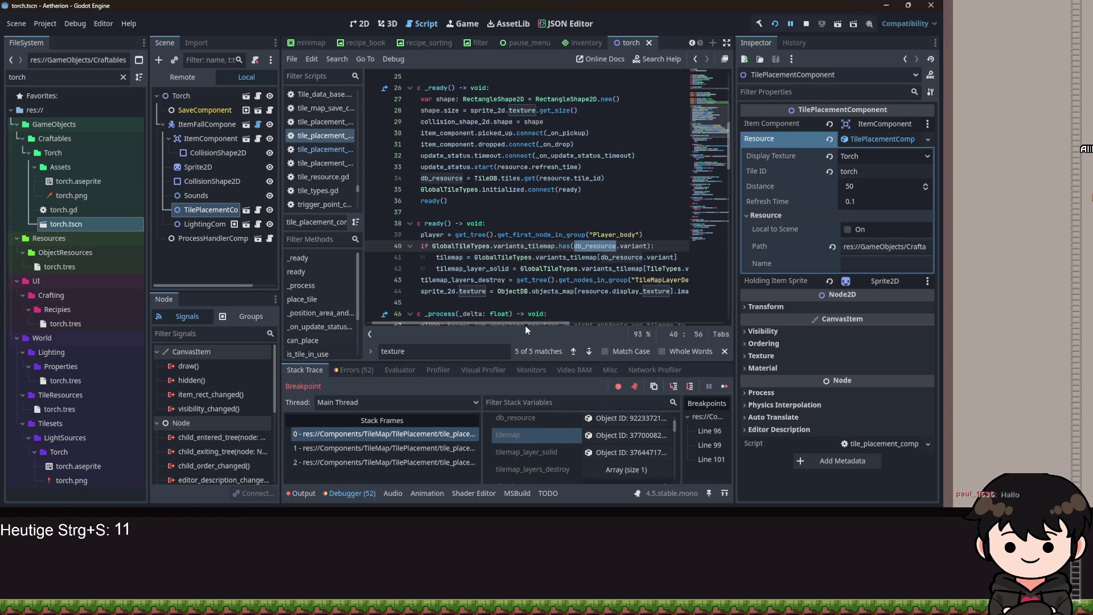
pyautogui.hscroll(-1, 524, 323)
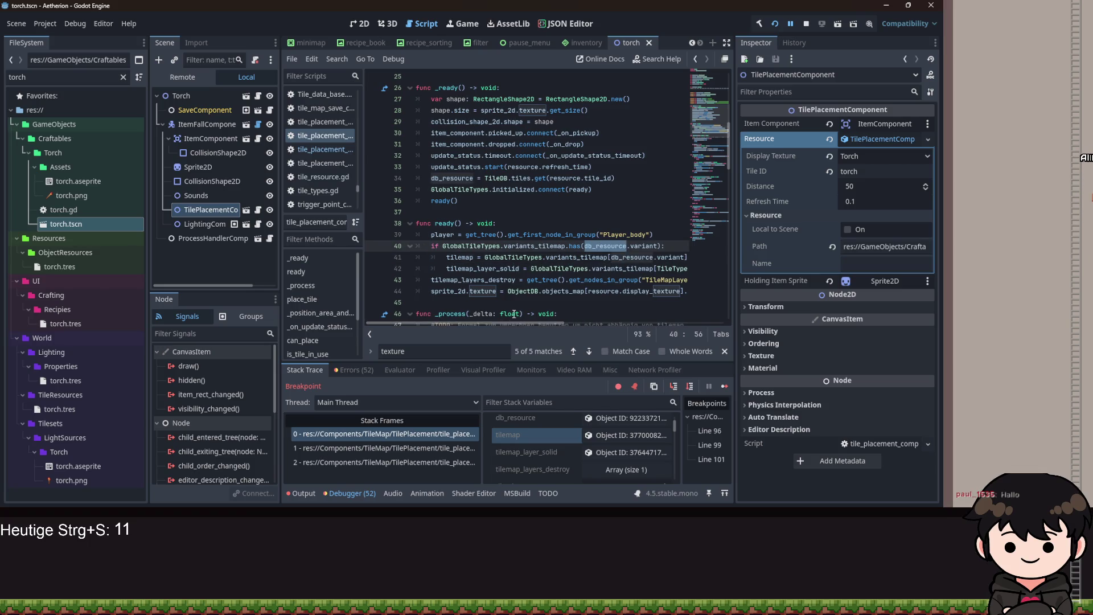
pyautogui.doubleClick(542, 245)
pyautogui.doubleClick(605, 246)
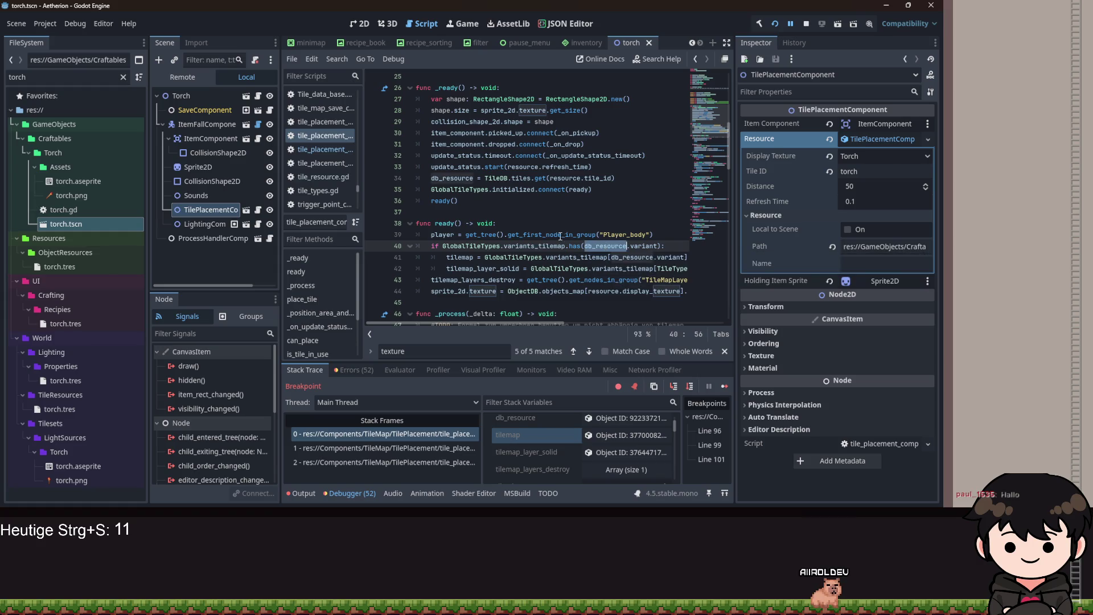
pyautogui.scroll(1, 545, 229)
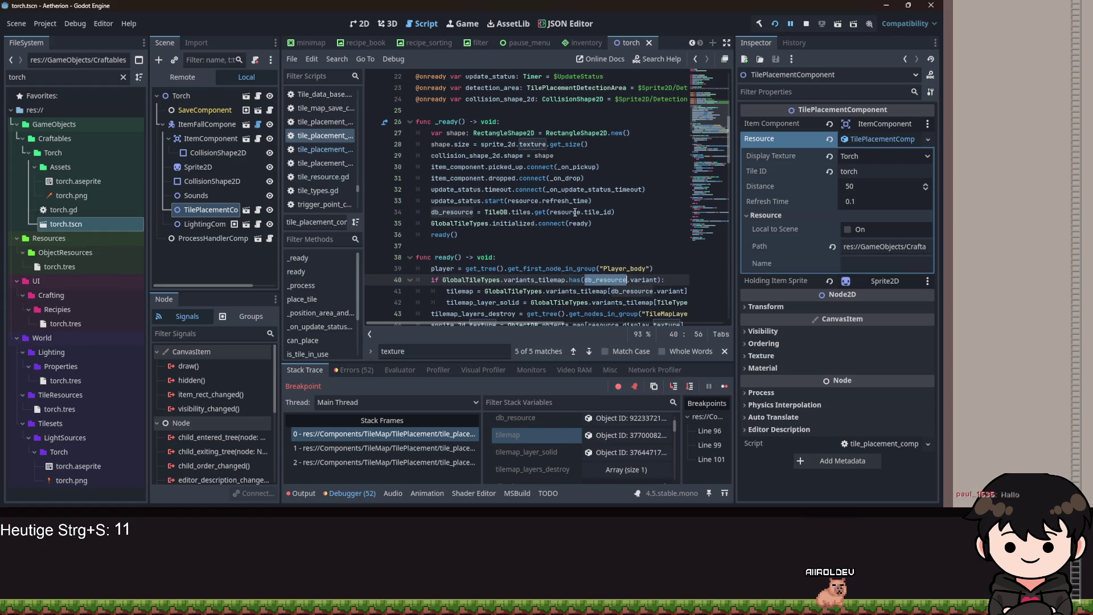
pyautogui.doubleClick(840, 173)
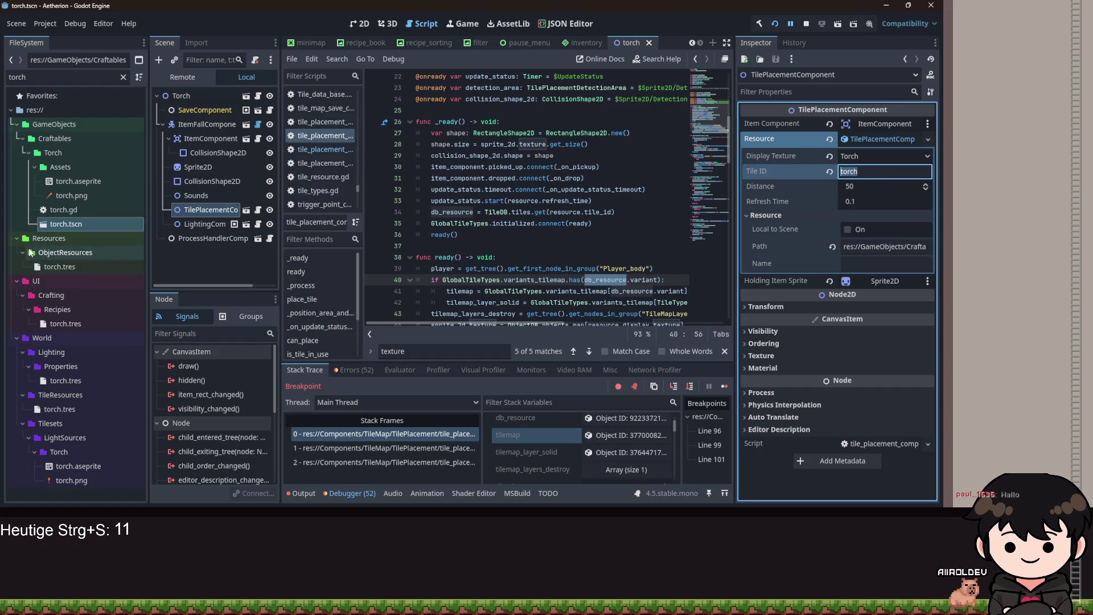
pyautogui.click(59, 409)
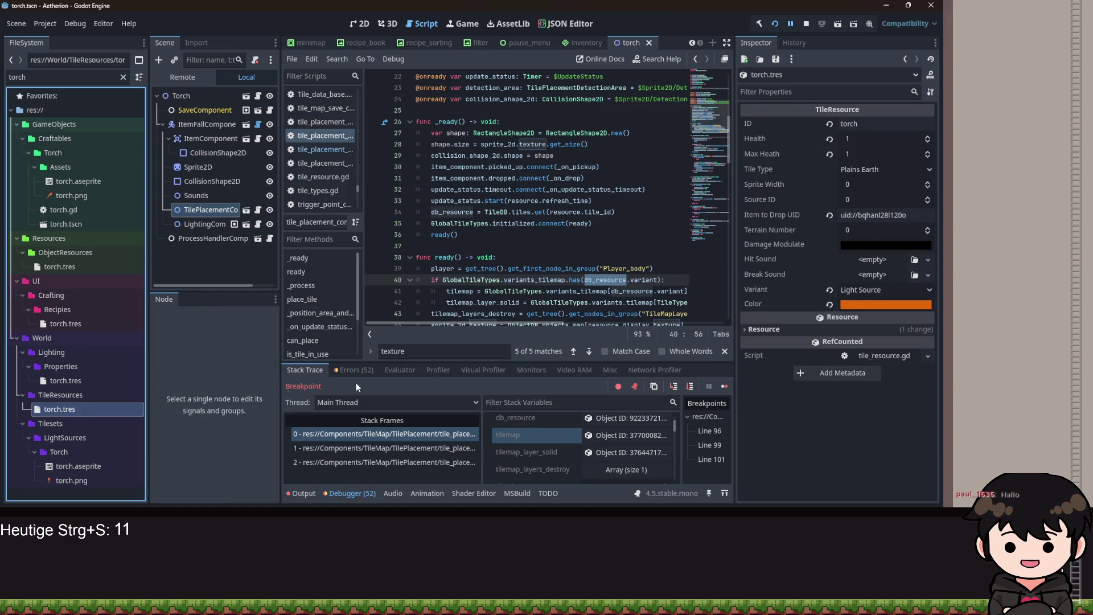
# - Check torch.tres's Variant choices, keeping Light Source, then focus the FileSystem filter
pyautogui.click(868, 289)
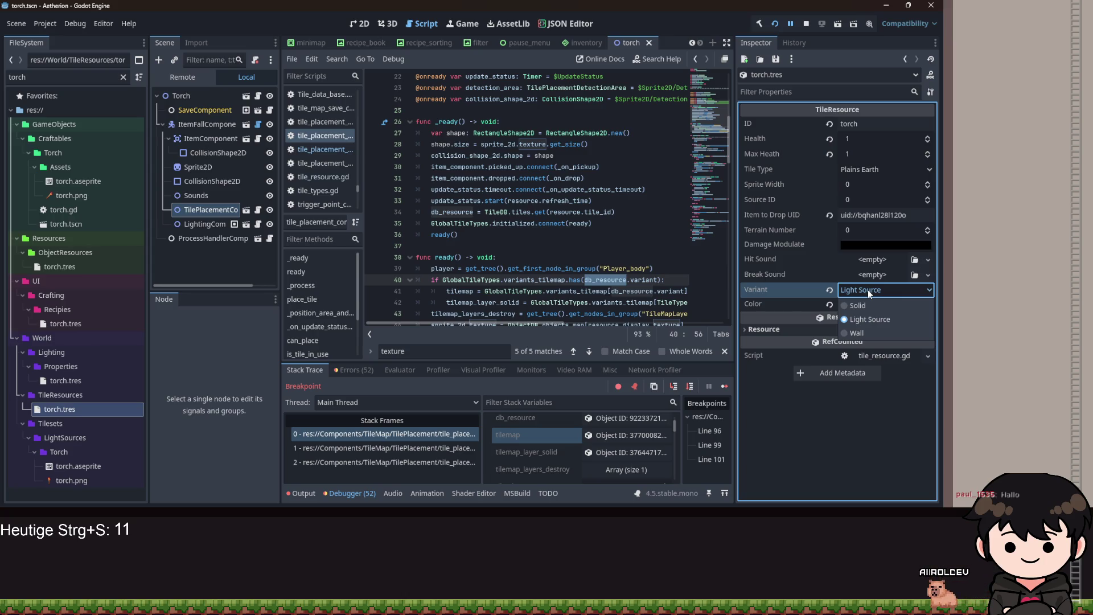
pyautogui.click(868, 289)
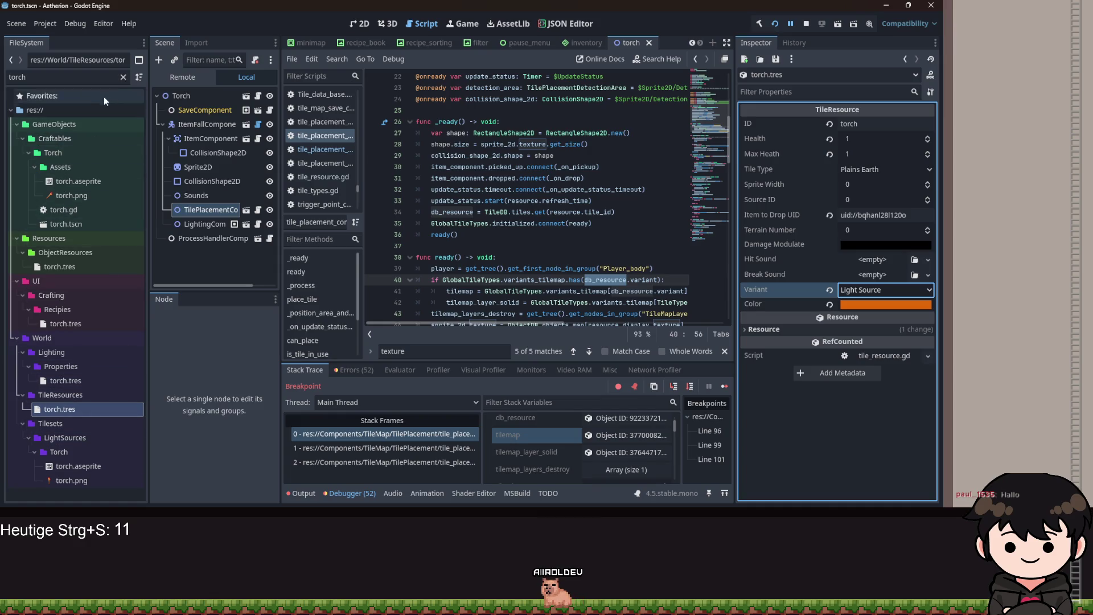
pyautogui.click(102, 79)
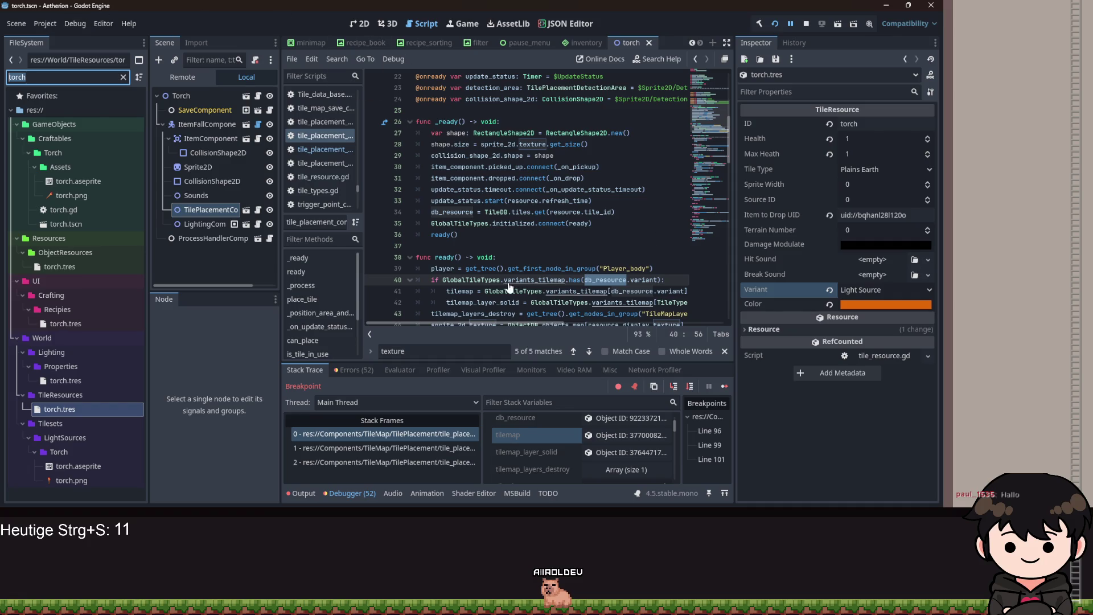
pyautogui.scroll(-1, 576, 287)
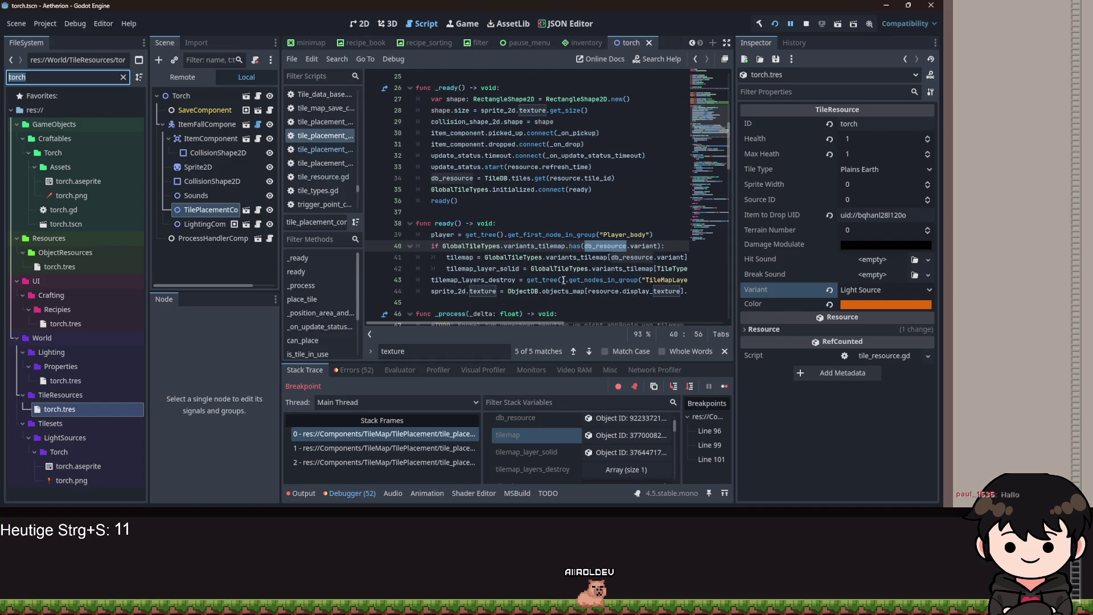
# - Filter FileSystem for 'tile_dat' and open Tile_data_base.gd
pyautogui.press('Home')
pyautogui.write('tile')
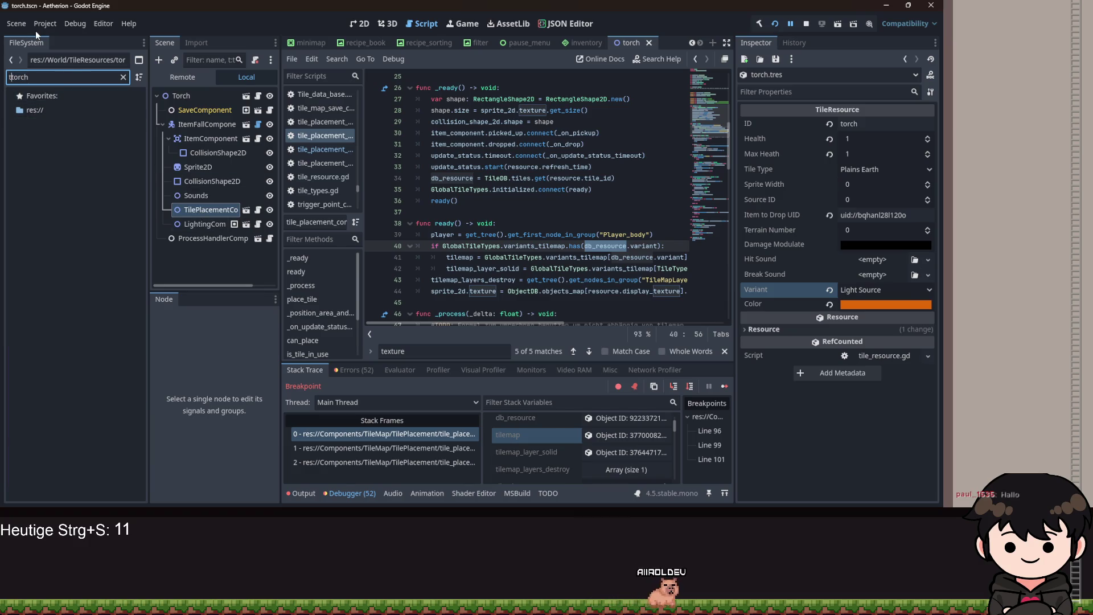
pyautogui.press('Delete')
pyautogui.press('Delete')
pyautogui.press('Delete')
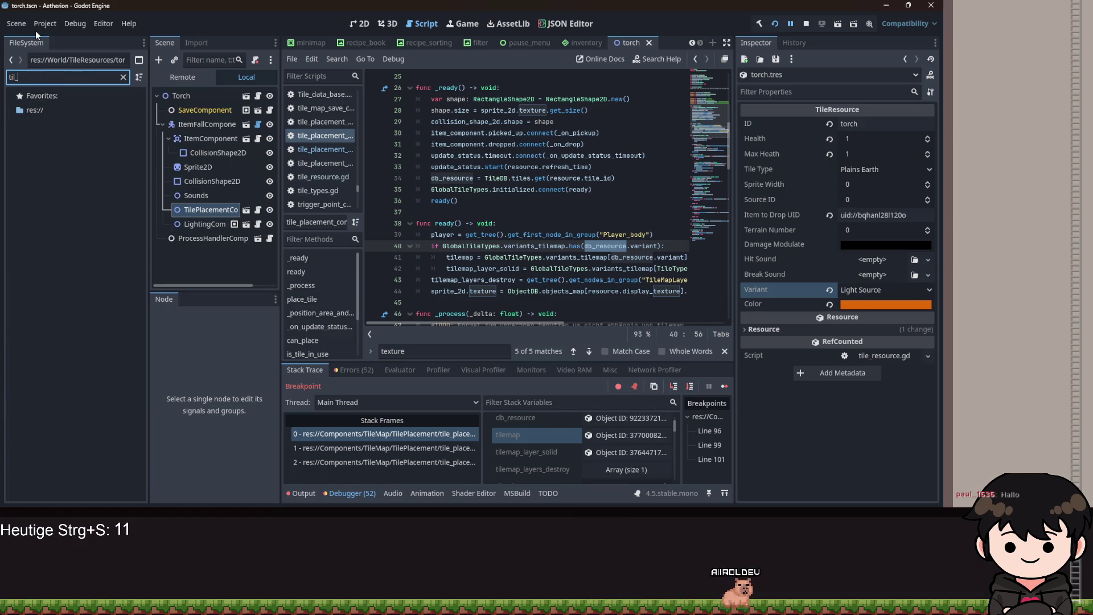
pyautogui.write('_dat')
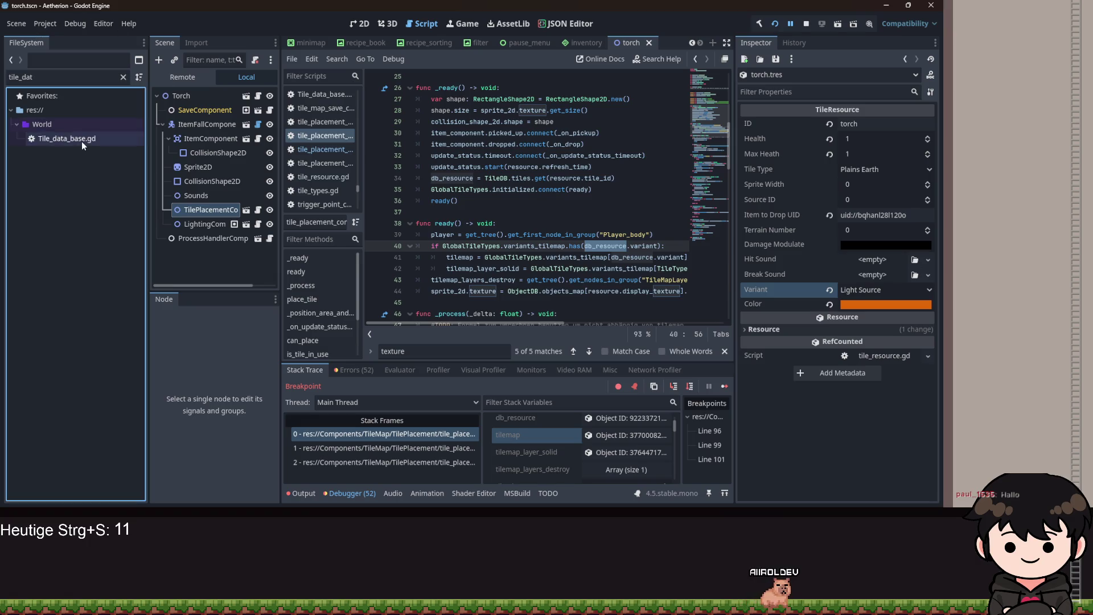
pyautogui.doubleClick(81, 139)
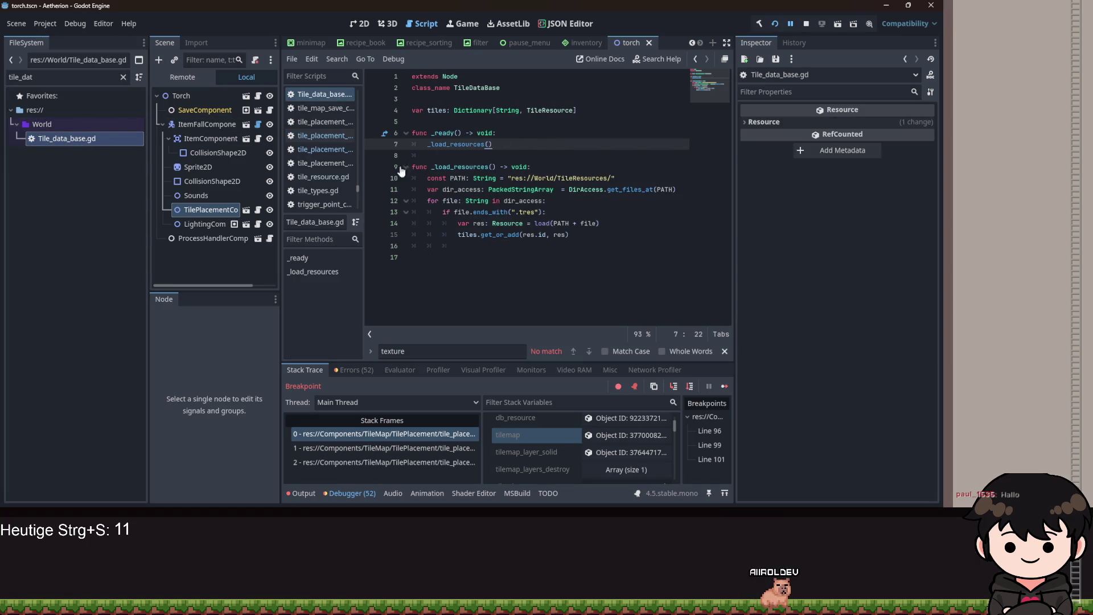
# - Inspect the TileResource and variants definitions, then add a line after the resource-loading loop
pyautogui.keyDown('ctrl'); pyautogui.click(541, 111); pyautogui.keyUp('ctrl')
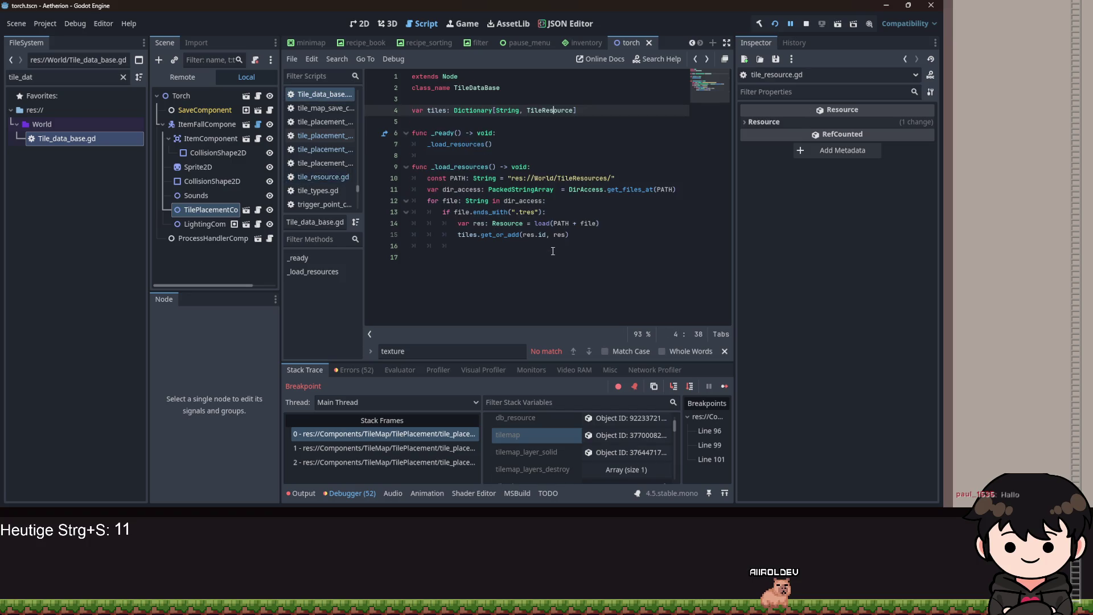
pyautogui.keyDown('ctrl'); pyautogui.click(548, 249); pyautogui.keyUp('ctrl')
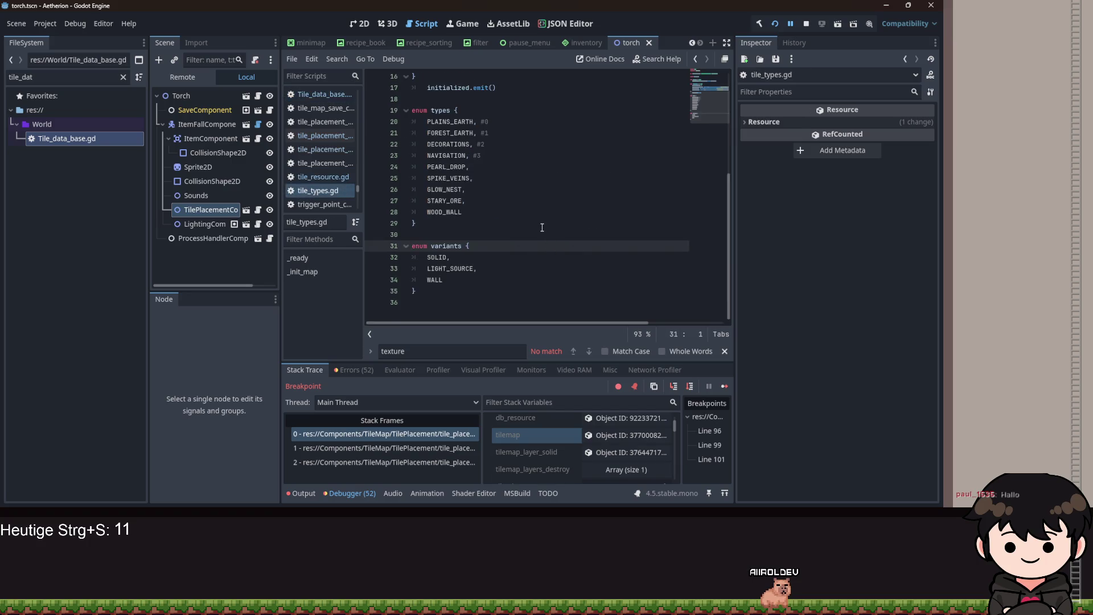
pyautogui.scroll(5, 542, 228)
pyautogui.scroll(-5, 546, 230)
pyautogui.doubleClick(118, 141)
pyautogui.click(449, 246)
pyautogui.press('Return')
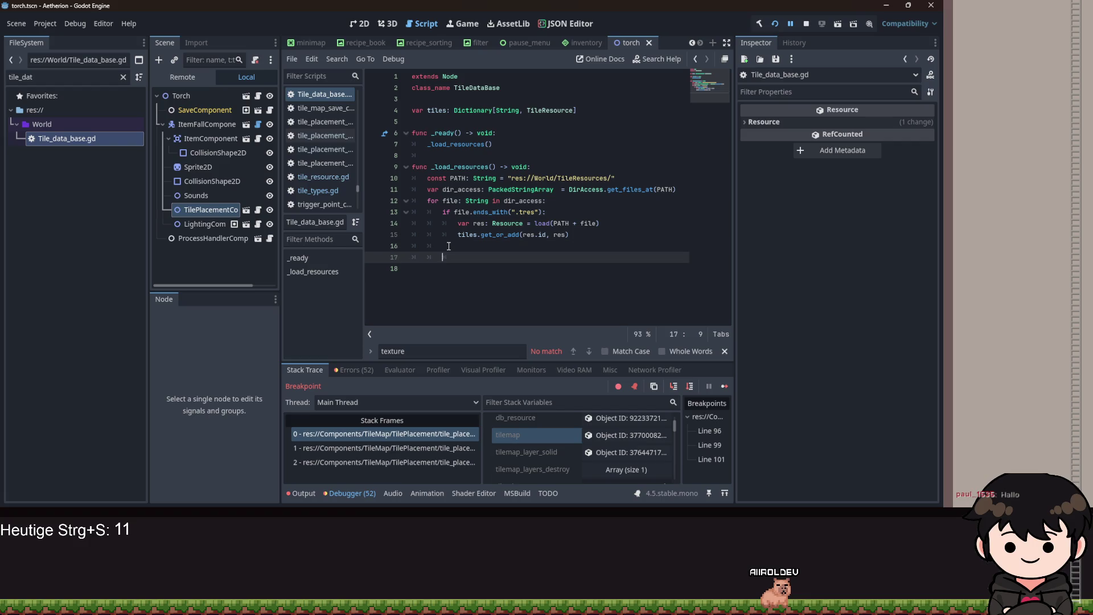
# - Declare an enum TILES in Tile_data_base.gd starting with TORCH and WOOD_WALL
pyautogui.press('Down')
pyautogui.press('BackSpace')
pyautogui.write('um ')
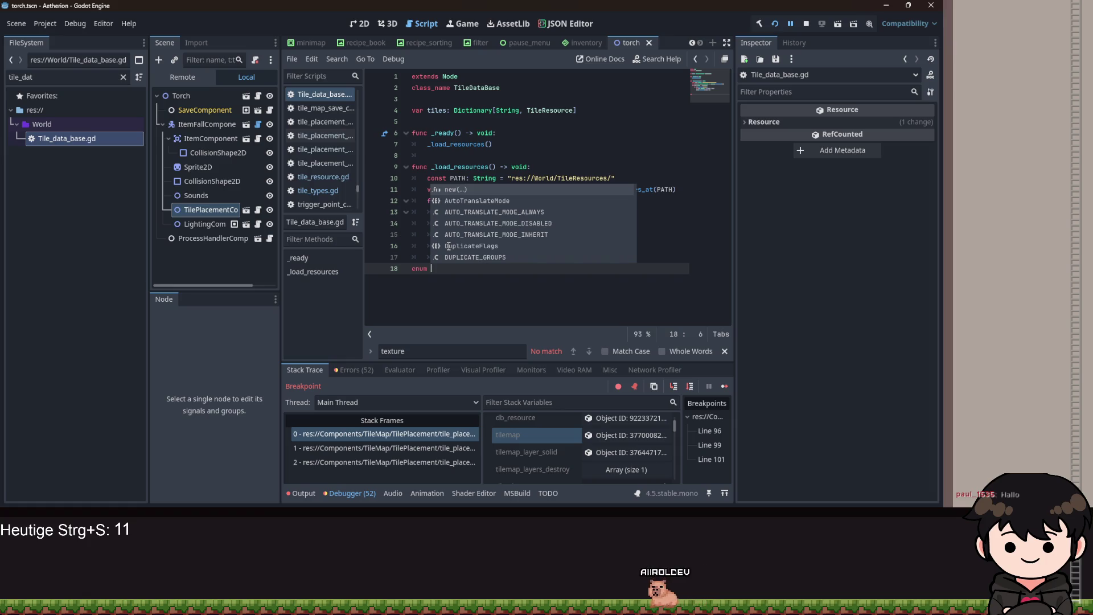
pyautogui.write('{')
pyautogui.press('Return')
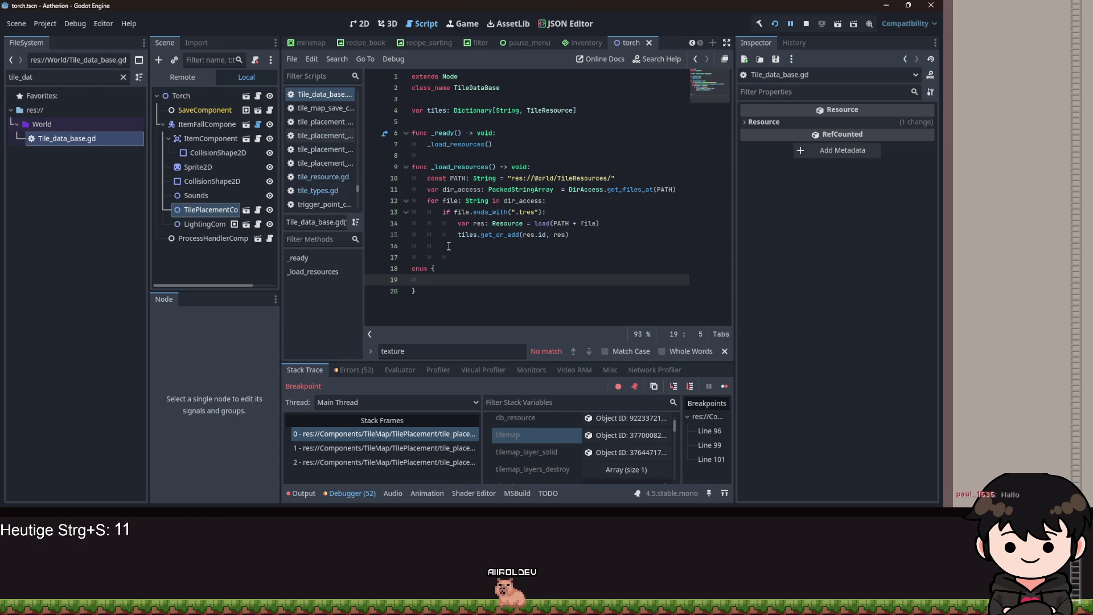
pyautogui.click(516, 111)
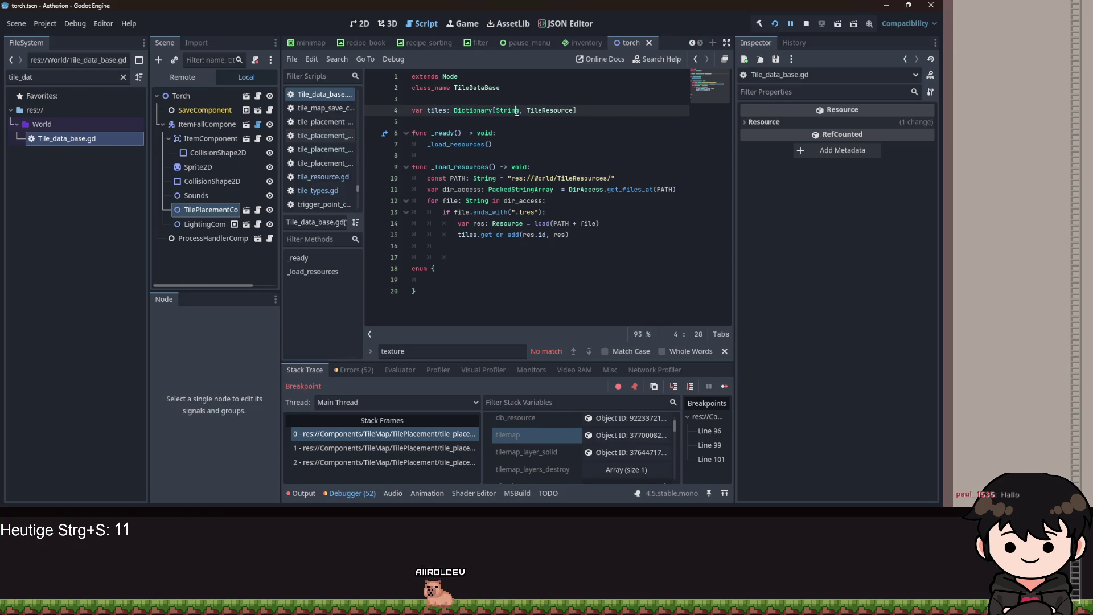
pyautogui.click(434, 269)
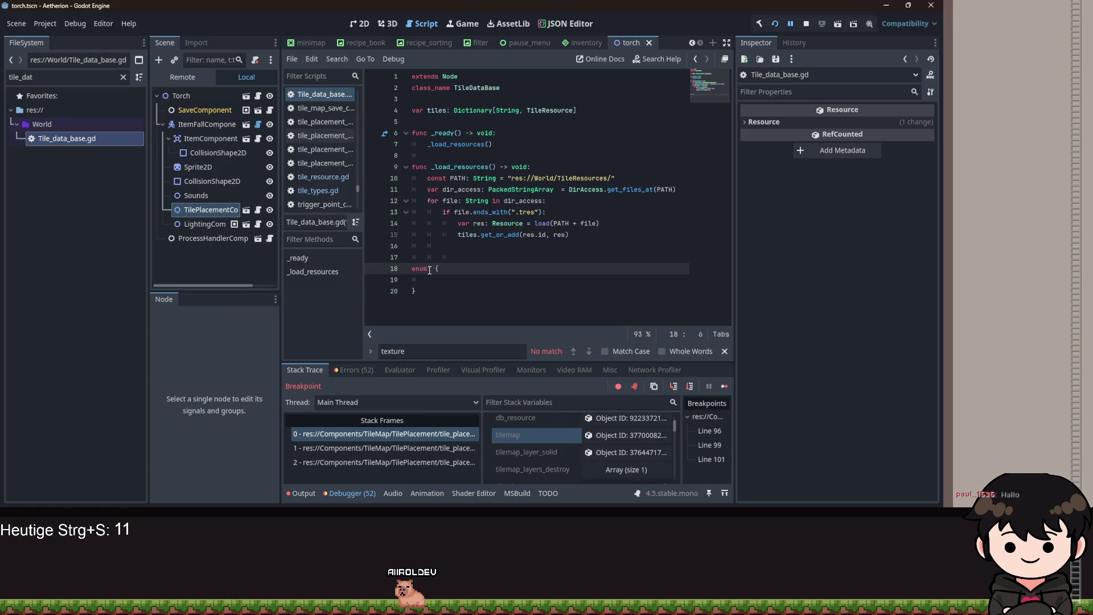
pyautogui.write('LES')
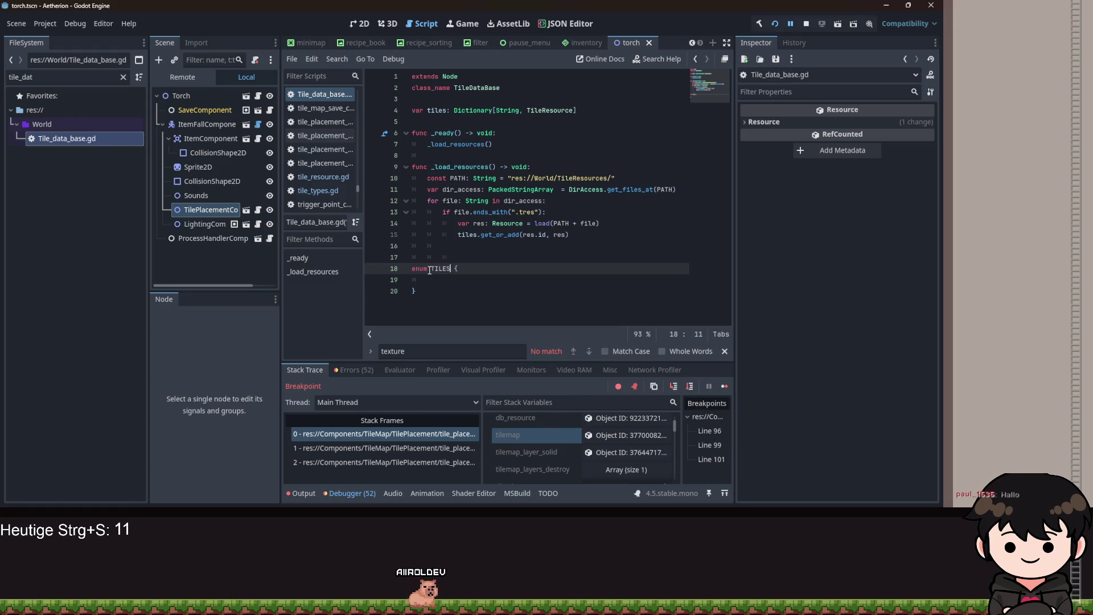
pyautogui.press('Down')
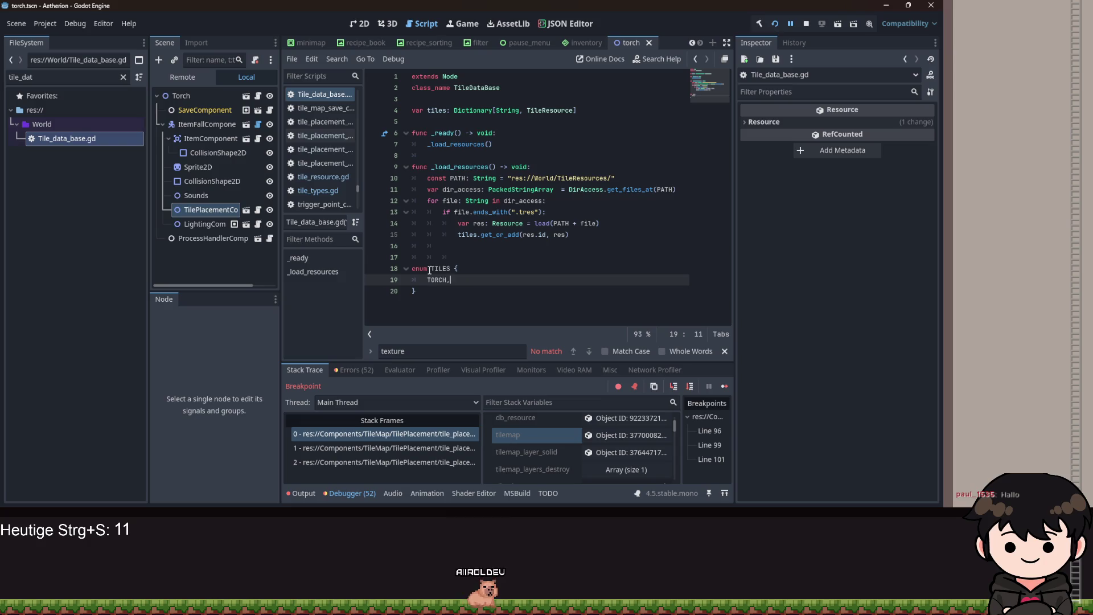
pyautogui.write('ORCH,')
pyautogui.press('Return')
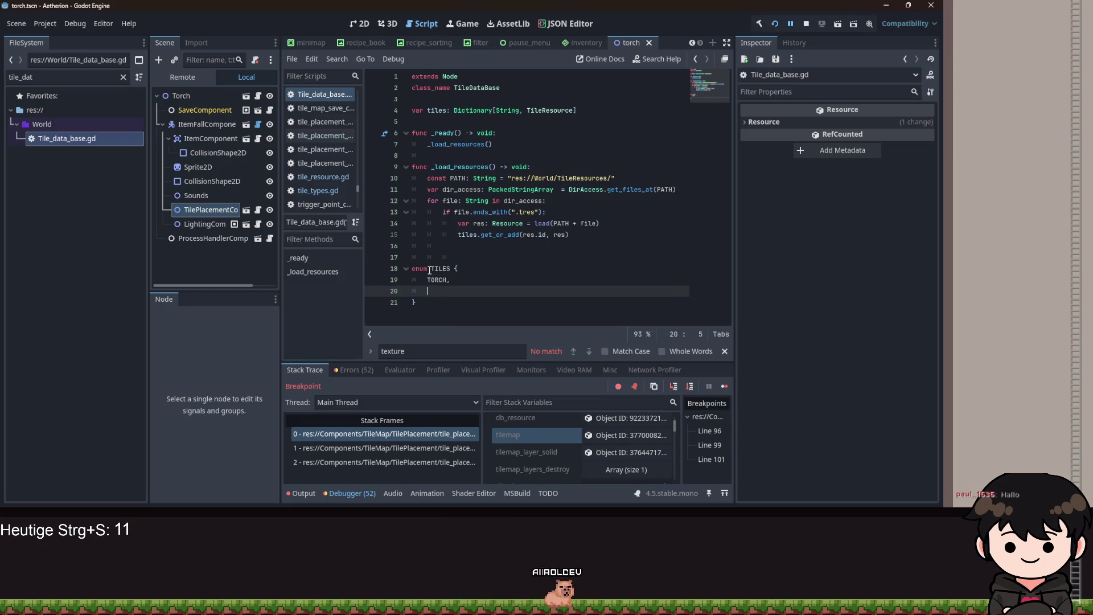
pyautogui.write('WOOD_WALL')
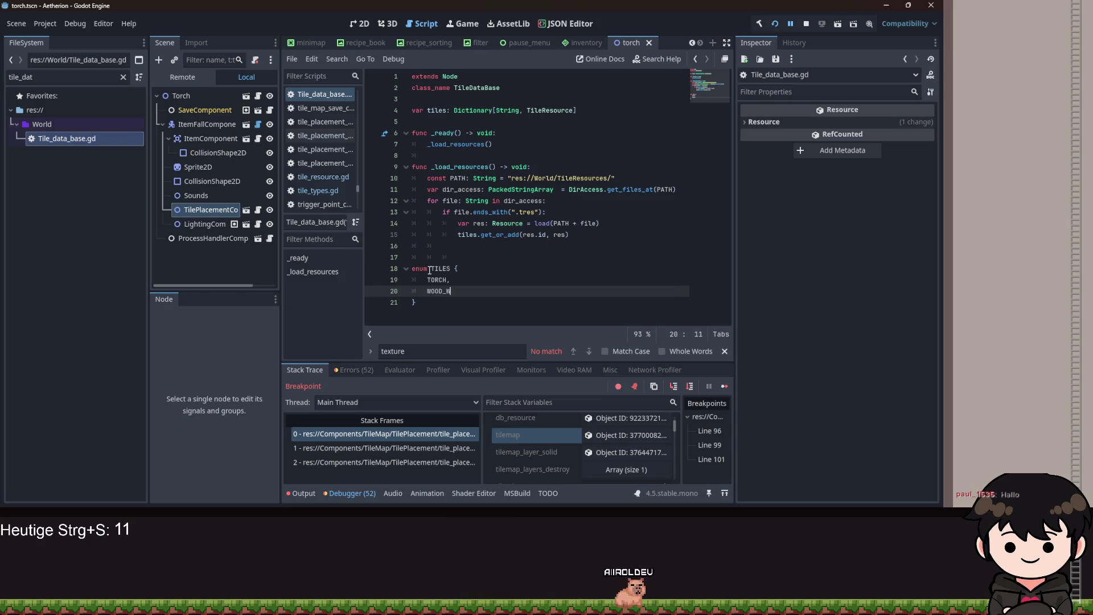
# - Clear the file filter and add FOREST_EARTH, GLOW_NEST, PEARL_DROP and PLAINS_EARTH to TILES
pyautogui.click(123, 77)
pyautogui.scroll(-10, 59, 310)
pyautogui.scroll(-5, 85, 308)
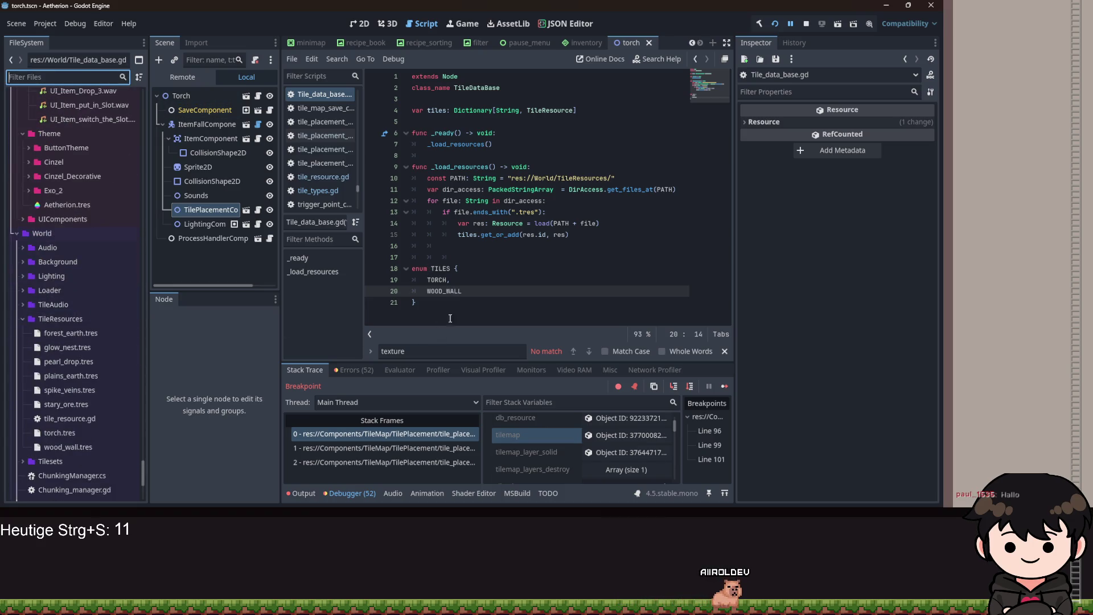
pyautogui.press('Return')
pyautogui.write('FOREST_EARTH,')
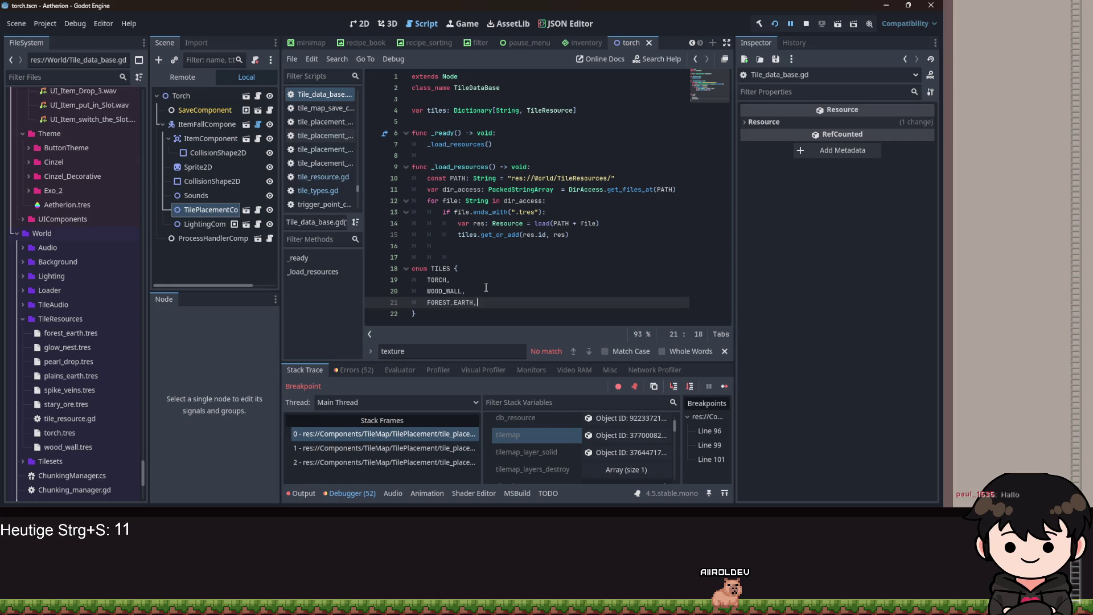
pyautogui.press('Return')
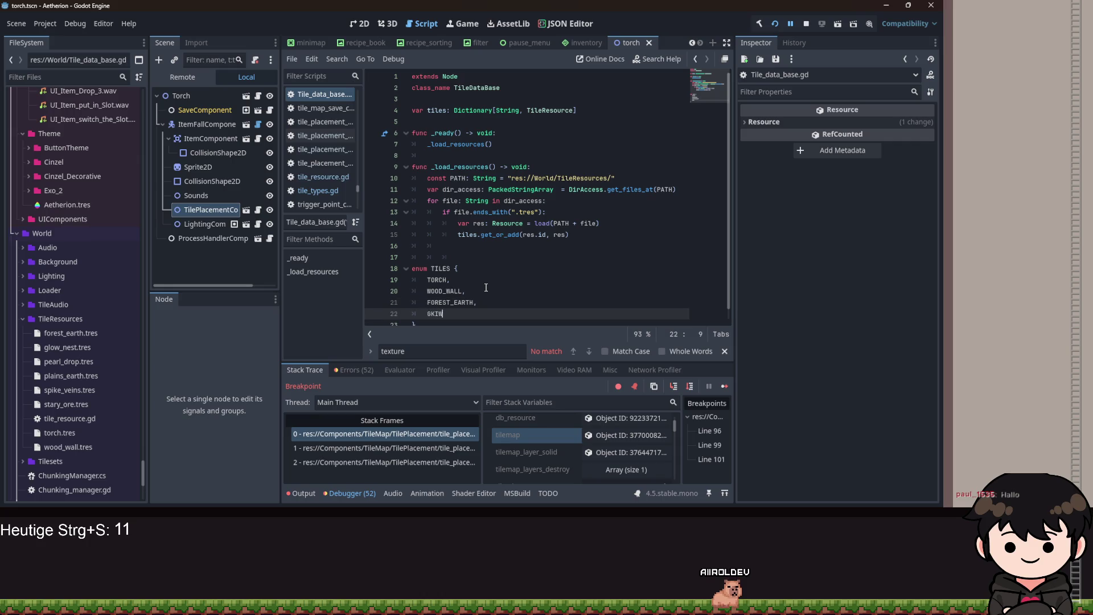
pyautogui.write('W_NEST,')
pyautogui.press('Return')
pyautogui.write('PEARL_DROP,')
pyautogui.press('Return')
pyautogui.write('PLAINS_EARTH')
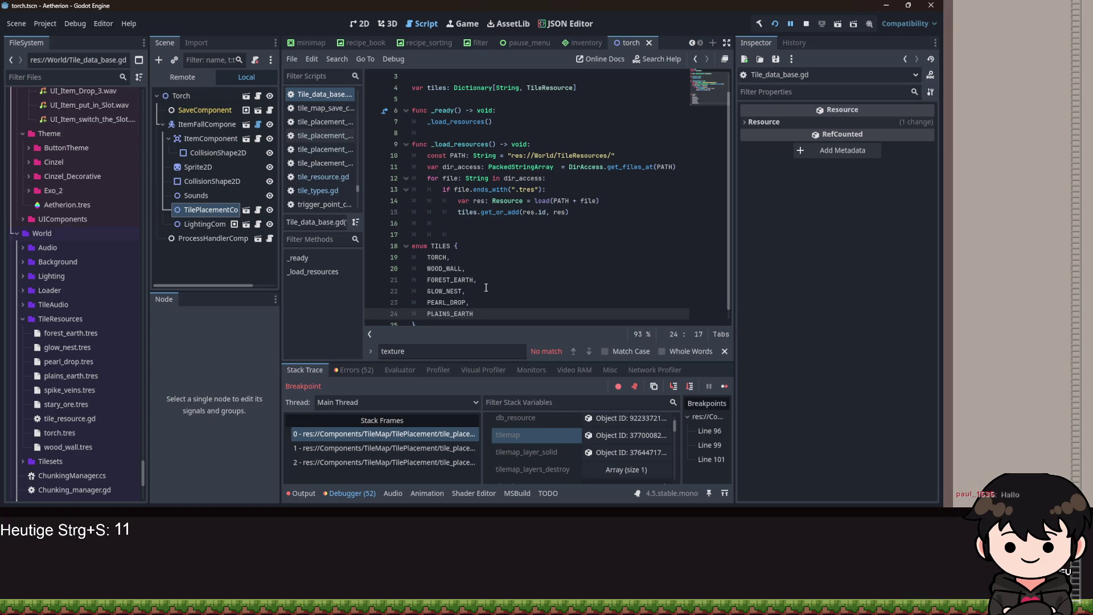
# - Add SPIKE_VEINS and STARY_ORE, remove the trailing empty line, and save the script
pyautogui.press('Return')
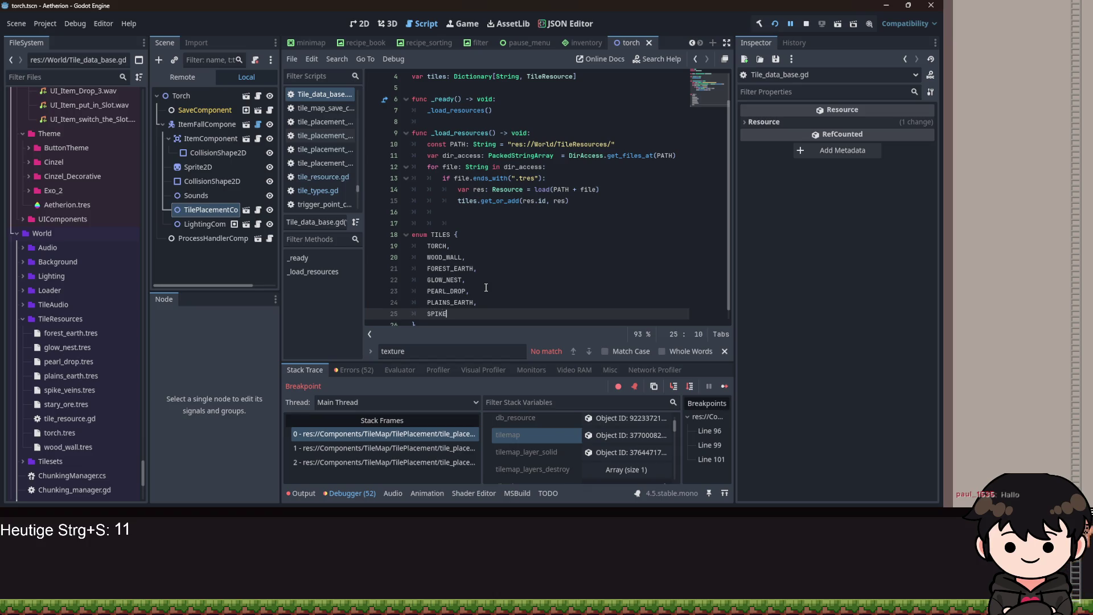
pyautogui.write(',')
pyautogui.press('Return')
pyautogui.write('STARY_ORE,')
pyautogui.press('Return')
pyautogui.press('BackSpace')
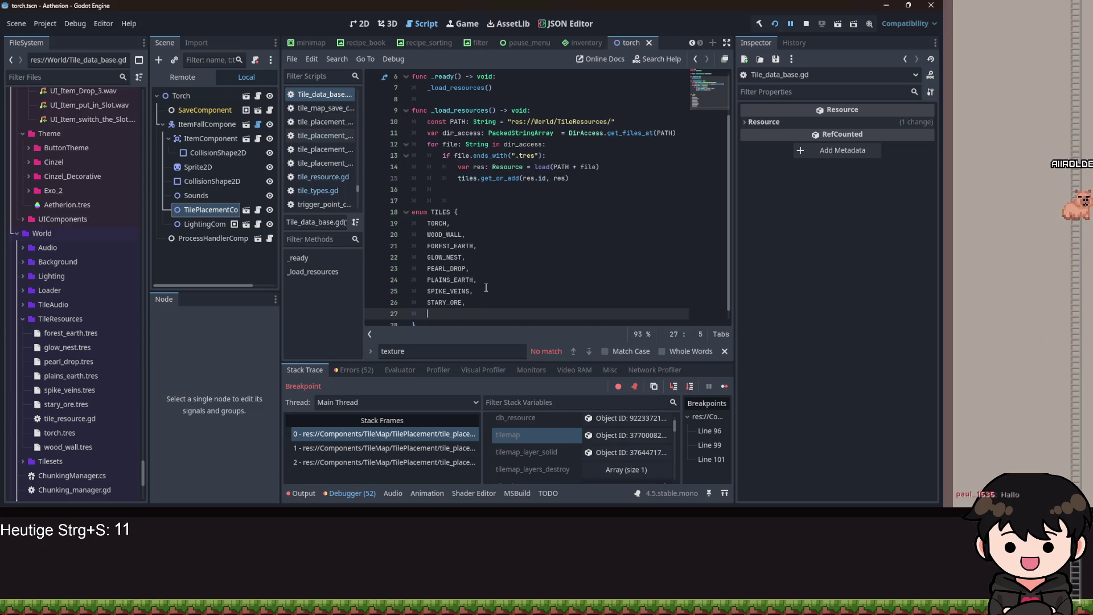
pyautogui.press('BackSpace')
pyautogui.hotkey('ctrl', 's')
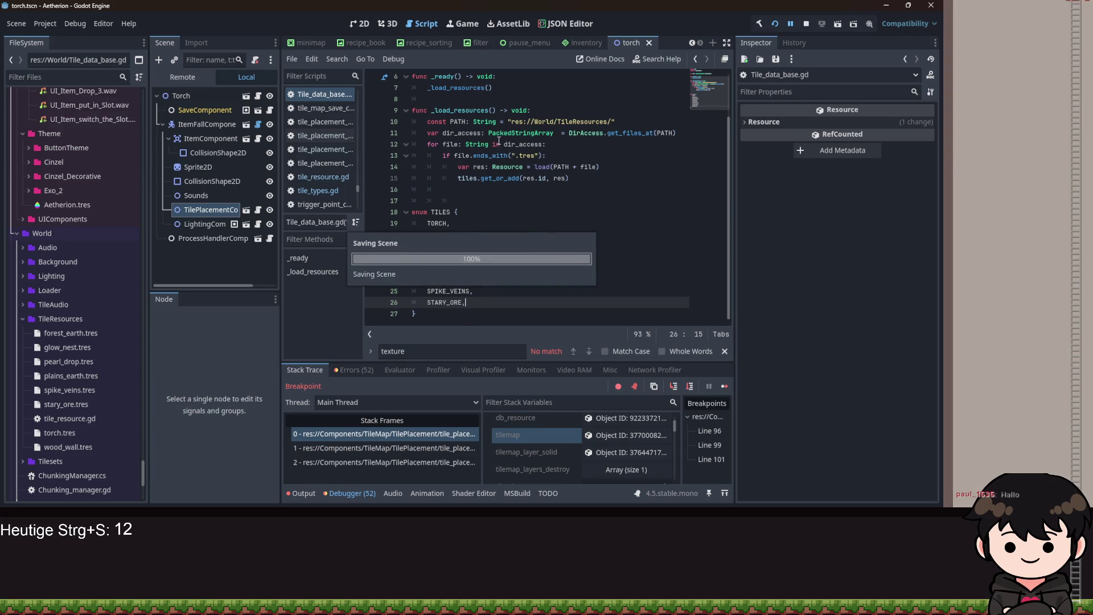
pyautogui.scroll(2, 498, 140)
pyautogui.doubleClick(507, 111)
# - Change the tiles dictionary key type from String to TILES and review the loading code
pyautogui.write('ILES')
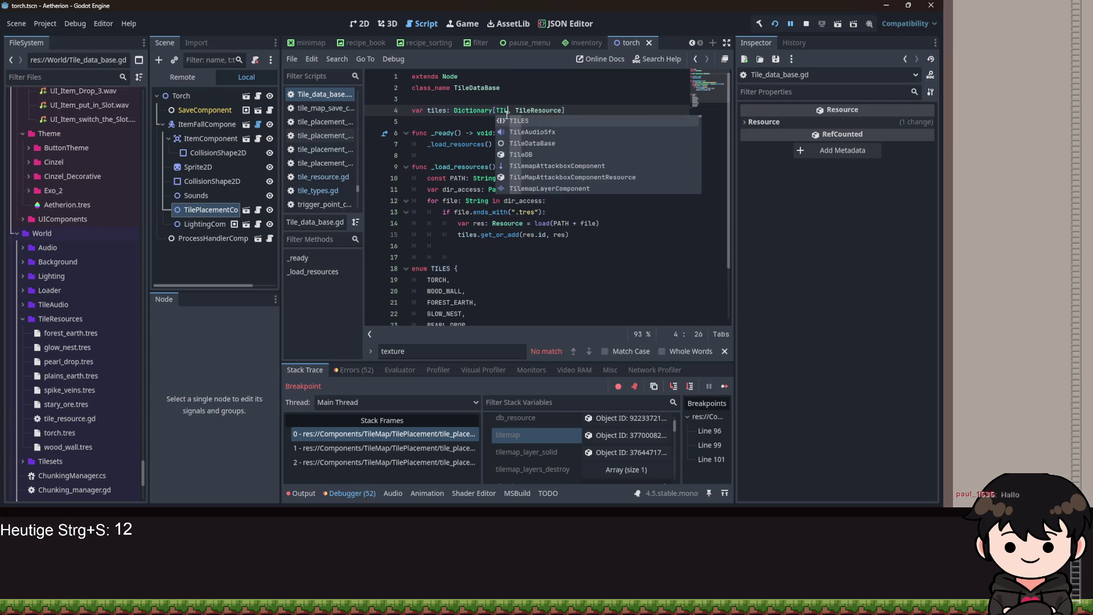
pyautogui.click(515, 268)
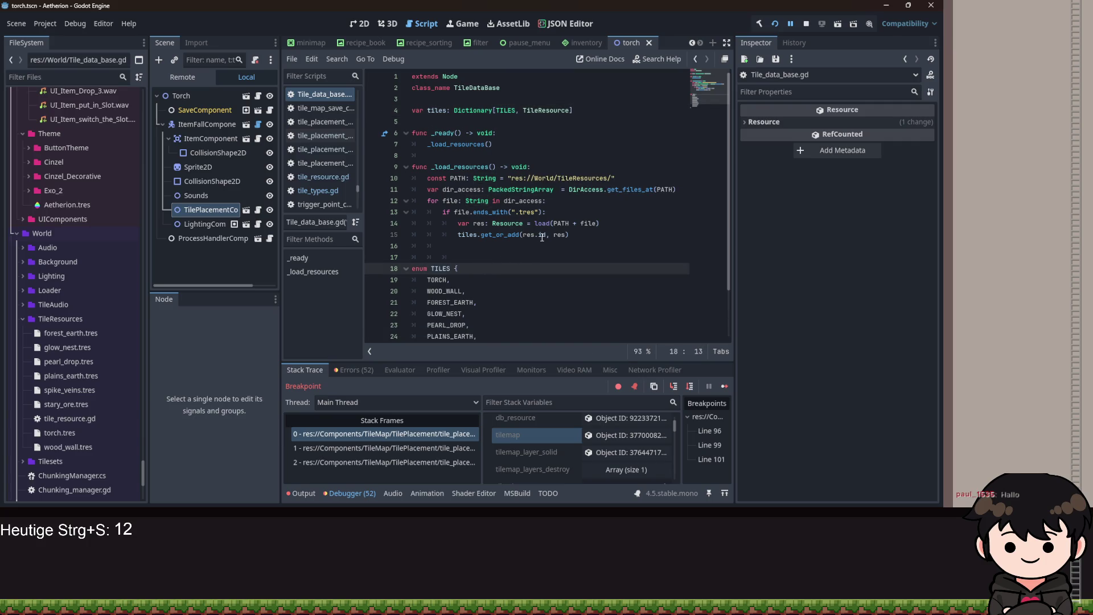
pyautogui.doubleClick(542, 236)
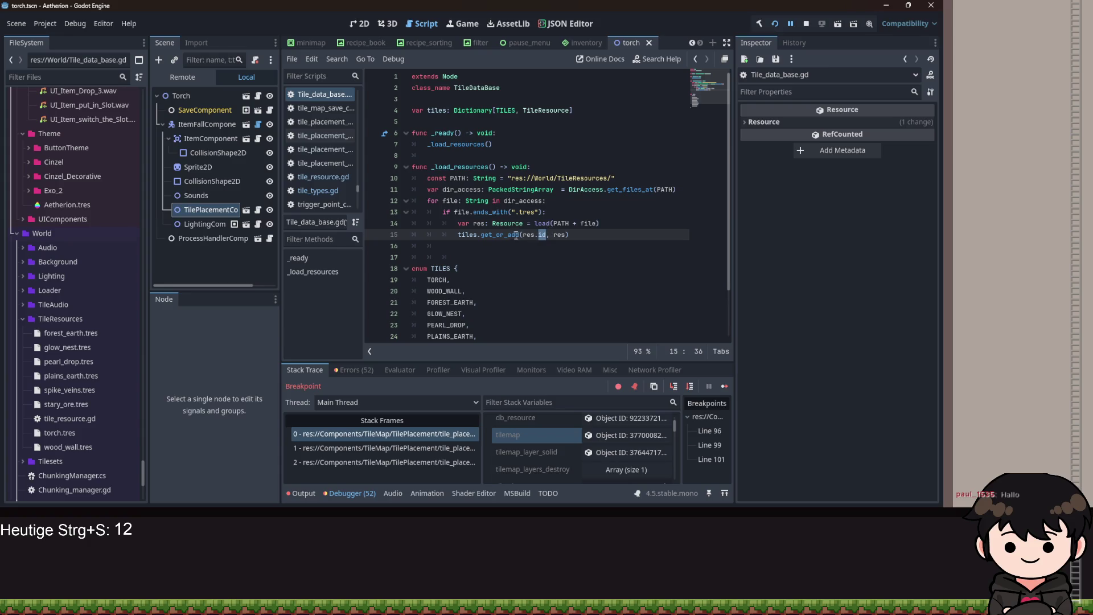
pyautogui.doubleClick(516, 224)
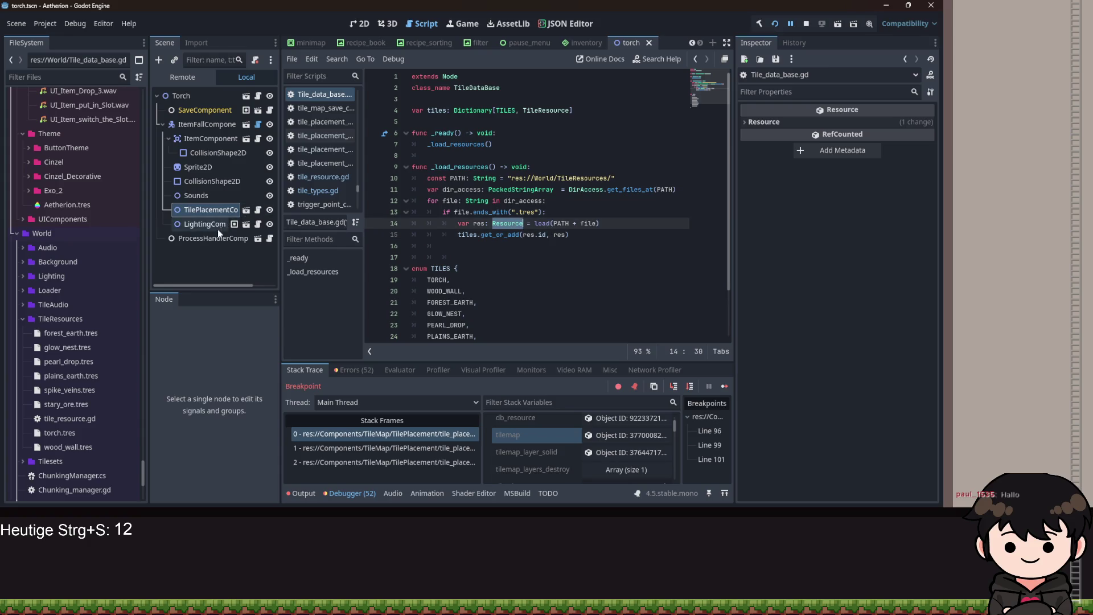
pyautogui.scroll(-3, 62, 416)
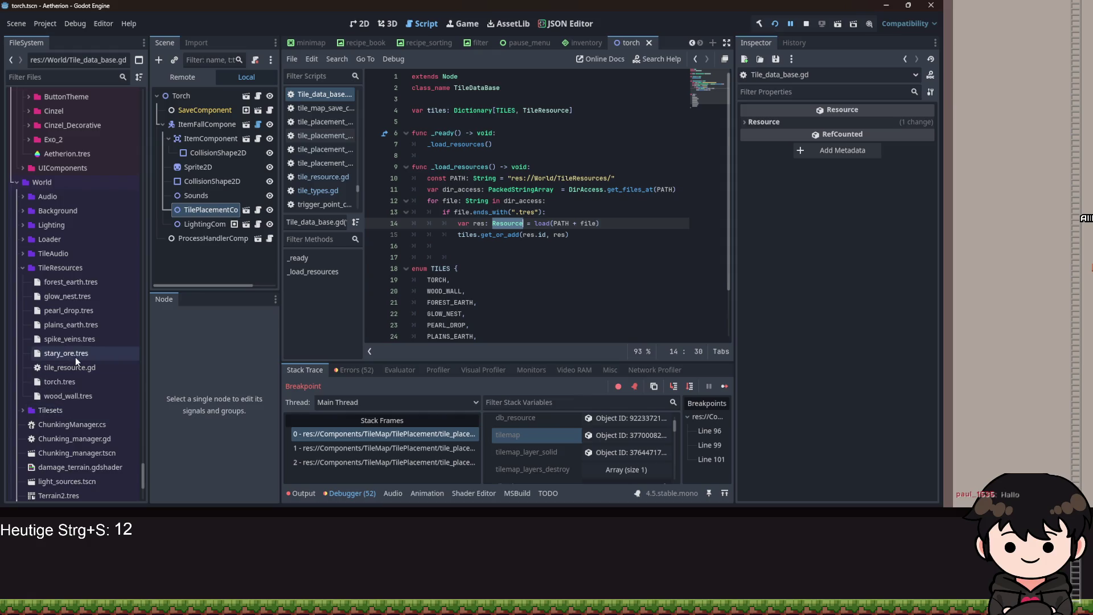
# - Open tile_resource.gd, type the id property as TileDataBase.TILES, and save
pyautogui.click(76, 367)
pyautogui.doubleClick(76, 367)
pyautogui.click(485, 122)
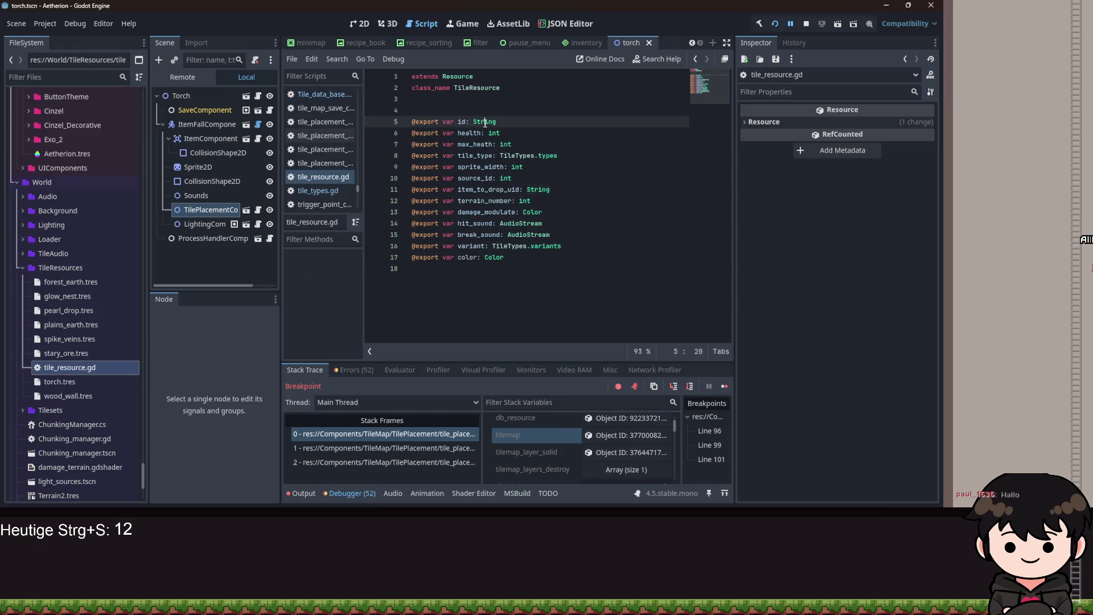
pyautogui.write('ileDataBase.')
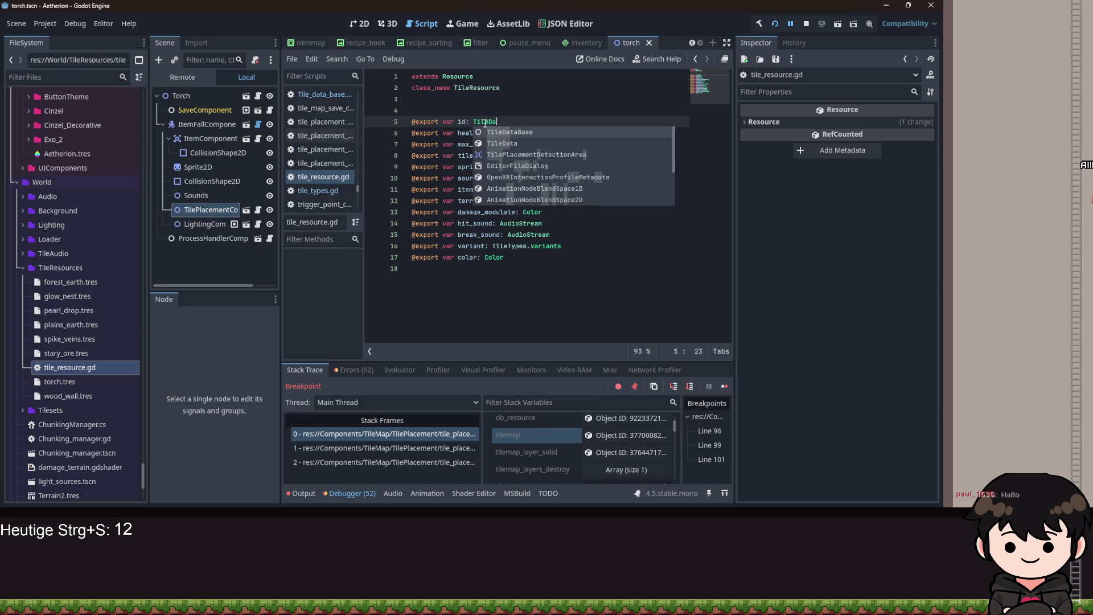
pyautogui.press('Return')
pyautogui.hotkey('ctrl', 's')
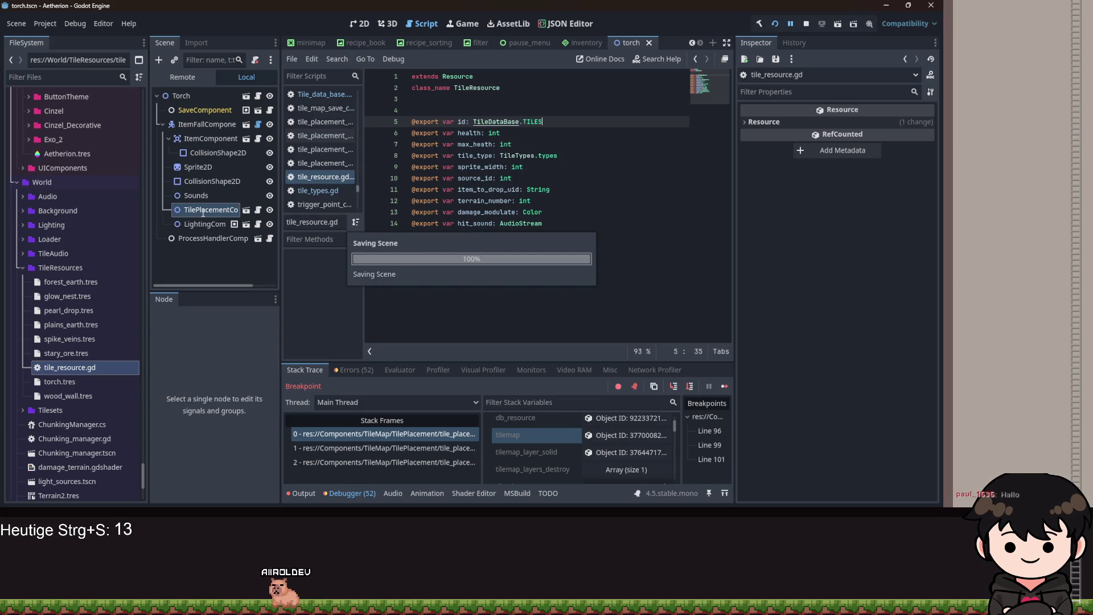
# - Confirm the torch component's Display Texture stays Torch and save tile_resource.gd
pyautogui.click(234, 211)
pyautogui.click(871, 157)
pyautogui.click(870, 156)
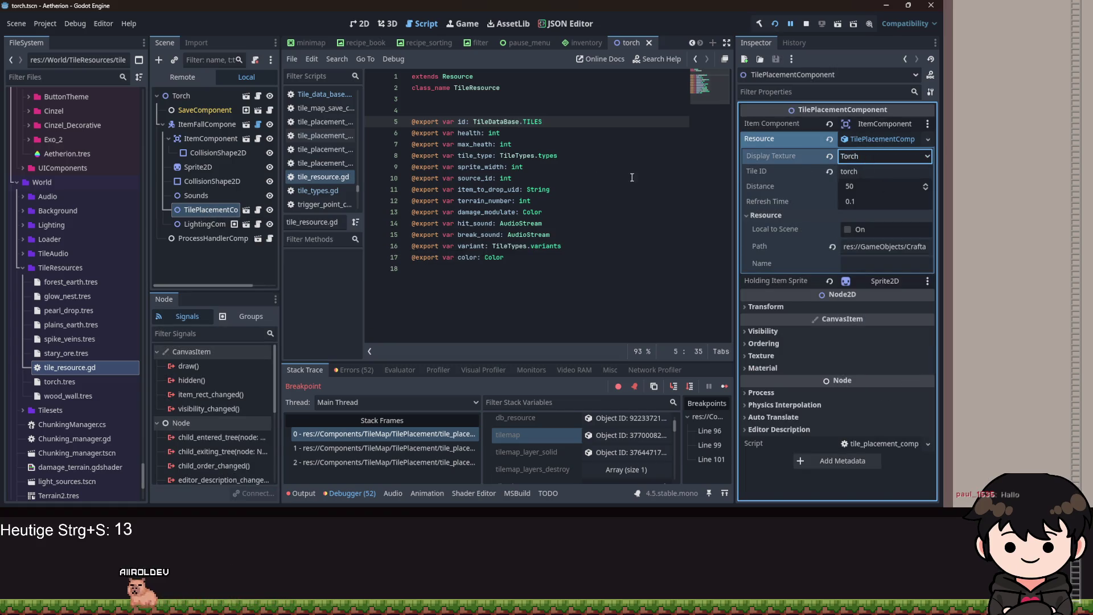
pyautogui.click(545, 168)
pyautogui.hotkey('ctrl', 's')
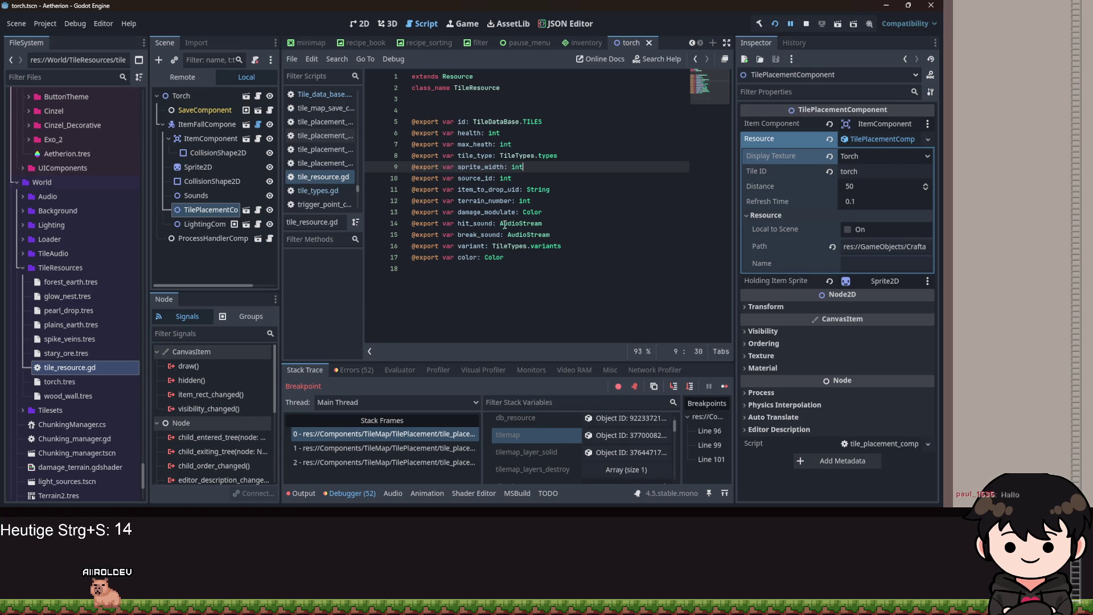
# - Correct the id type to TileDataBase.TILES, save, and open tile_placement_component.gd
pyautogui.press('Up')
pyautogui.press('Up')
pyautogui.press('Up')
pyautogui.hotkey('ctrl', 'Delete')
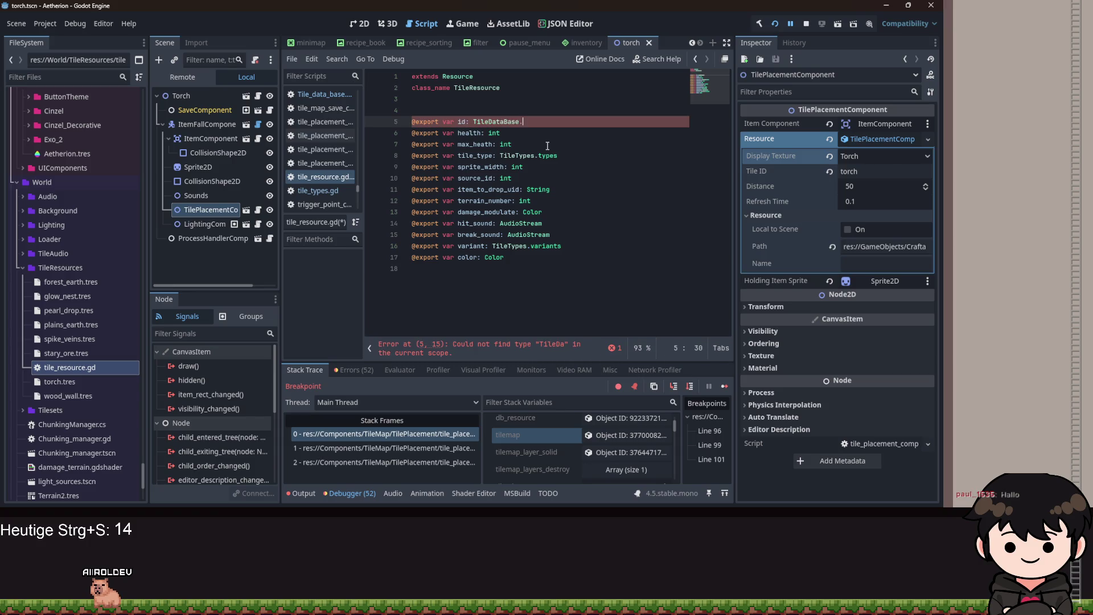
pyautogui.hotkey('ctrl', 's')
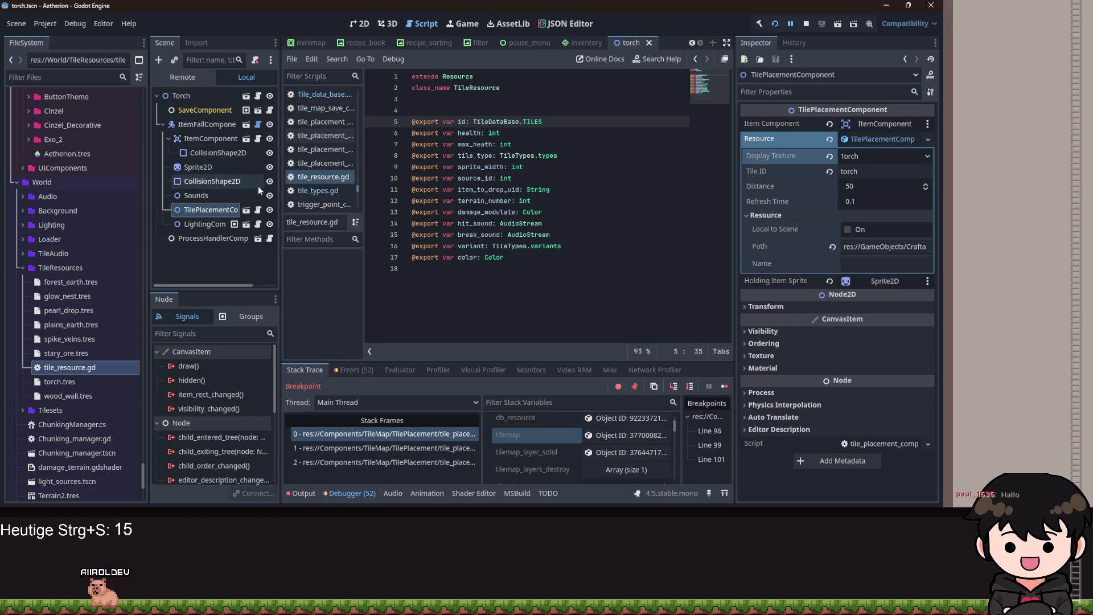
pyautogui.click(258, 210)
pyautogui.scroll(10, 547, 169)
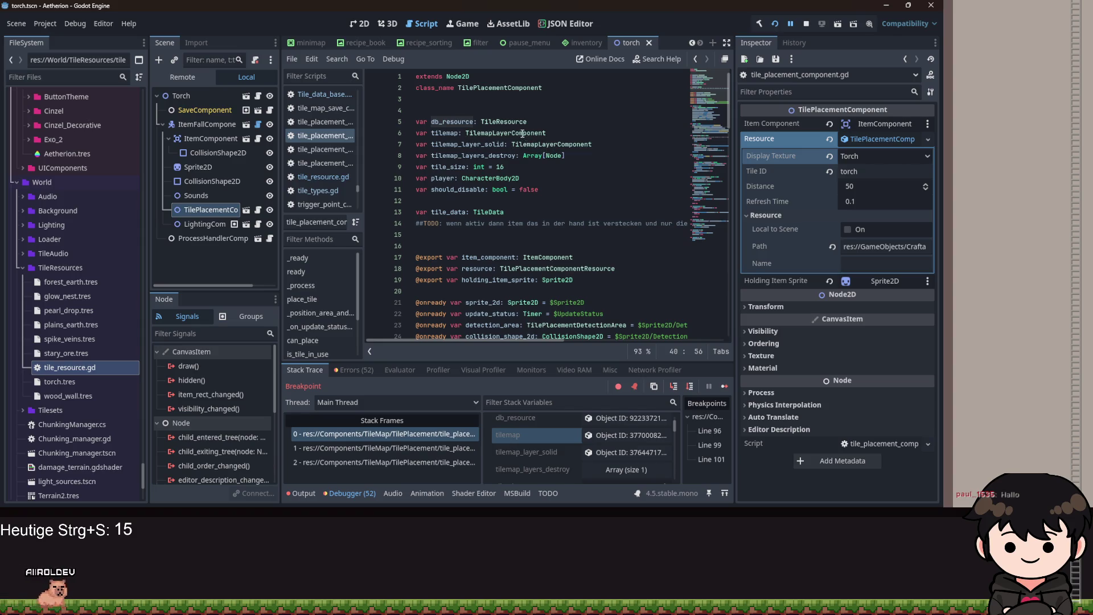
# - Retype tile_id in TilePlacementComponentResource as TileDataBase.TILES and save the script
pyautogui.scroll(-2, 554, 200)
pyautogui.keyDown('ctrl'); pyautogui.click(555, 200); pyautogui.keyUp('ctrl')
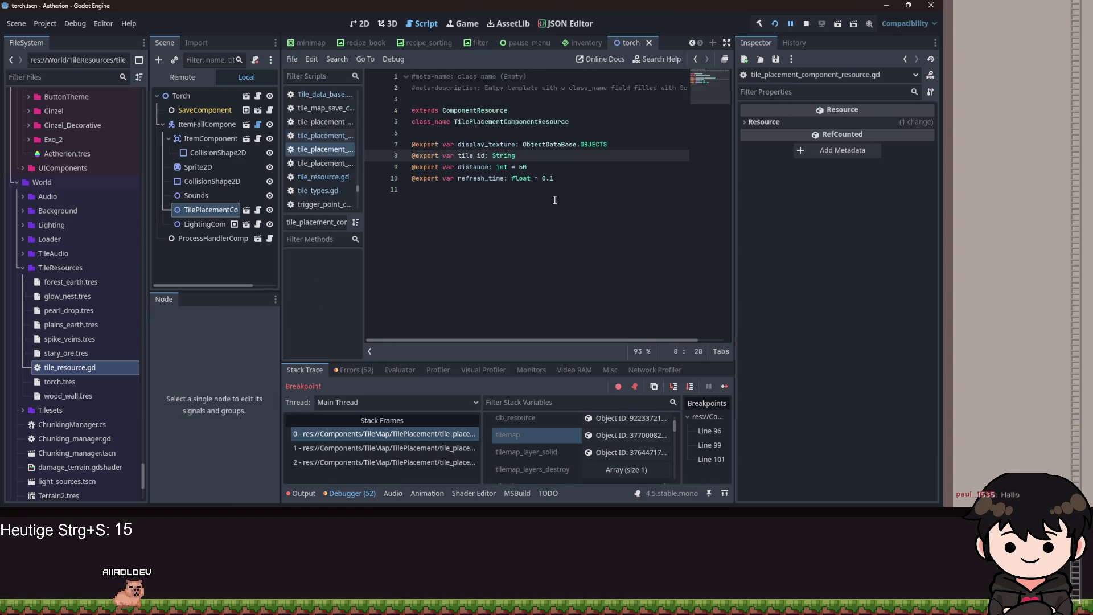
pyautogui.doubleClick(495, 158)
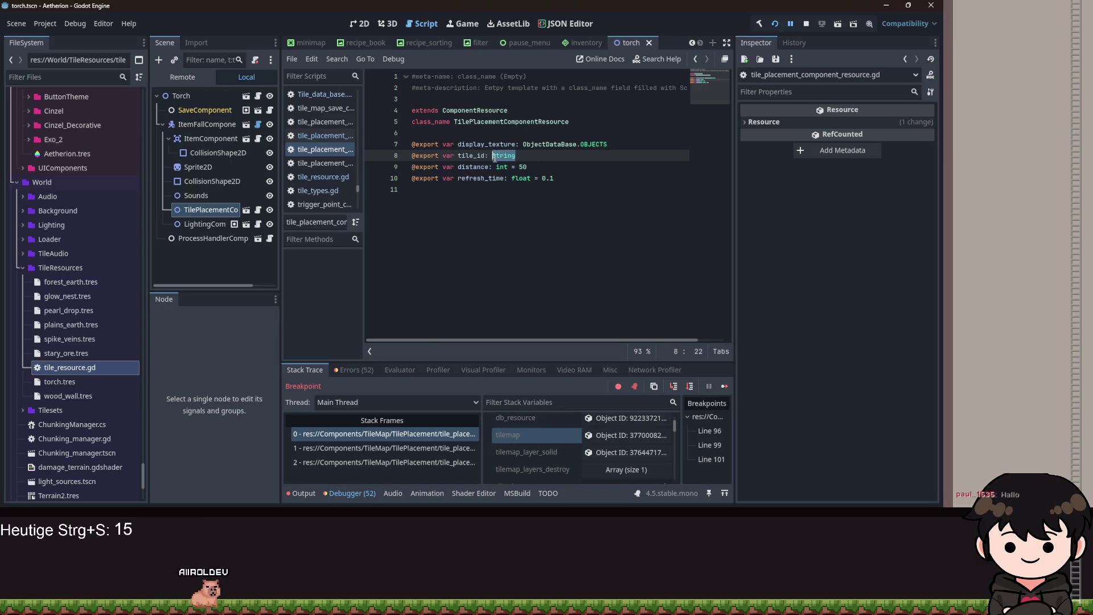
pyautogui.write('Tile')
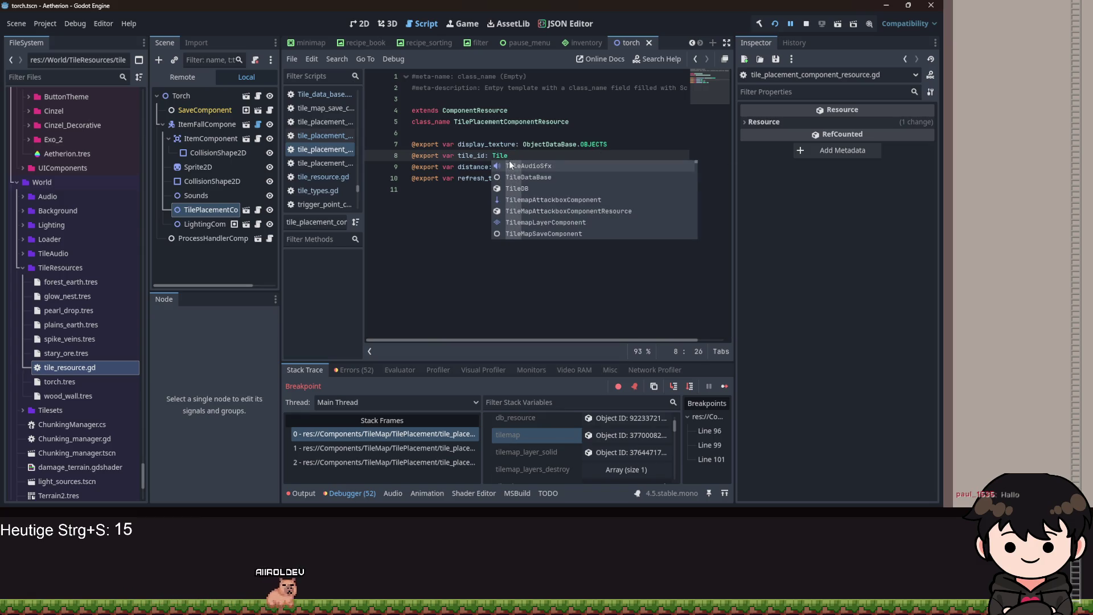
pyautogui.press('Down')
pyautogui.press('Return')
pyautogui.write('.TILES')
pyautogui.hotkey('ctrl', 's')
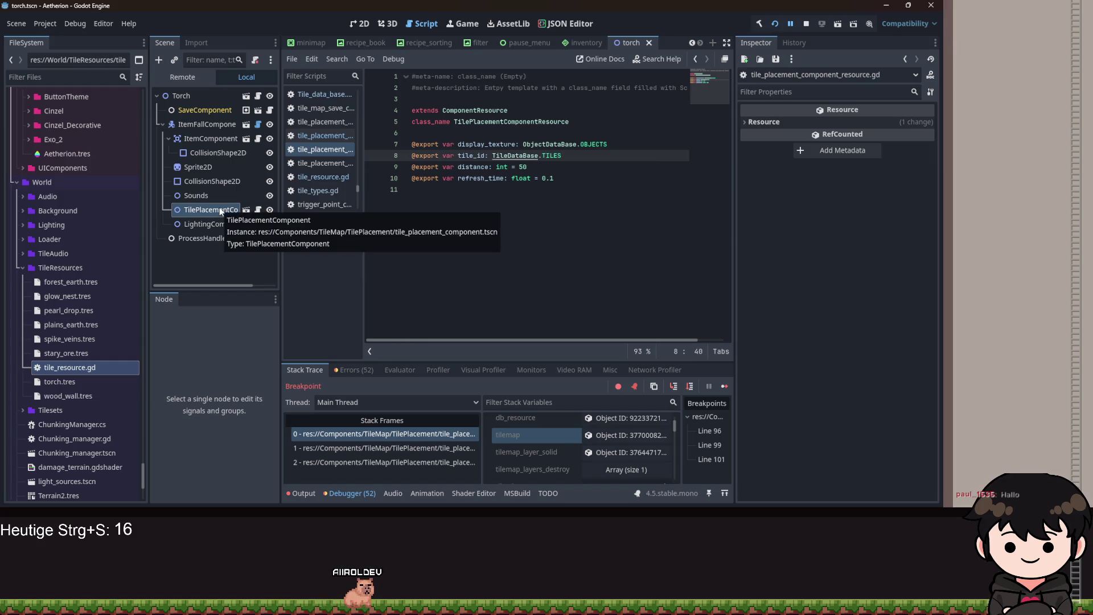
# - Keep the Torch component's Tile ID as Torch and save the torch scene
pyautogui.click(220, 211)
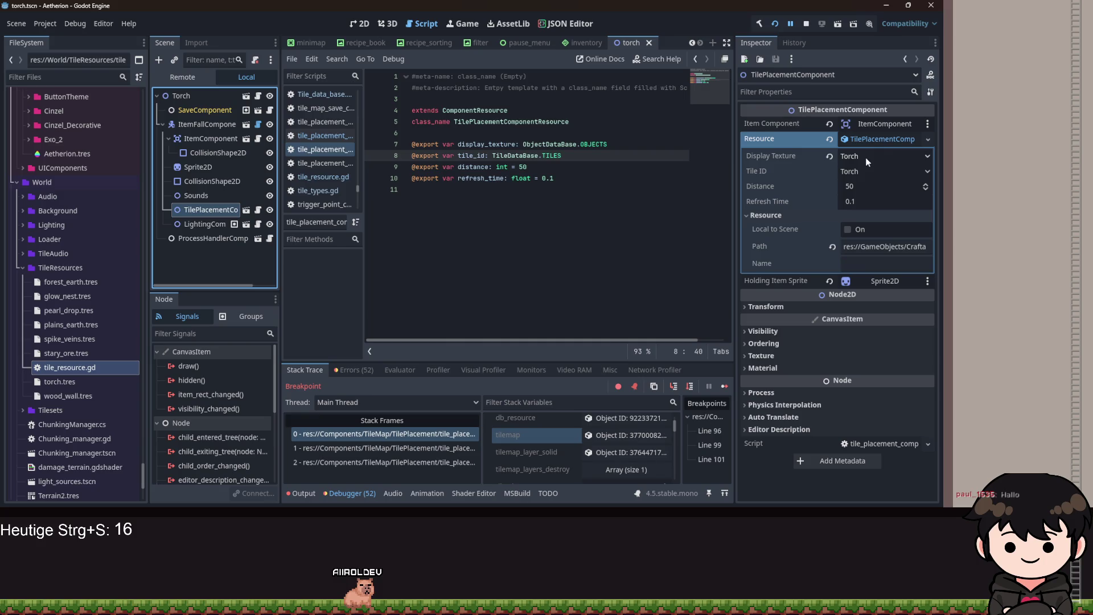
pyautogui.click(860, 171)
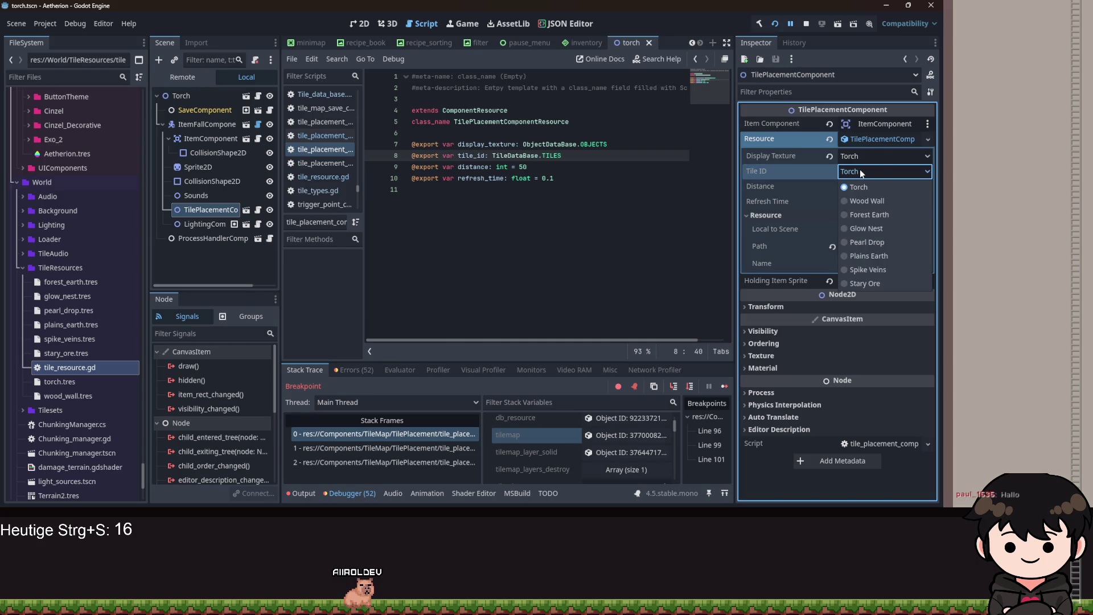
pyautogui.click(860, 169)
pyautogui.hotkey('ctrl', 's')
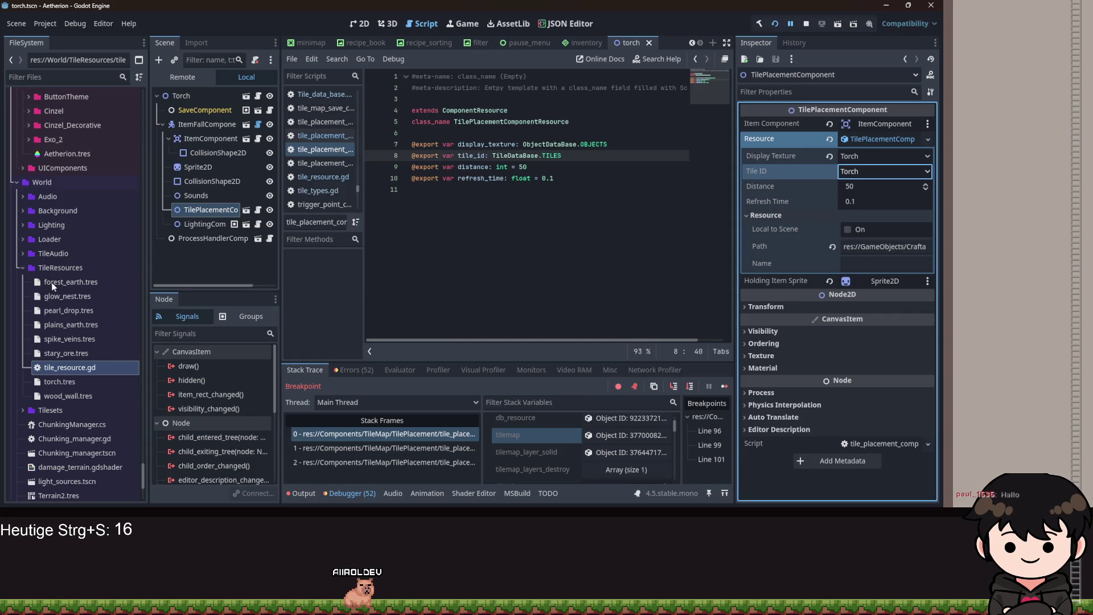
# - Set the IDs of forest_earth, glow_nest and pearl_drop to Forest Earth, Glow Nest, Pearl Drop
pyautogui.click(57, 282)
pyautogui.click(879, 125)
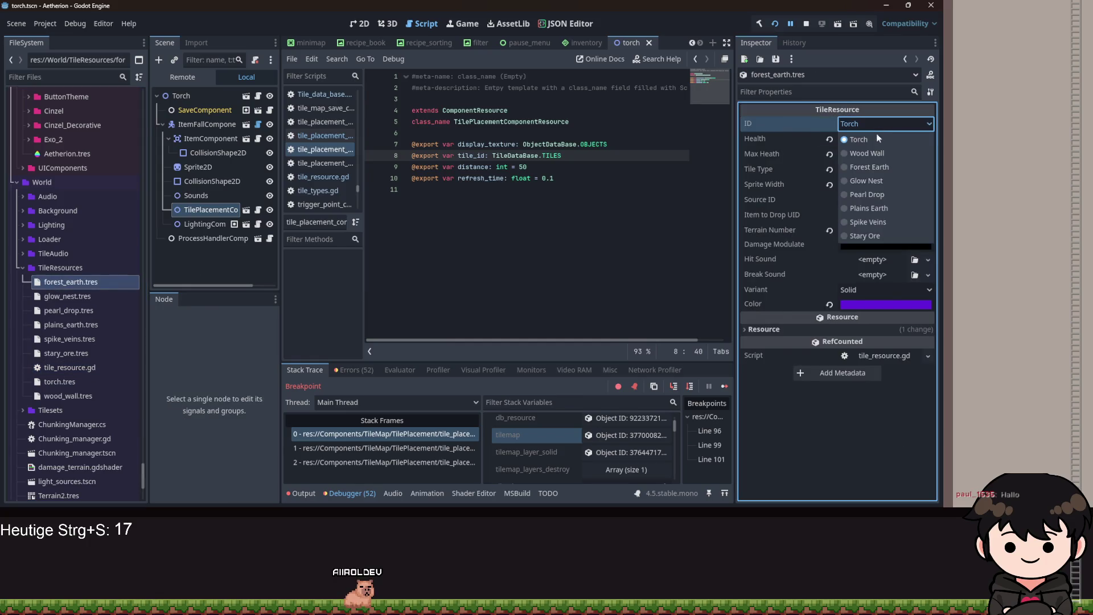
pyautogui.click(868, 168)
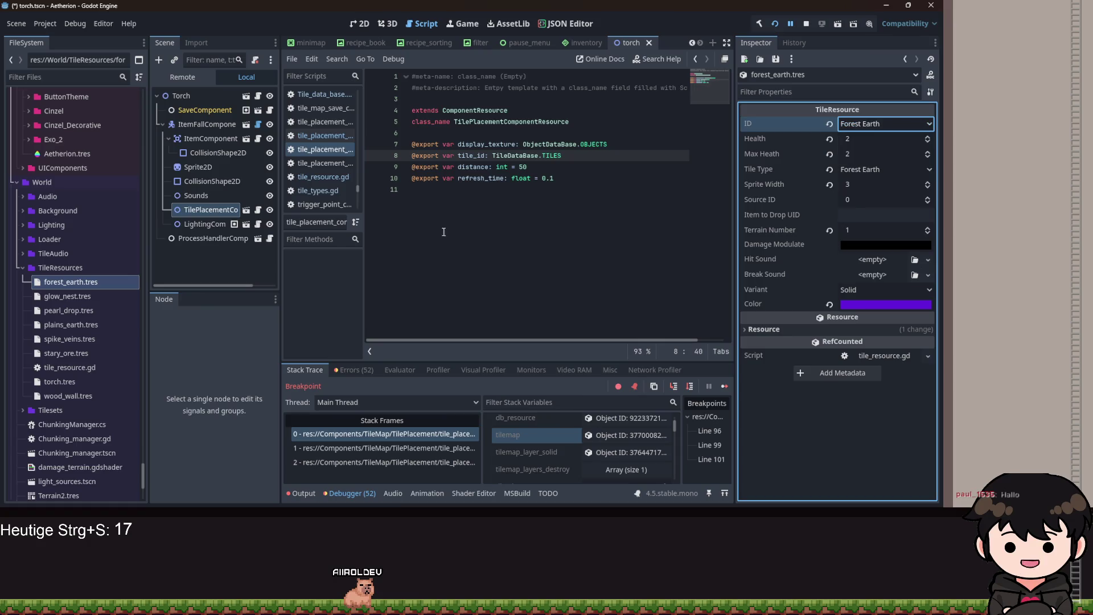
pyautogui.click(69, 296)
pyautogui.click(854, 125)
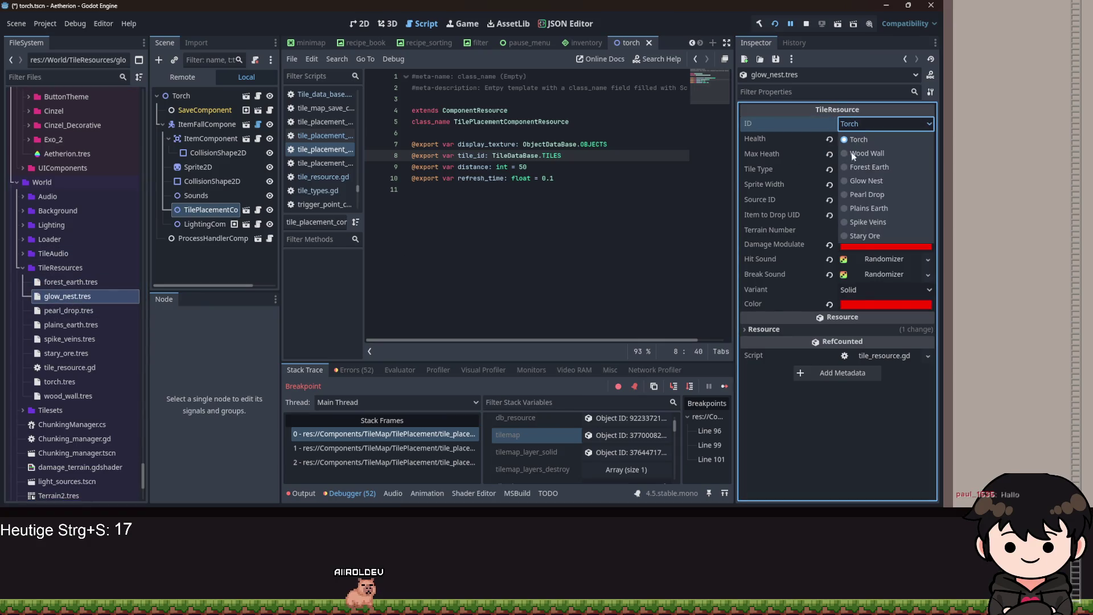
pyautogui.click(866, 178)
pyautogui.click(61, 312)
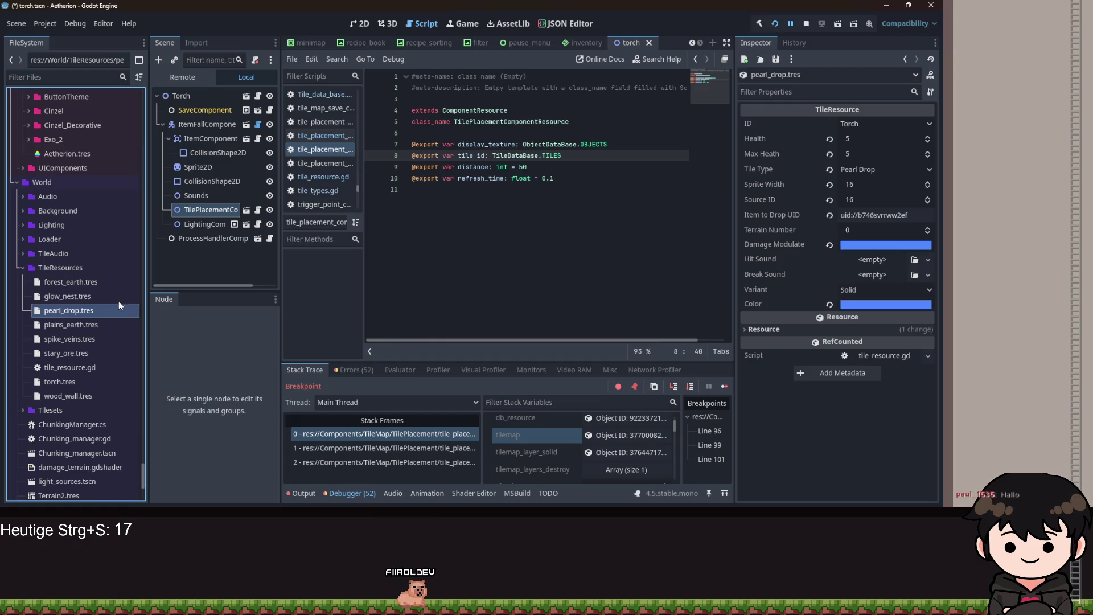
pyautogui.click(883, 125)
pyautogui.click(870, 196)
# - Set plains_earth.tres's ID to Plains Earth
pyautogui.click(71, 325)
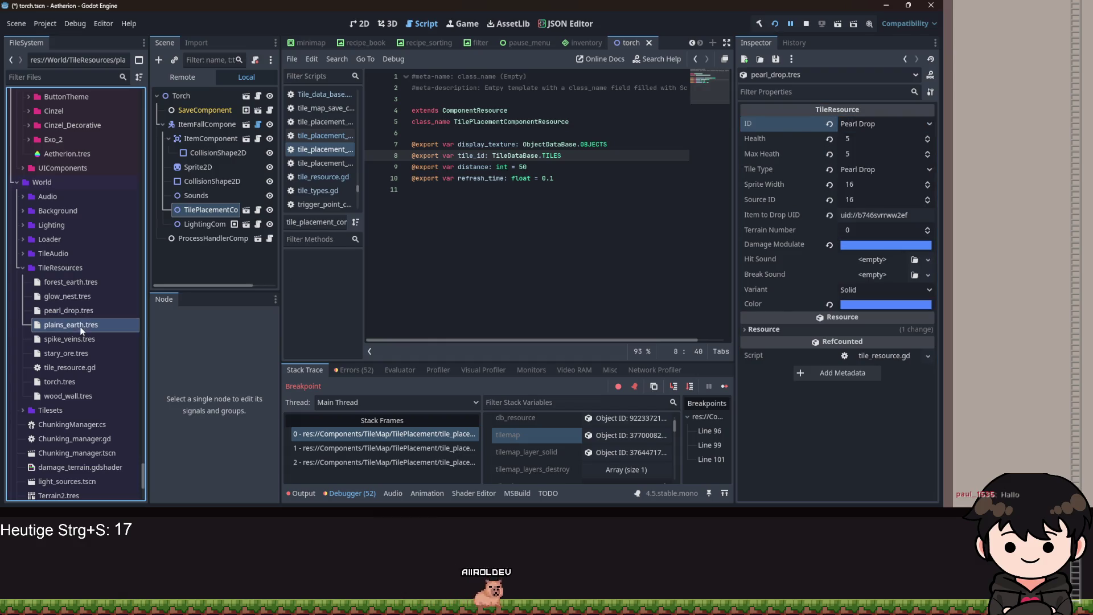
pyautogui.rightClick(78, 325)
pyautogui.click(845, 128)
pyautogui.click(854, 124)
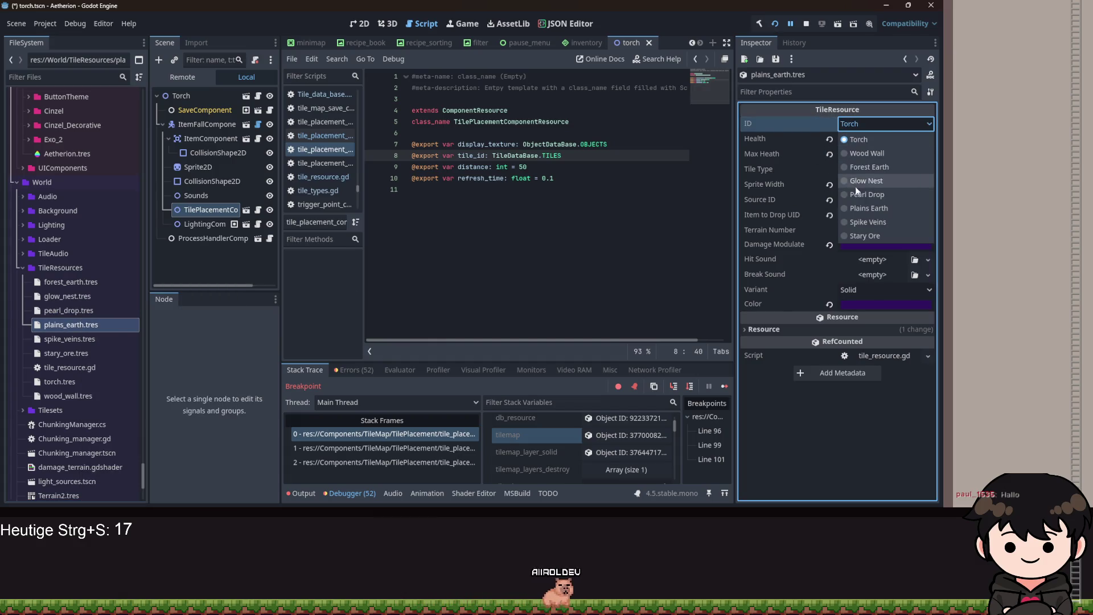
pyautogui.click(857, 194)
pyautogui.click(869, 124)
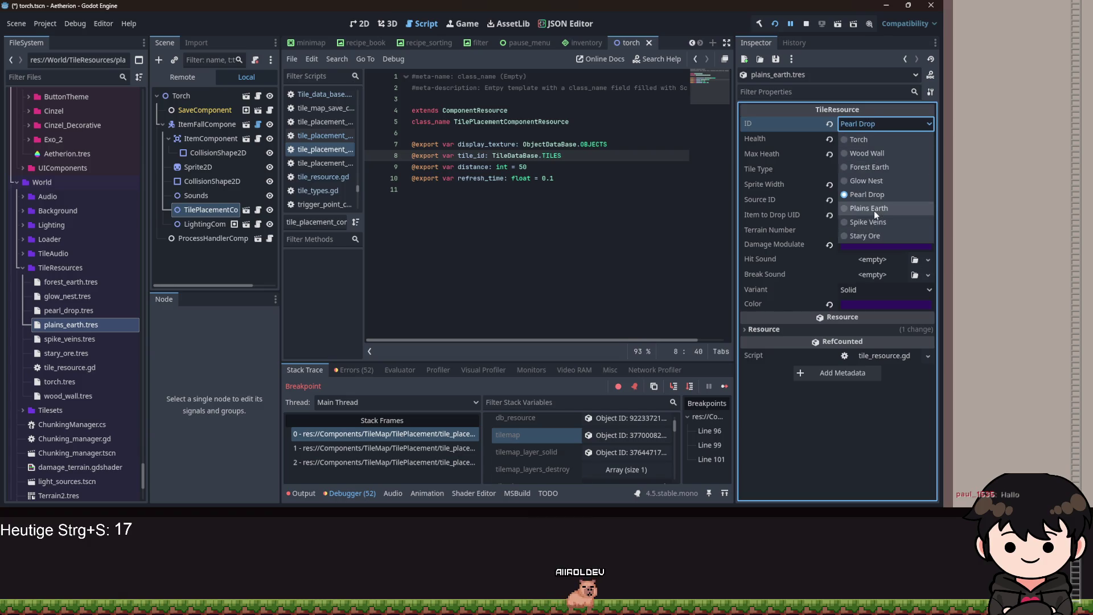
pyautogui.click(873, 208)
# - Set spike_veins, stary_ore and wood_wall IDs to Spike Veins, Stary Ore, Wood Wall, and save
pyautogui.click(69, 339)
pyautogui.click(874, 125)
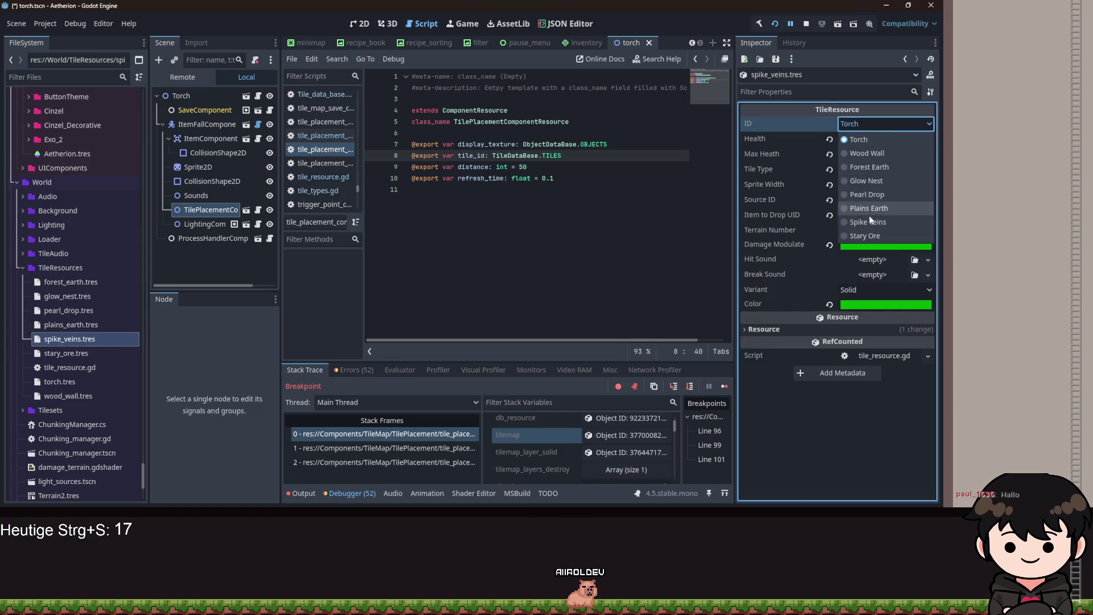
pyautogui.click(869, 222)
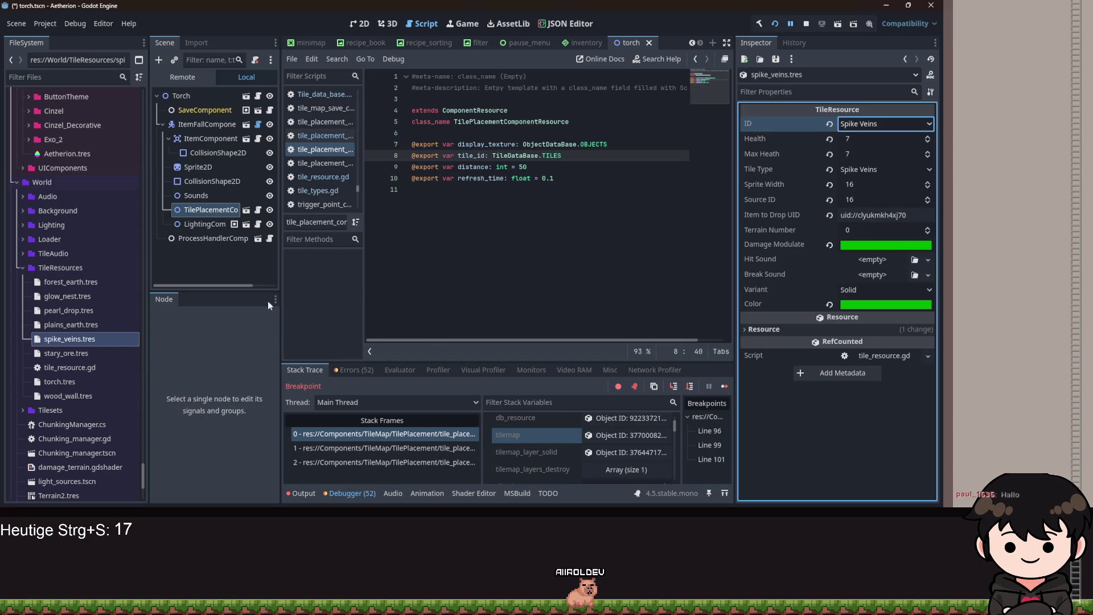
pyautogui.click(80, 354)
pyautogui.click(886, 124)
pyautogui.click(866, 235)
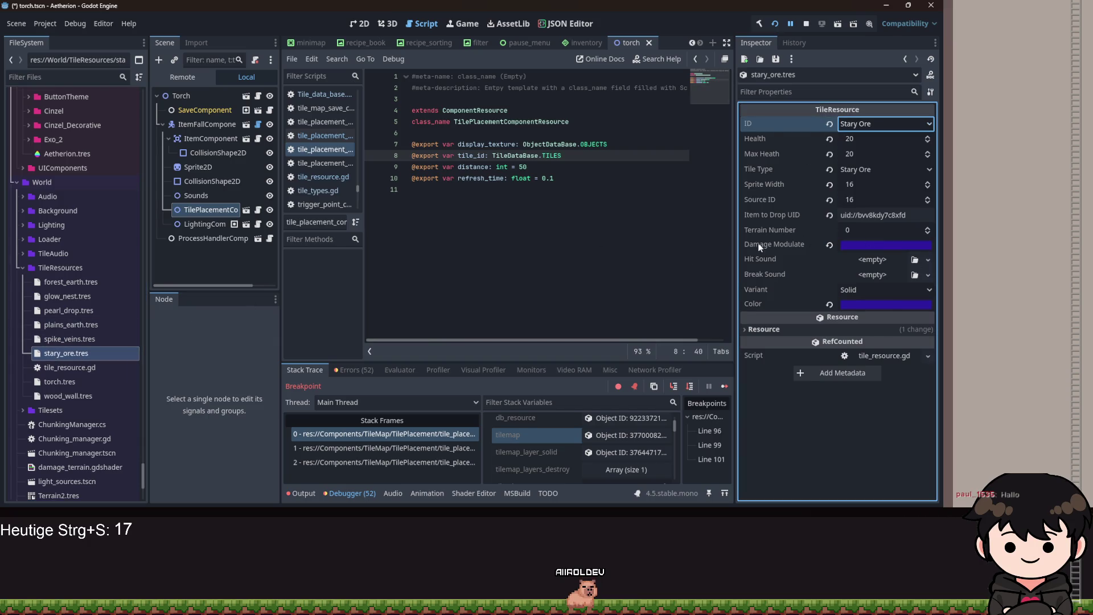
pyautogui.click(54, 382)
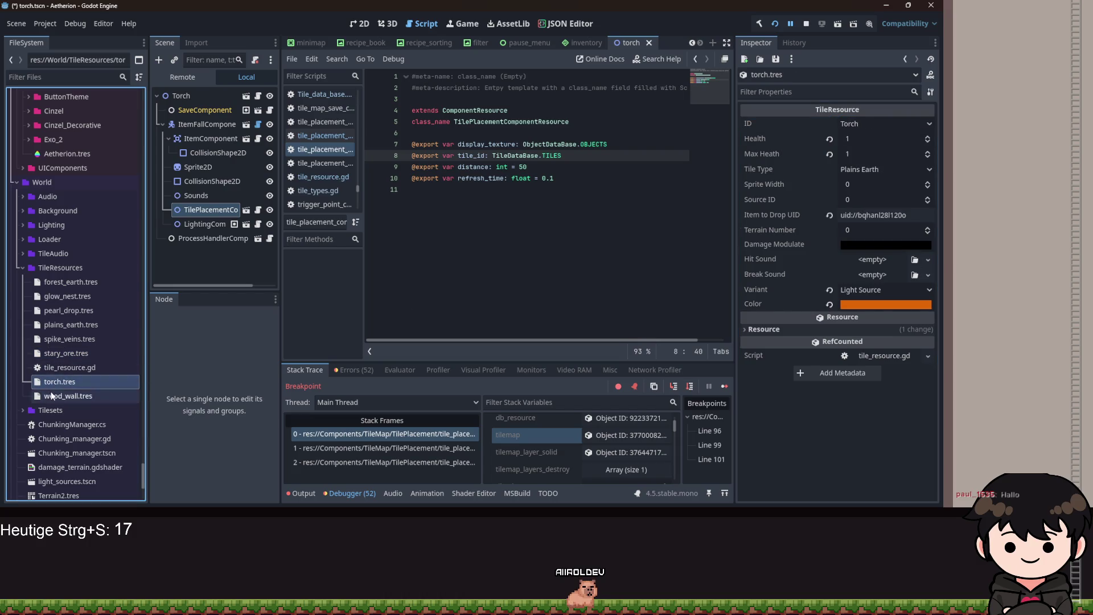
pyautogui.click(54, 396)
pyautogui.click(879, 121)
pyautogui.click(876, 155)
pyautogui.hotkey('ctrl', 's')
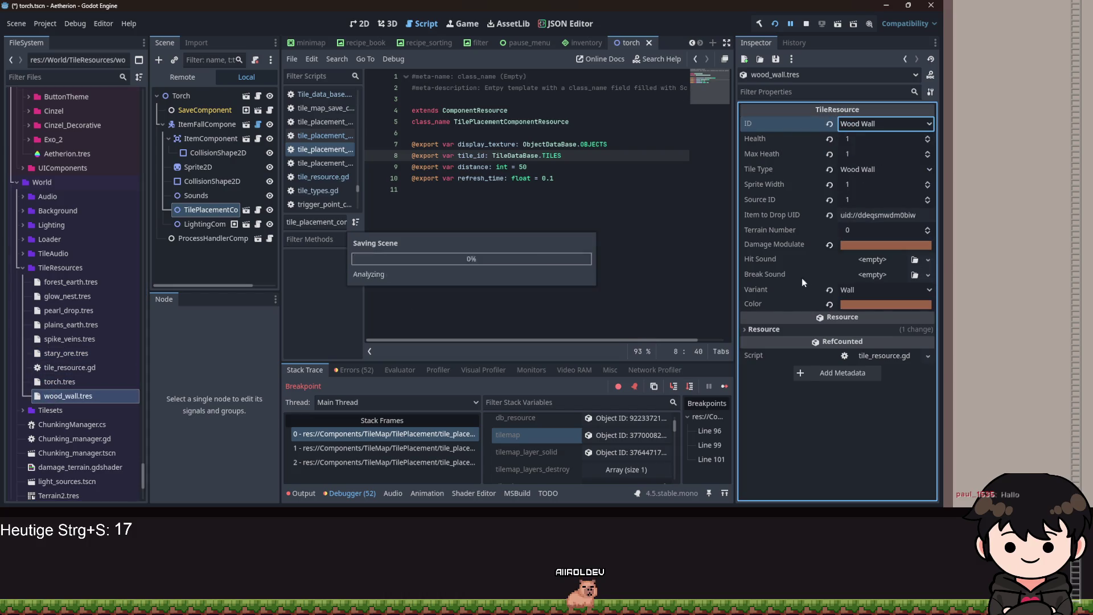
# - Check the wood wall's Tile Type choices, keeping Wood Wall
pyautogui.click(871, 168)
pyautogui.click(759, 176)
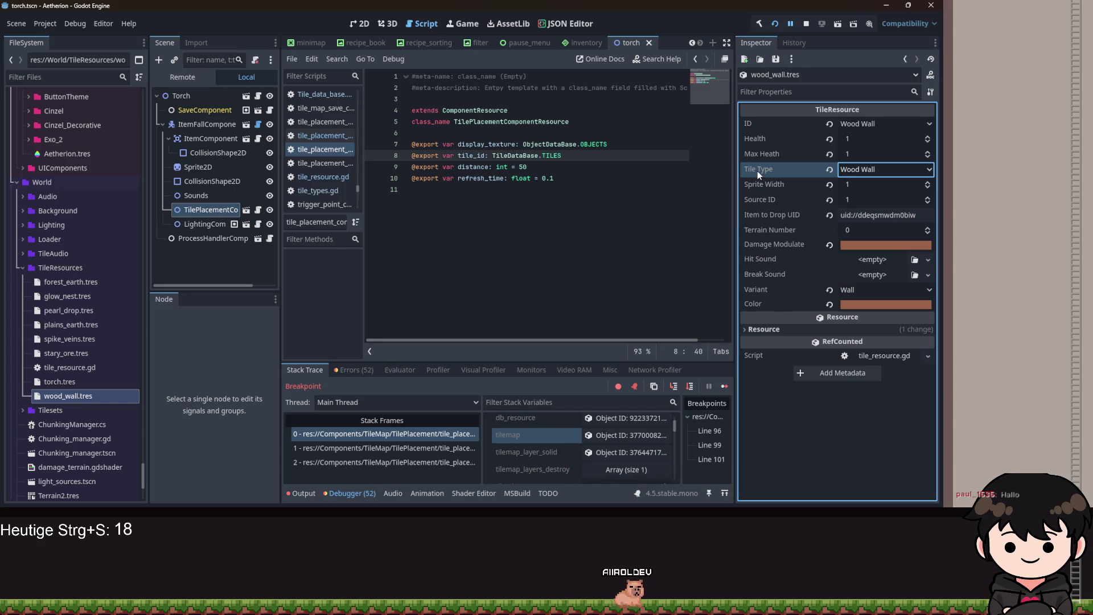
pyautogui.click(876, 167)
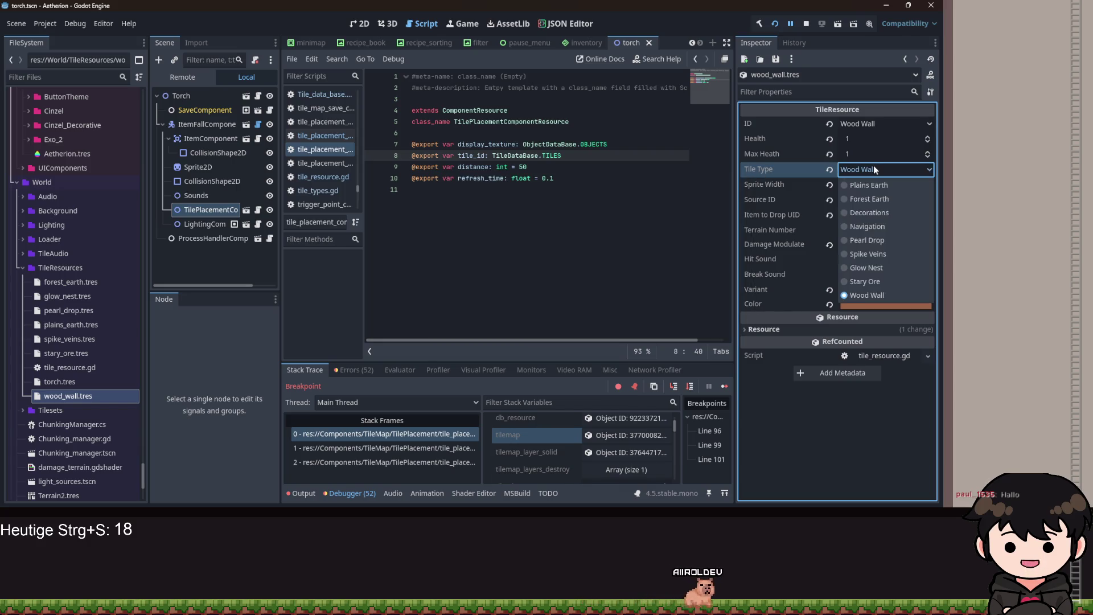
pyautogui.click(796, 172)
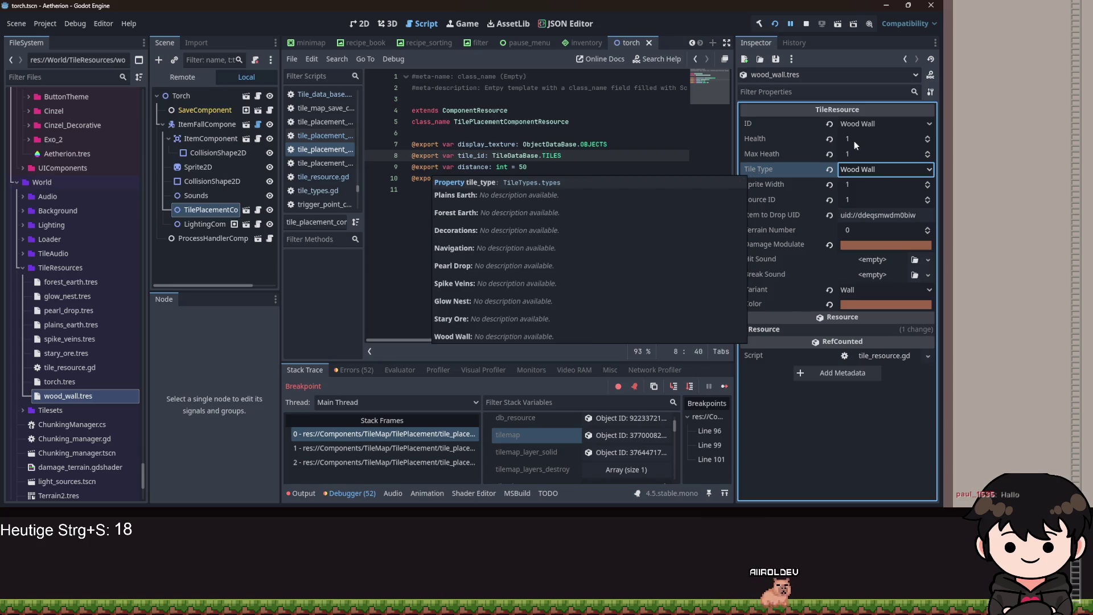
# - Navigate between the placement component and tile resource scripts via their TILES references
pyautogui.moveTo(561, 155); pyautogui.dragTo(527, 155)
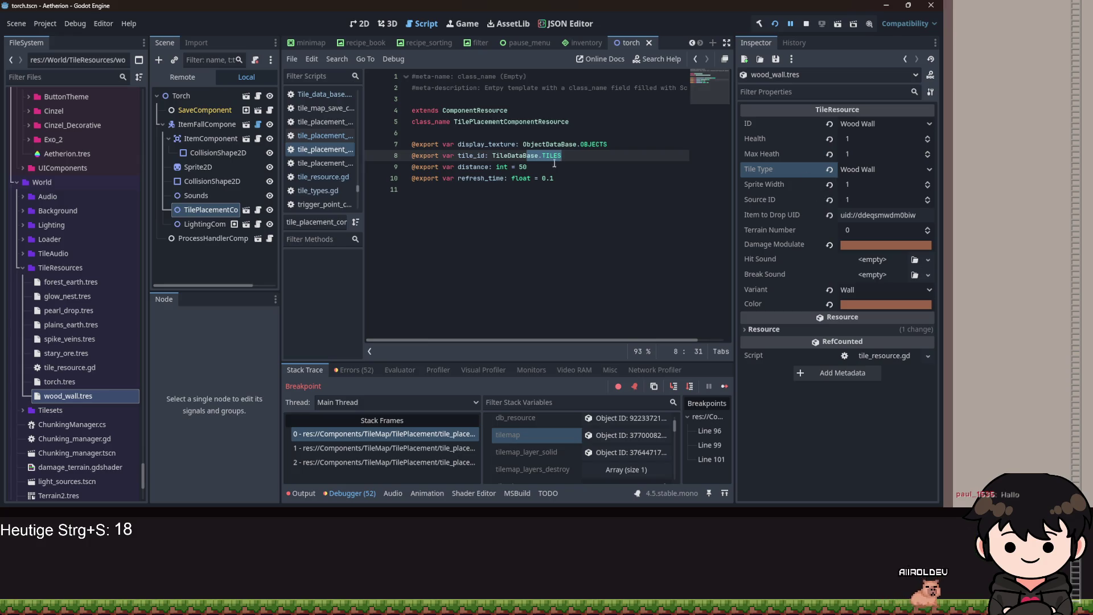
pyautogui.click(590, 159)
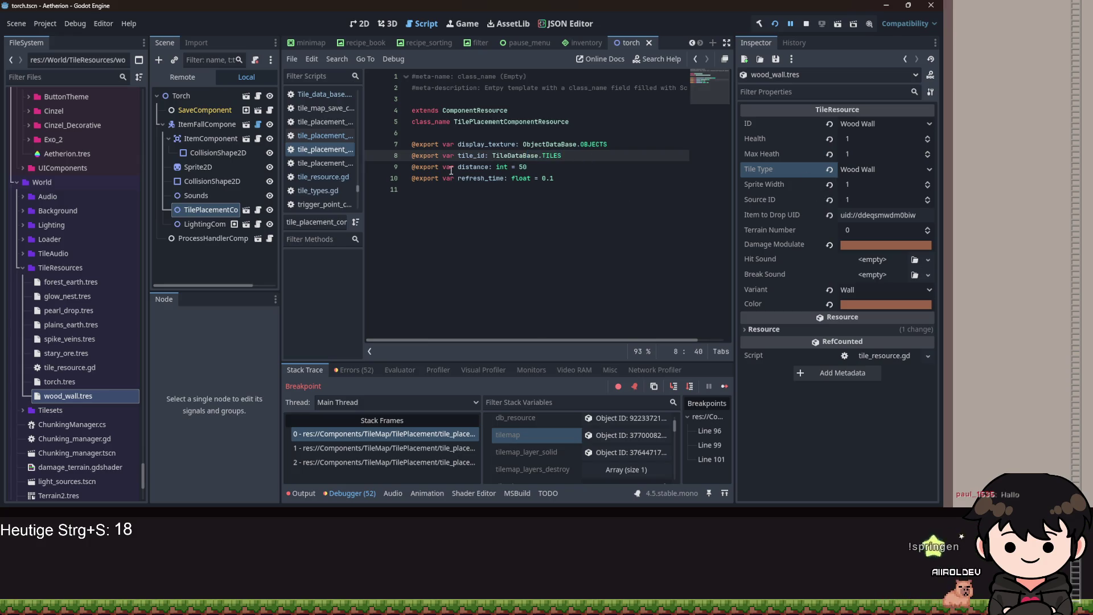
pyautogui.hotkey('alt', 'Left')
pyautogui.click(552, 266)
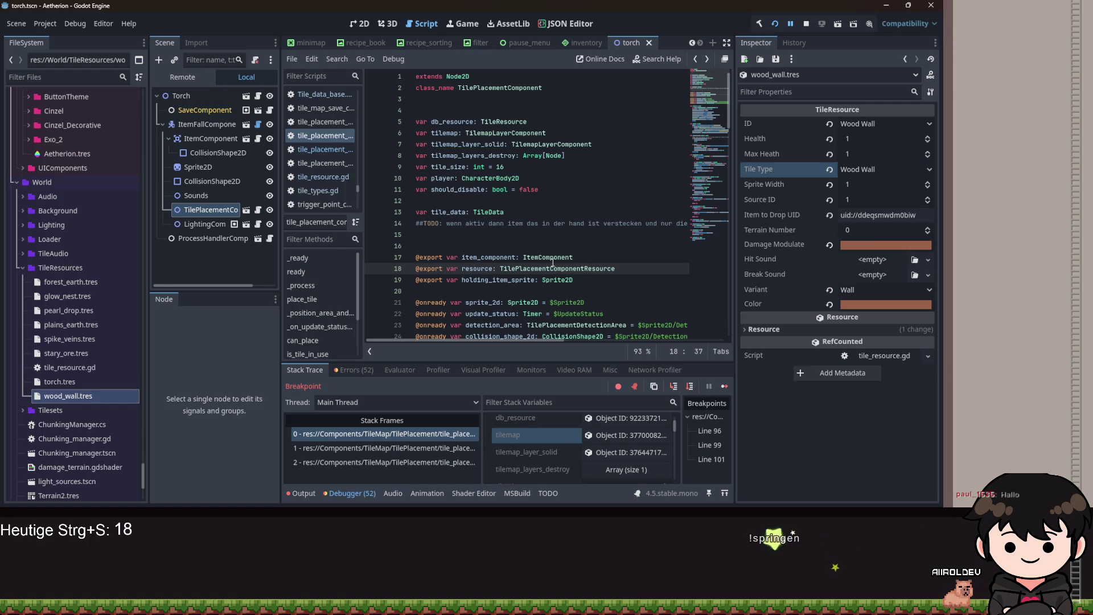
pyautogui.hotkey('alt', 'Right')
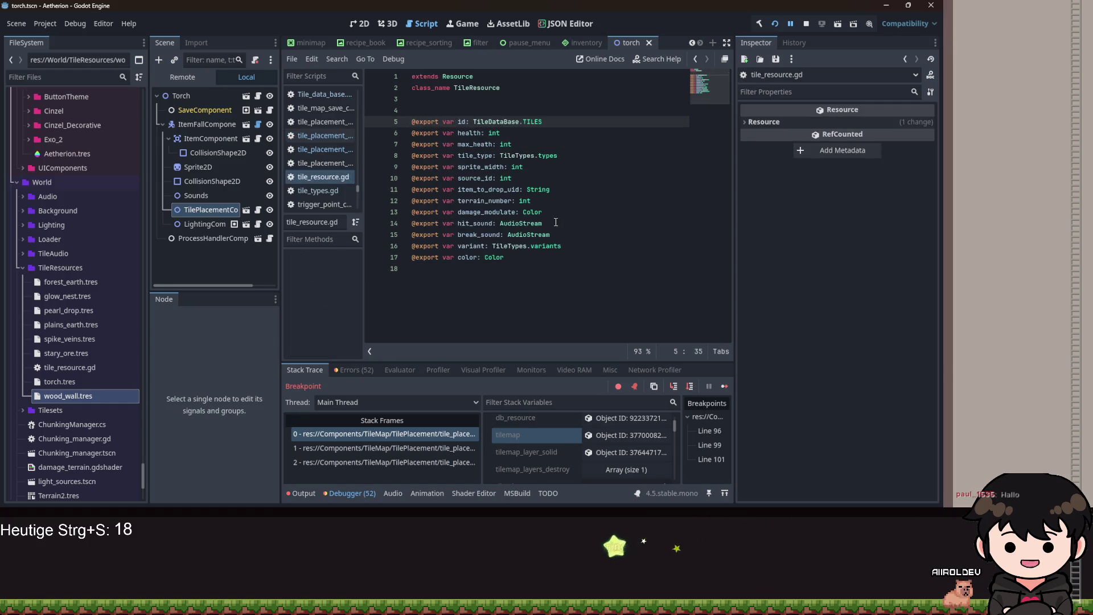
pyautogui.click(551, 248)
# - Look up the TileTypes definition and review the types enum entries in tile_types.gd
pyautogui.keyDown('ctrl'); pyautogui.click(552, 247); pyautogui.keyUp('ctrl')
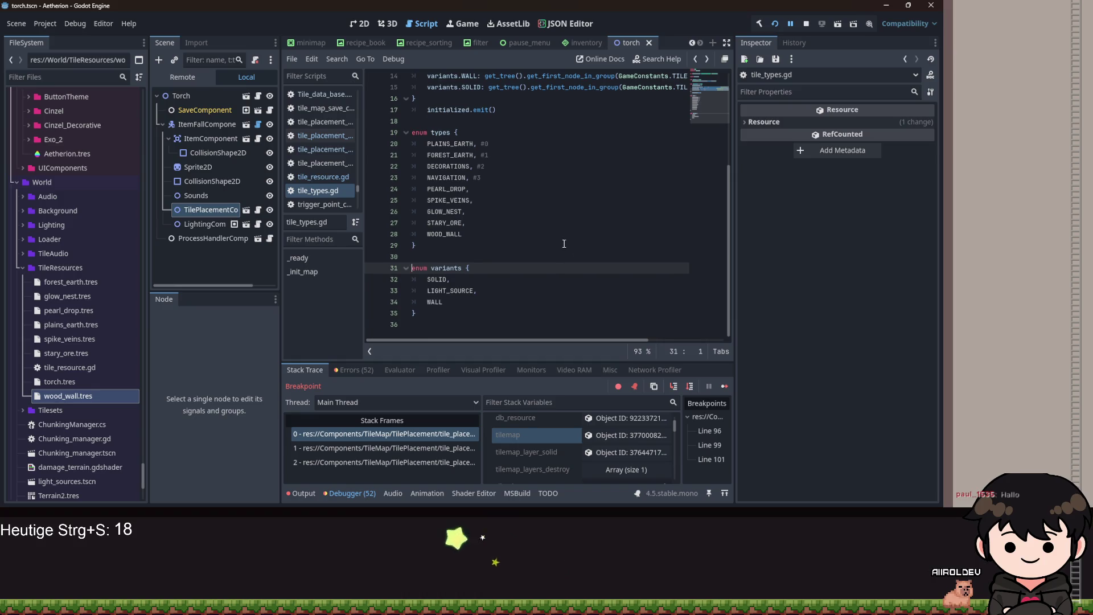
pyautogui.hotkey('alt', 'Left')
pyautogui.keyDown('ctrl'); pyautogui.click(548, 155); pyautogui.keyUp('ctrl')
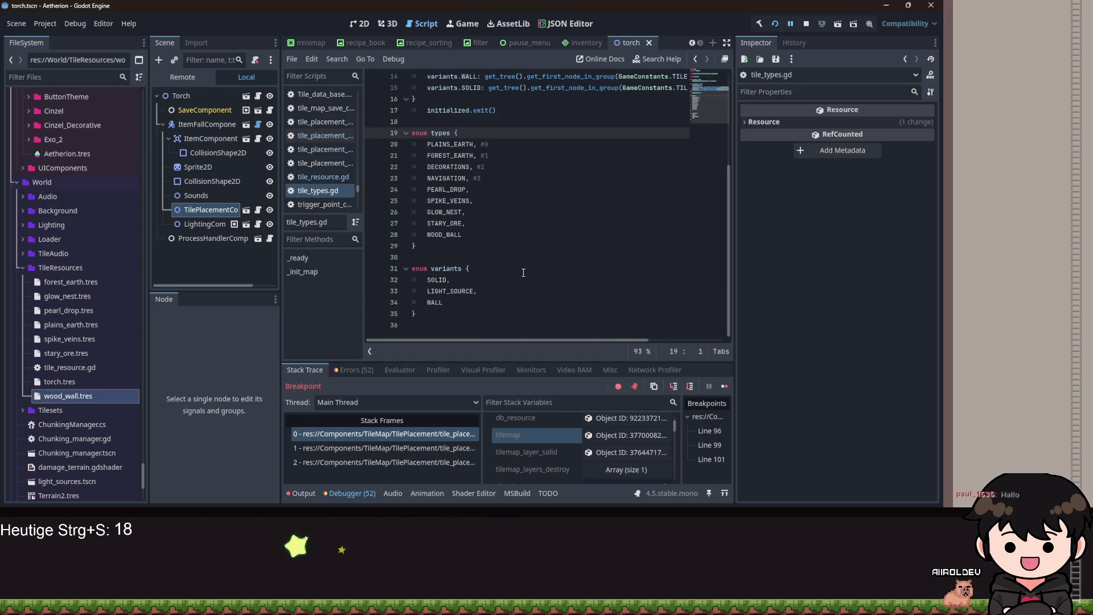
pyautogui.scroll(5, 501, 216)
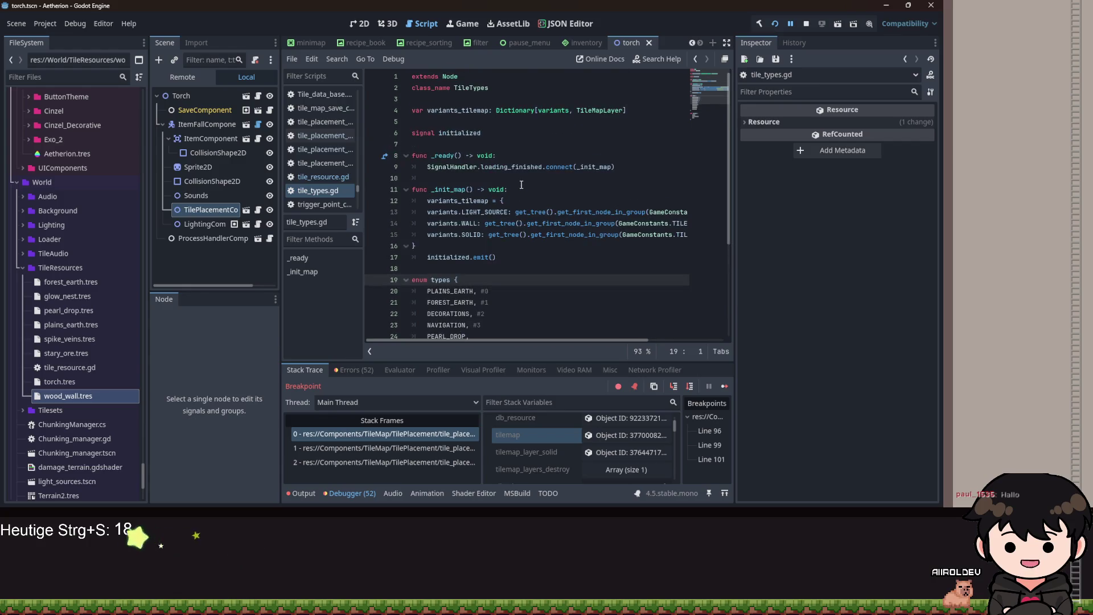
pyautogui.scroll(-3, 520, 181)
pyautogui.scroll(3, 535, 194)
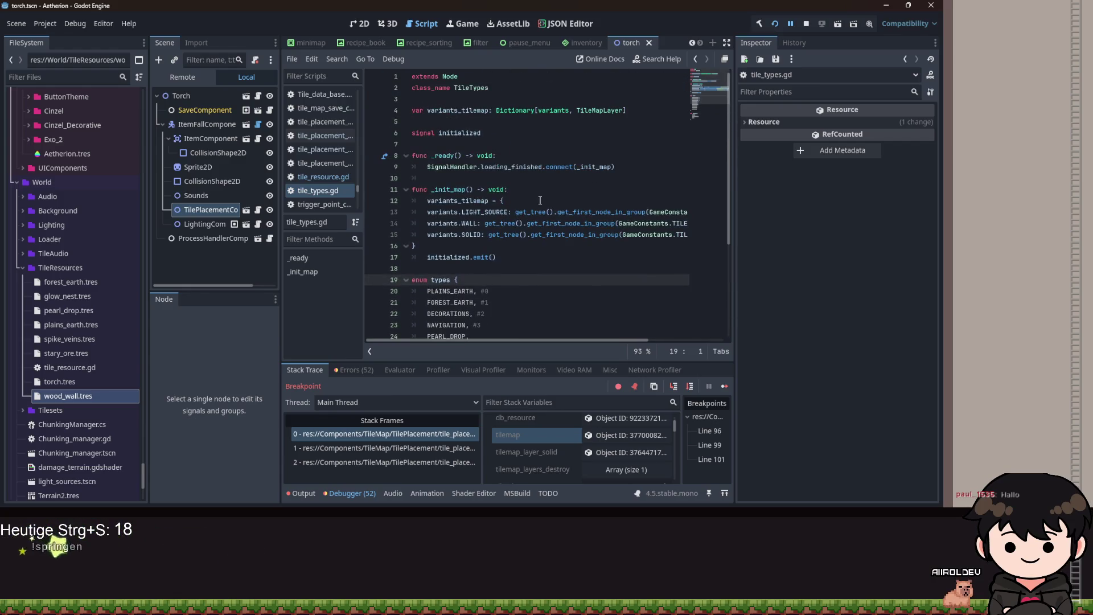
pyautogui.scroll(-2, 548, 204)
pyautogui.scroll(2, 547, 205)
pyautogui.scroll(-5, 547, 207)
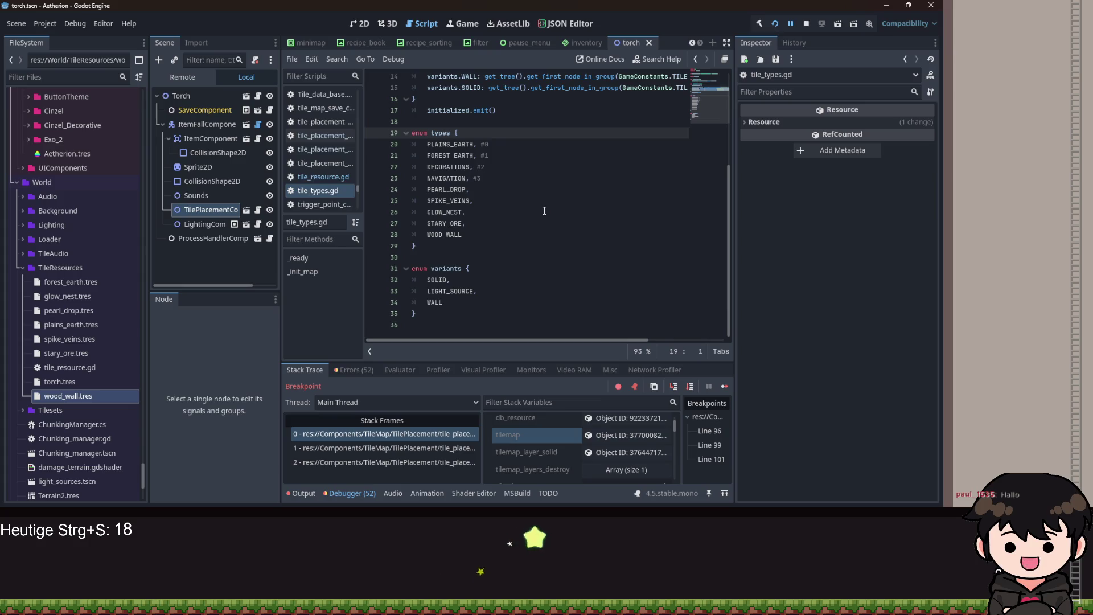
pyautogui.moveTo(511, 177)
pyautogui.mouseDown()
pyautogui.moveTo(445, 167)
pyautogui.moveTo(414, 146)
pyautogui.mouseUp()
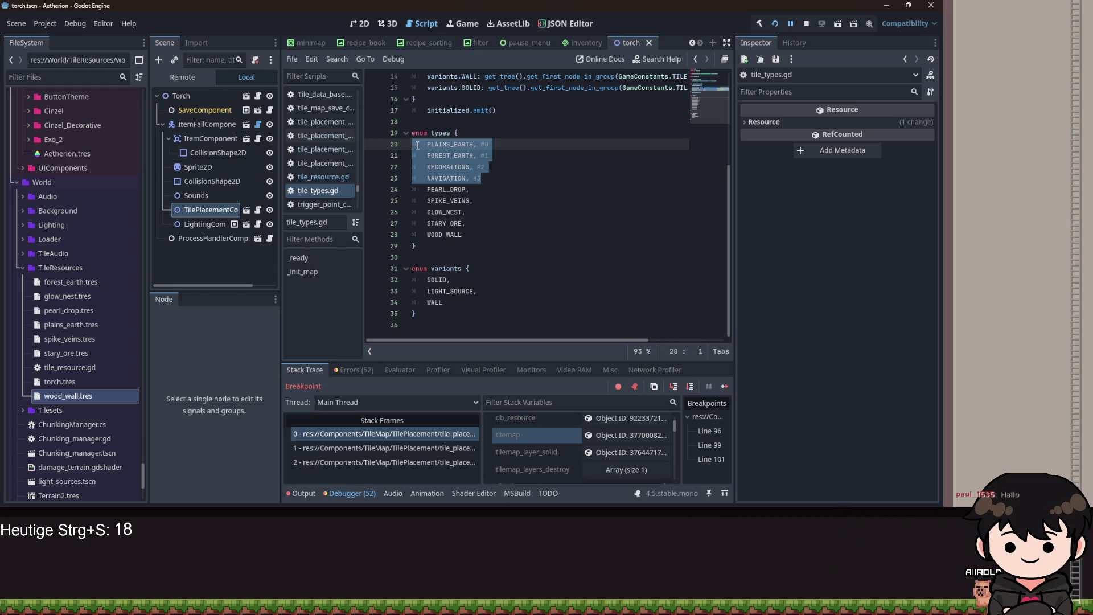
# - Add a TORCH entry after WOOD_WALL in the types enum and save the script
pyautogui.click(489, 237)
pyautogui.write(',')
pyautogui.press('Return')
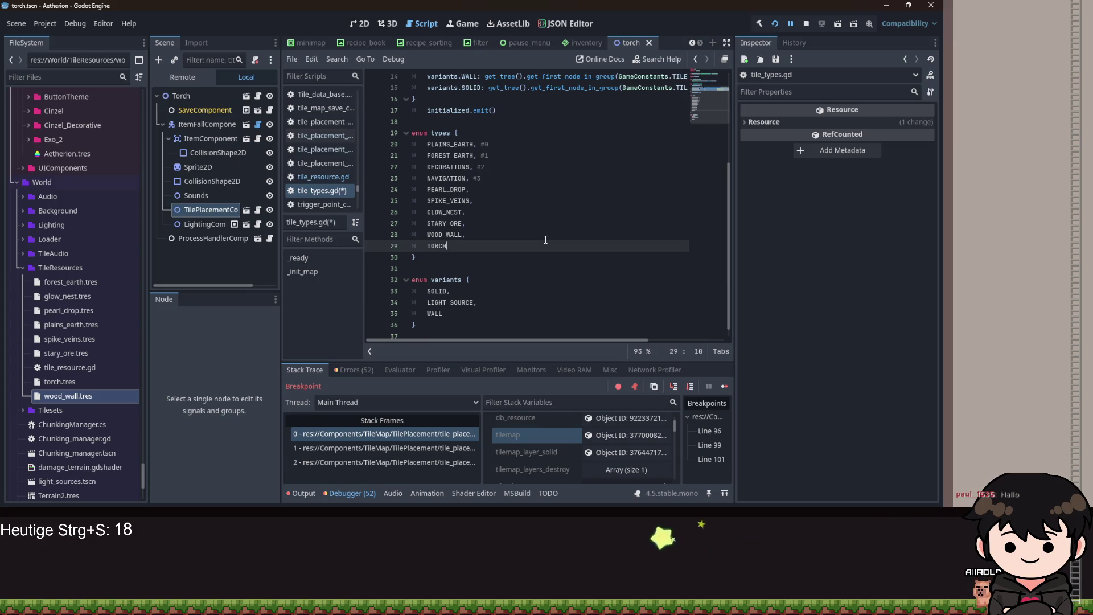
pyautogui.hotkey('ctrl', 's')
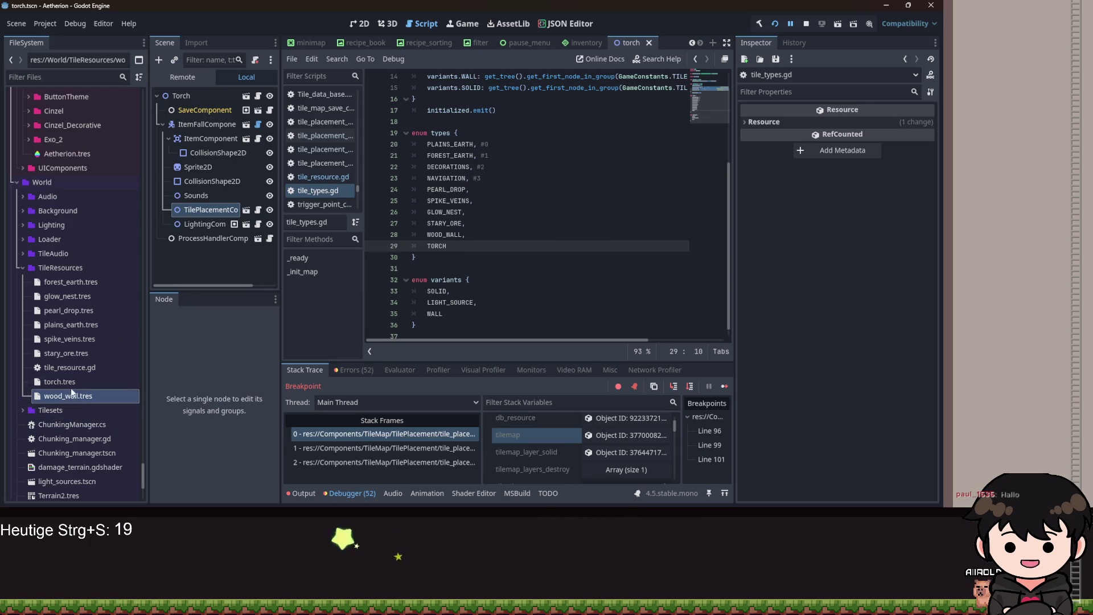
pyautogui.doubleClick(83, 371)
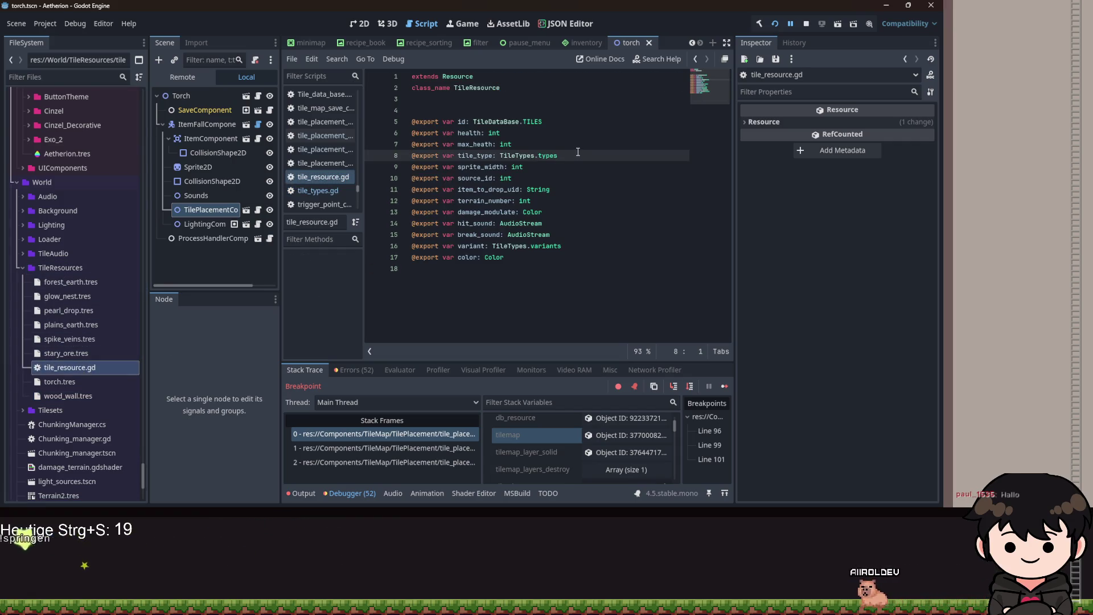
# - Change the id export in tile_resource.gd from TileDataBase.TILES to TileTypes.types and save
pyautogui.doubleClick(530, 121)
pyautogui.write('T')
pyautogui.press('BackSpace')
pyautogui.press('BackSpace')
pyautogui.press('BackSpace')
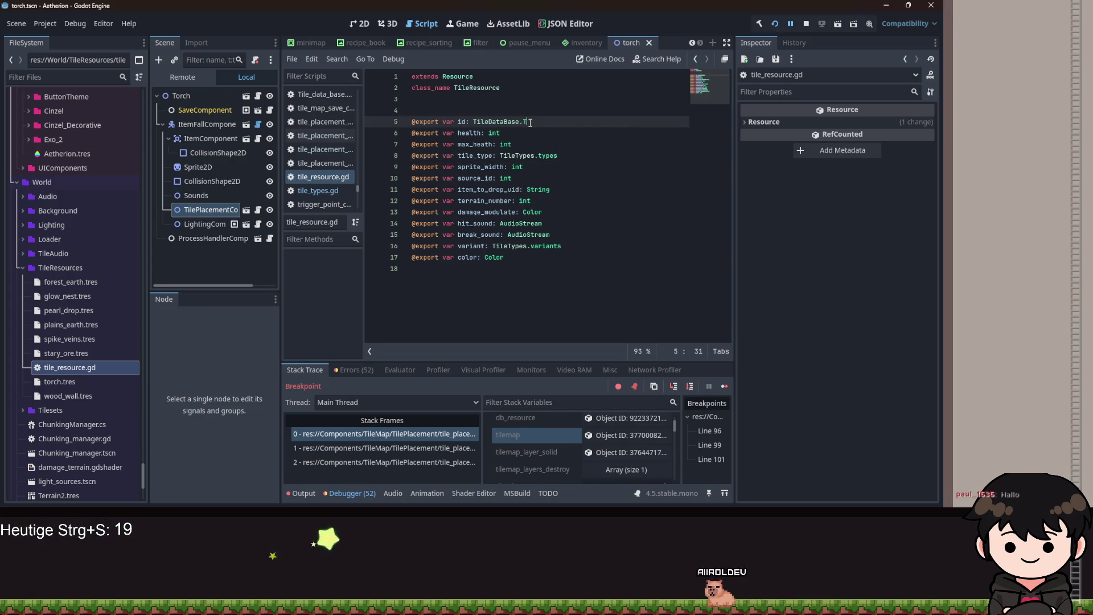
pyautogui.hotkey('ctrl', 'space')
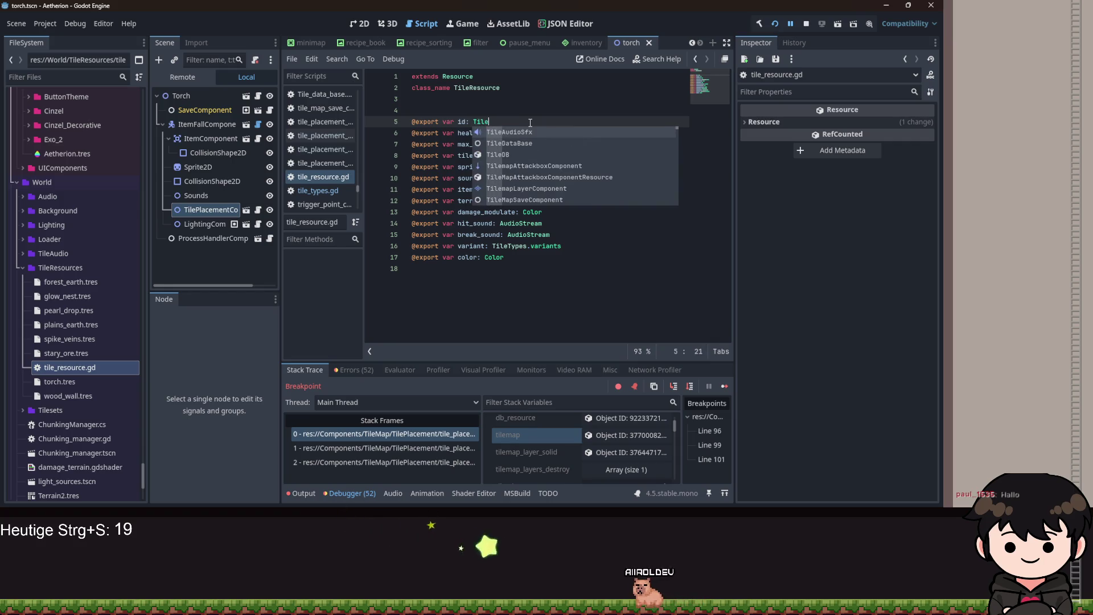
pyautogui.write('Types.types')
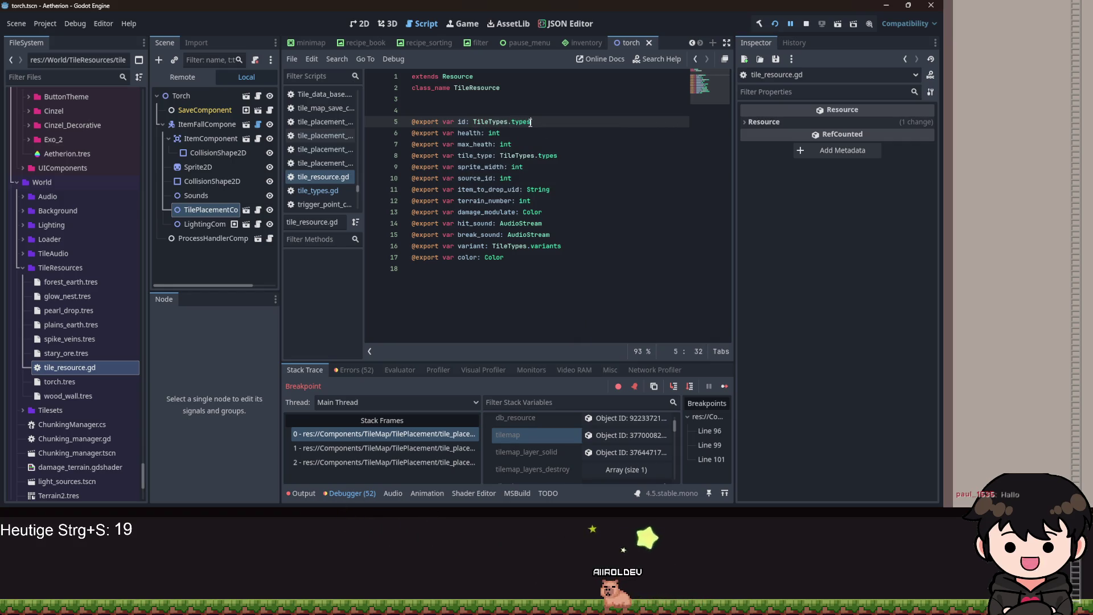
pyautogui.hotkey('ctrl', 's')
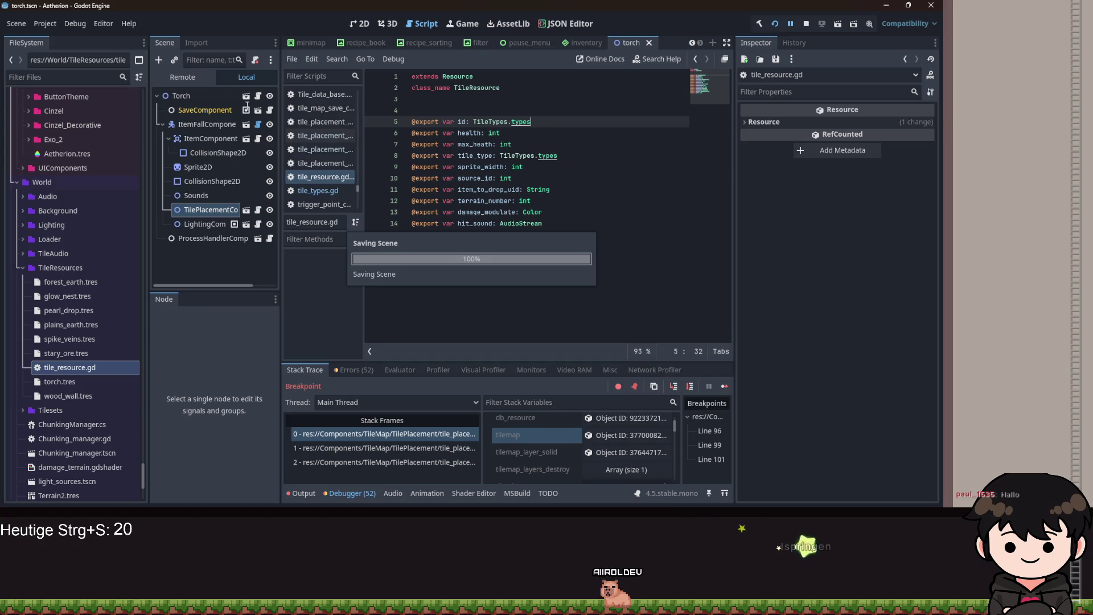
pyautogui.click(258, 209)
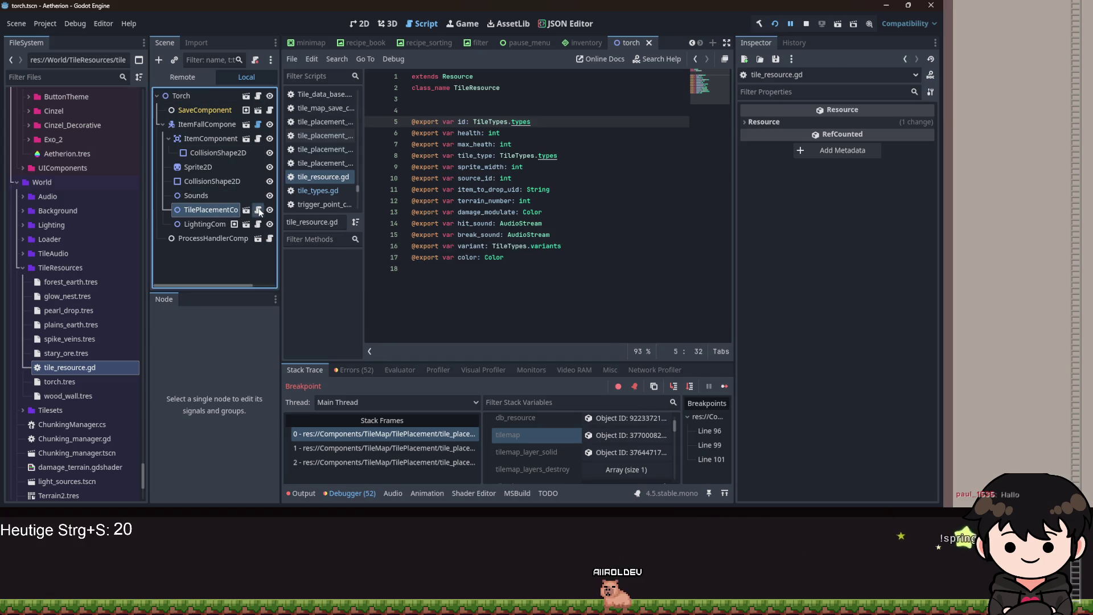
# - Retype tile_id in TilePlacementComponentResource as TileTypes.types and save it
pyautogui.keyDown('ctrl'); pyautogui.click(575, 271); pyautogui.keyUp('ctrl')
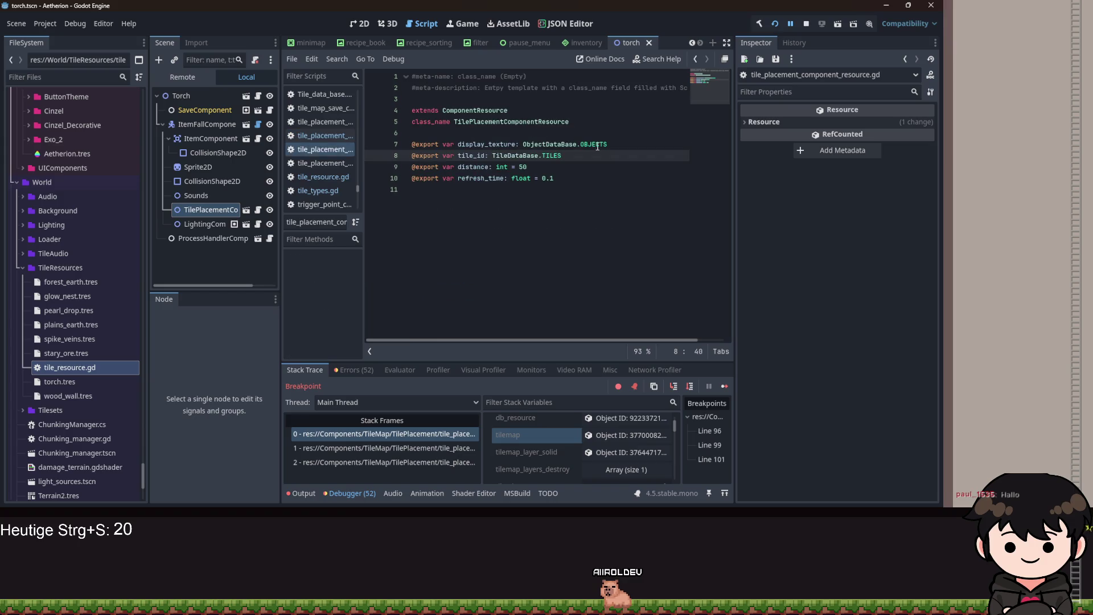
pyautogui.write('TileTypes.')
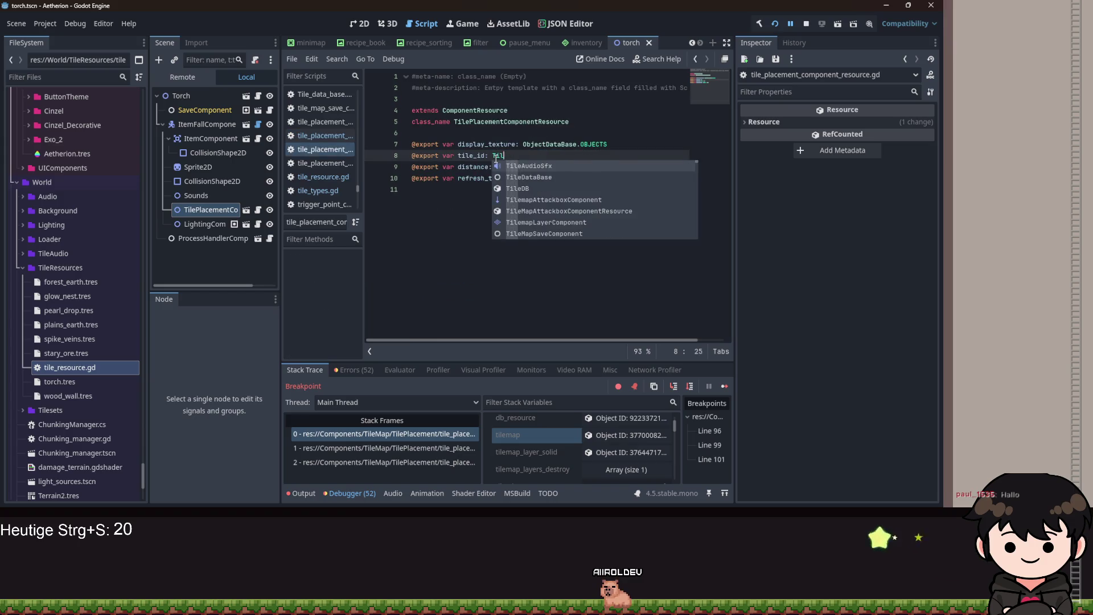
pyautogui.write('types')
pyautogui.hotkey('ctrl', 's')
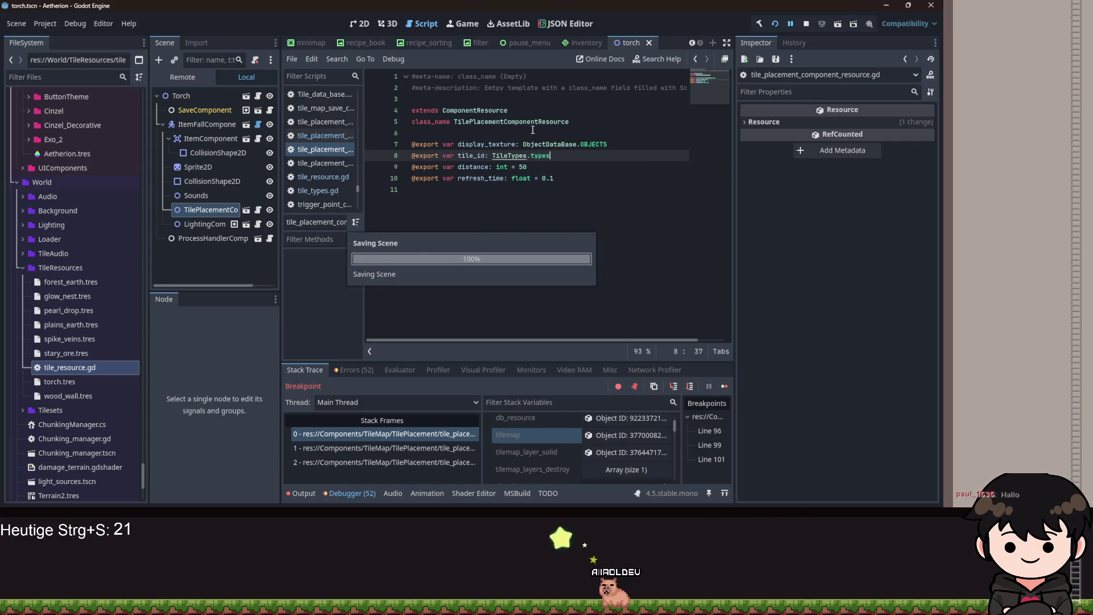
pyautogui.hotkey('alt', 'Left')
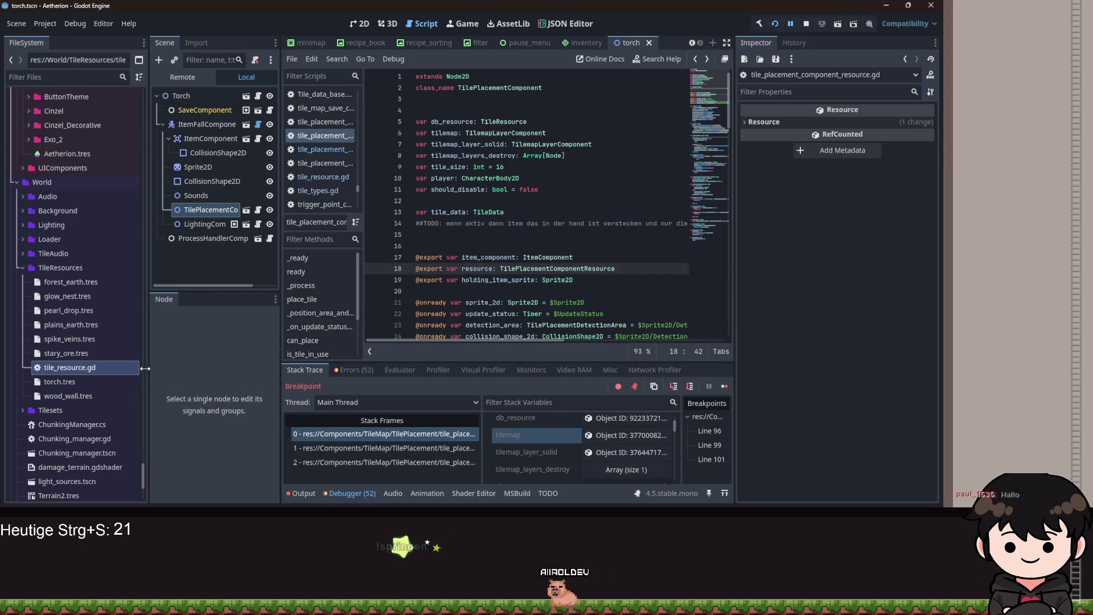
pyautogui.scroll(-3, 114, 401)
pyautogui.scroll(-3, 109, 384)
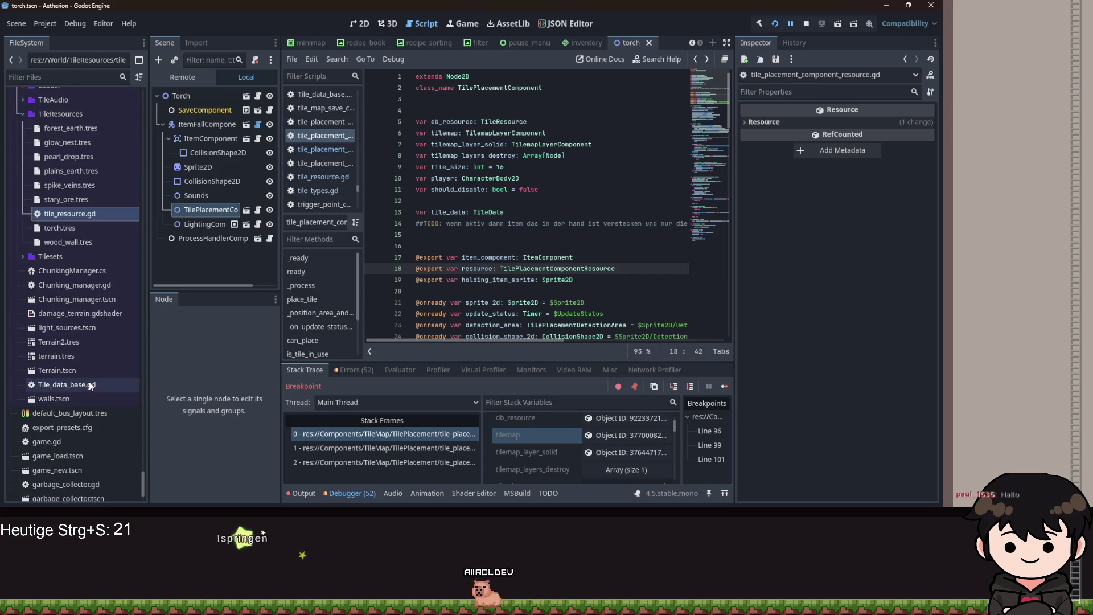
# - In Tile_data_base.gd, key the tiles dictionary by TileTypes.types, delete enum TILES, and save
pyautogui.doubleClick(53, 386)
pyautogui.doubleClick(511, 110)
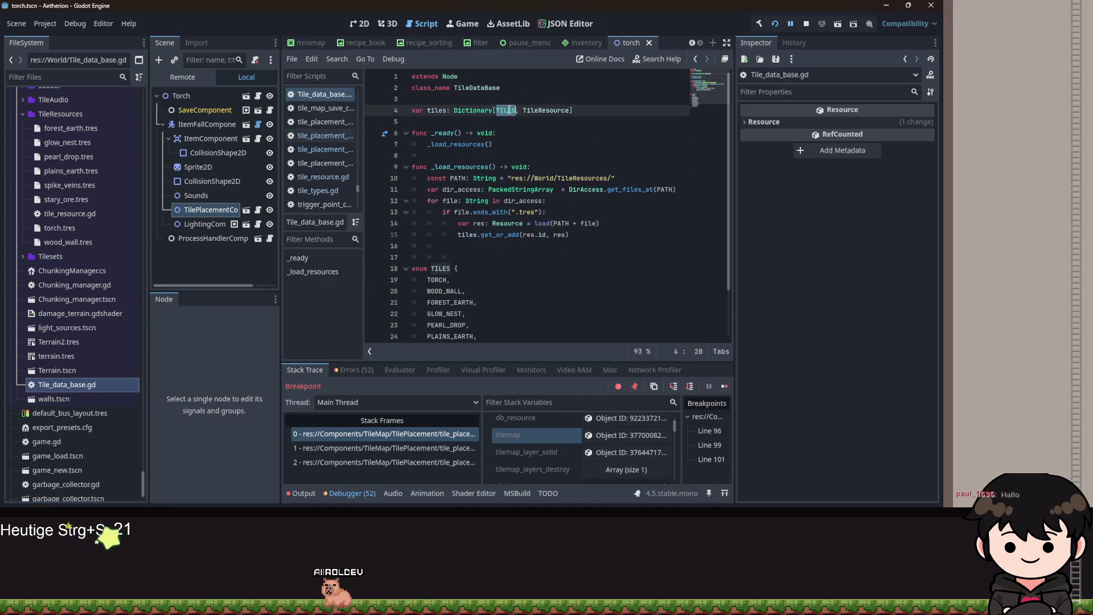
pyautogui.write('TileT')
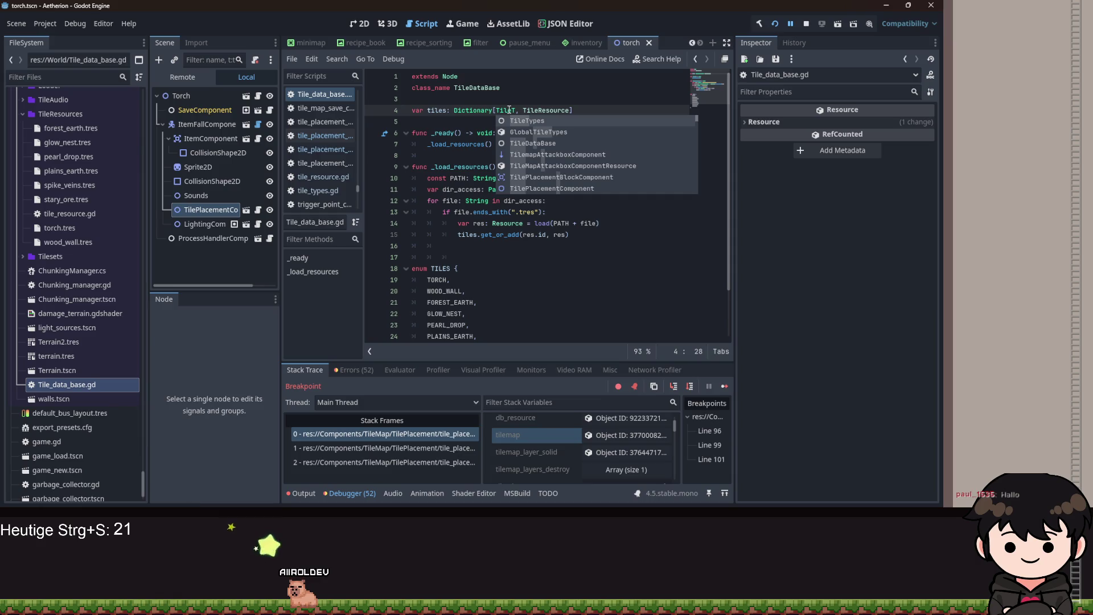
pyautogui.press('Return')
pyautogui.write('.types')
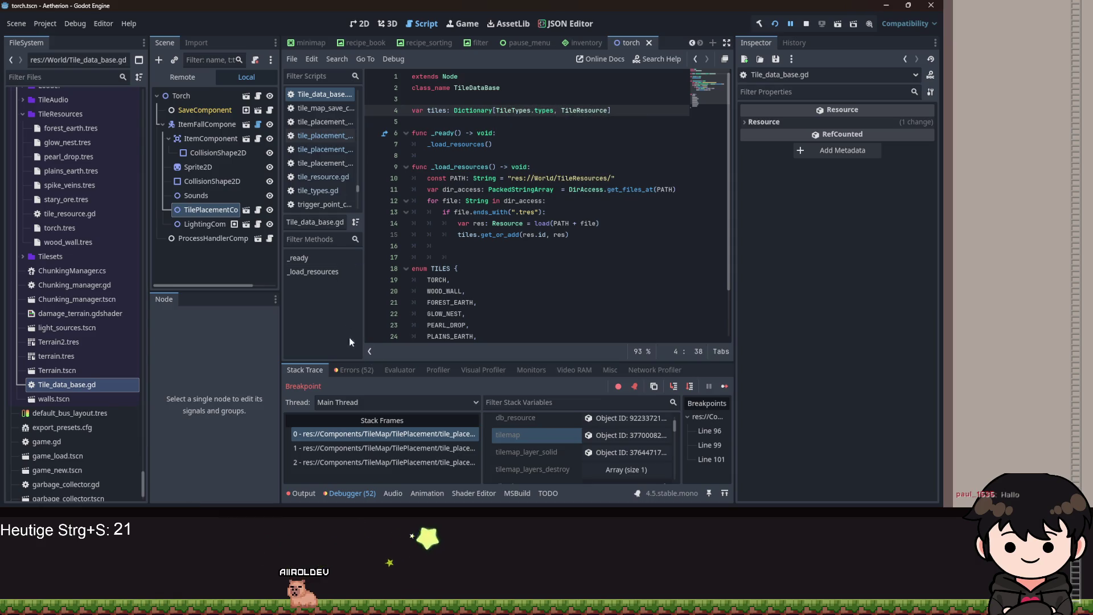
pyautogui.click(512, 257)
pyautogui.hotkey('ctrl', 'shift', 'End')
pyautogui.press('BackSpace')
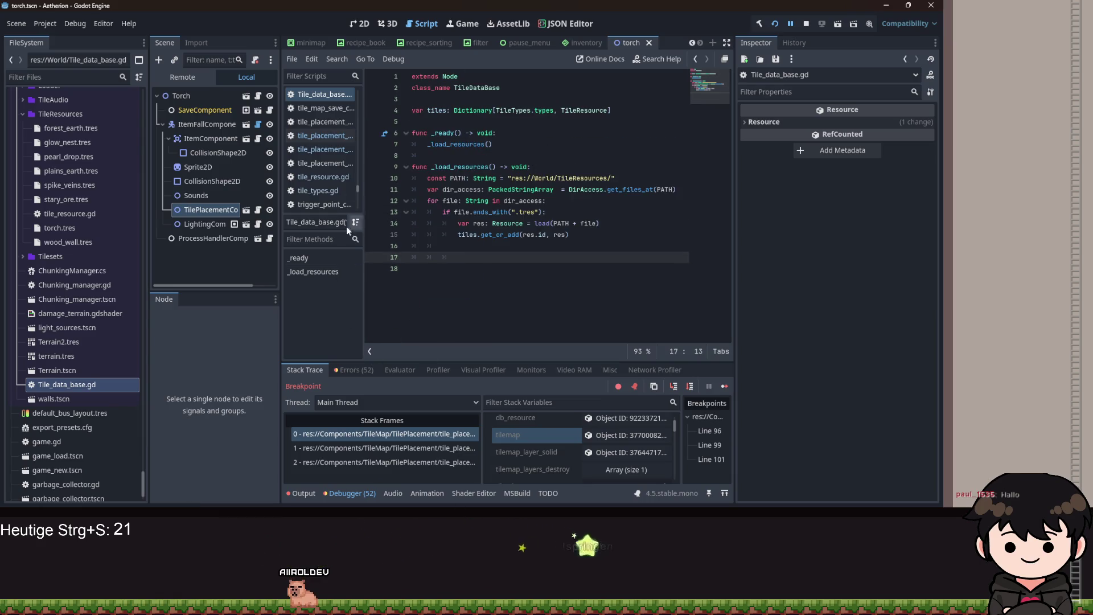
pyautogui.hotkey('ctrl', 's')
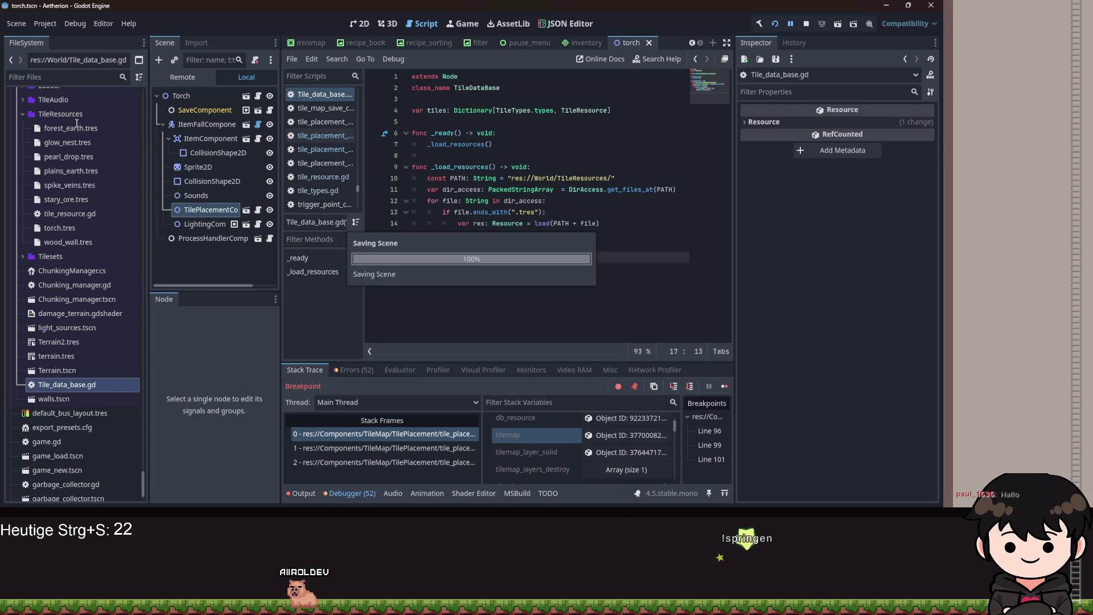
pyautogui.click(64, 127)
# - Set forest_earth.tres's ID to Forest Earth in the Inspector
pyautogui.click(873, 124)
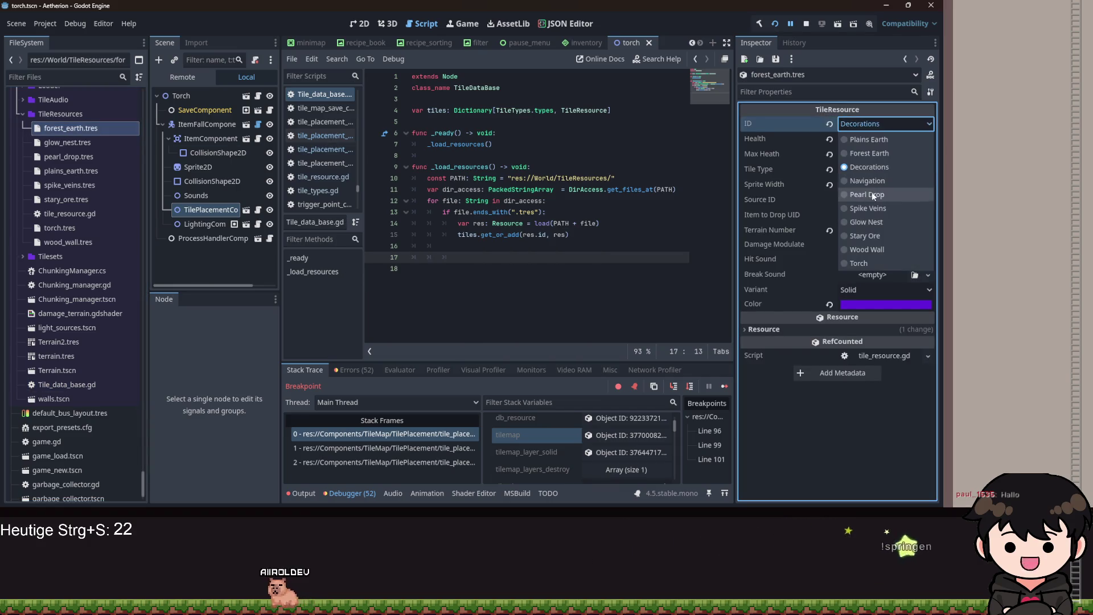
pyautogui.click(870, 153)
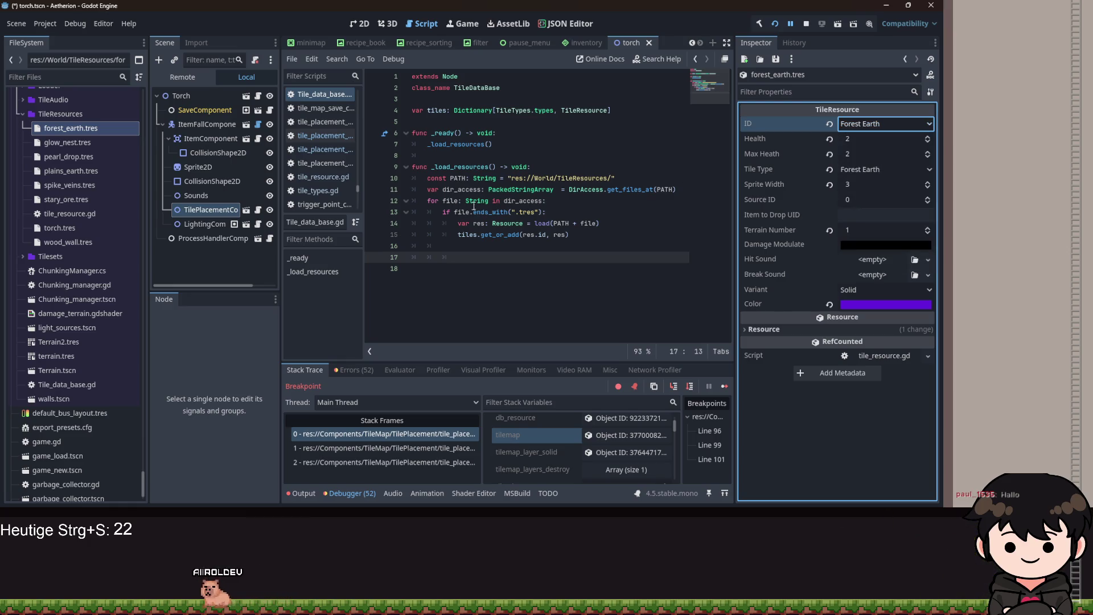
pyautogui.hotkey('alt', 'Left')
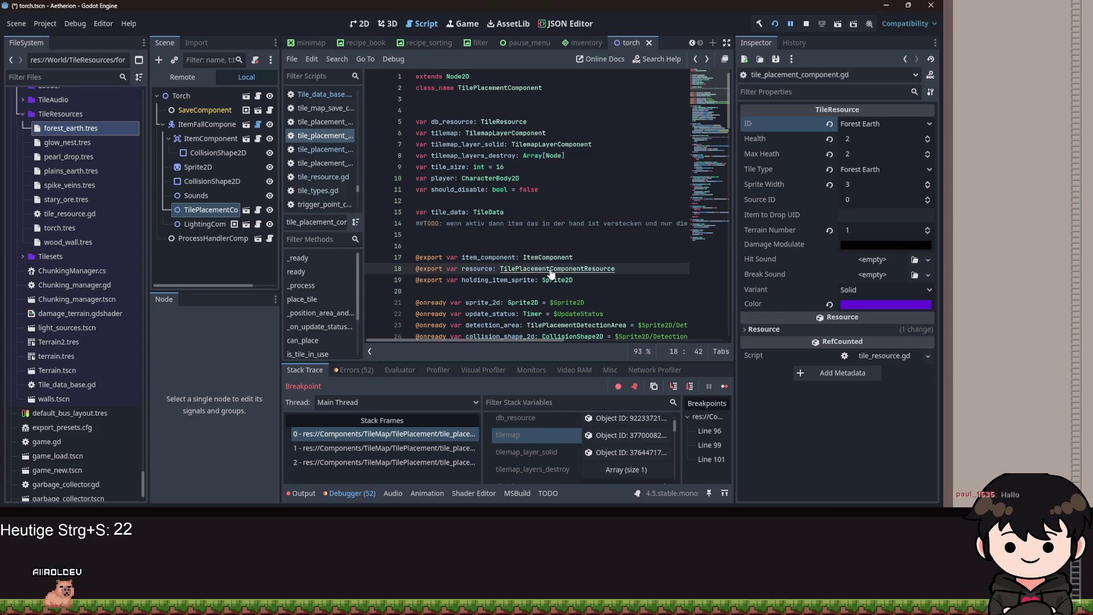
# - Open tile_resource.gd and insert a new line above extends Resource
pyautogui.keyDown('ctrl'); pyautogui.click(551, 273); pyautogui.keyUp('ctrl')
pyautogui.hotkey('alt', 'Left')
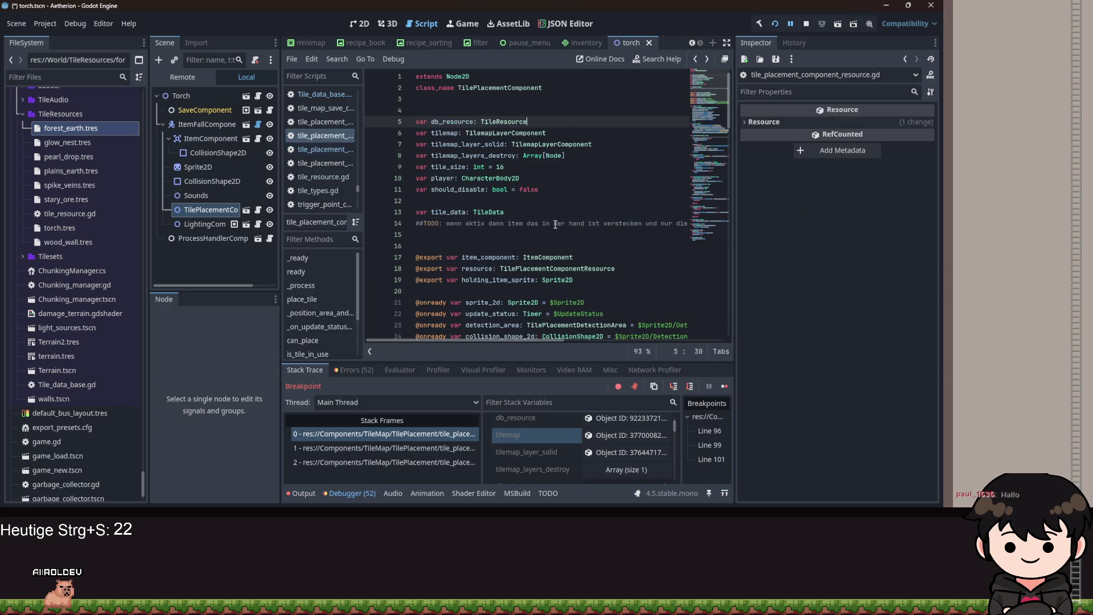
pyautogui.keyDown('ctrl'); pyautogui.click(504, 122); pyautogui.keyUp('ctrl')
pyautogui.press('Return')
pyautogui.press('Up')
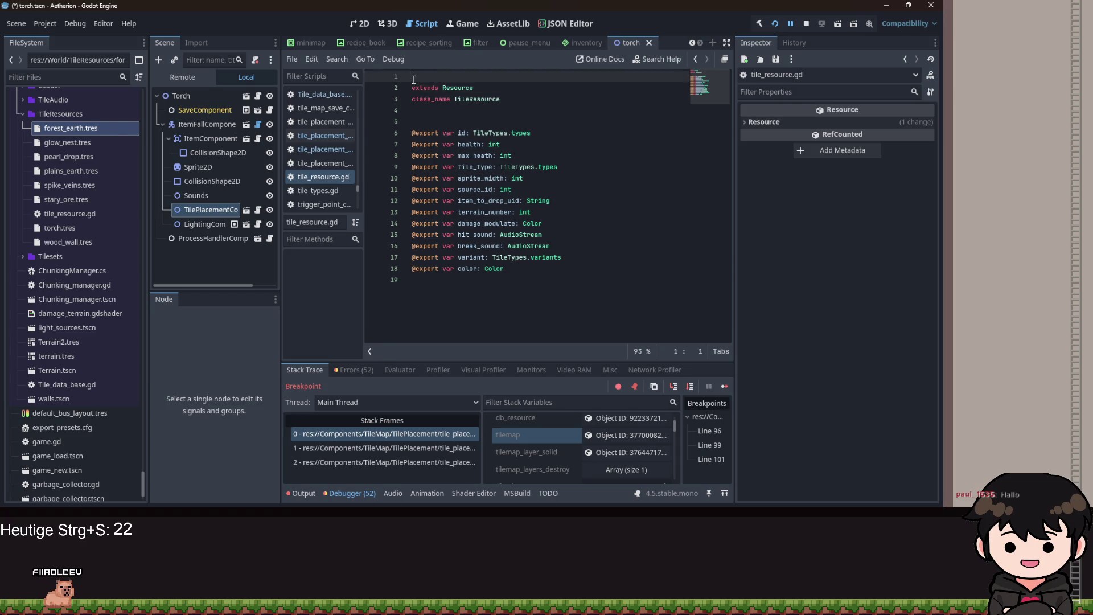
pyautogui.write('@tool')
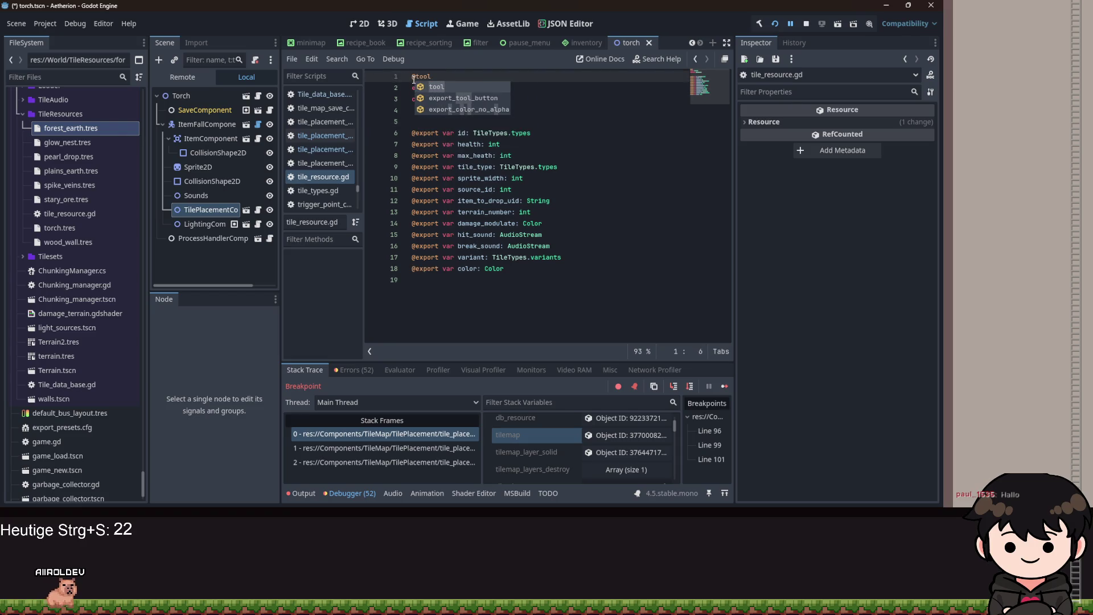
pyautogui.press('Escape')
pyautogui.click(547, 136)
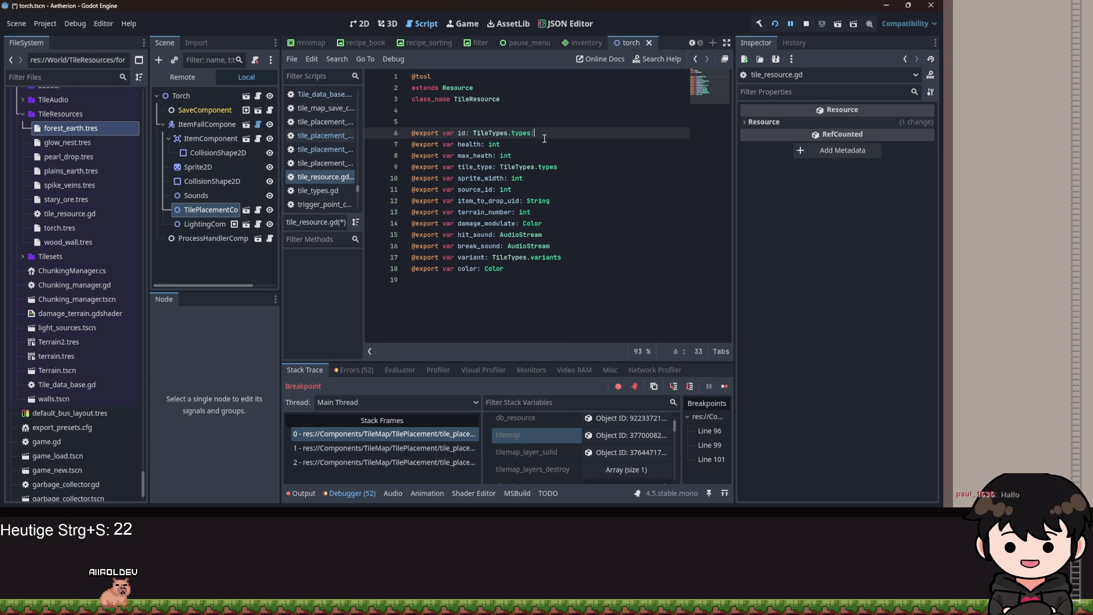
pyautogui.write(':')
pyautogui.press('Return')
pyautogui.write('set(value')
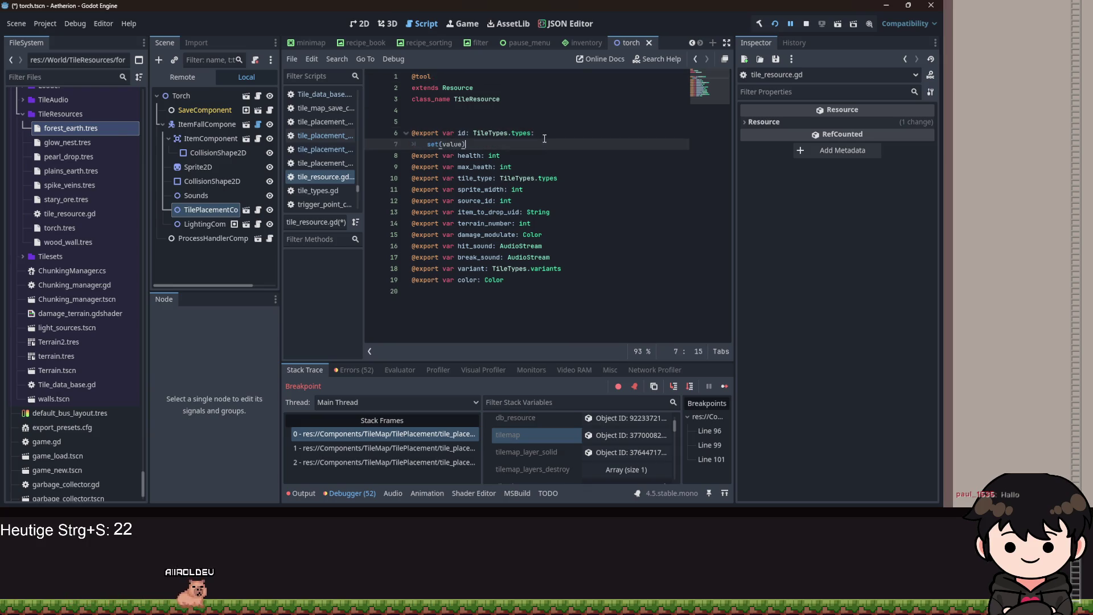
pyautogui.write(':')
pyautogui.press('Return')
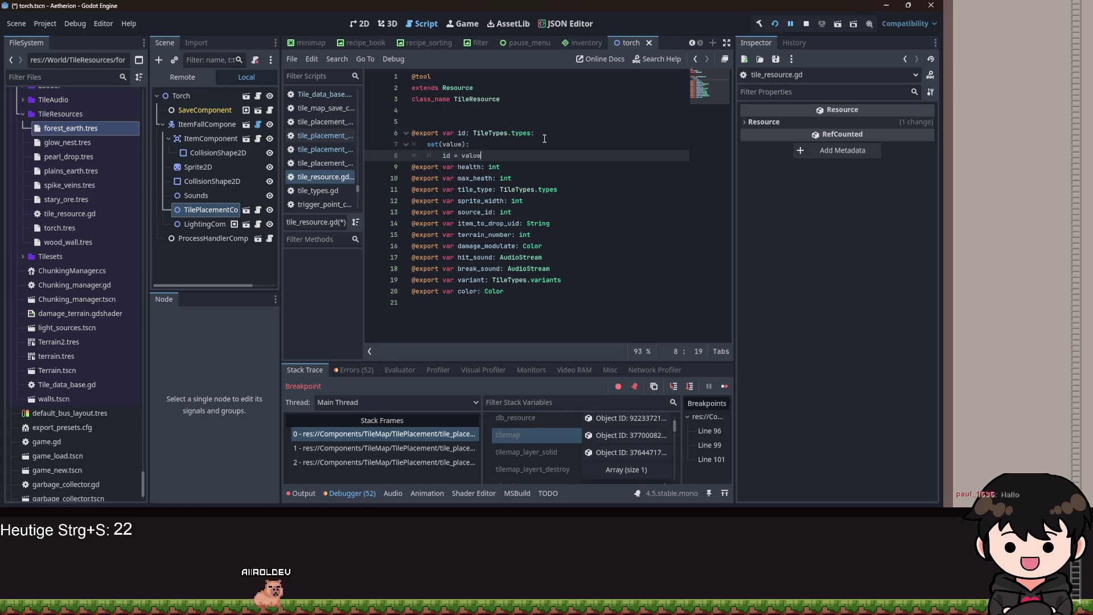
pyautogui.write('alue')
pyautogui.press('Return')
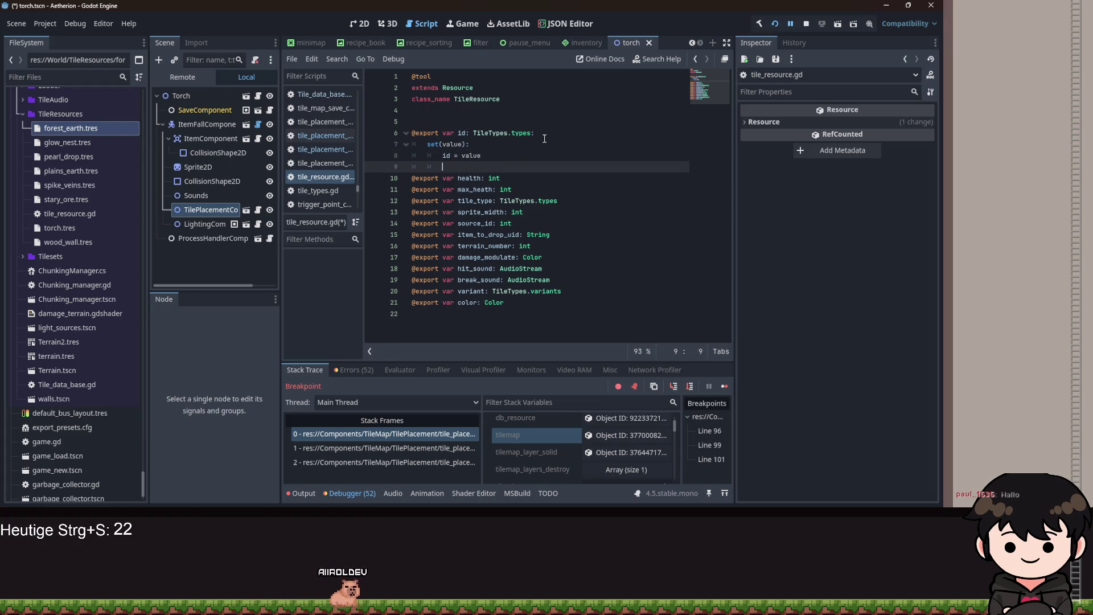
pyautogui.write('tile_type = value')
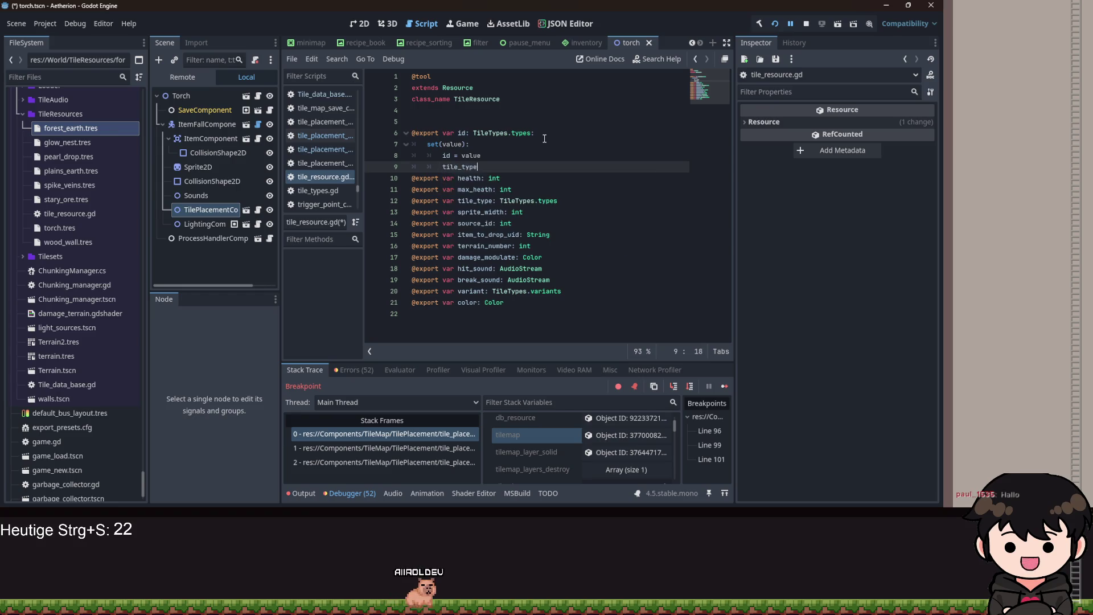
pyautogui.hotkey('ctrl', 's')
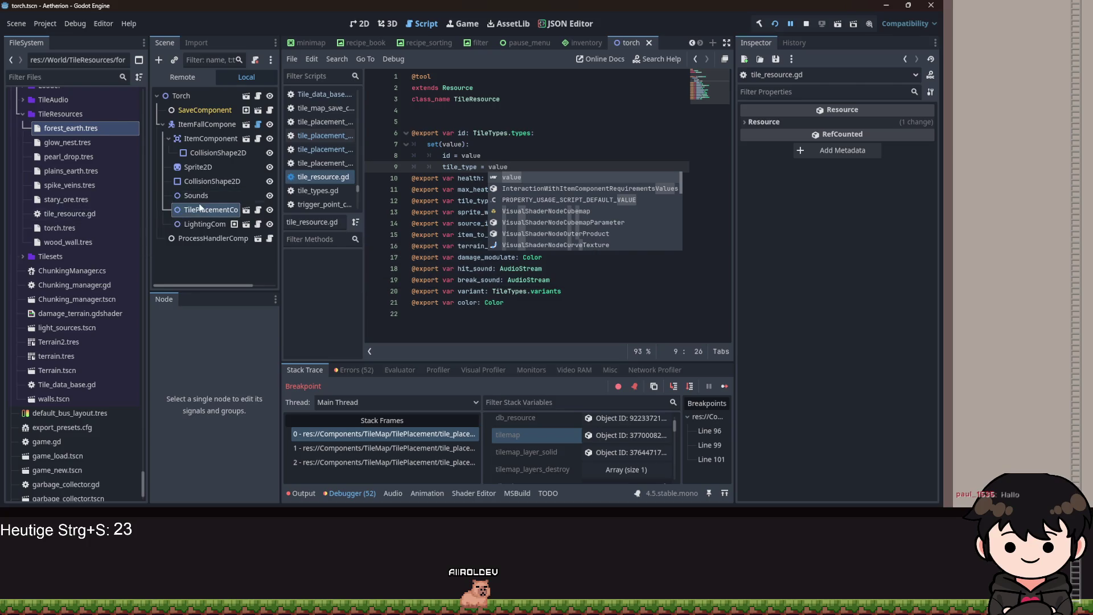
pyautogui.click(67, 128)
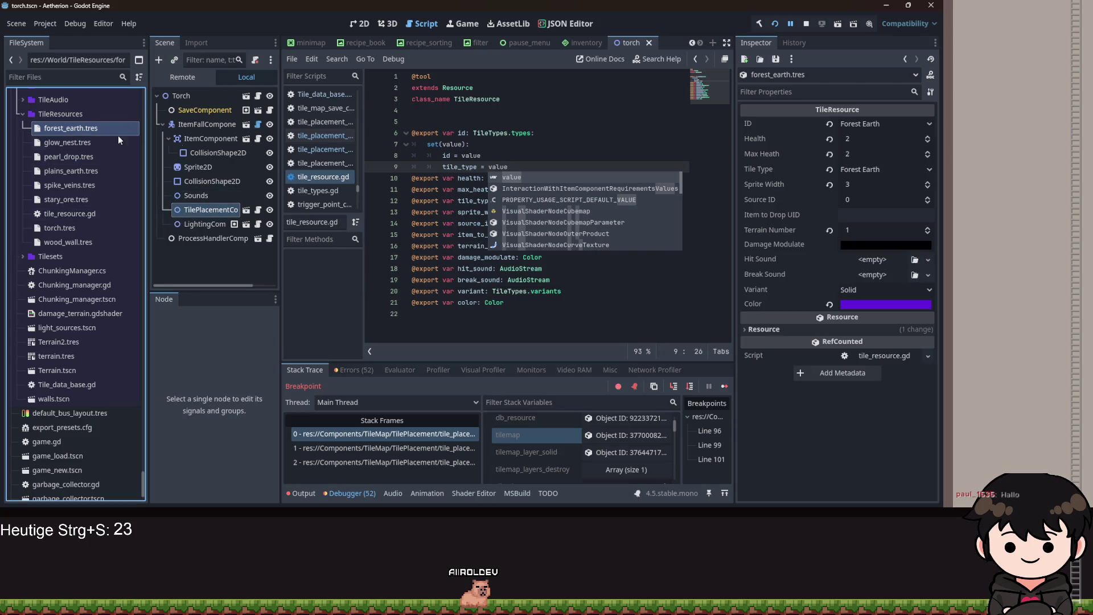
# - Set glow_nest.tres's ID and Tile Type to Glow Nest and save
pyautogui.click(888, 122)
pyautogui.click(70, 142)
pyautogui.click(908, 119)
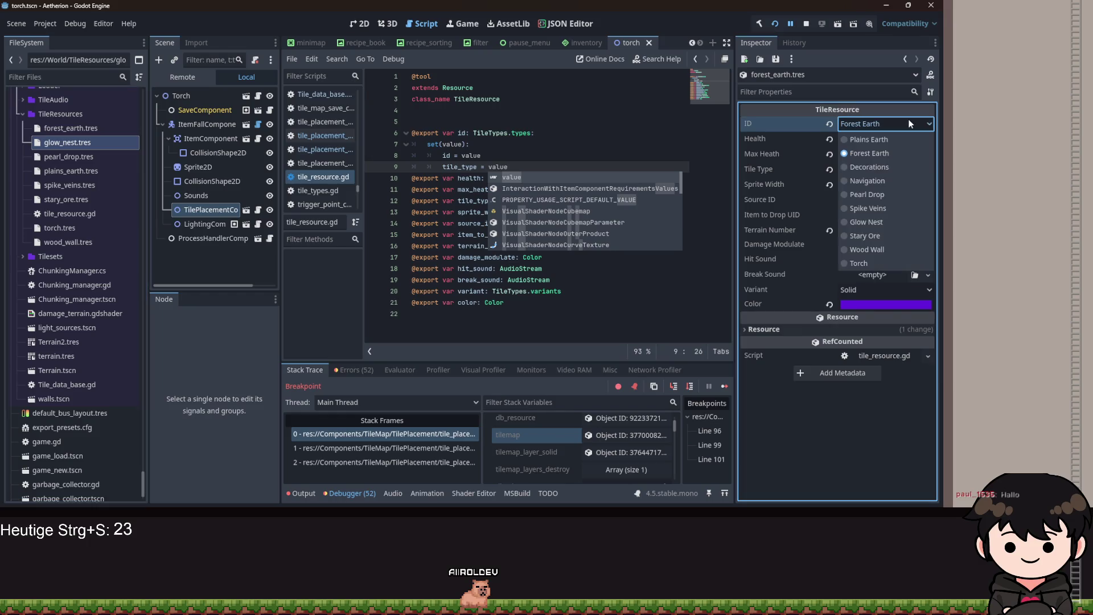
pyautogui.click(868, 223)
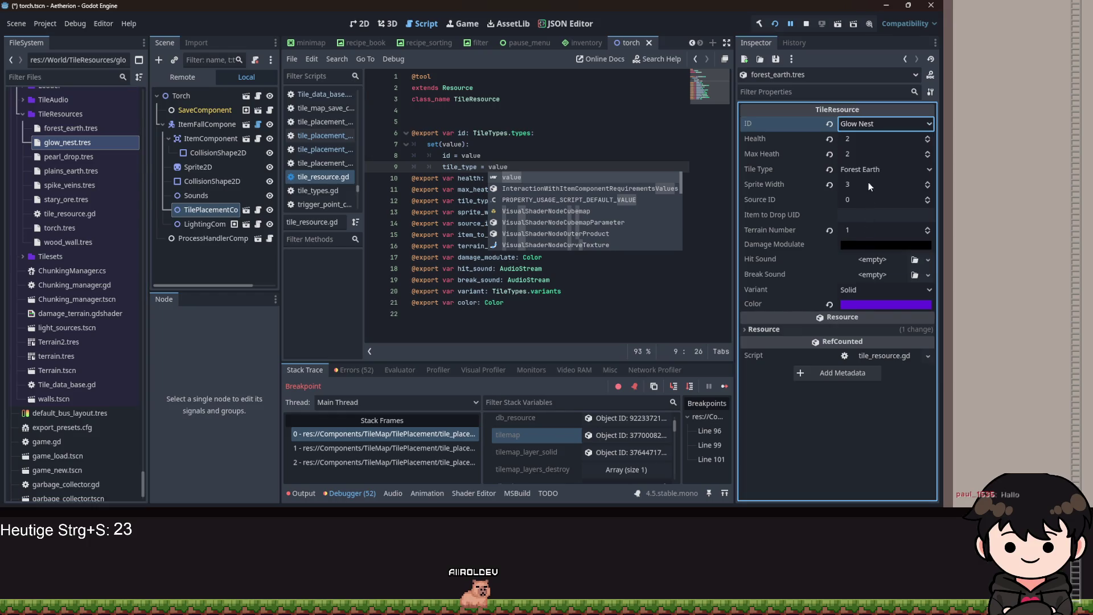
pyautogui.hotkey('ctrl', 's')
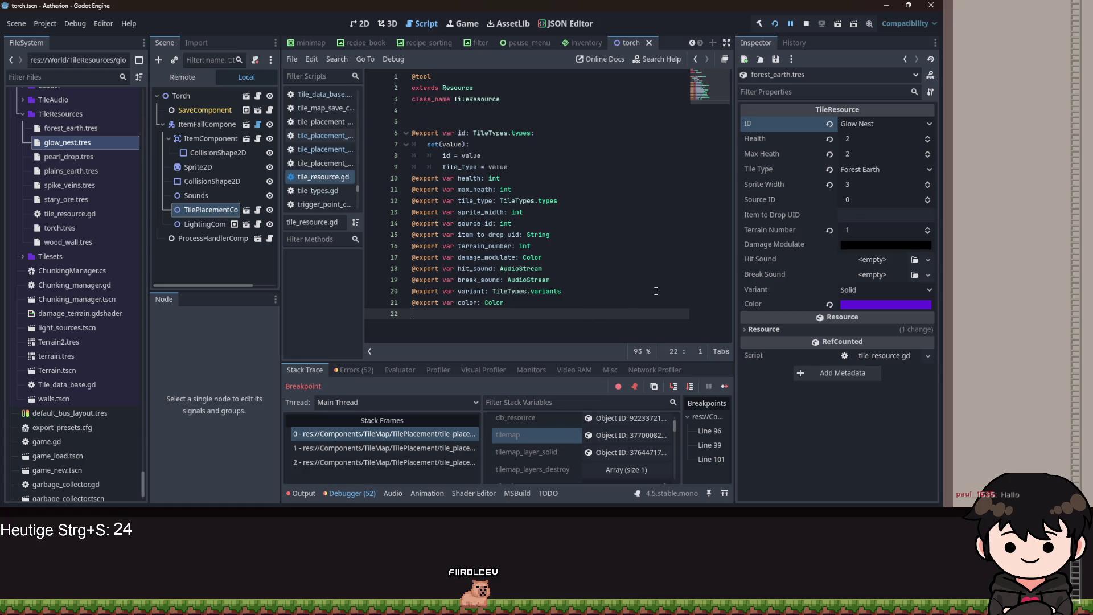
pyautogui.click(868, 170)
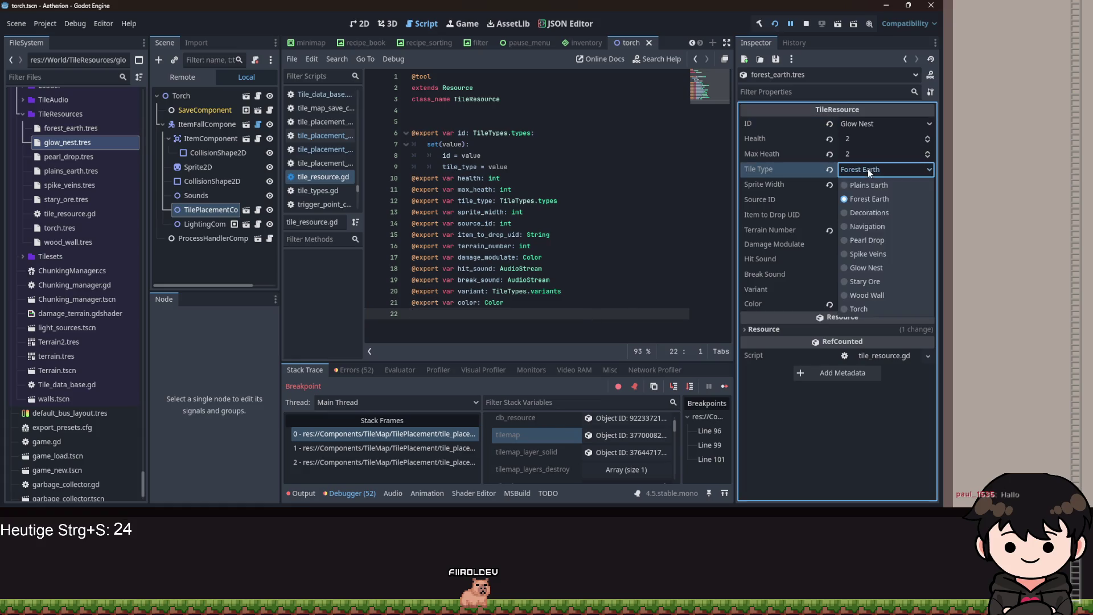
pyautogui.click(867, 268)
pyautogui.click(508, 212)
pyautogui.hotkey('ctrl', 's')
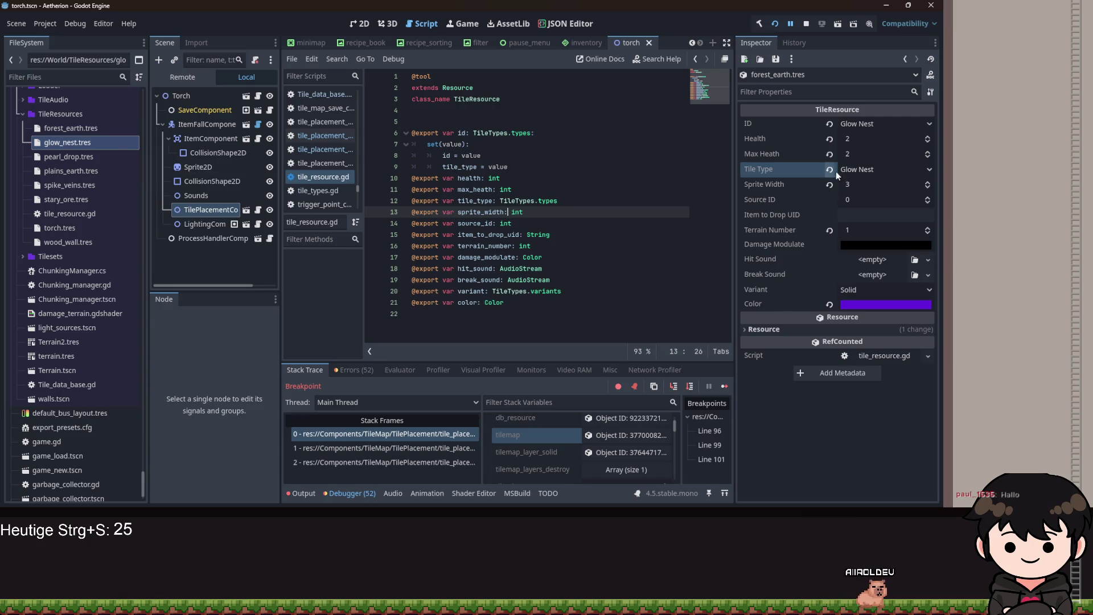
# - Revert the ID and Tile Type to Forest Earth and save
pyautogui.click(880, 125)
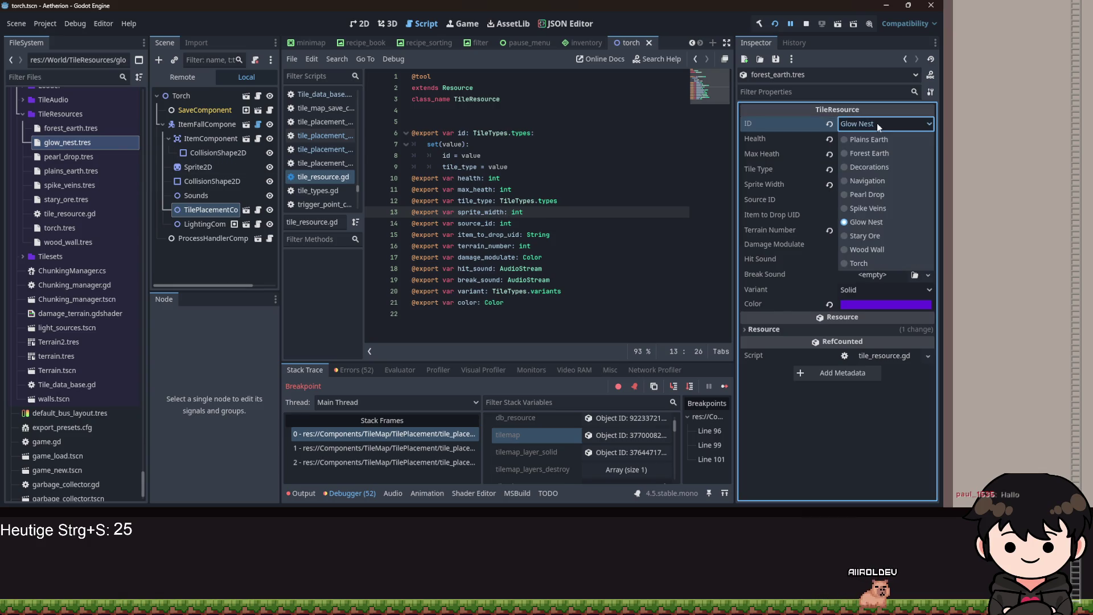
pyautogui.click(868, 154)
pyautogui.click(867, 166)
pyautogui.click(869, 199)
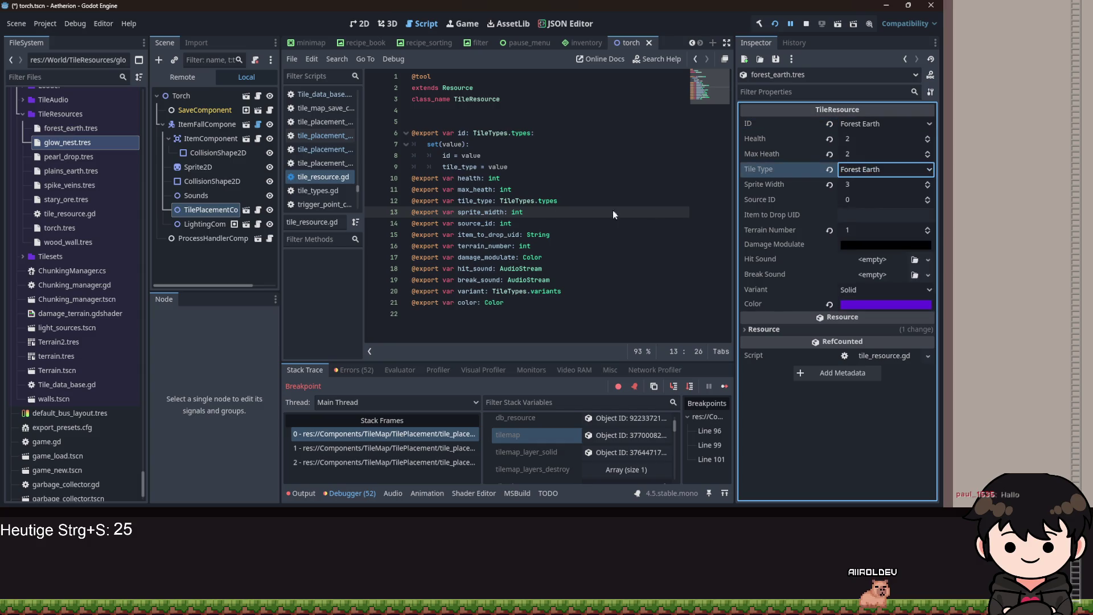
pyautogui.hotkey('ctrl', 's')
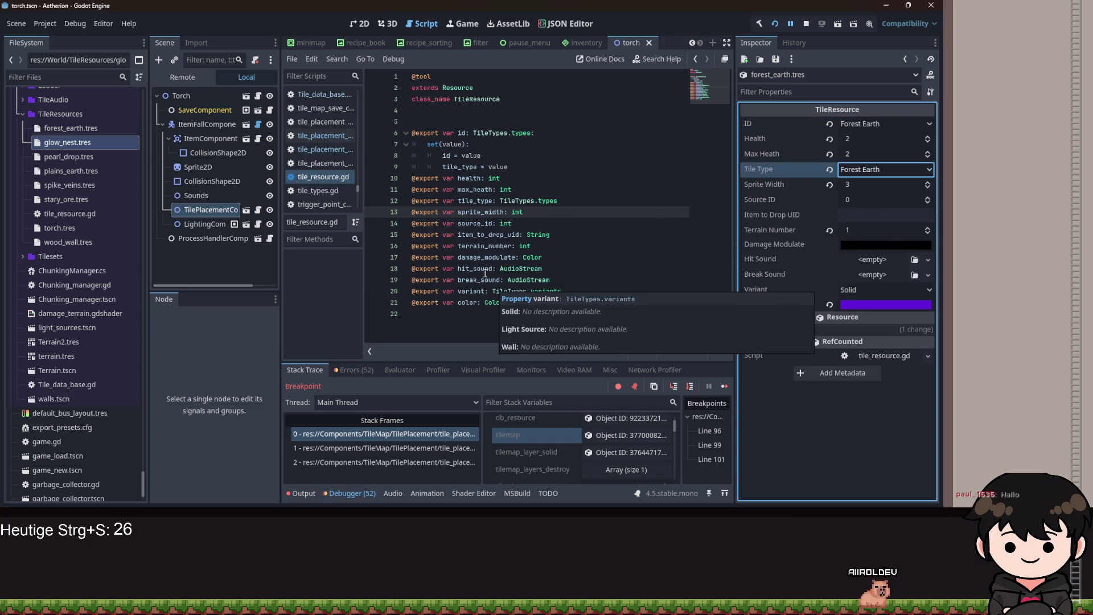
# - Re-select glow_nest.tres and set its ID to Glow Nest, then save
pyautogui.click(51, 159)
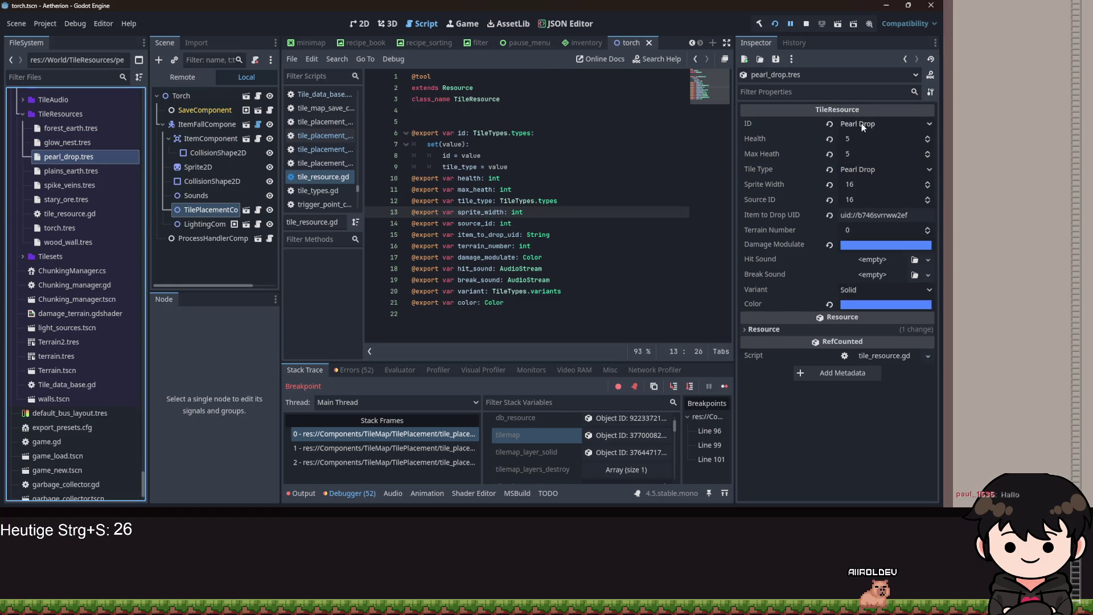
pyautogui.click(54, 144)
pyautogui.click(59, 129)
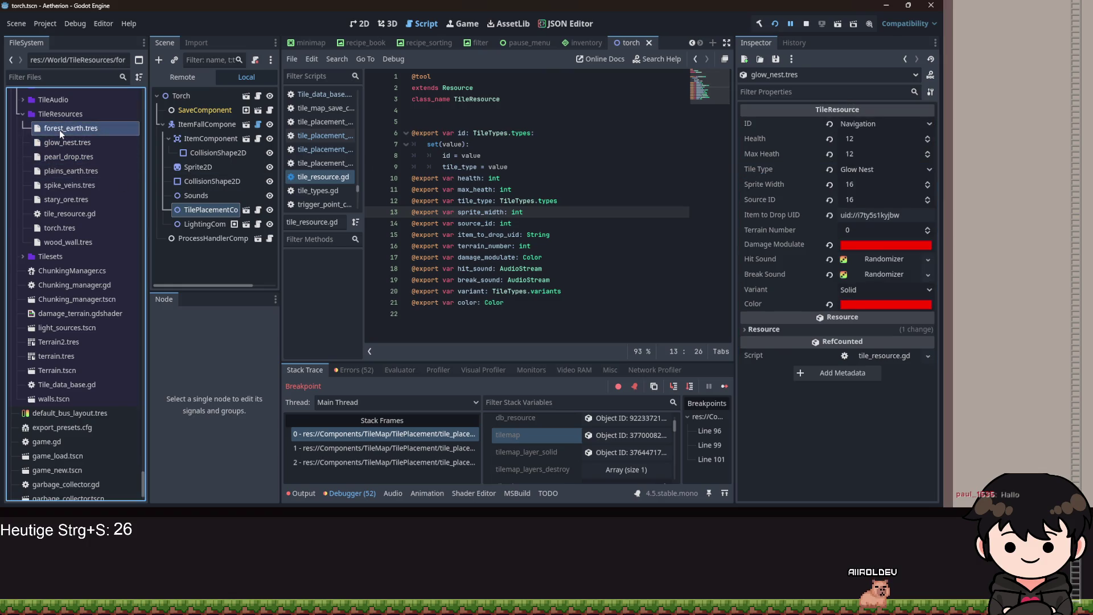
pyautogui.click(60, 143)
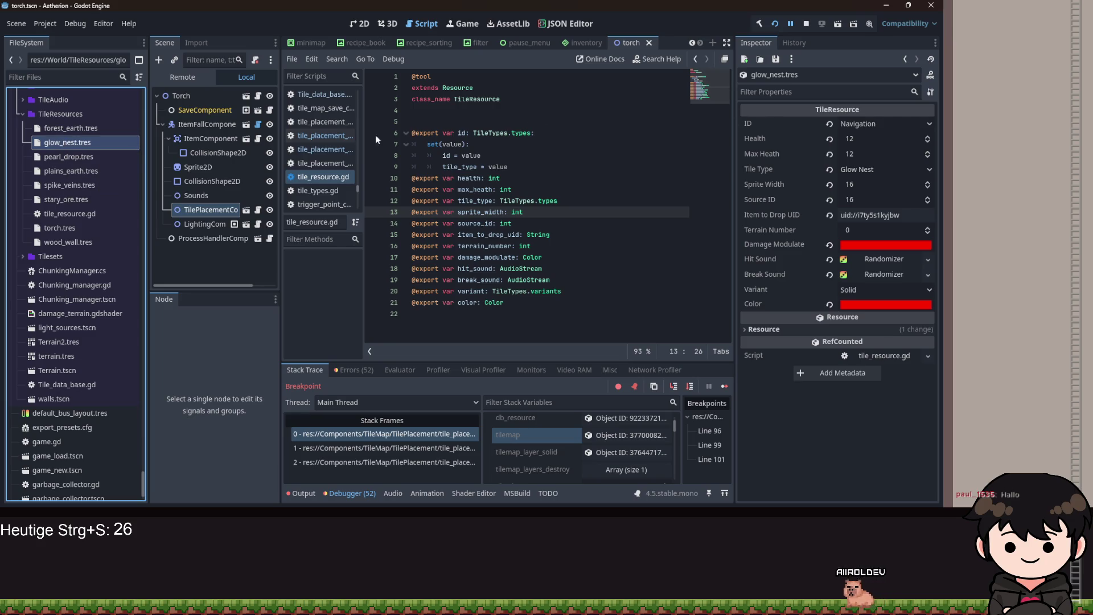
pyautogui.press('Up')
pyautogui.click(878, 125)
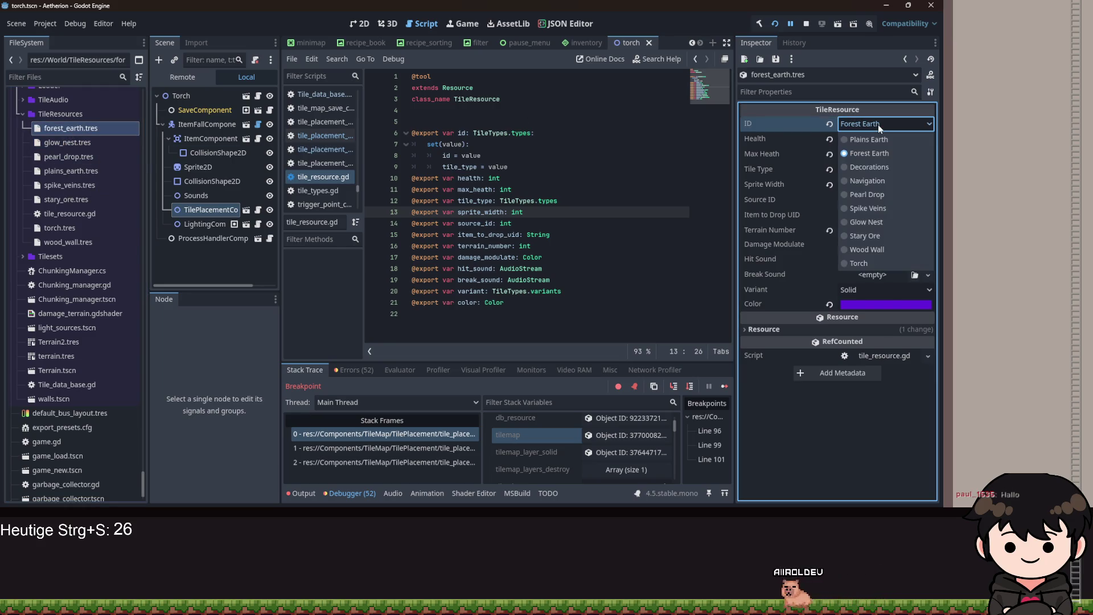
pyautogui.click(878, 124)
pyautogui.click(60, 142)
pyautogui.click(887, 123)
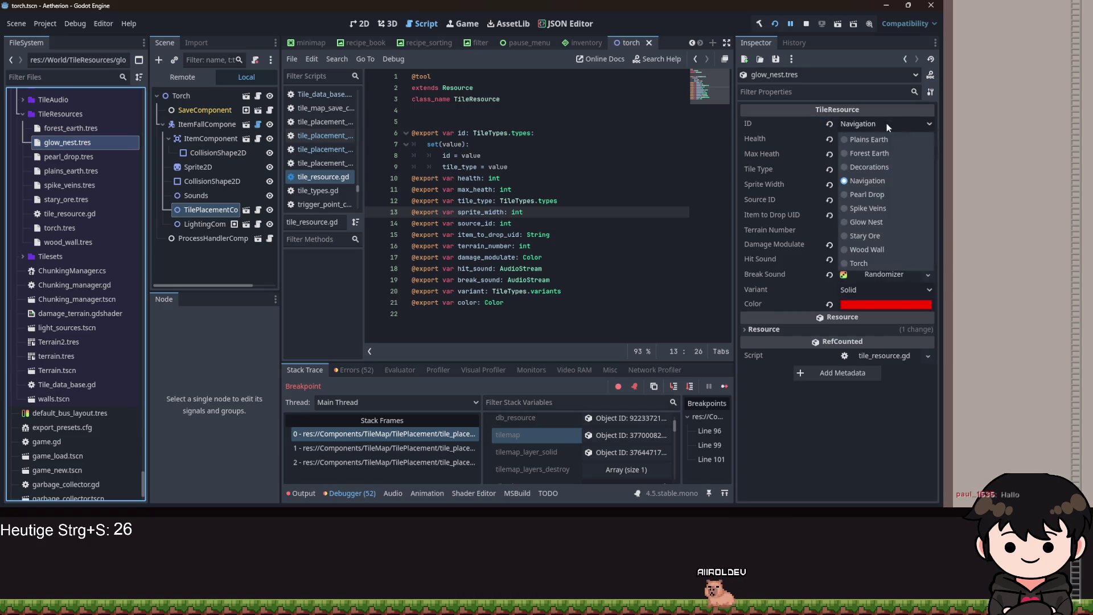
pyautogui.click(870, 221)
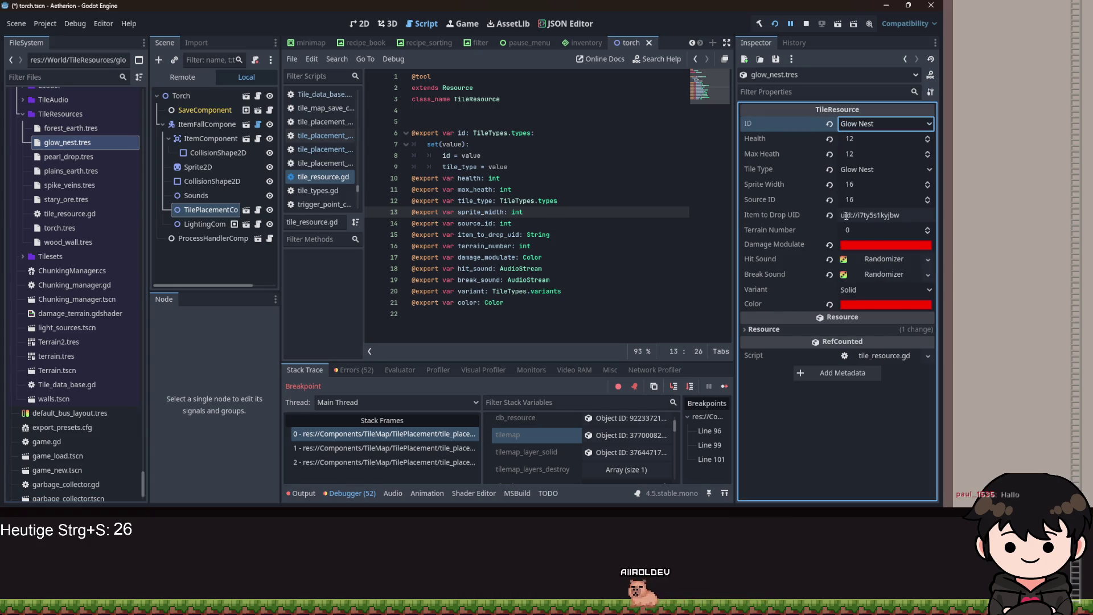
pyautogui.hotkey('ctrl', 's')
# - Save again and review the error list in the debugger panel
pyautogui.click(535, 166)
pyautogui.hotkey('ctrl', 's')
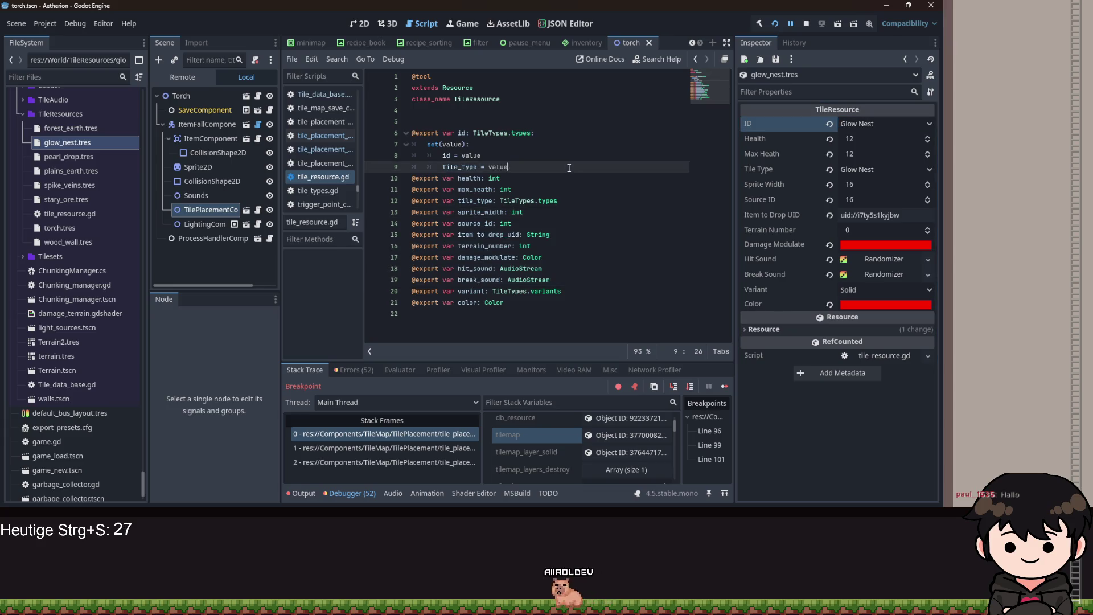
pyautogui.hotkey('ctrl', 's')
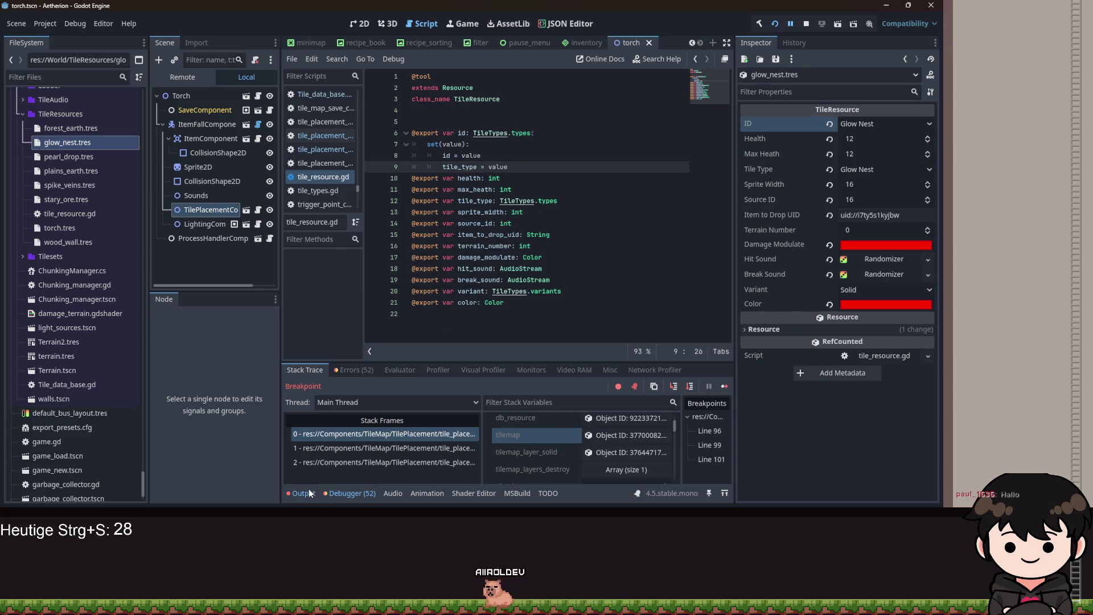
pyautogui.click(367, 497)
pyautogui.click(354, 369)
pyautogui.scroll(-5, 450, 416)
pyautogui.scroll(-5, 689, 458)
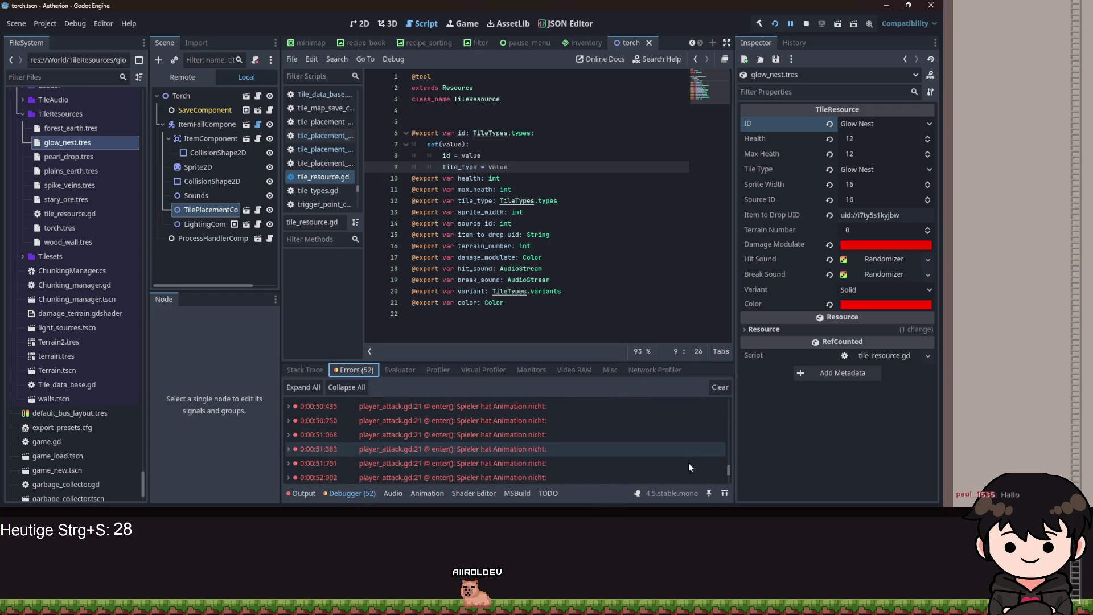
pyautogui.hotkey('ctrl', 's')
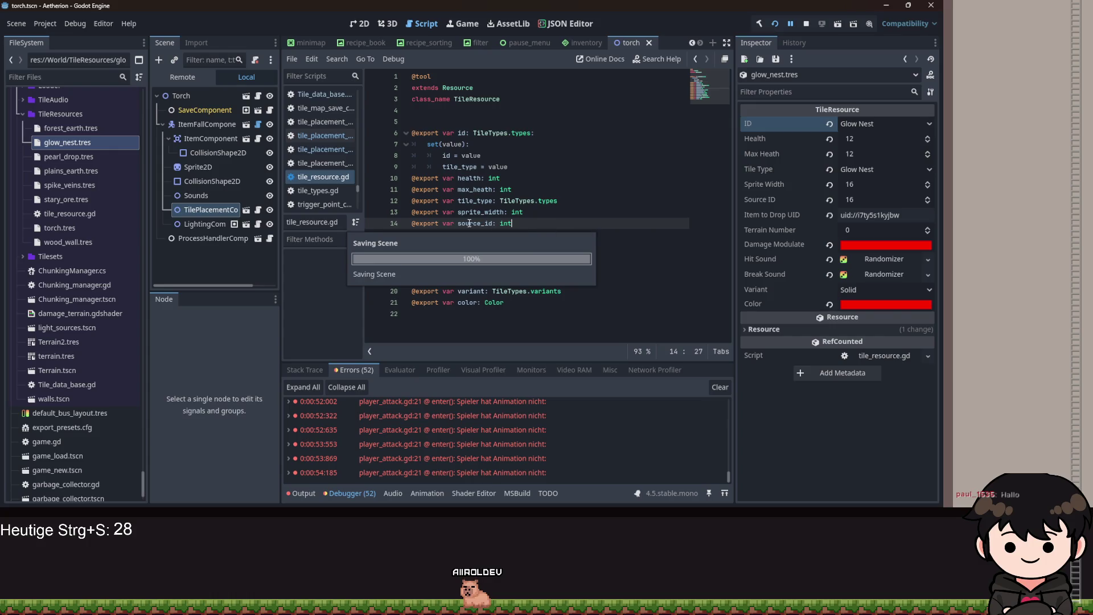
# - Keep pearl_drop's ID as Pearl Drop and set plains_earth's ID to Plains Earth, saving
pyautogui.click(61, 162)
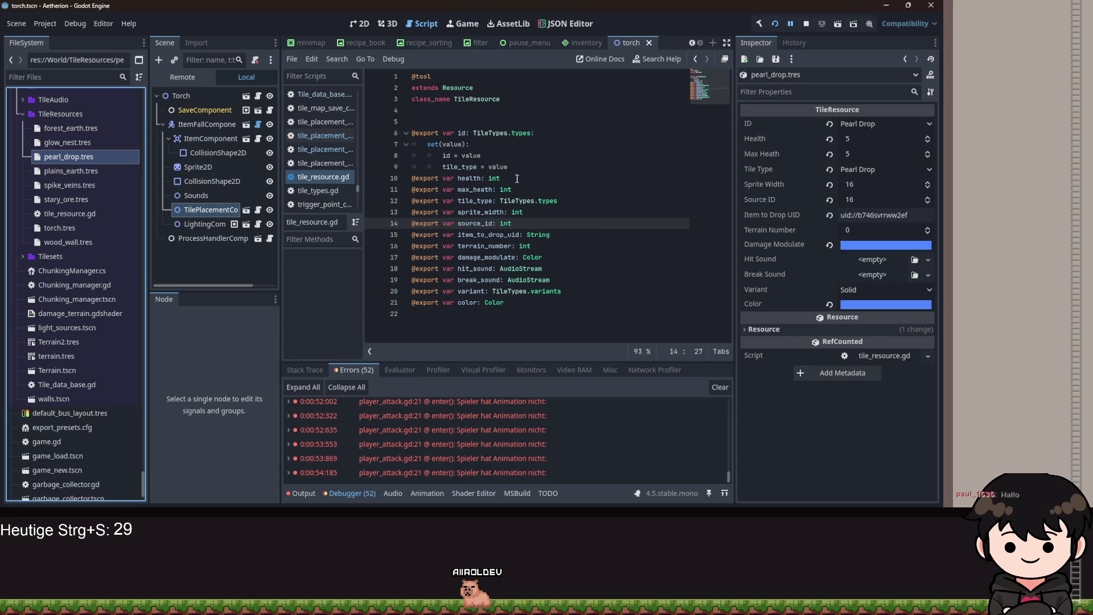
pyautogui.click(857, 127)
pyautogui.click(863, 193)
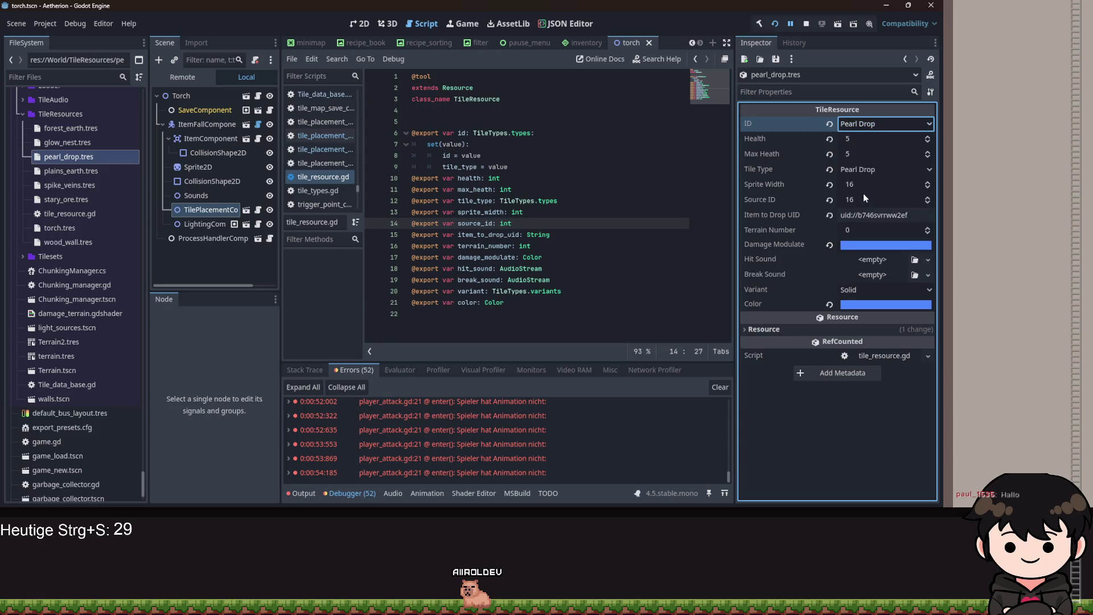
pyautogui.click(74, 170)
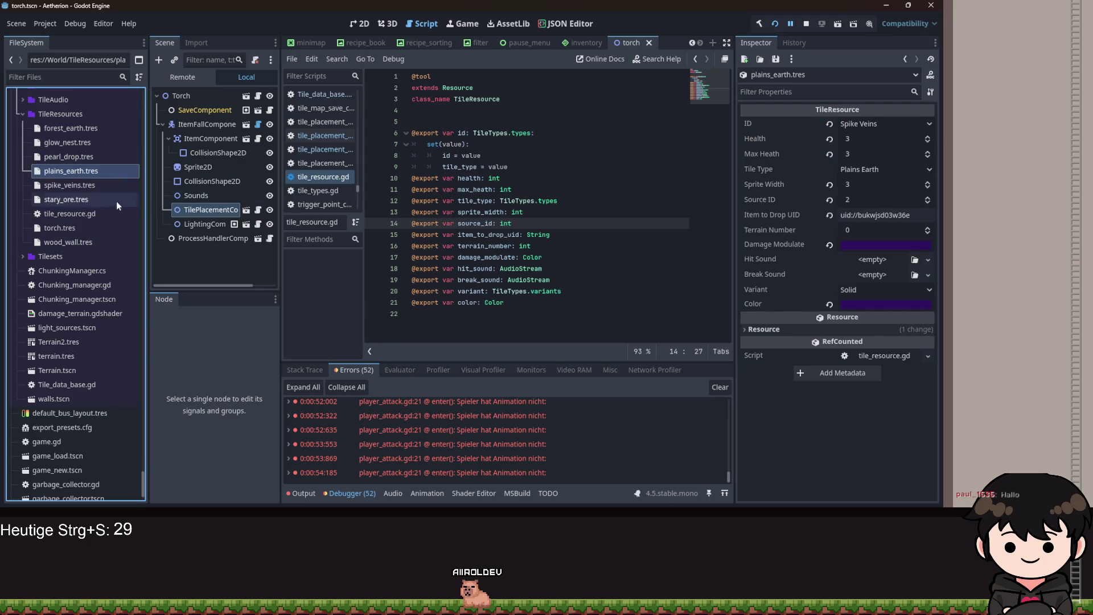
pyautogui.click(882, 174)
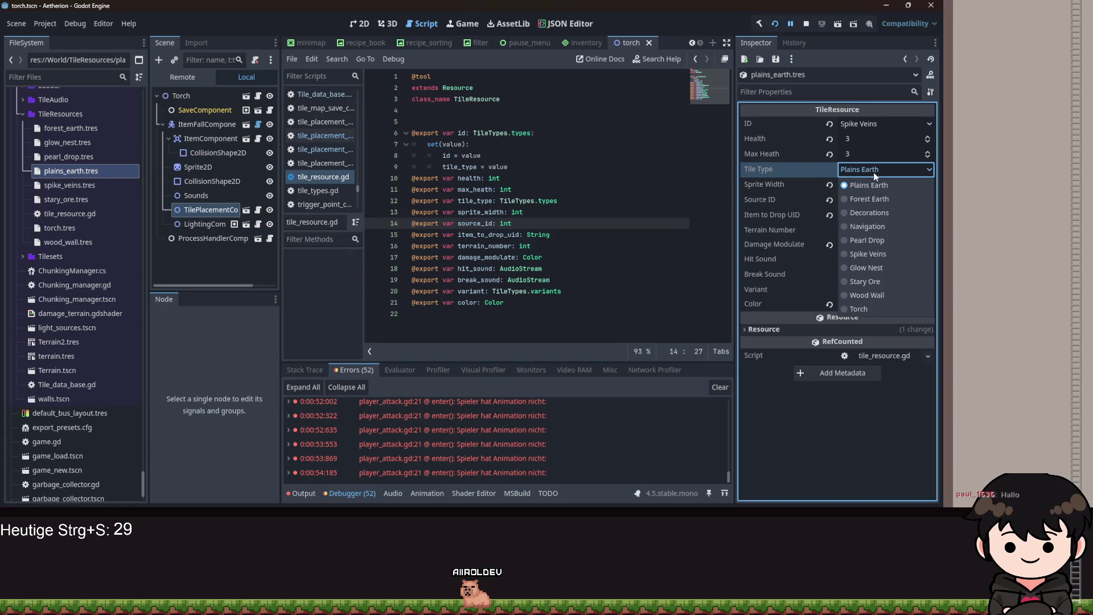
pyautogui.click(873, 172)
pyautogui.click(887, 123)
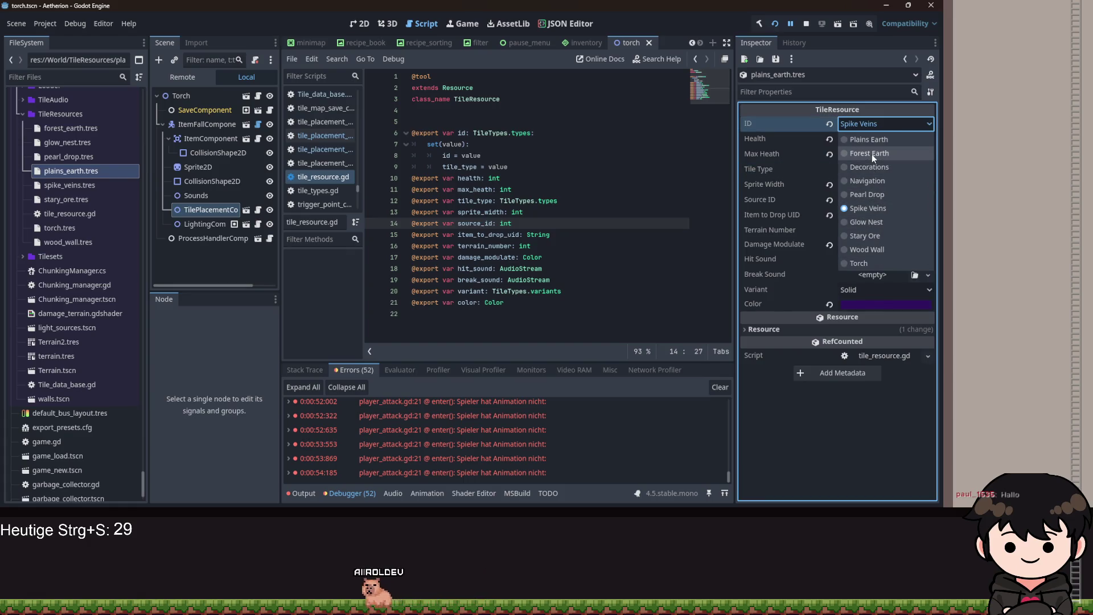
pyautogui.click(865, 140)
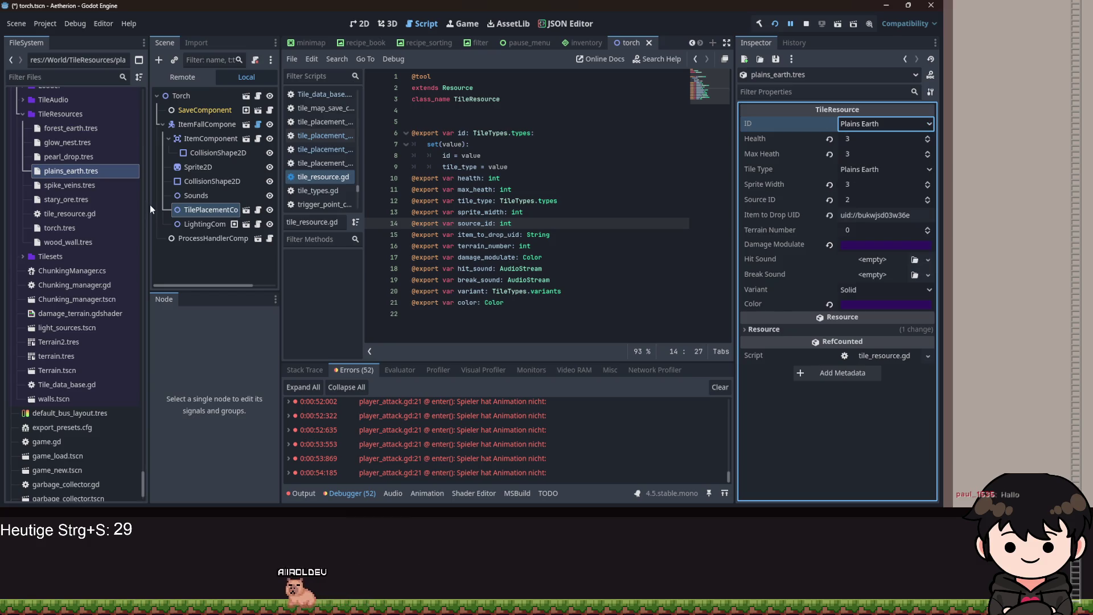
pyautogui.hotkey('ctrl', 's')
# - Set spike_veins.tres's ID to Spike Veins and save
pyautogui.click(51, 187)
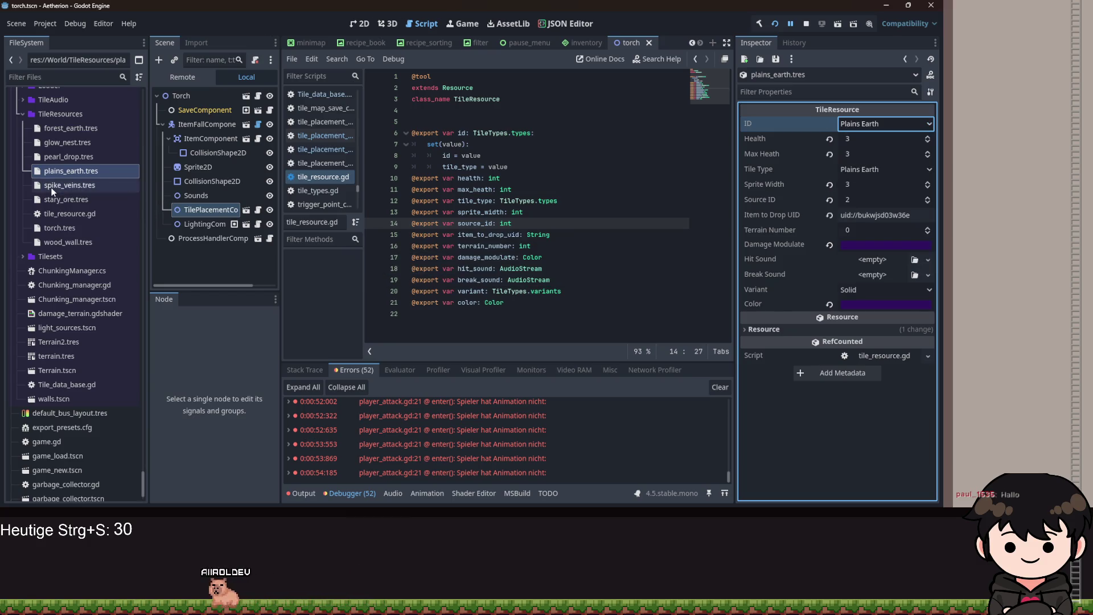
pyautogui.click(880, 129)
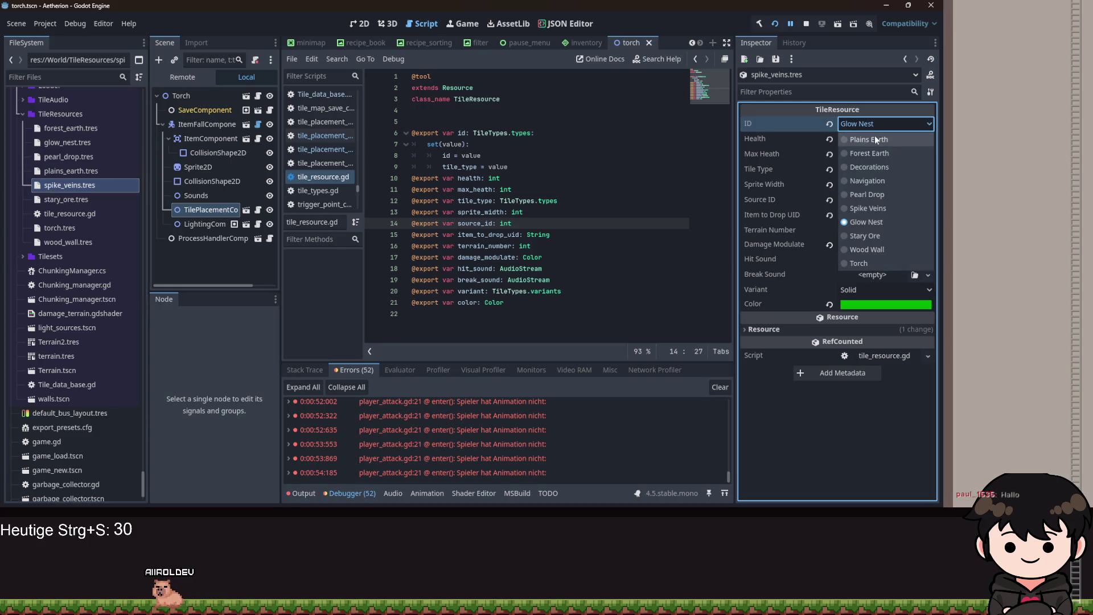
pyautogui.click(872, 178)
pyautogui.hotkey('ctrl', 's')
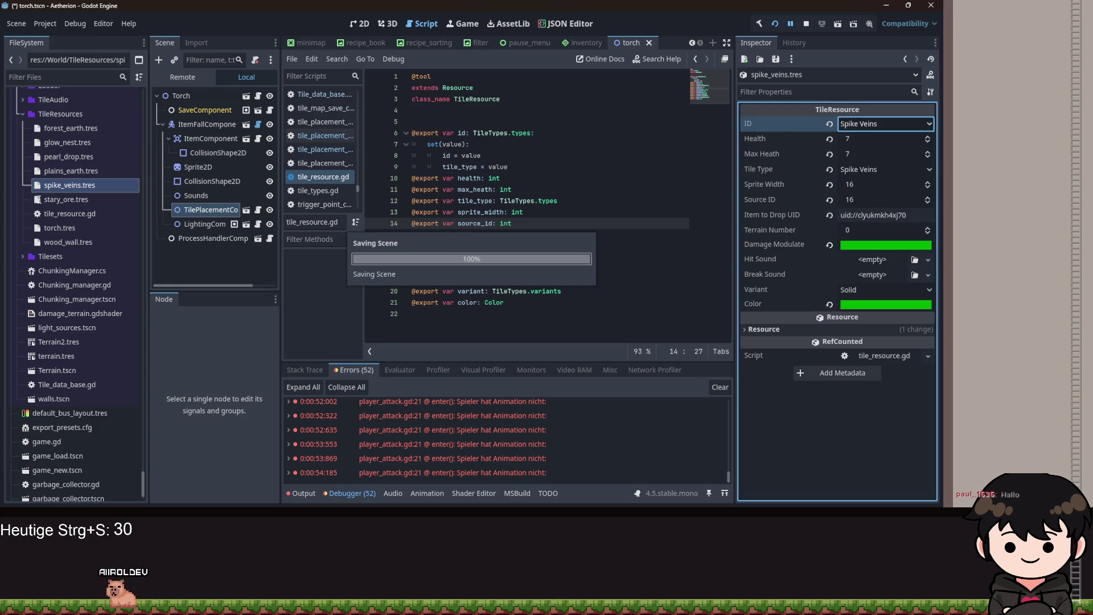
# - Set torch.tres's ID and Tile Type to Torch and save
pyautogui.click(60, 198)
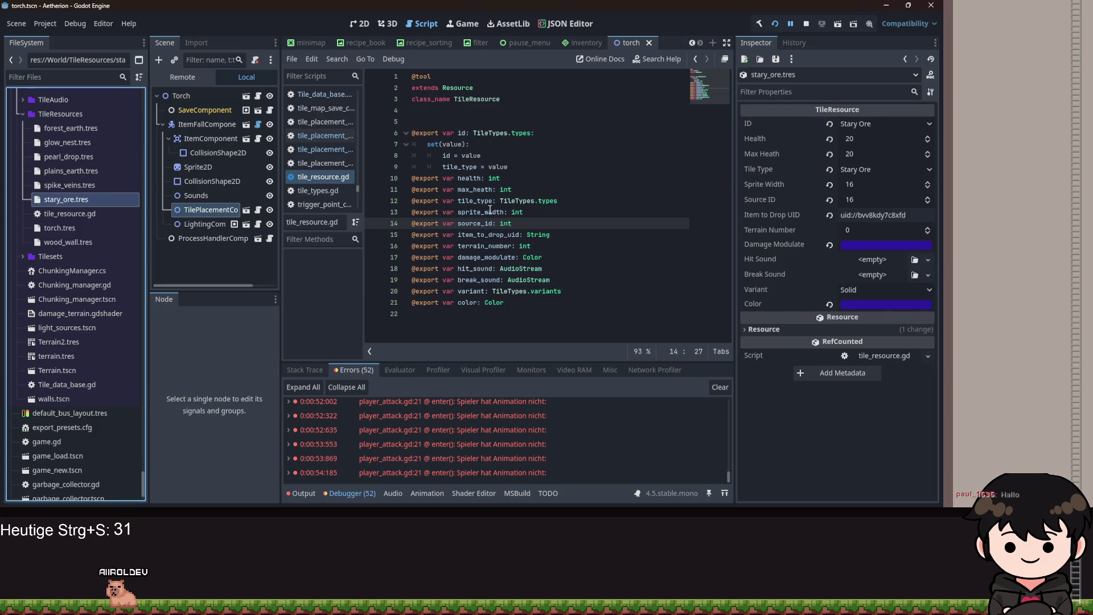
pyautogui.click(60, 228)
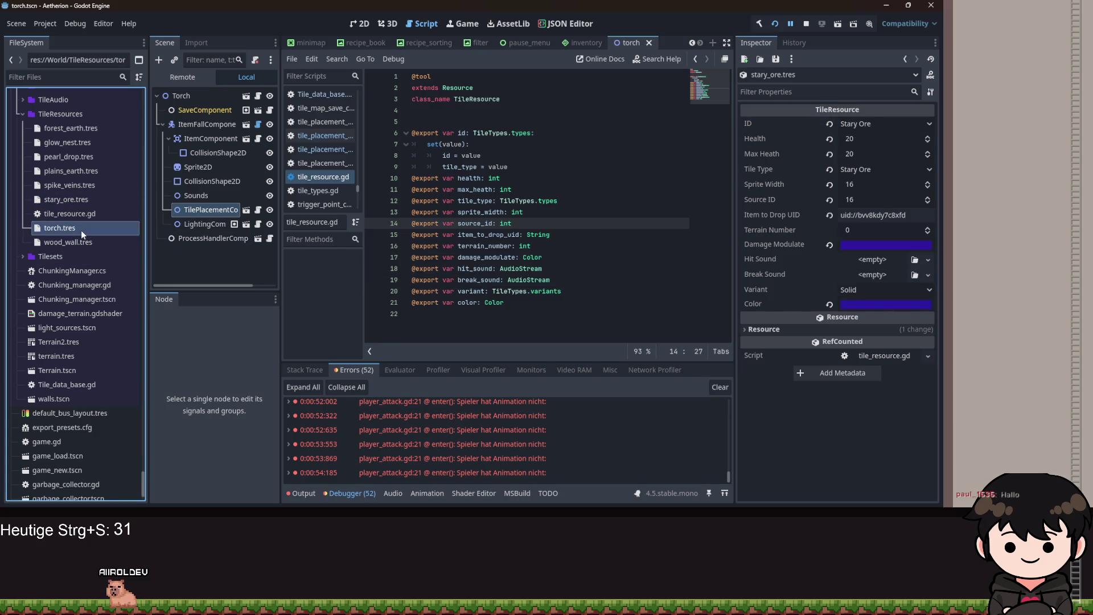
pyautogui.click(891, 123)
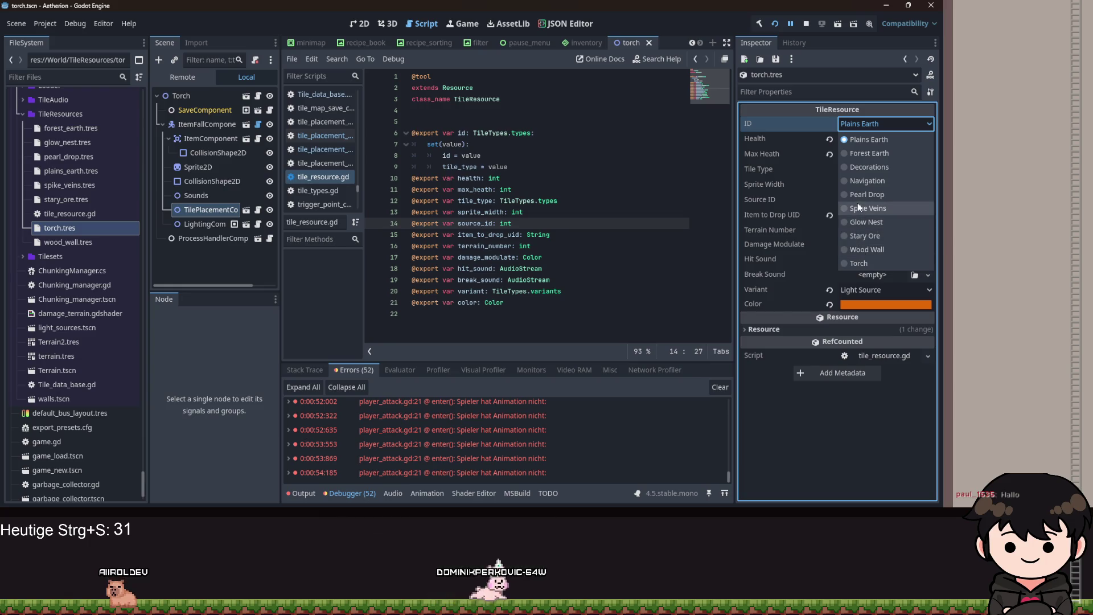
pyautogui.click(856, 261)
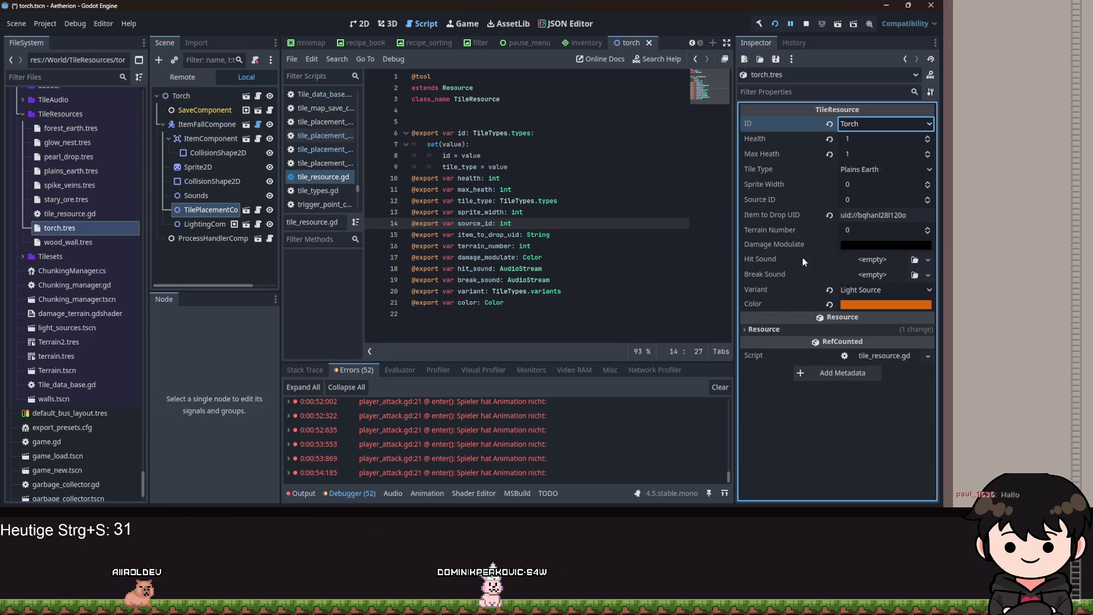
pyautogui.click(870, 171)
pyautogui.click(860, 309)
pyautogui.hotkey('ctrl', 's')
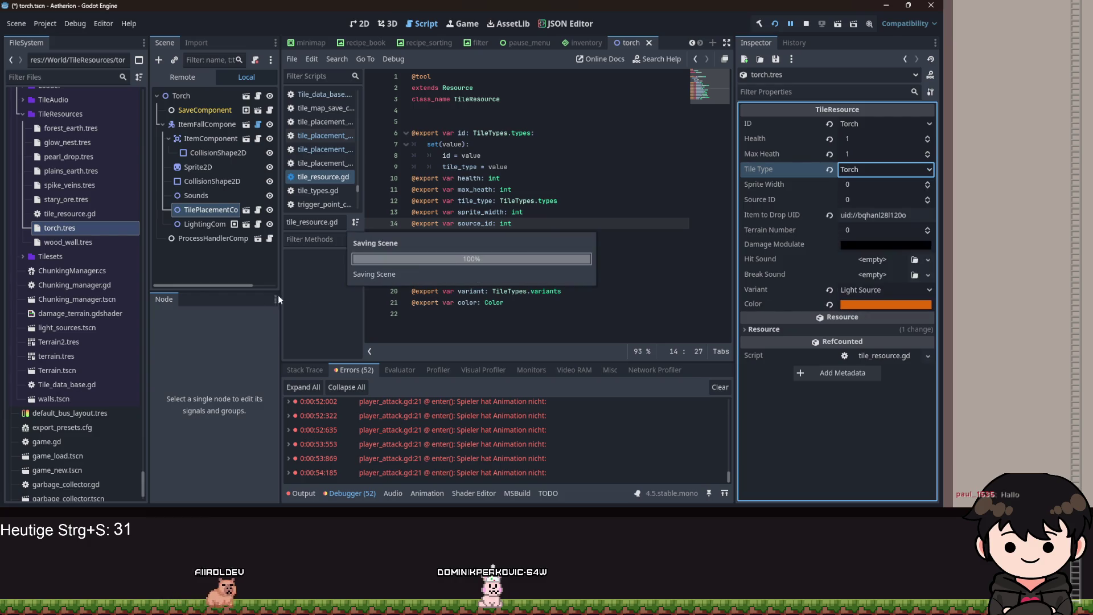
# - Change wood_wall.tres's ID to Wood Wall and save
pyautogui.click(72, 241)
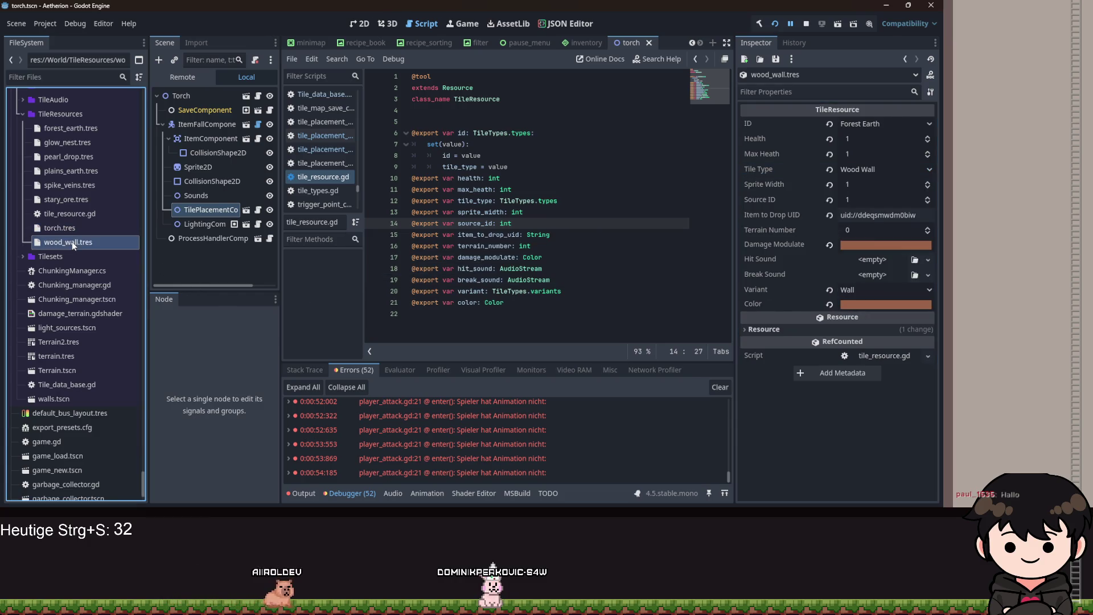
pyautogui.click(841, 126)
pyautogui.click(872, 250)
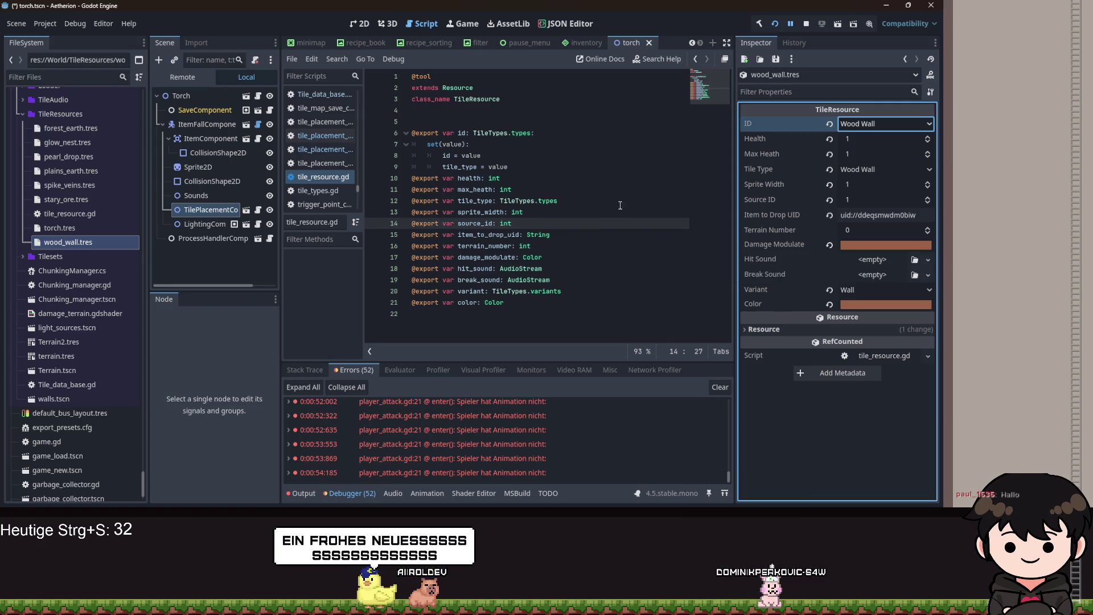
pyautogui.click(591, 208)
pyautogui.hotkey('ctrl', 's')
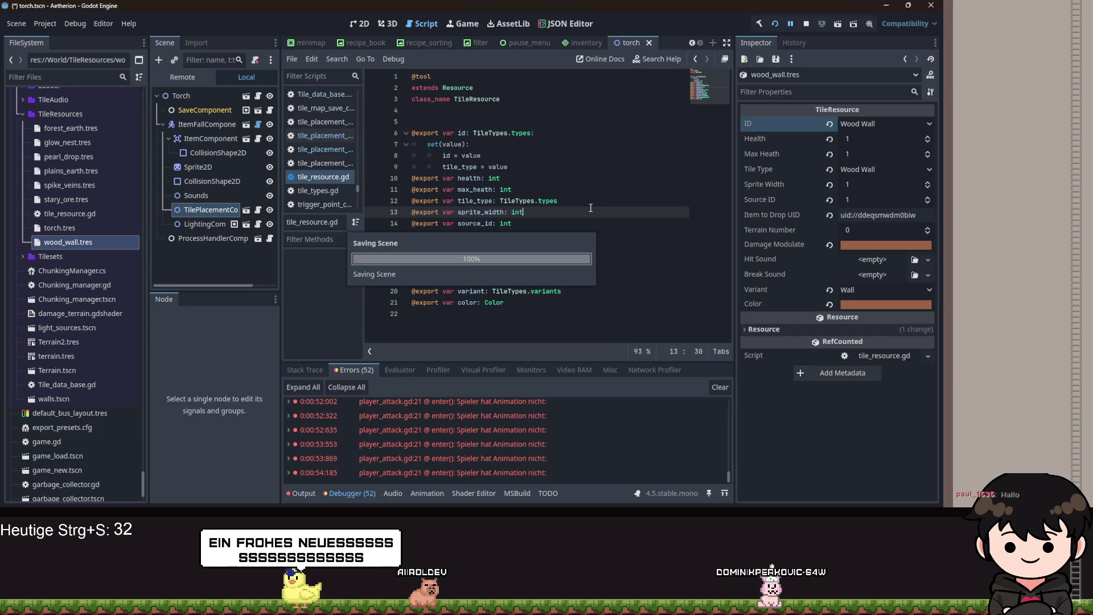
pyautogui.click(603, 256)
pyautogui.hotkey('ctrl', 's')
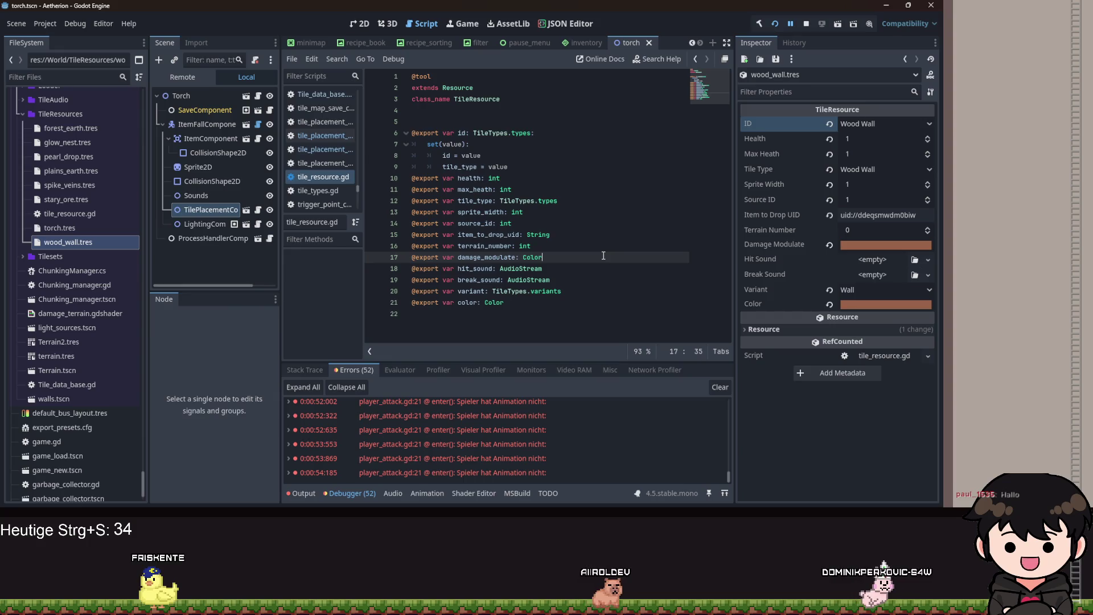
# - Open the debugger's Visual Profiler, make the panel taller, and switch to the FPS and memory Monitors
pyautogui.doubleClick(553, 256)
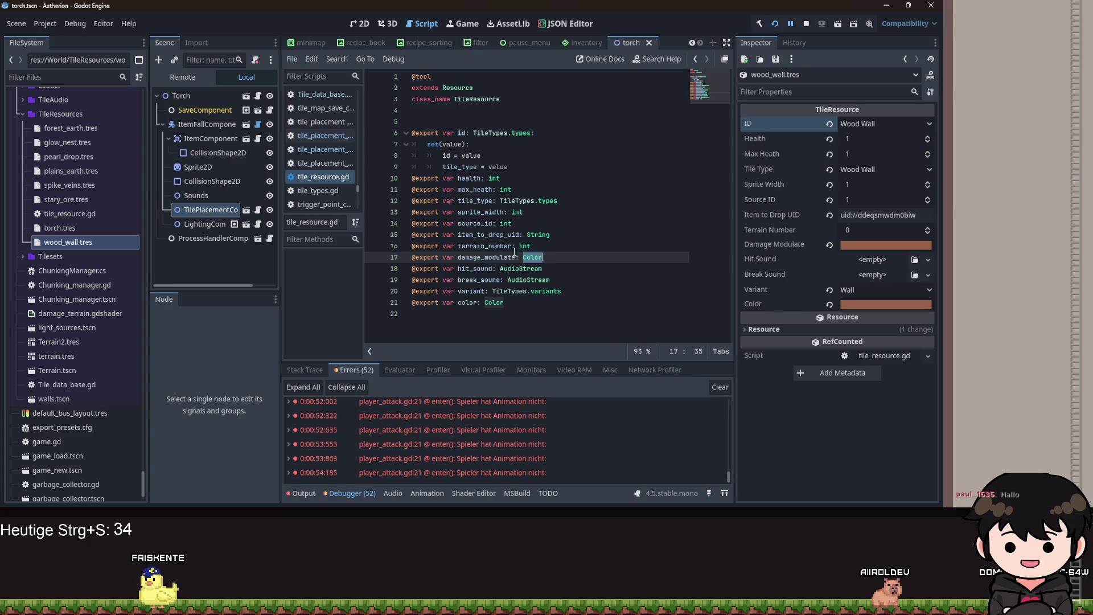
pyautogui.click(470, 371)
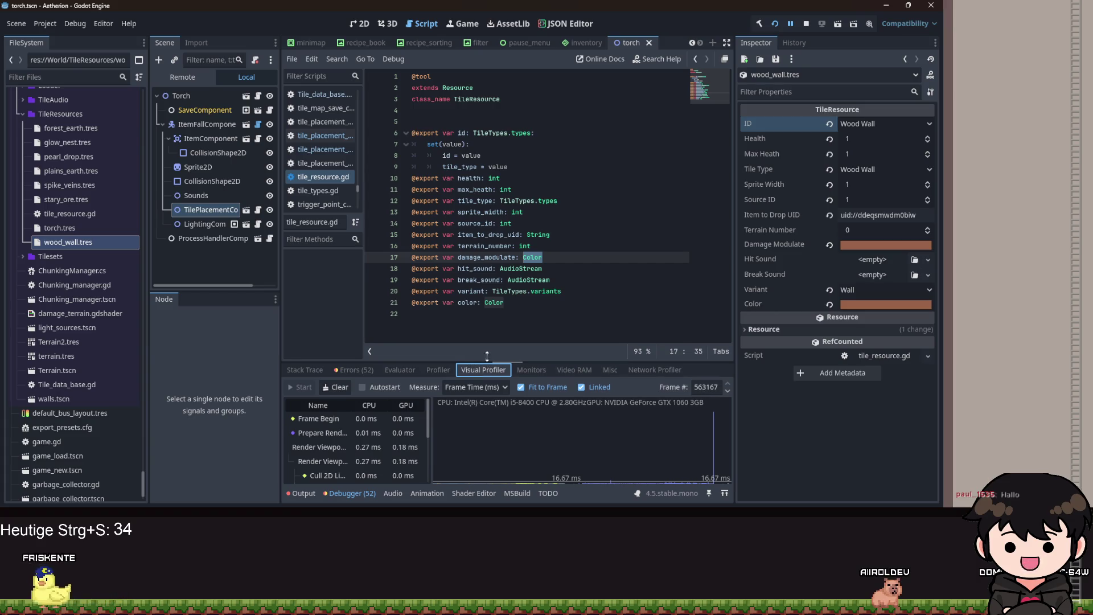
pyautogui.moveTo(487, 356); pyautogui.dragTo(488, 204)
pyautogui.click(518, 216)
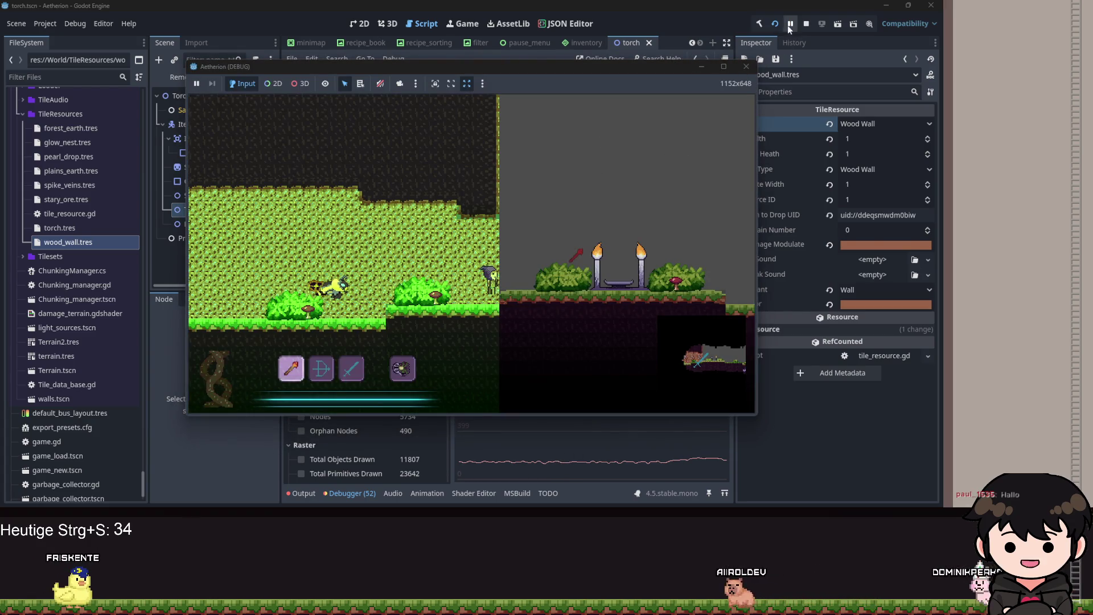
# - Place a tile in the running game to hit the breakpoint, then browse the Animation and Shader Editor panels
pyautogui.click(595, 191)
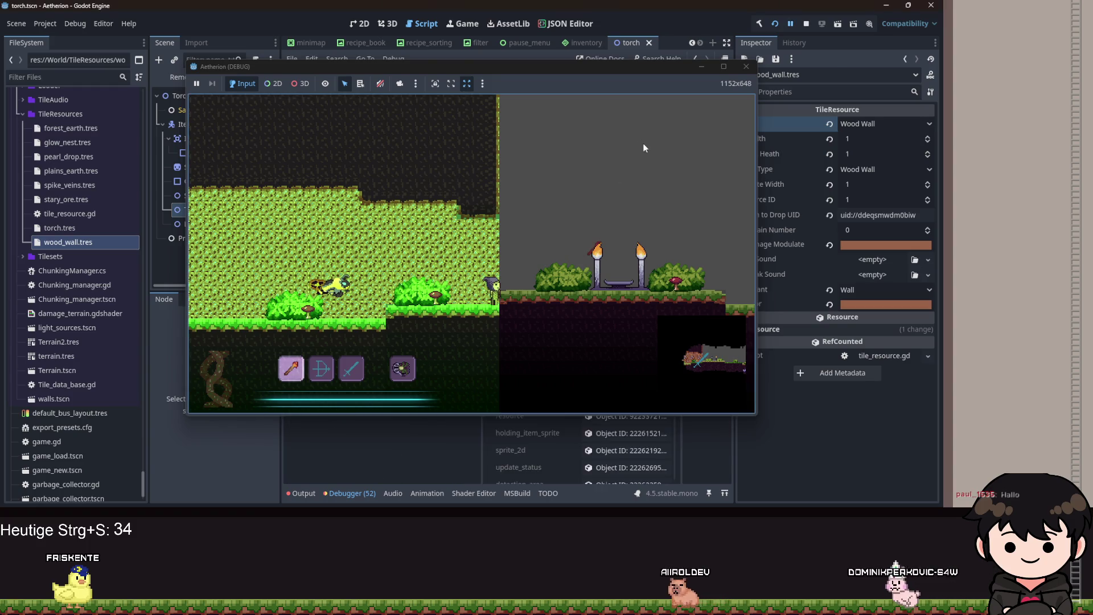
pyautogui.click(700, 67)
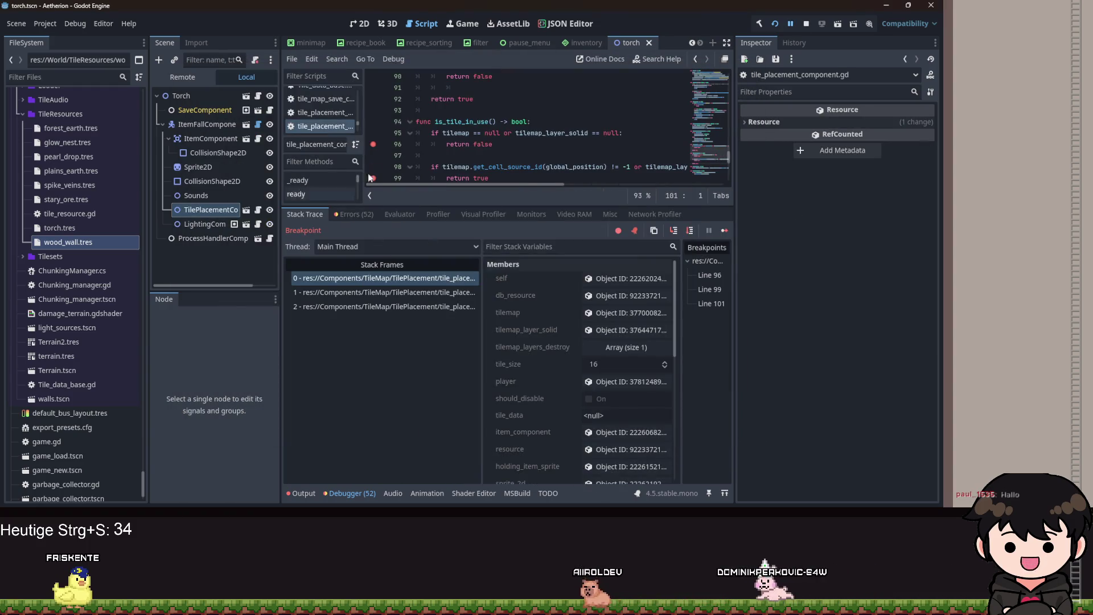
pyautogui.click(427, 493)
pyautogui.click(489, 493)
pyautogui.click(412, 493)
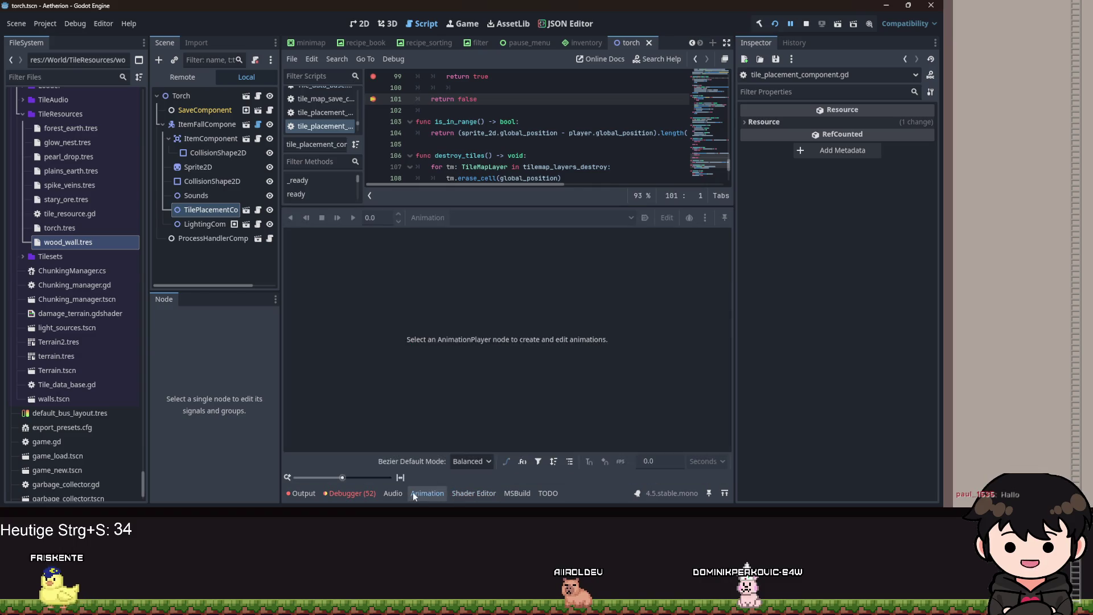
pyautogui.click(413, 493)
# - Reopen the debugger, enable the FPS monitor graph, then collapse the bottom panel
pyautogui.click(353, 493)
pyautogui.click(443, 214)
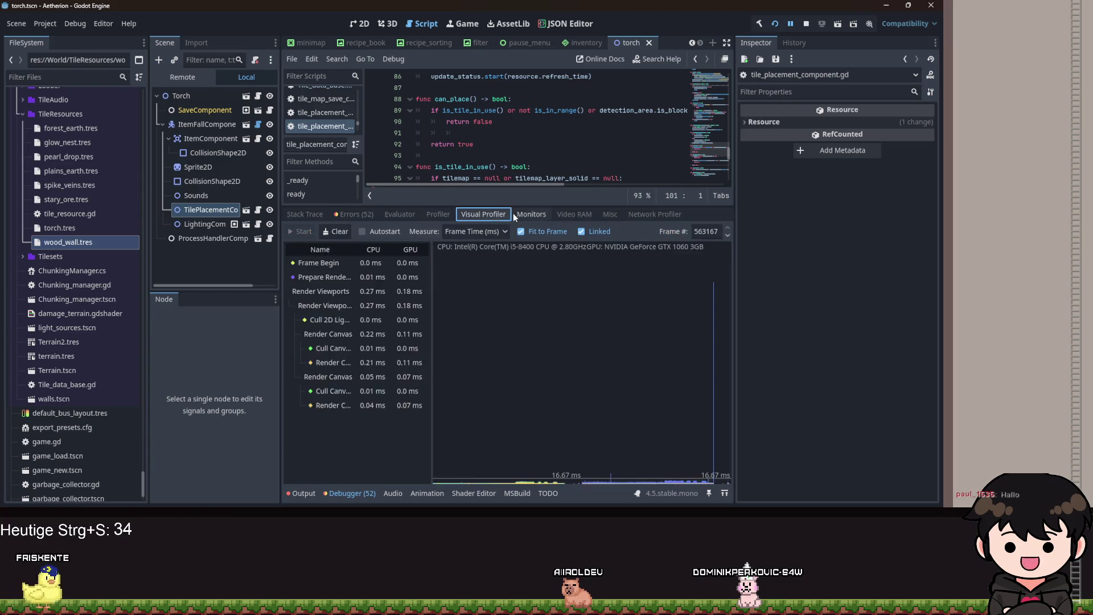
pyautogui.click(531, 214)
pyautogui.click(385, 259)
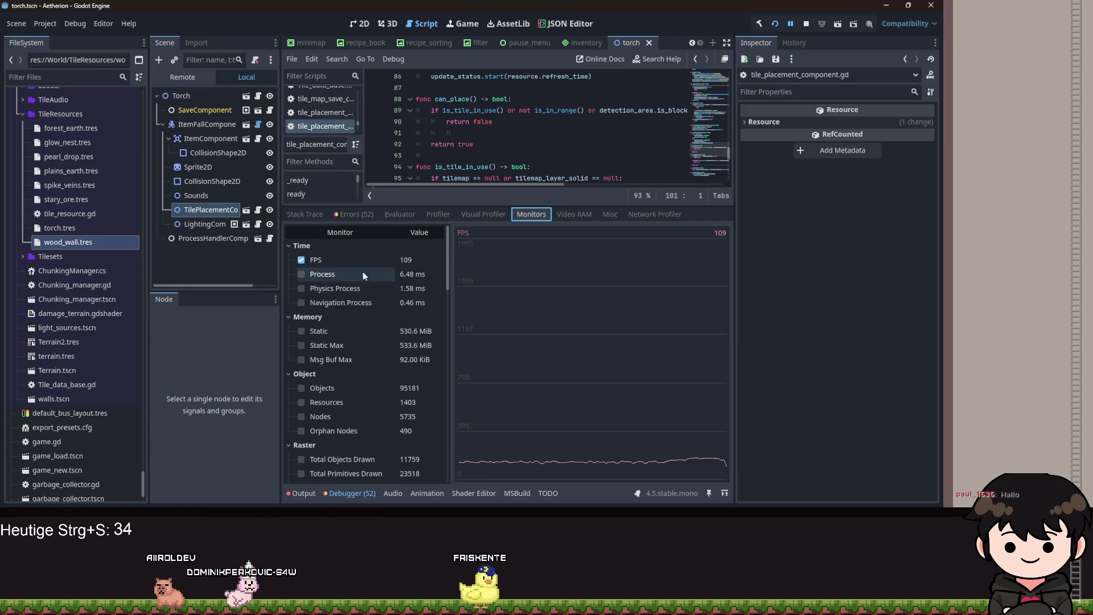
pyautogui.click(336, 493)
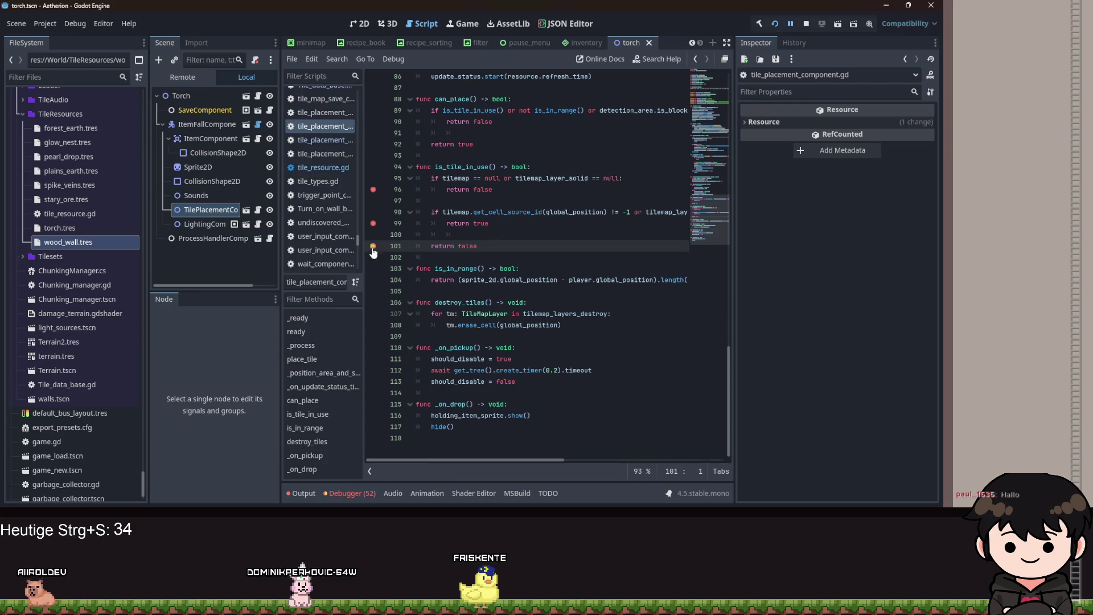
# - Save the script and relaunch the game, loading empty save slot 1 via Spiel Laden
pyautogui.click(577, 203)
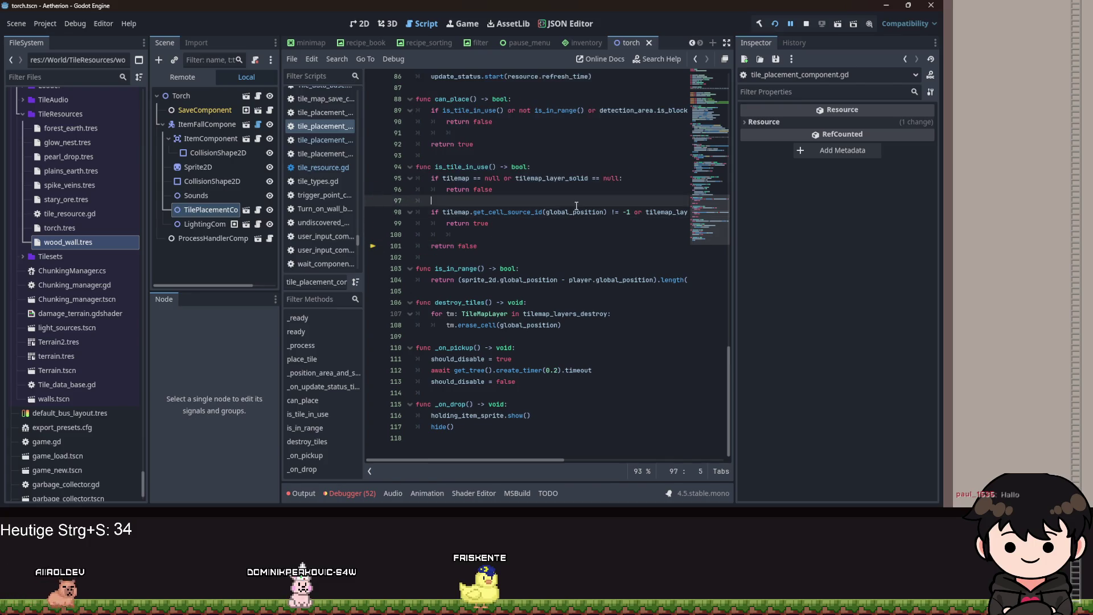
pyautogui.hotkey('ctrl', 's')
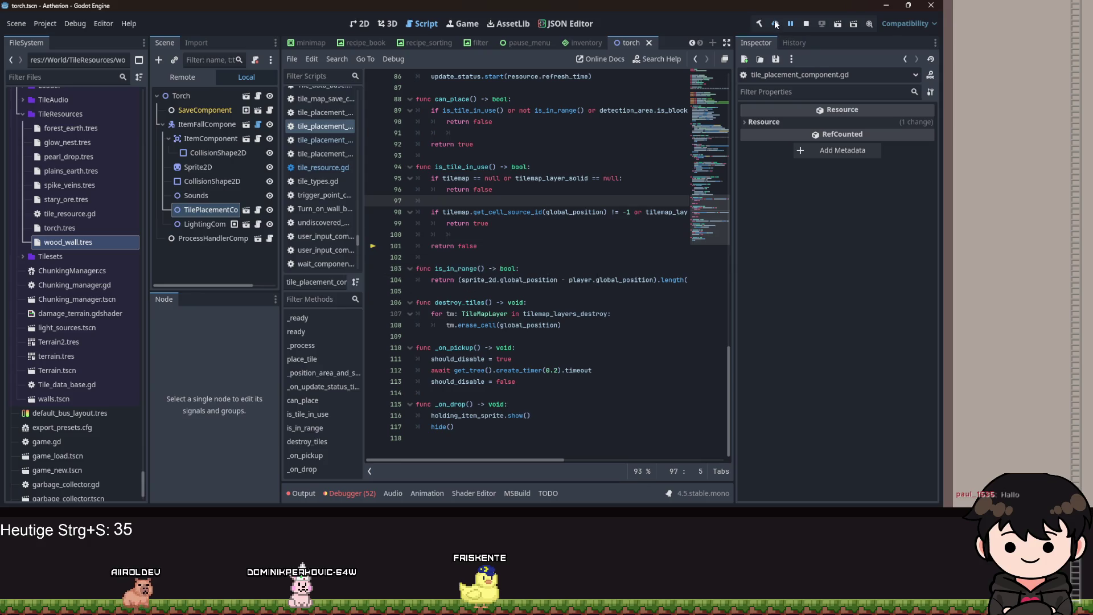
pyautogui.click(760, 25)
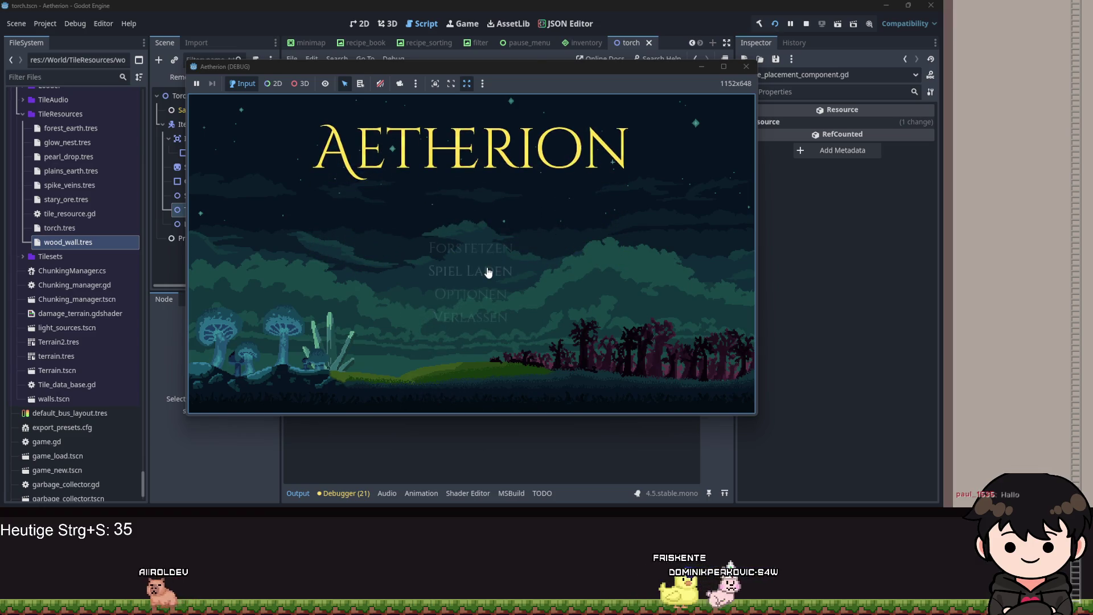
pyautogui.click(473, 246)
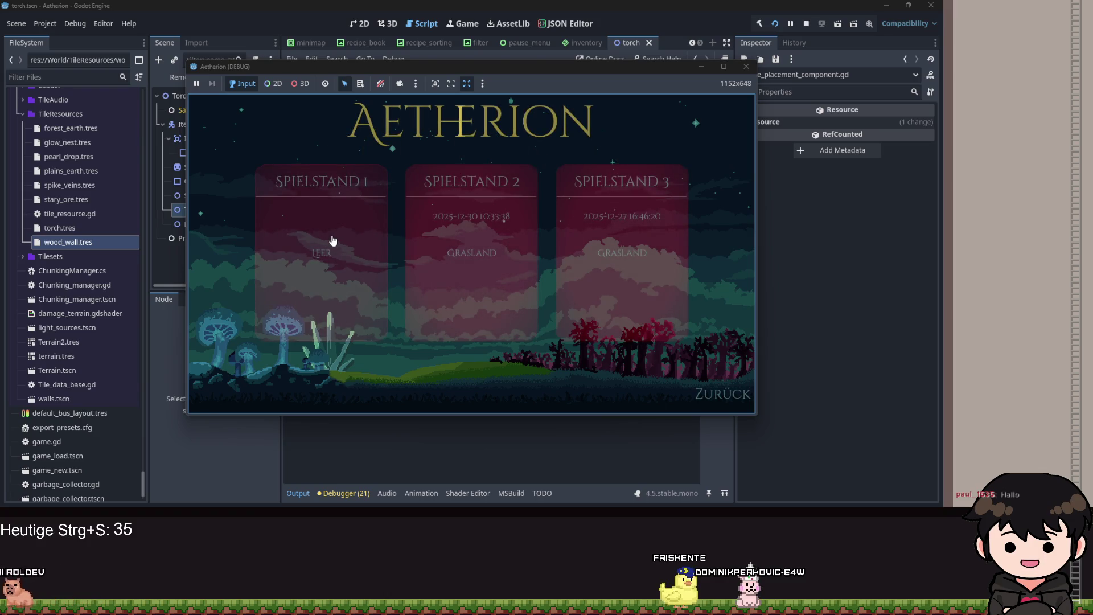
pyautogui.click(333, 240)
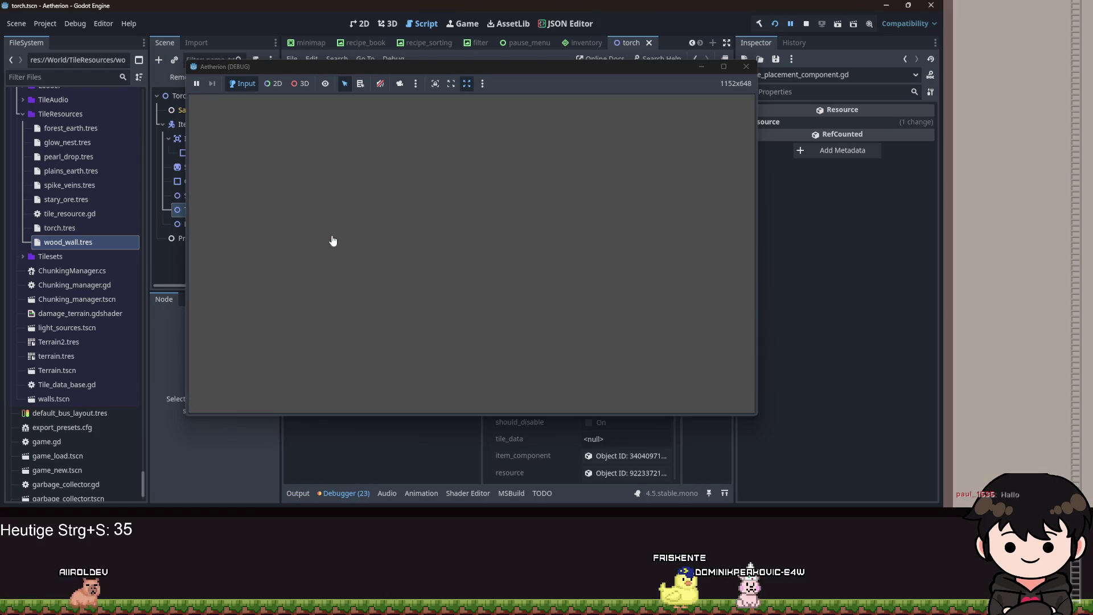
pyautogui.click(700, 67)
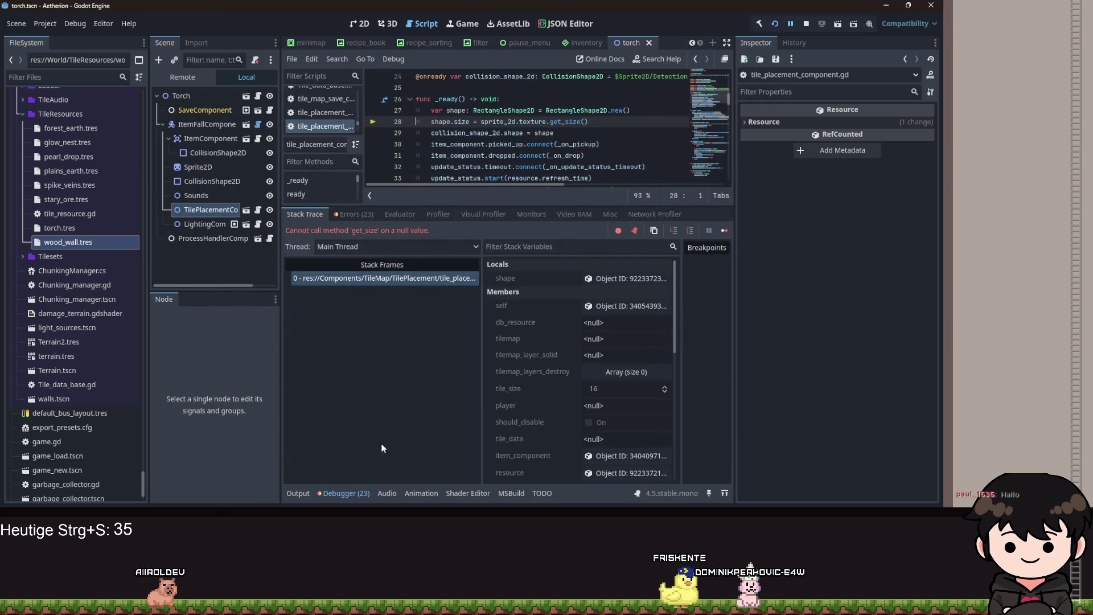
# - Enlarge the script and locate the texture reference on line 28 and the lookup on line 44
pyautogui.click(300, 492)
pyautogui.click(299, 492)
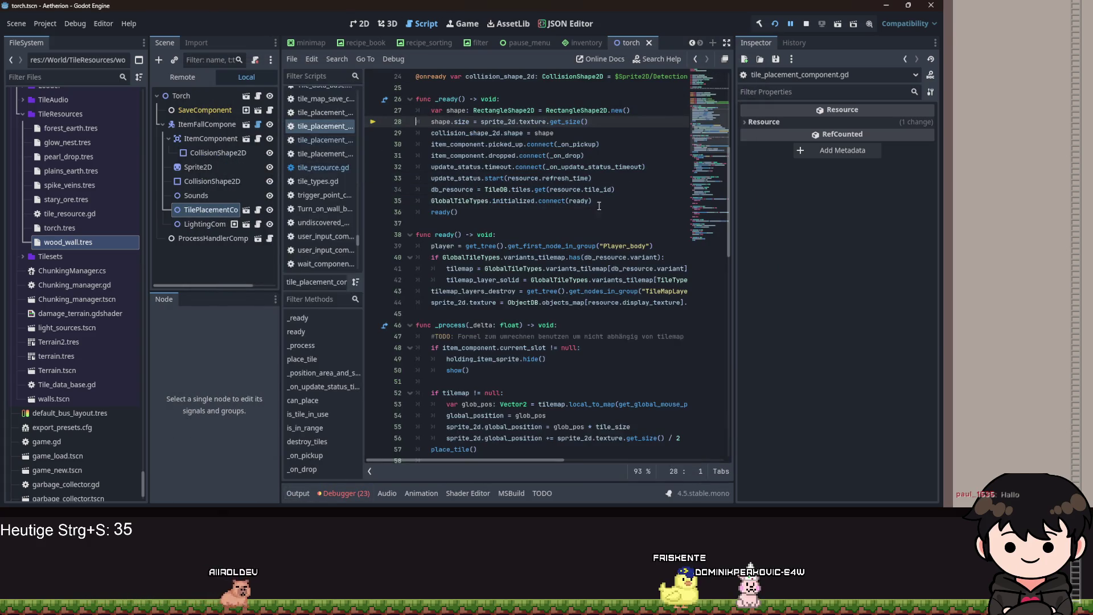
pyautogui.scroll(3, 605, 211)
pyautogui.click(551, 224)
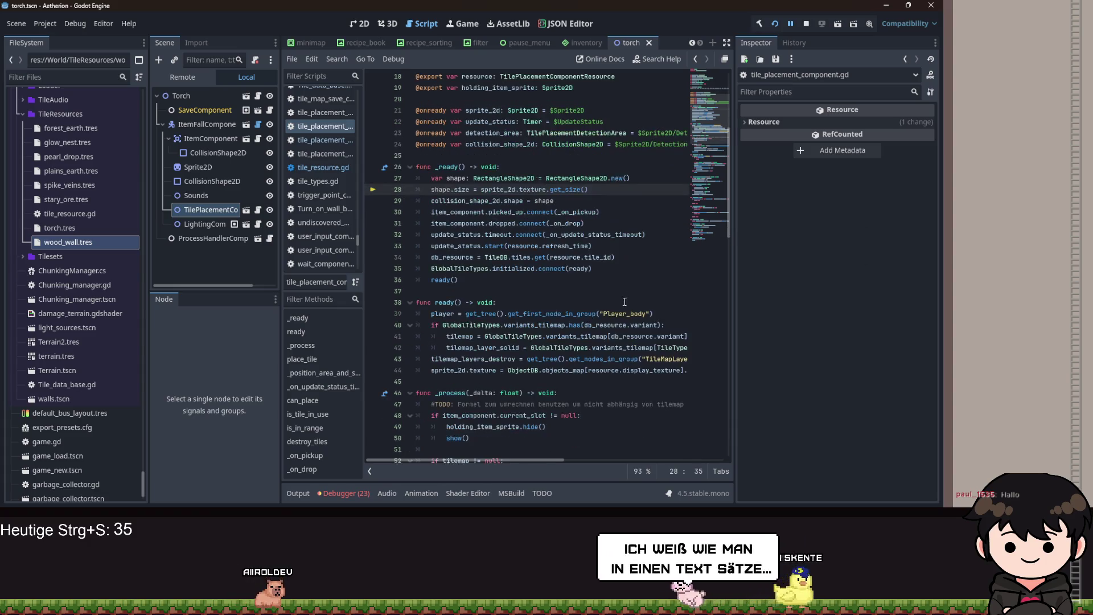
pyautogui.scroll(-2, 626, 300)
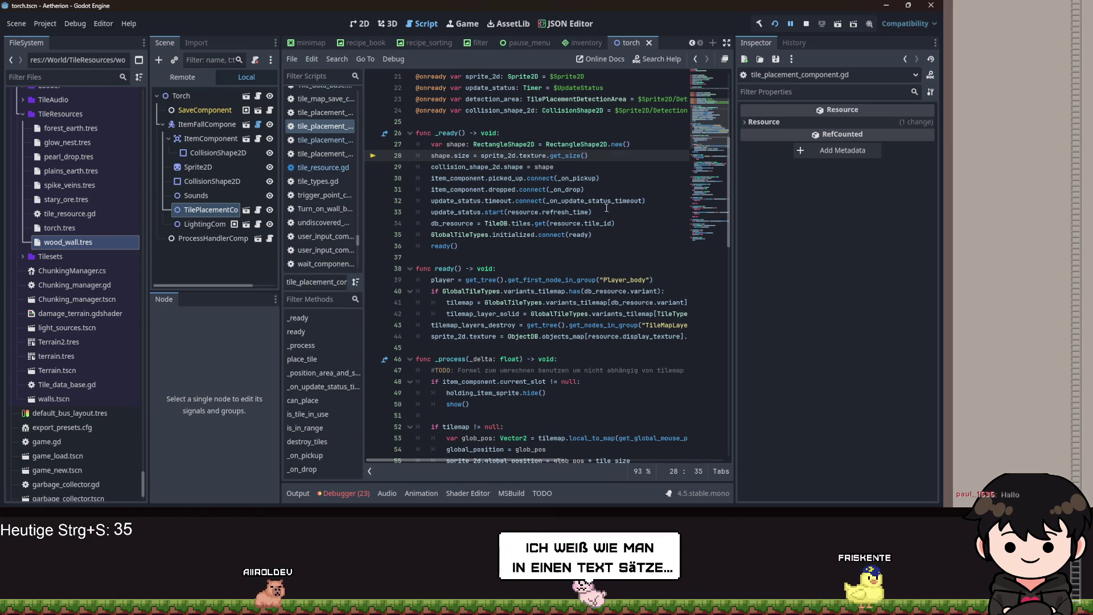
pyautogui.doubleClick(529, 156)
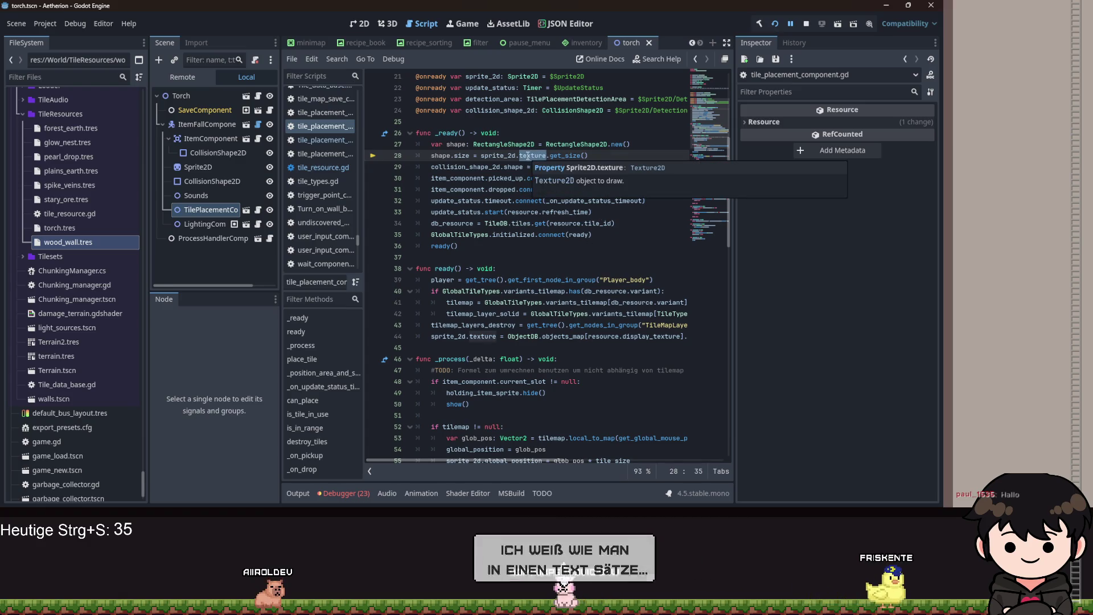
pyautogui.moveTo(507, 336); pyautogui.dragTo(674, 337)
pyautogui.hotkey('ctrl', 'c')
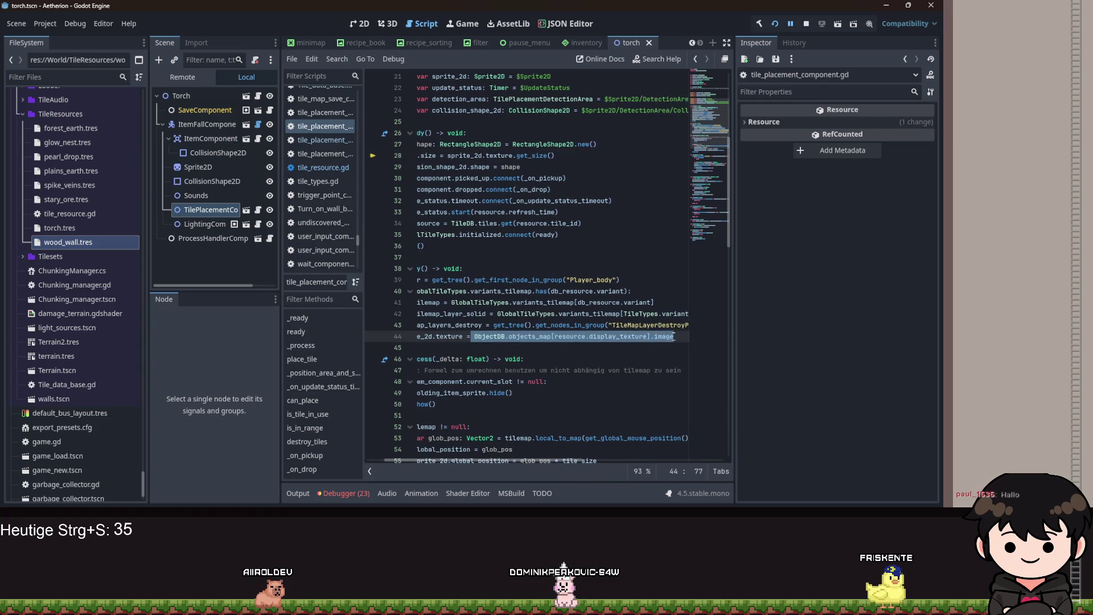
# - Replace sprite_2d.texture on line 28 with ObjectDB.objects_map[resource.display_texture].image, save, and rerun the project
pyautogui.click(450, 156)
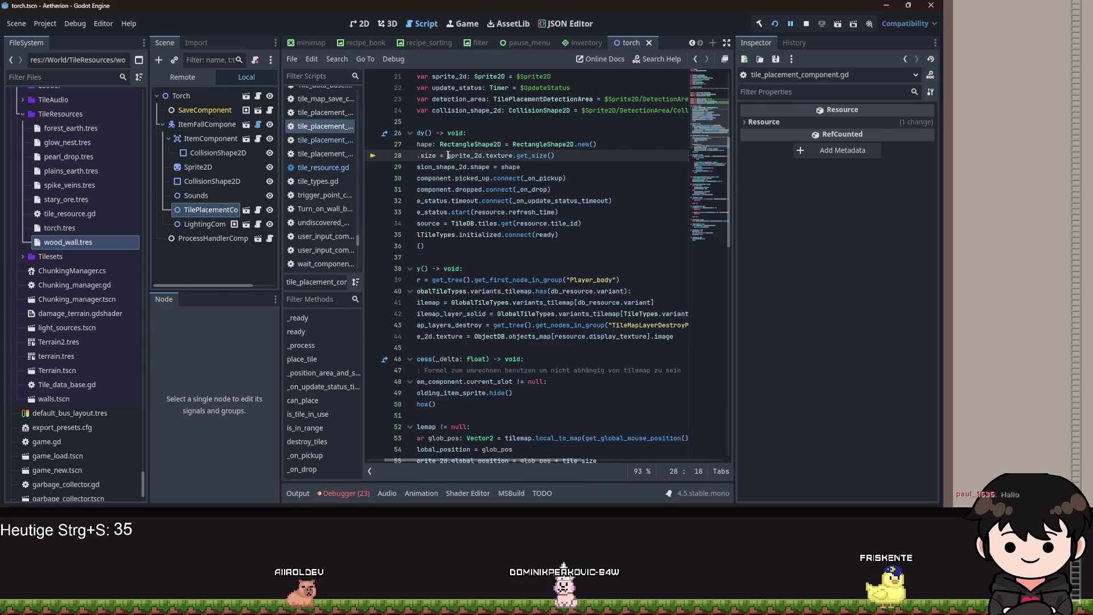
pyautogui.moveTo(448, 155); pyautogui.dragTo(512, 155)
pyautogui.hotkey('ctrl', 'v')
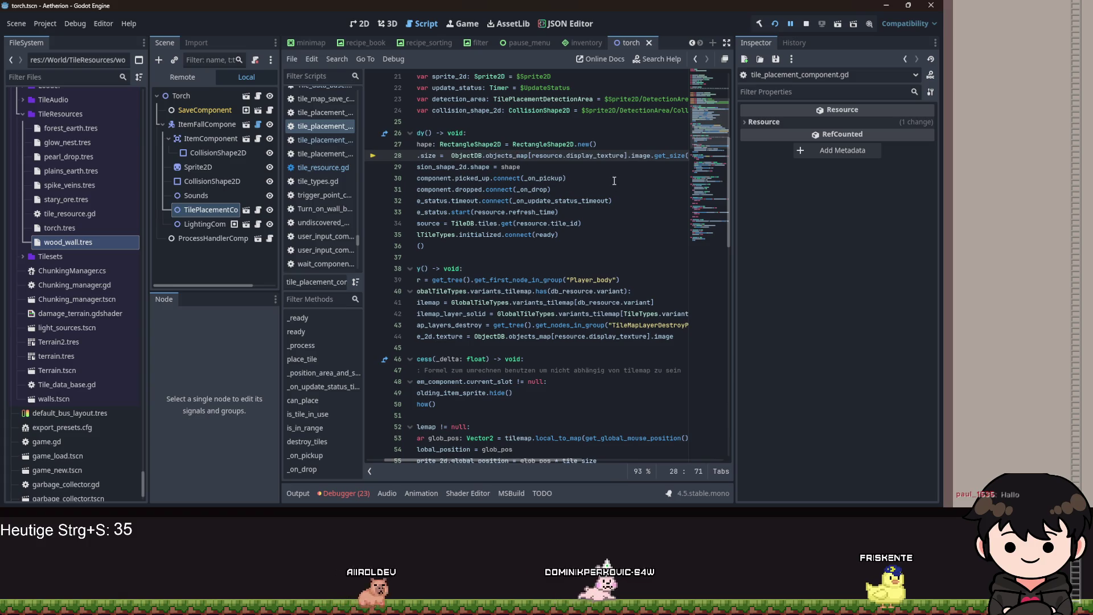
pyautogui.hotkey('ctrl', 's')
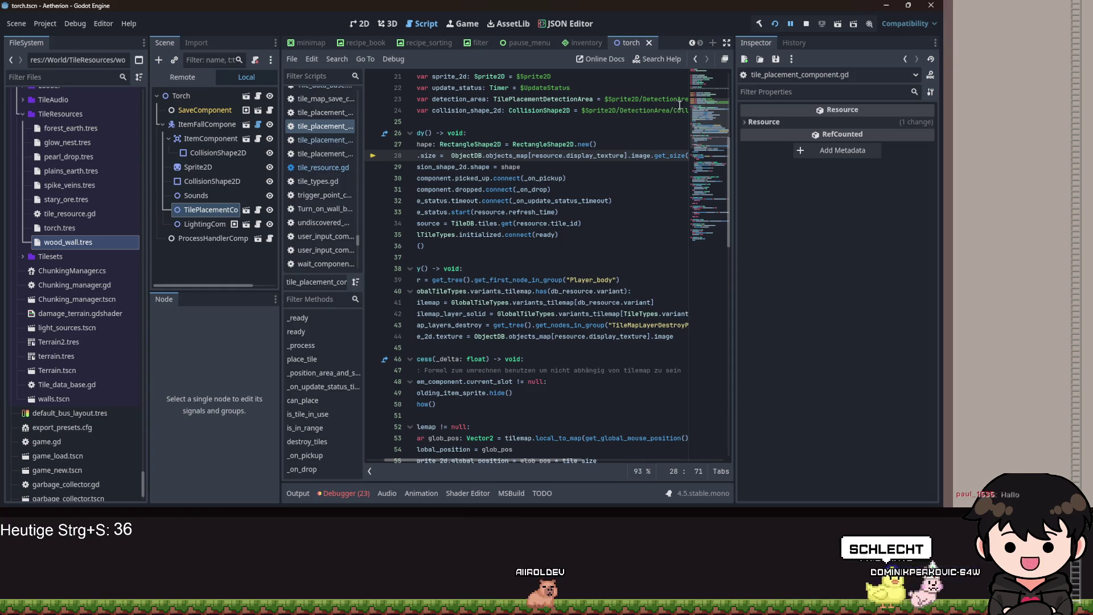
pyautogui.click(774, 24)
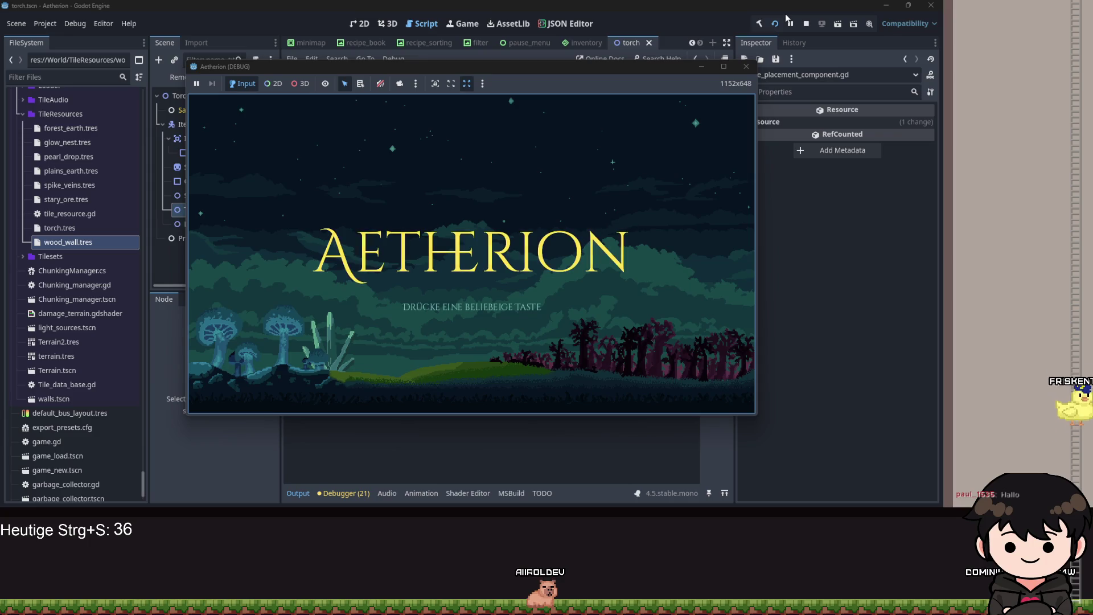
# - Get past the title screen and load a saved game via Spiel laden
pyautogui.click(325, 214)
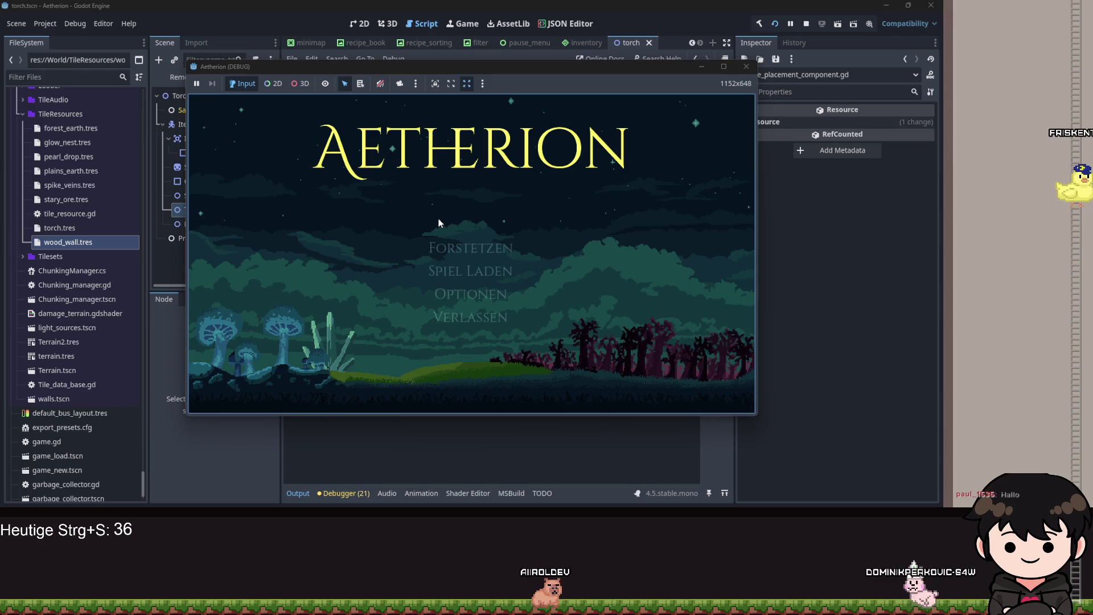
pyautogui.click(471, 273)
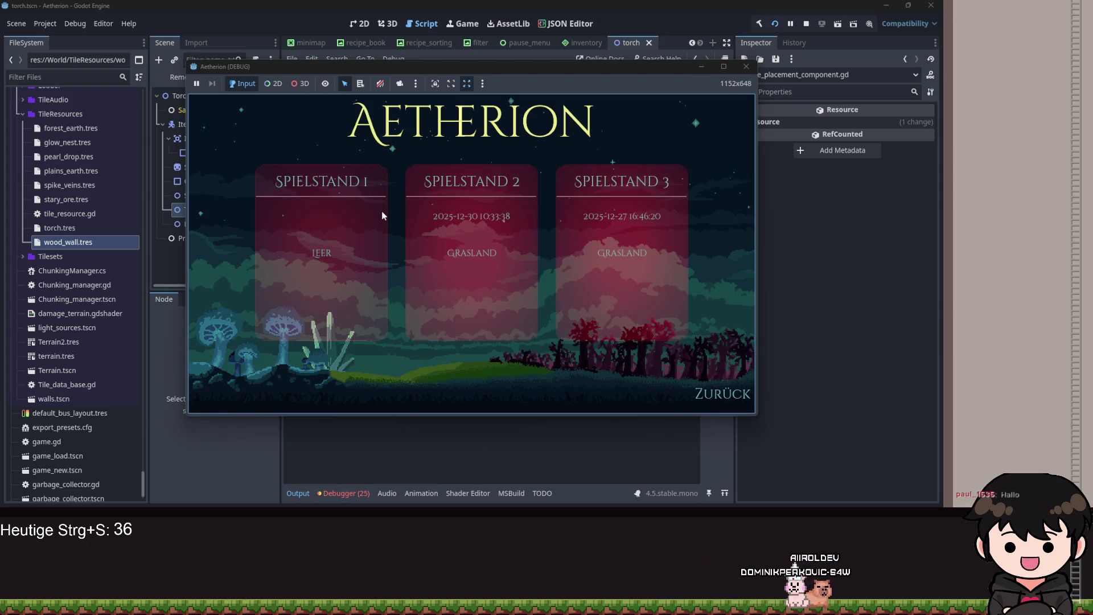
pyautogui.click(381, 216)
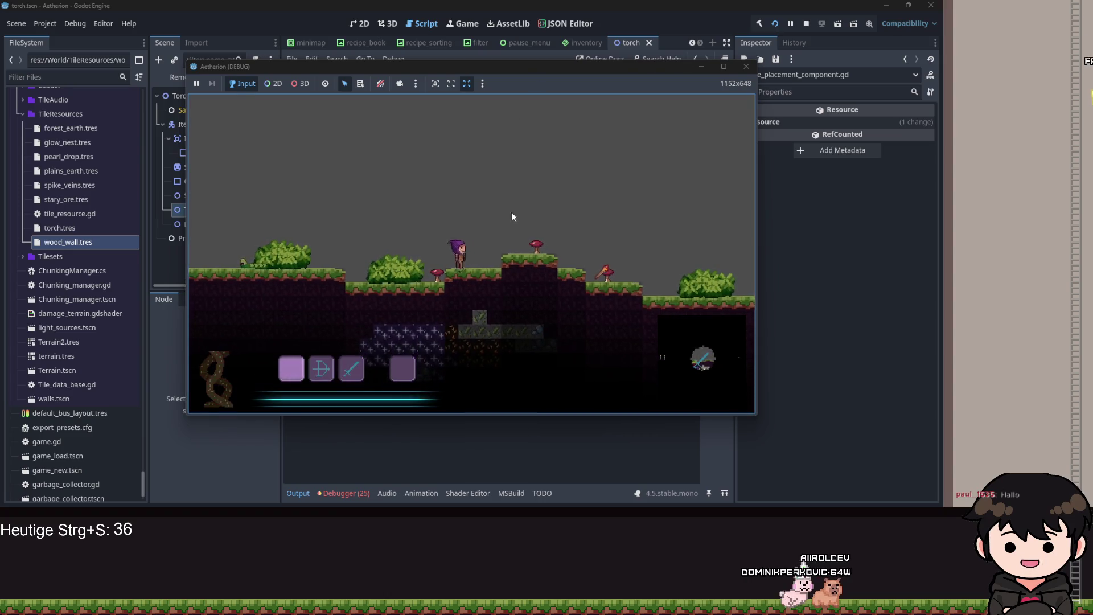
# - Walk right, place the torch from the hotbar in the world, then stop the game
pyautogui.press('d')
pyautogui.press('4')
pyautogui.press('1')
pyautogui.press('space')
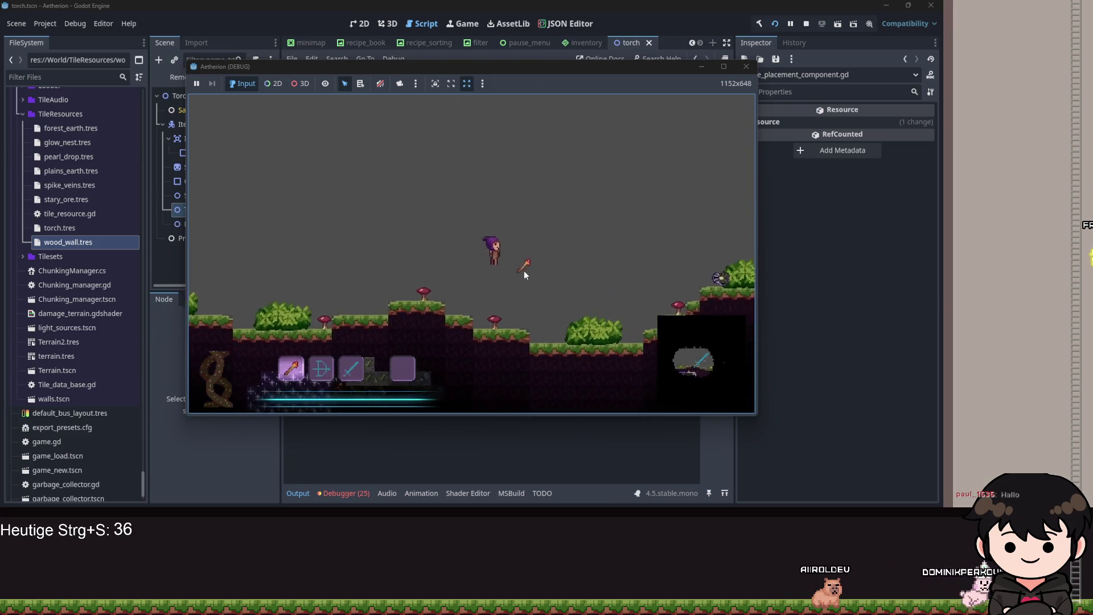
pyautogui.click(501, 232)
pyautogui.press('3')
pyautogui.press('Escape')
pyautogui.click(701, 66)
# - Set the torch's TilePlacementComponent Tile ID to Torch and save the scene
pyautogui.click(214, 211)
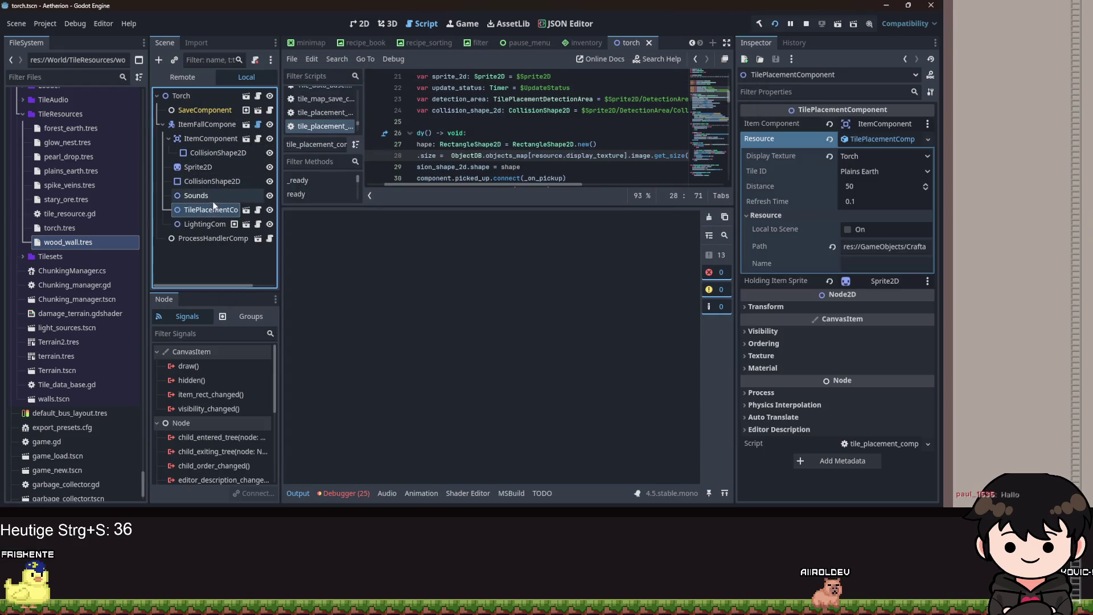
pyautogui.click(869, 171)
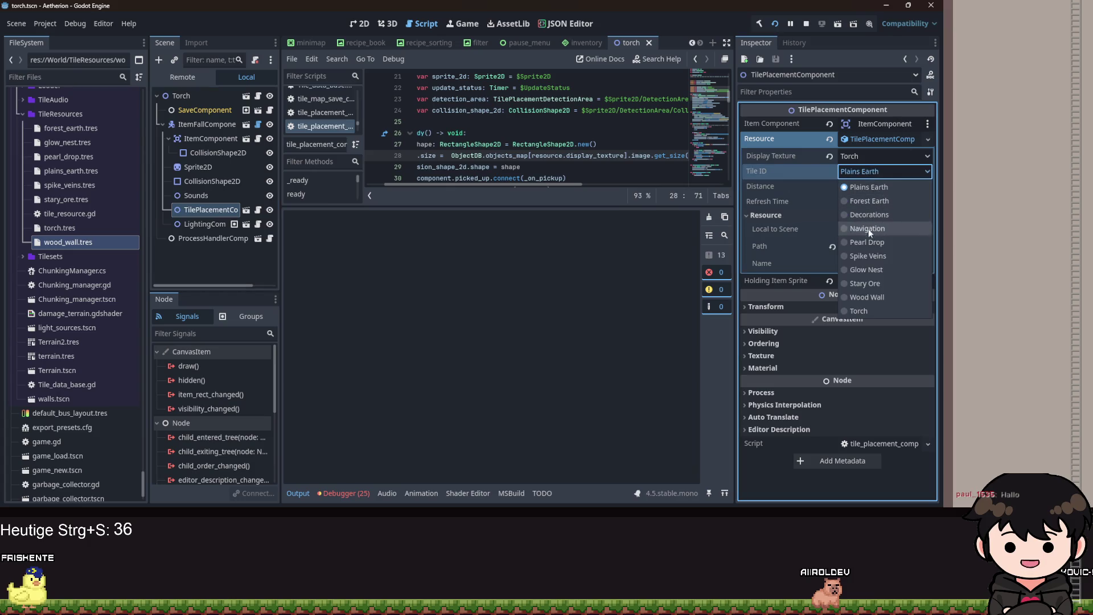
pyautogui.click(870, 297)
pyautogui.click(870, 172)
pyautogui.click(860, 310)
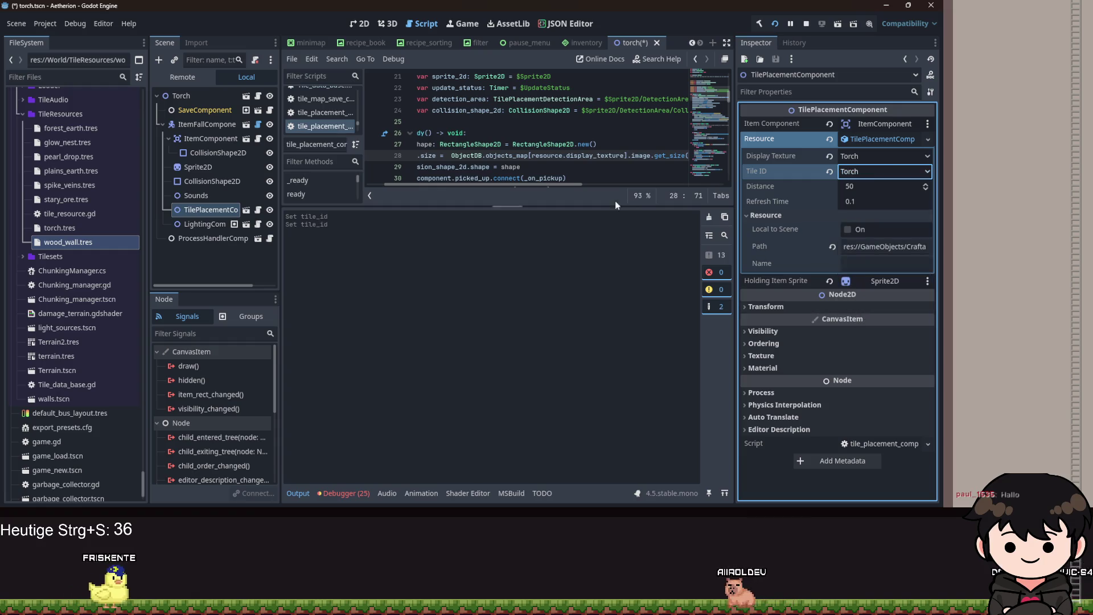
pyautogui.hotkey('ctrl', 's')
# - Open the TilePlacementComponentResource script and select its meta comment lines at the top
pyautogui.click(298, 493)
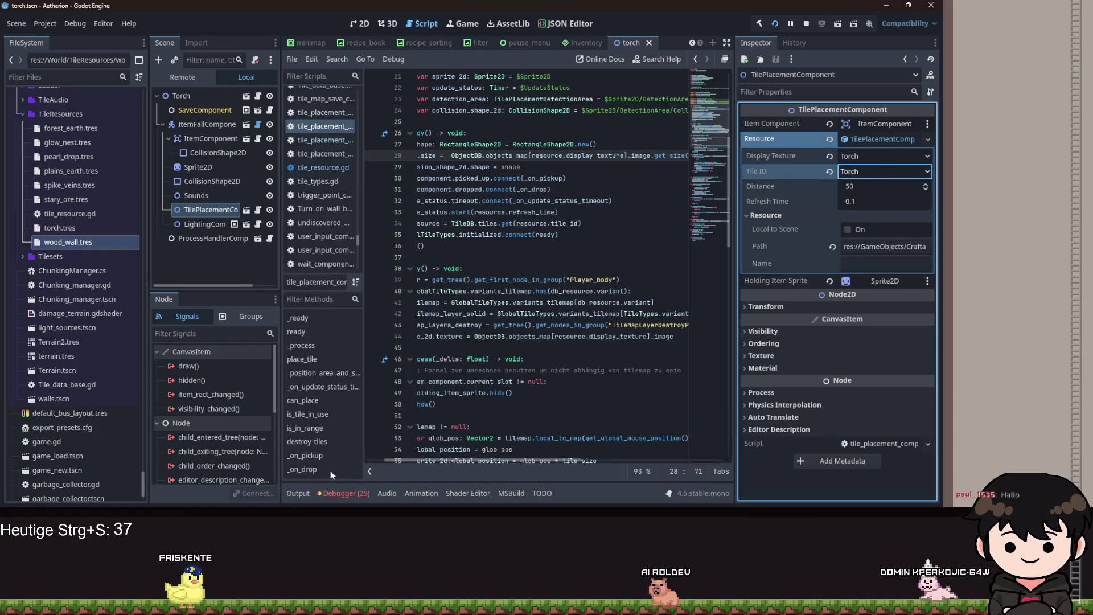
pyautogui.hscroll(-2, 541, 416)
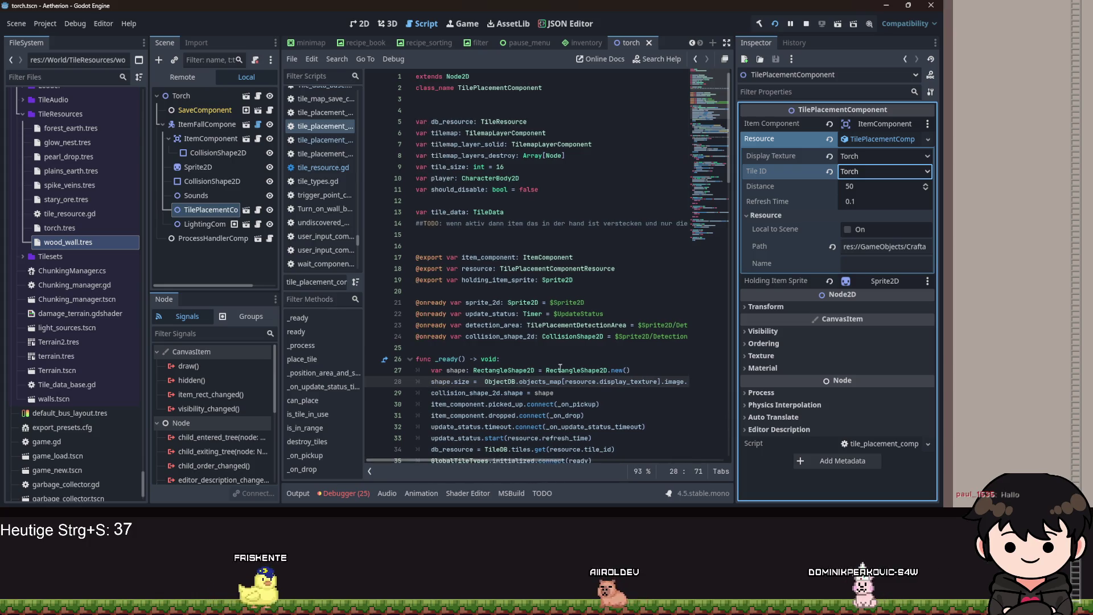
pyautogui.click(590, 268)
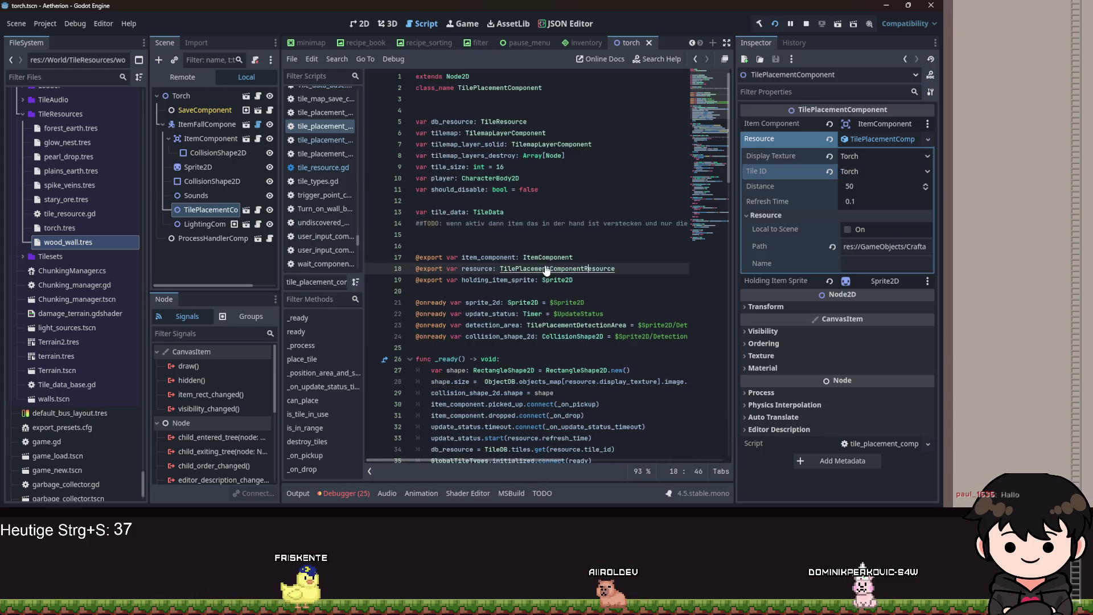
pyautogui.keyDown('ctrl'); pyautogui.click(545, 269); pyautogui.keyUp('ctrl')
pyautogui.moveTo(420, 101); pyautogui.dragTo(380, 54)
pyautogui.write('@tool')
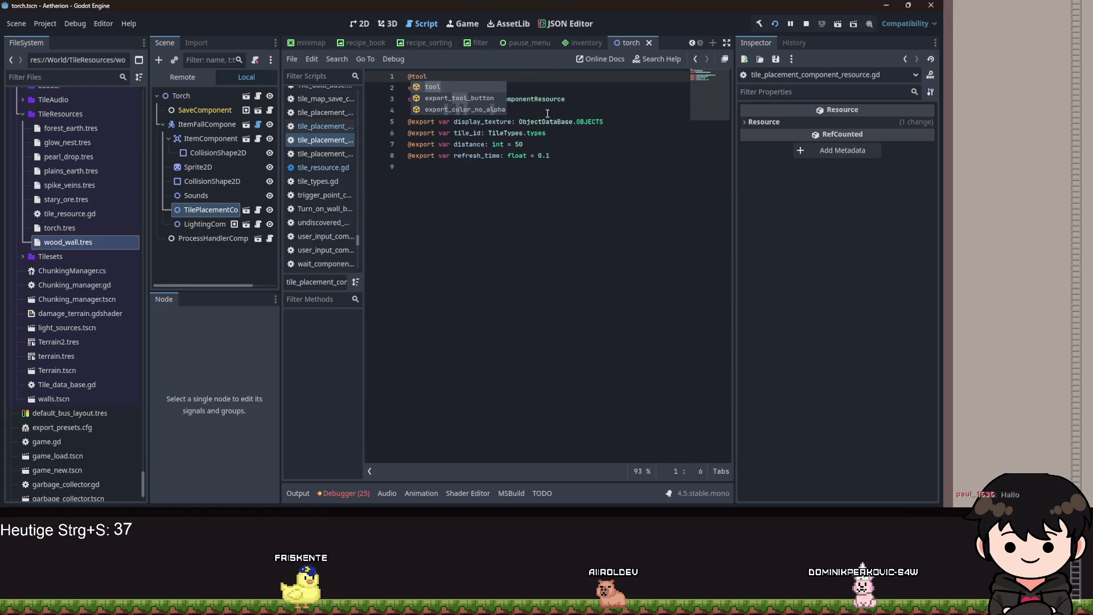
pyautogui.click(555, 132)
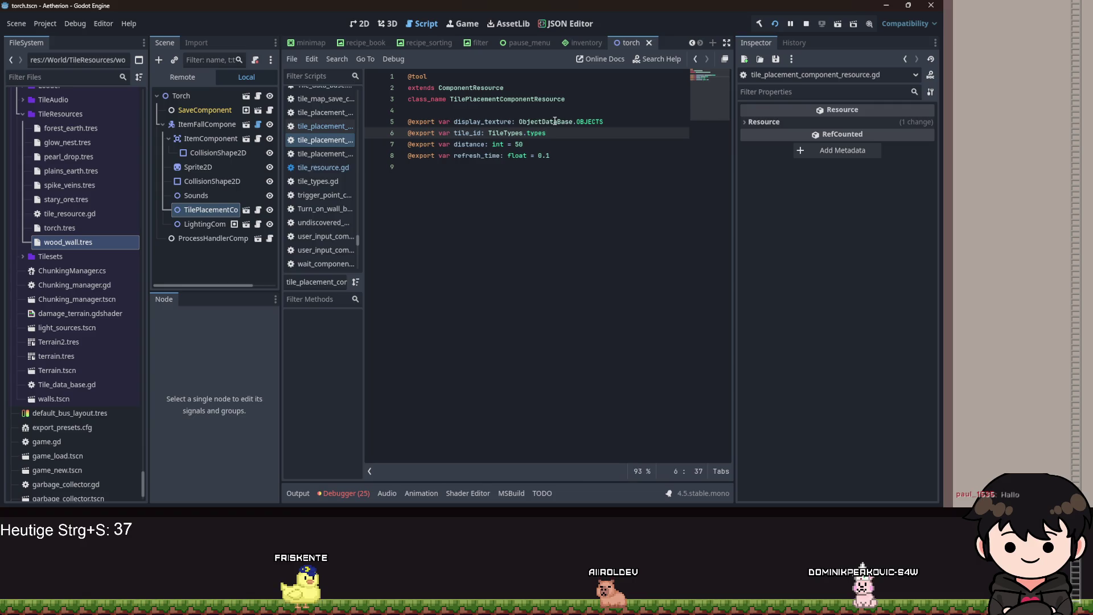
pyautogui.click(596, 123)
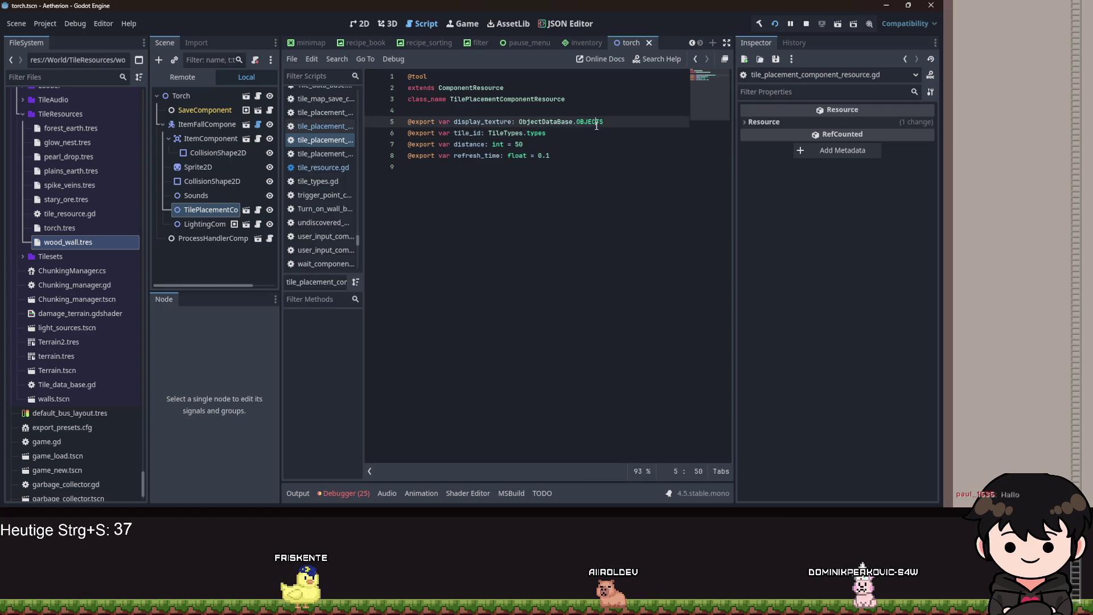
pyautogui.click(567, 135)
pyautogui.hotkey('ctrl', 's')
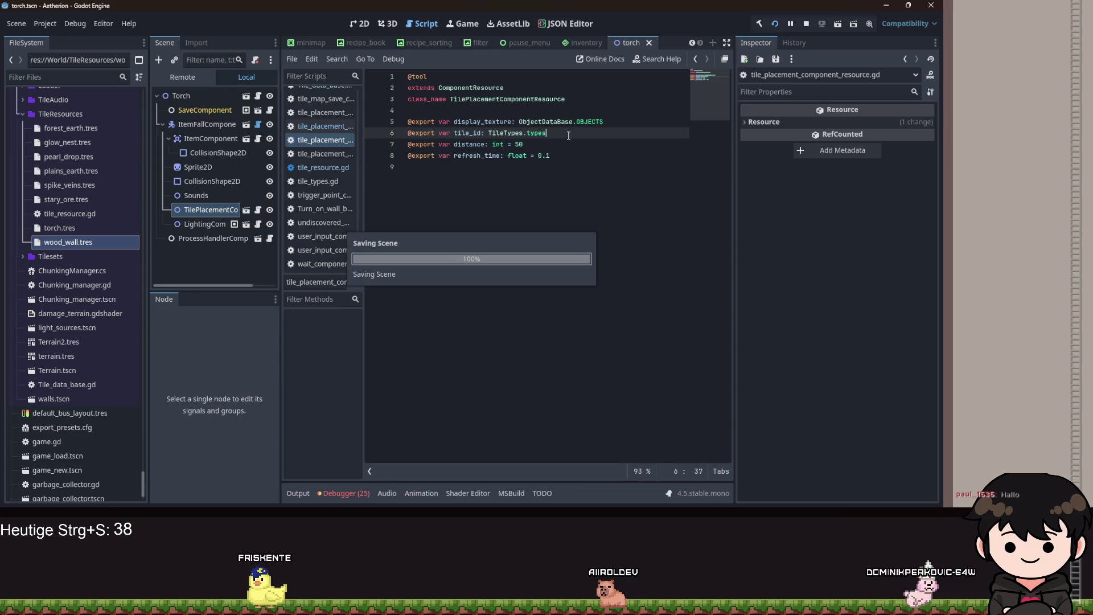
pyautogui.click(410, 88)
pyautogui.press('BackSpace')
pyautogui.press('BackSpace')
pyautogui.press('BackSpace')
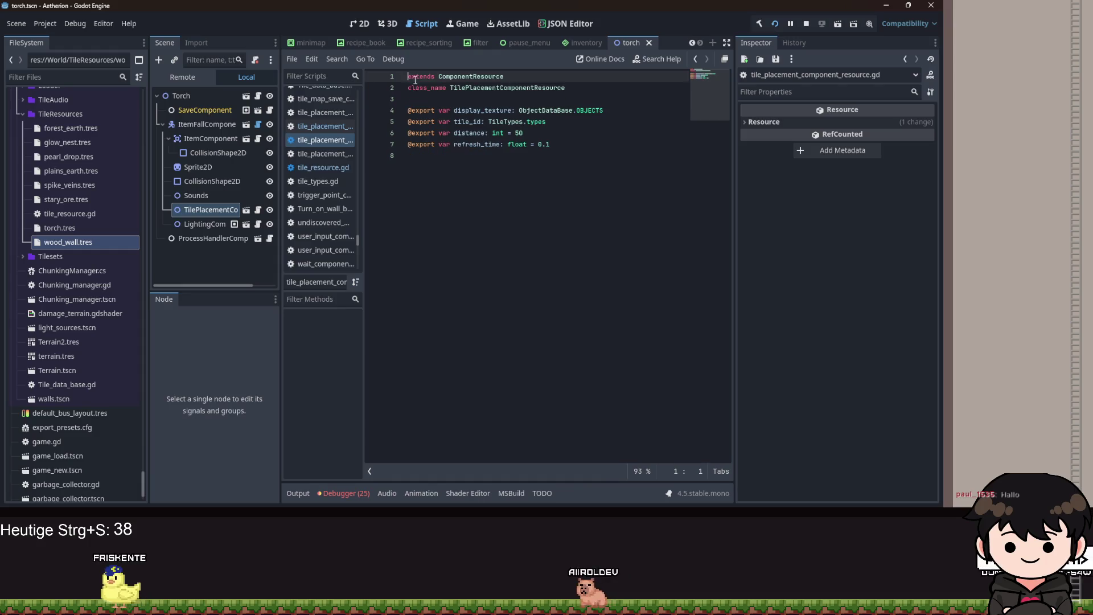
pyautogui.hotkey('ctrl', 's')
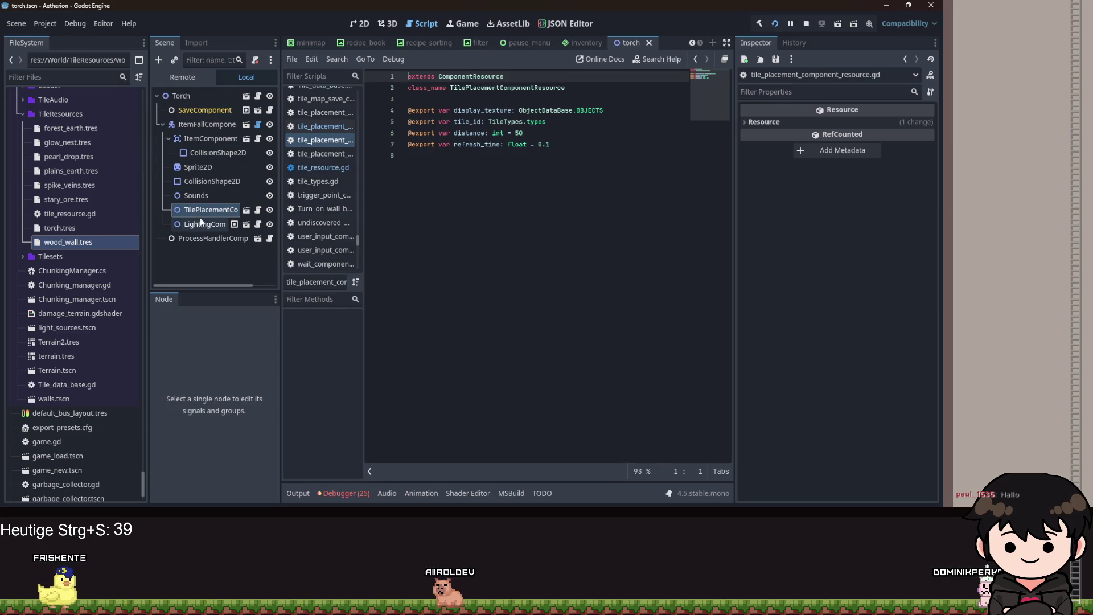
pyautogui.click(219, 210)
pyautogui.click(724, 117)
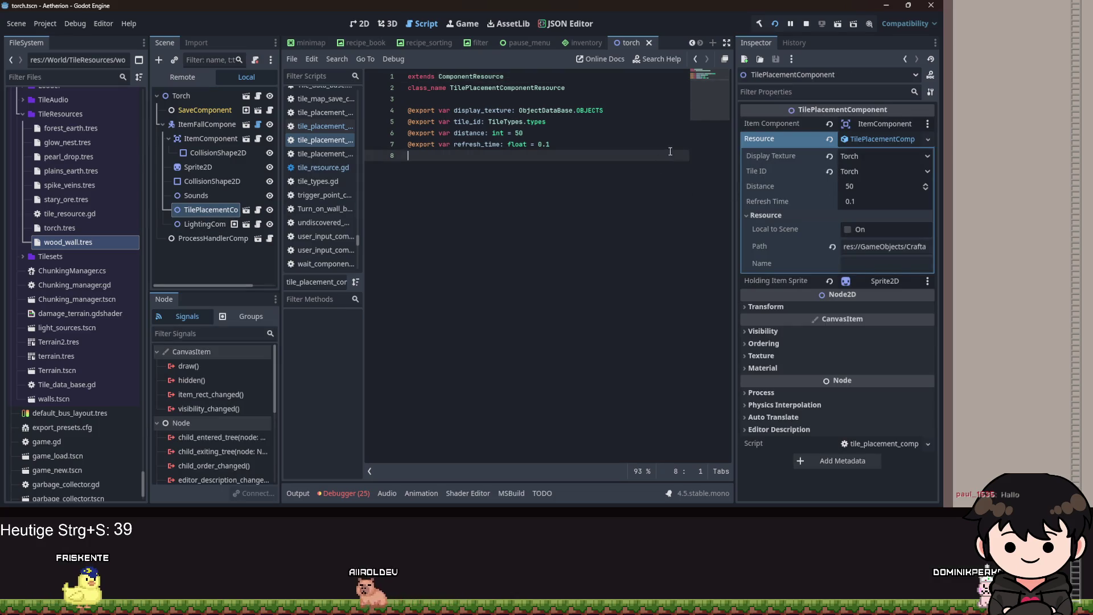
pyautogui.hotkey('ctrl', 's')
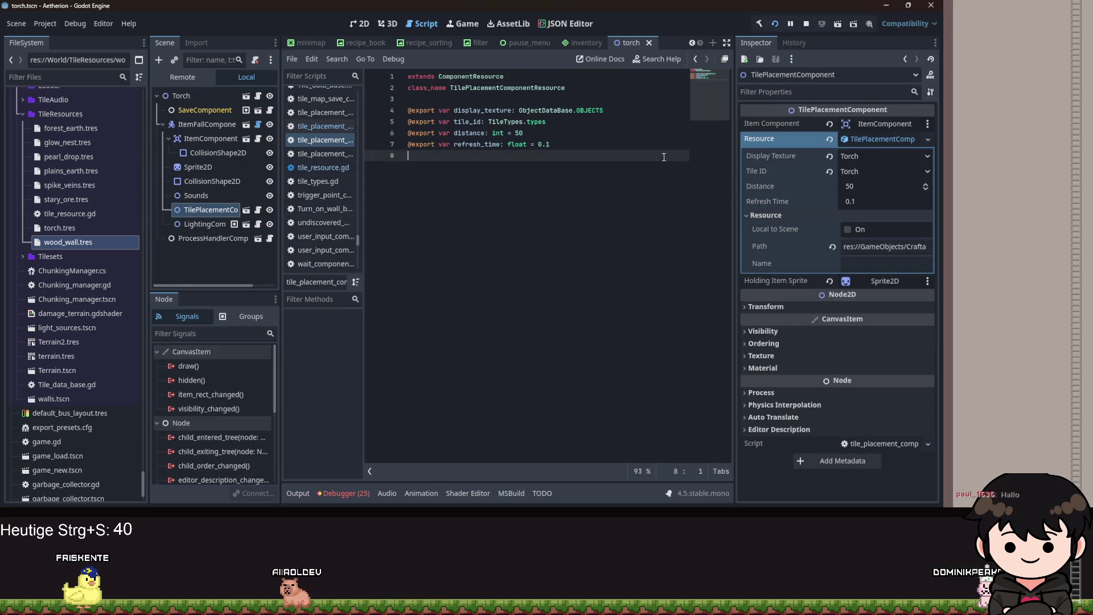
pyautogui.hotkey('alt', 'Left')
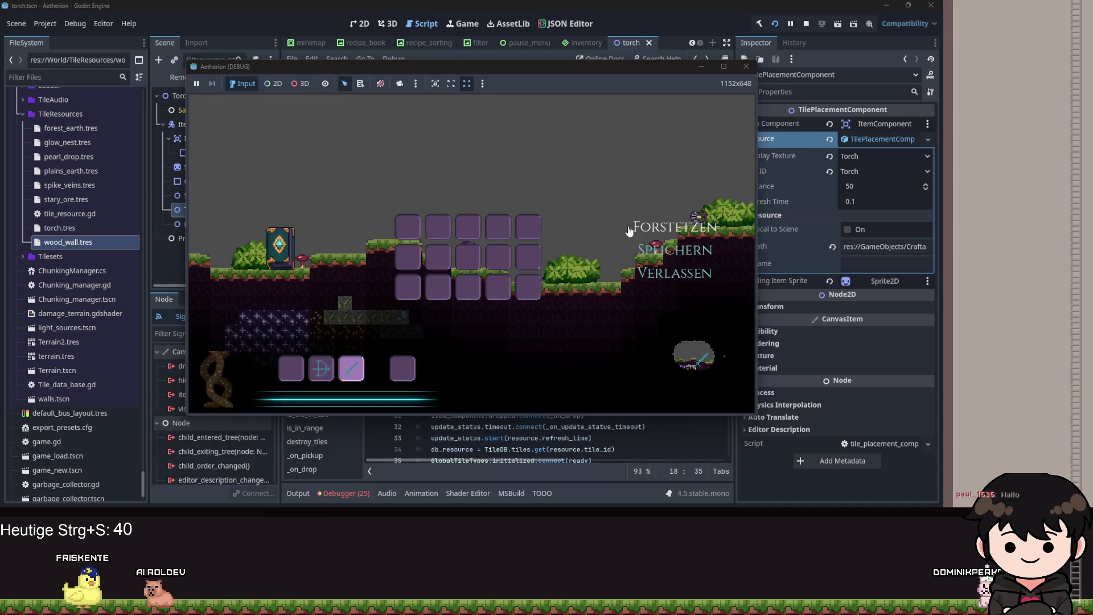
# - Resume the game, break a nearby bush, and climb past the floating grass block onto the ledge
pyautogui.click(631, 228)
pyautogui.press('d')
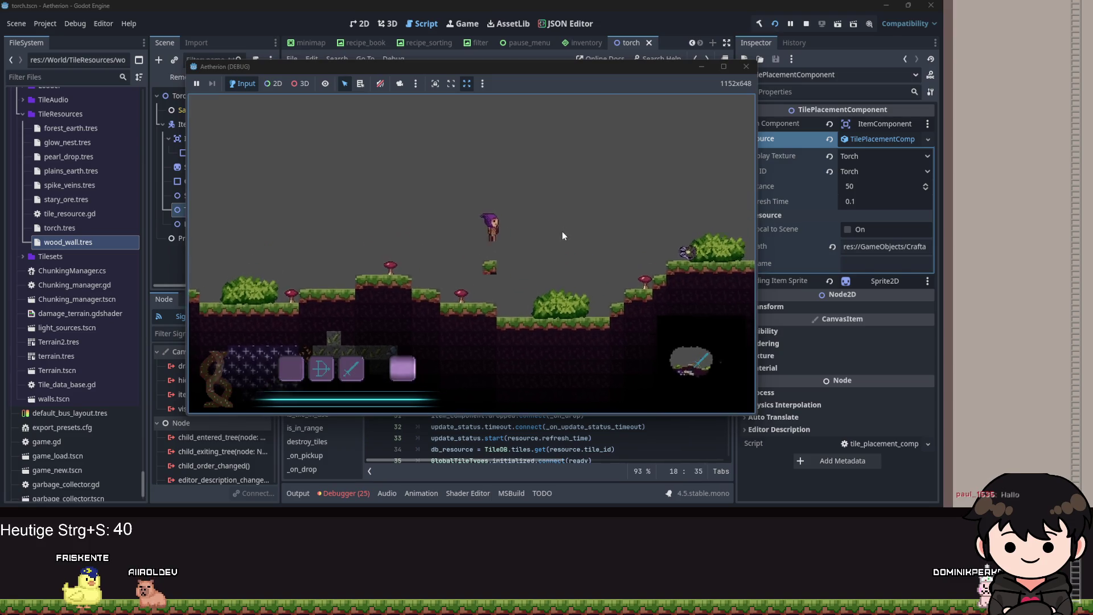
pyautogui.press('4')
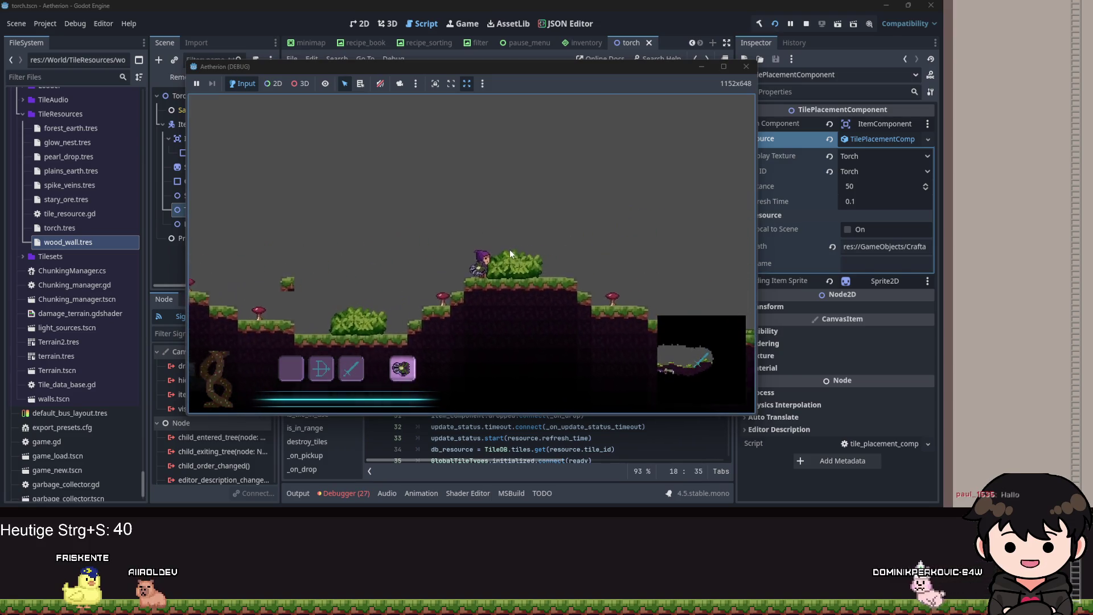
pyautogui.press('space')
pyautogui.click(518, 258)
pyautogui.press('a')
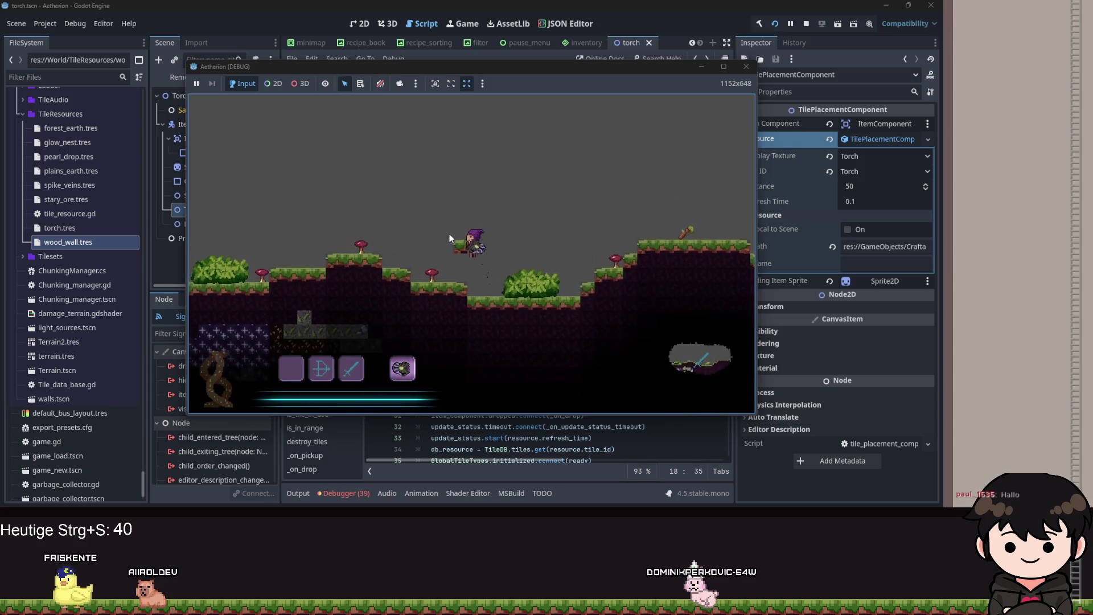
pyautogui.press('space')
pyautogui.press('a')
pyautogui.press('space')
pyautogui.press('d')
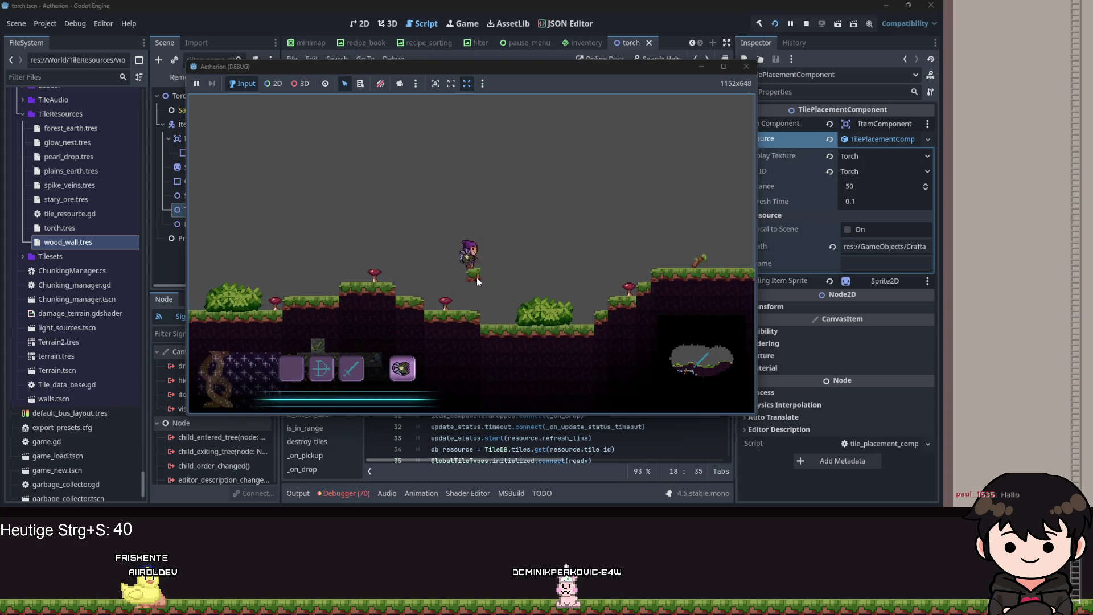
pyautogui.press('a')
pyautogui.press('d')
pyautogui.press('d')
pyautogui.press('space')
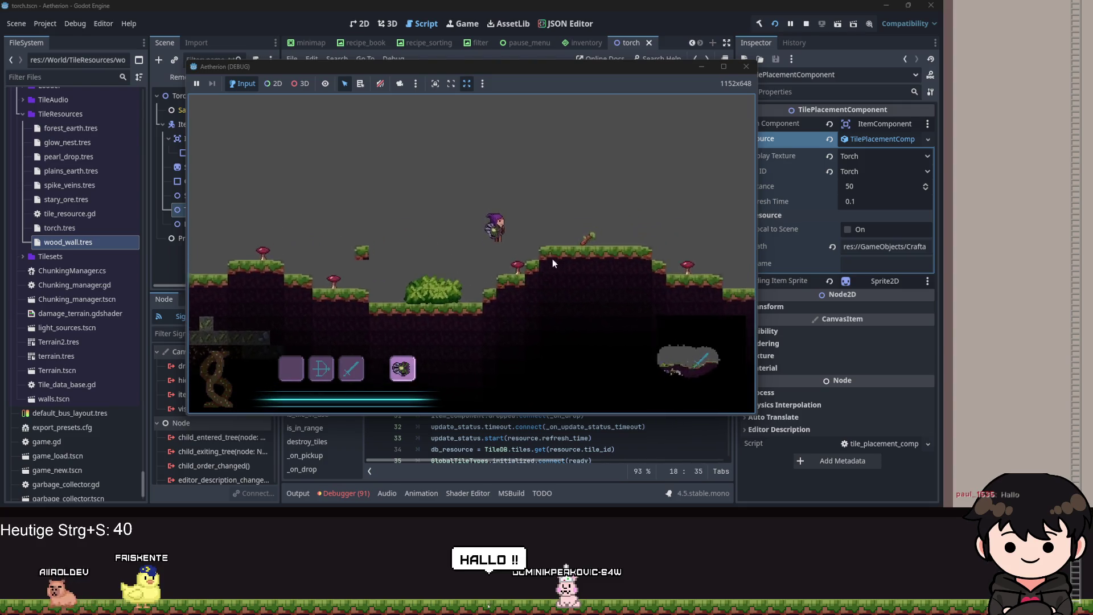
# - Craft 5 Holzwand from the recipe book, check the inventory, and stop the game
pyautogui.press('Escape')
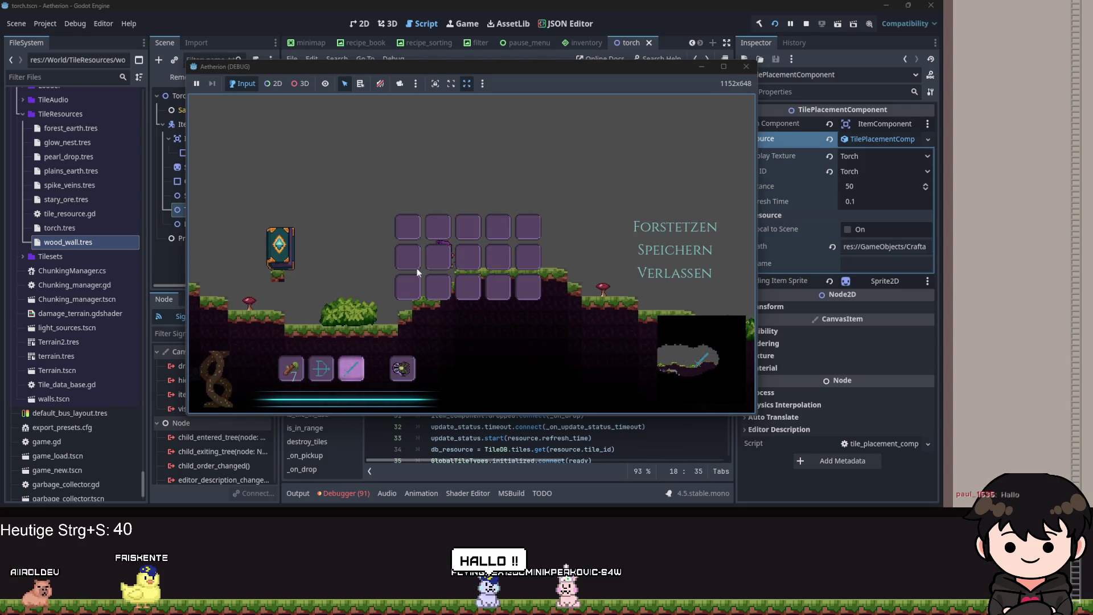
pyautogui.click(279, 242)
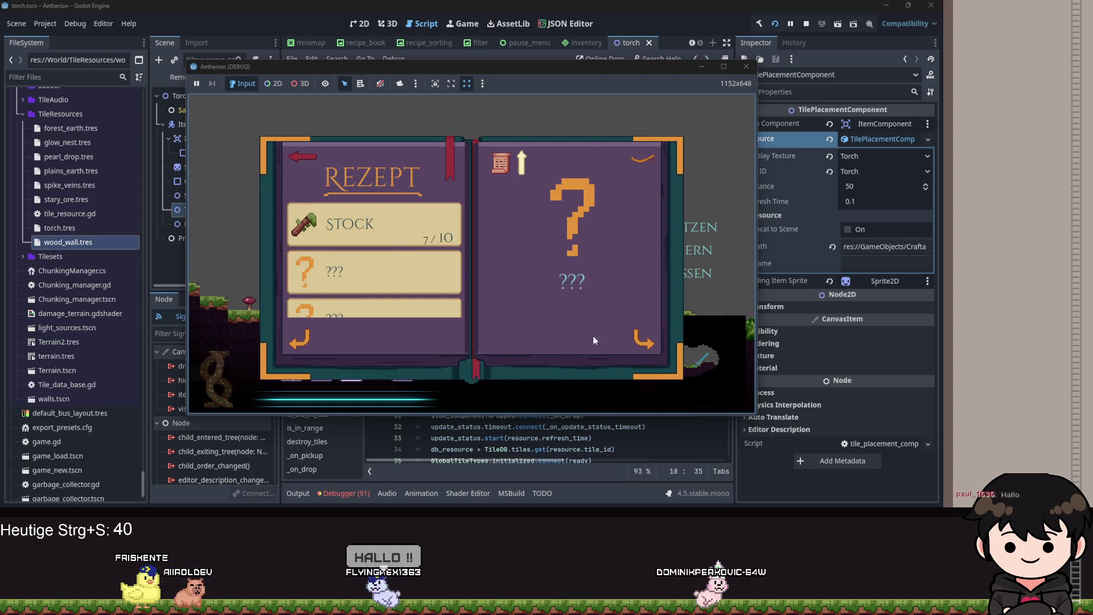
pyautogui.click(385, 234)
pyautogui.click(358, 191)
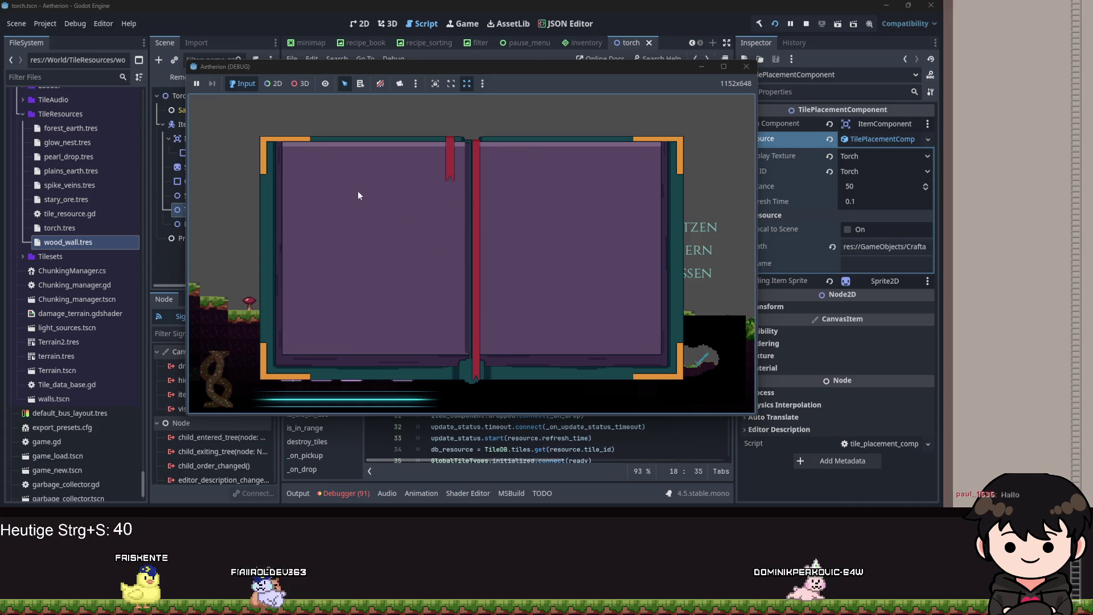
pyautogui.click(394, 346)
pyautogui.click(394, 347)
pyautogui.click(394, 346)
pyautogui.click(394, 347)
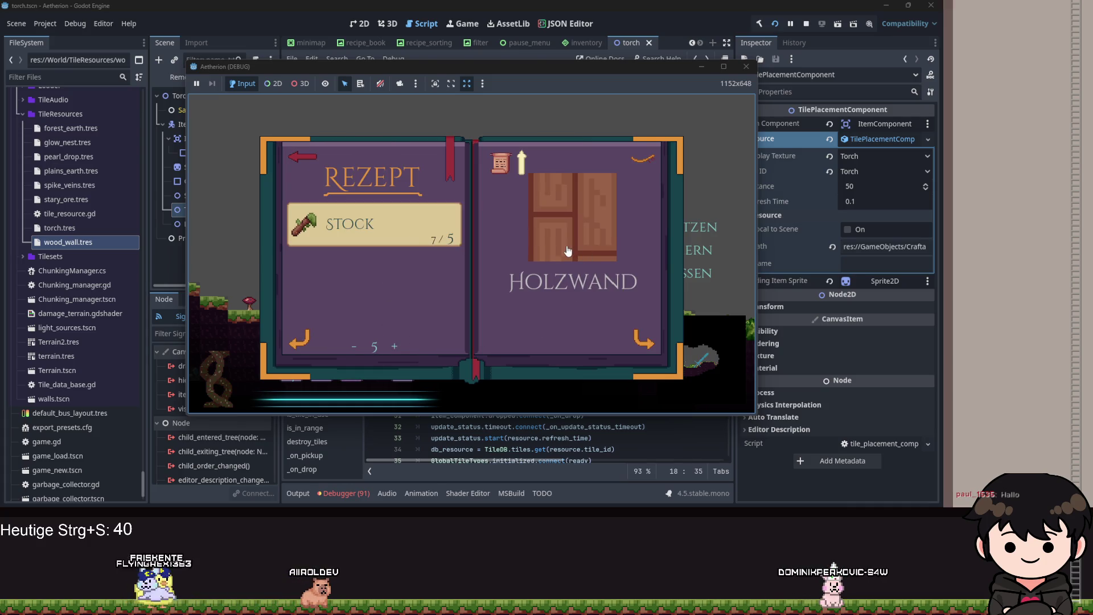
pyautogui.press('b')
pyautogui.press('b')
pyautogui.press('b')
pyautogui.press('b')
pyautogui.click(295, 165)
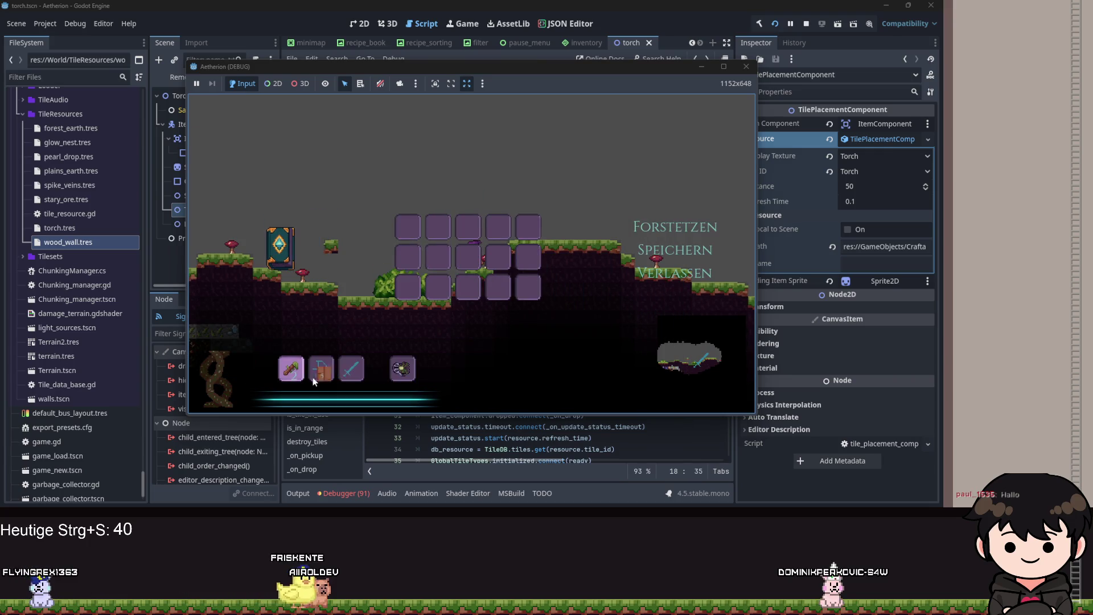
pyautogui.press('i')
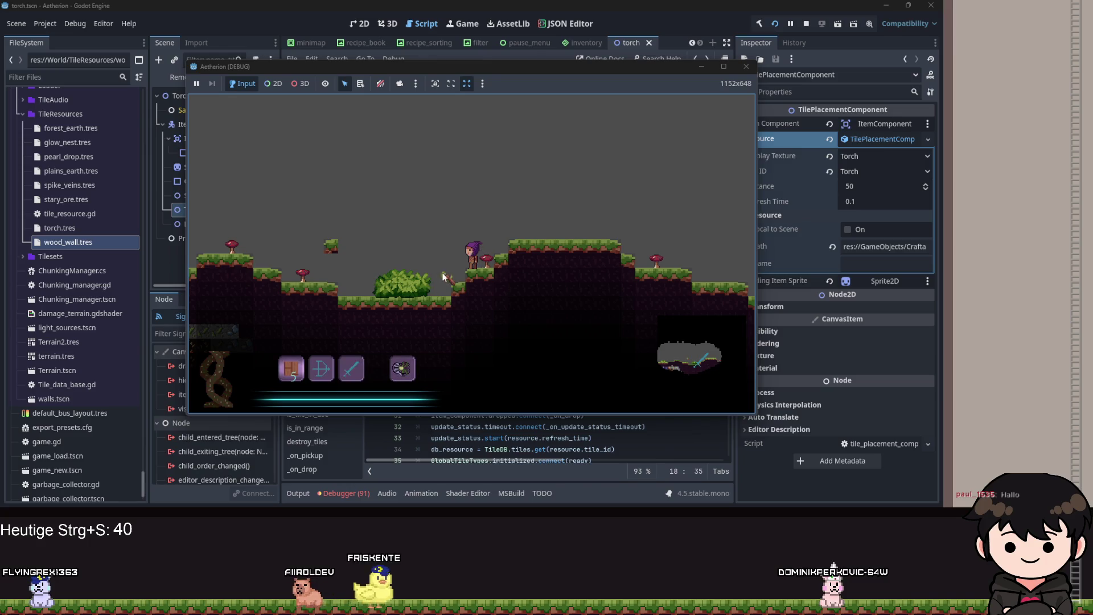
pyautogui.press('d')
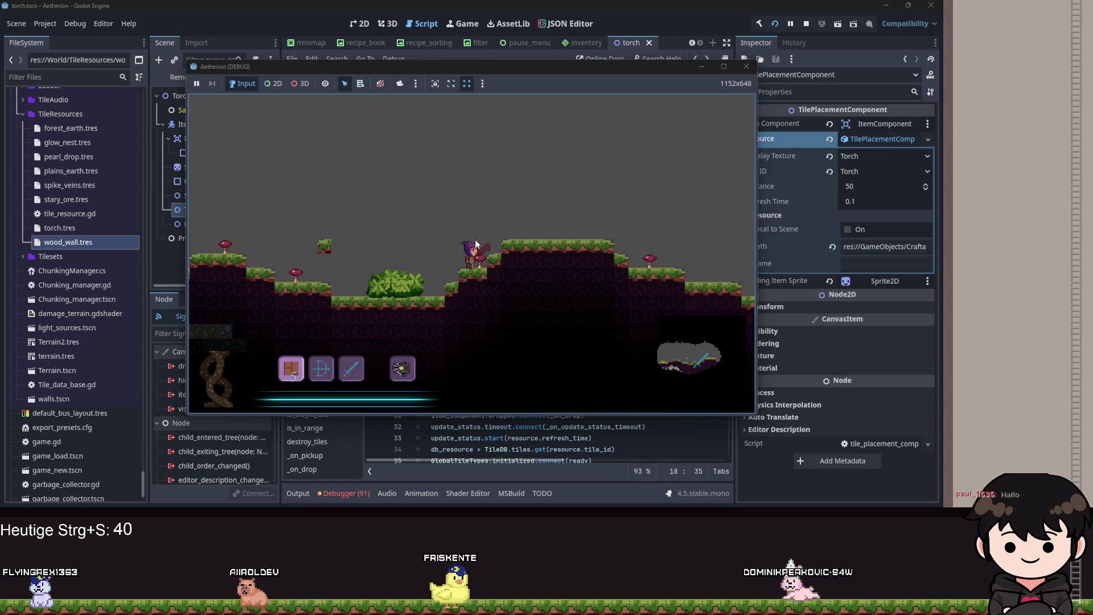
pyautogui.press('Escape')
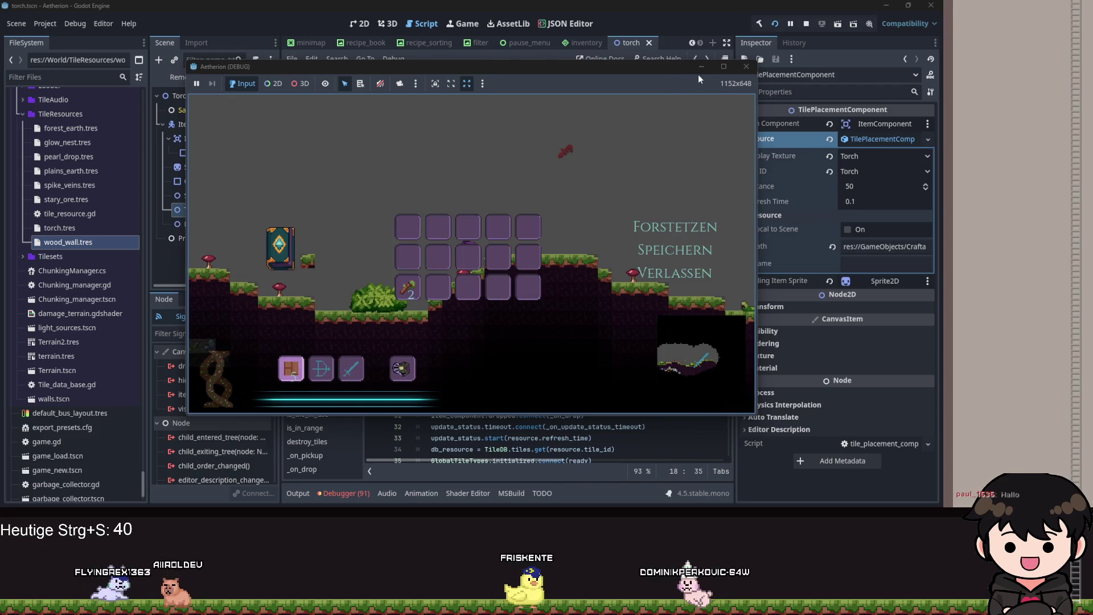
pyautogui.click(659, 268)
pyautogui.click(68, 77)
# - Filter files for 'wood_w', open wood_wall.tscn, and inspect its ItemComponent and ItemFallComponent
pyautogui.write('wood_w')
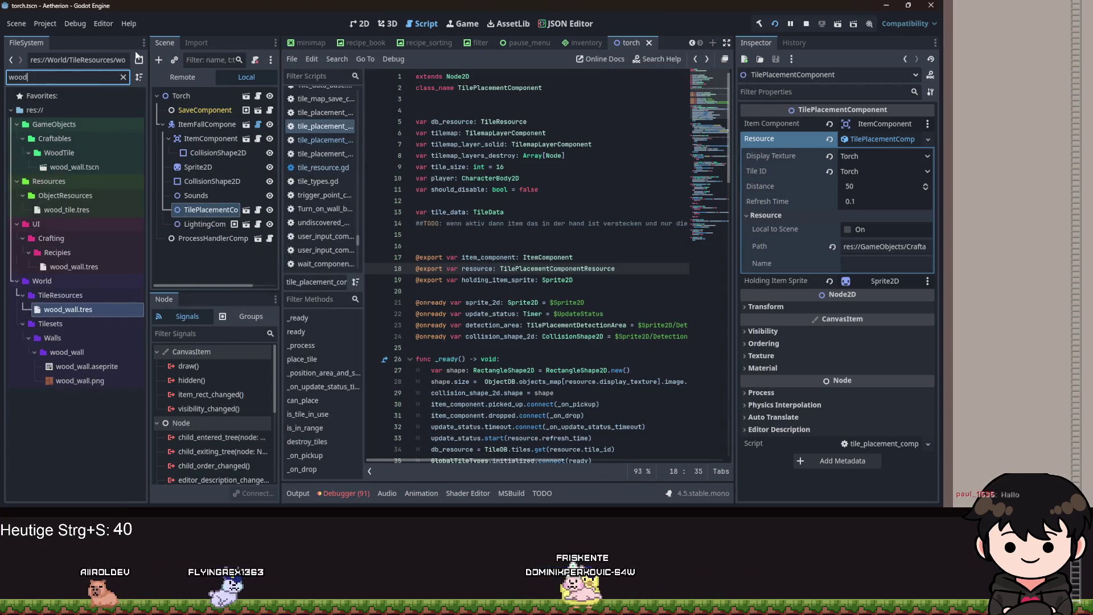
pyautogui.doubleClick(62, 170)
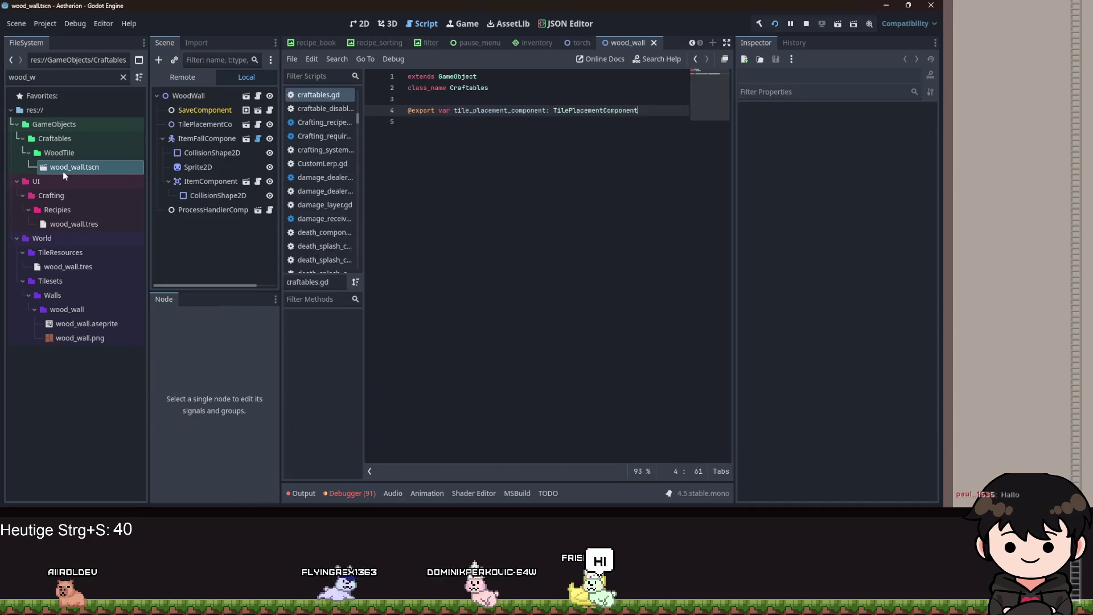
pyautogui.click(214, 182)
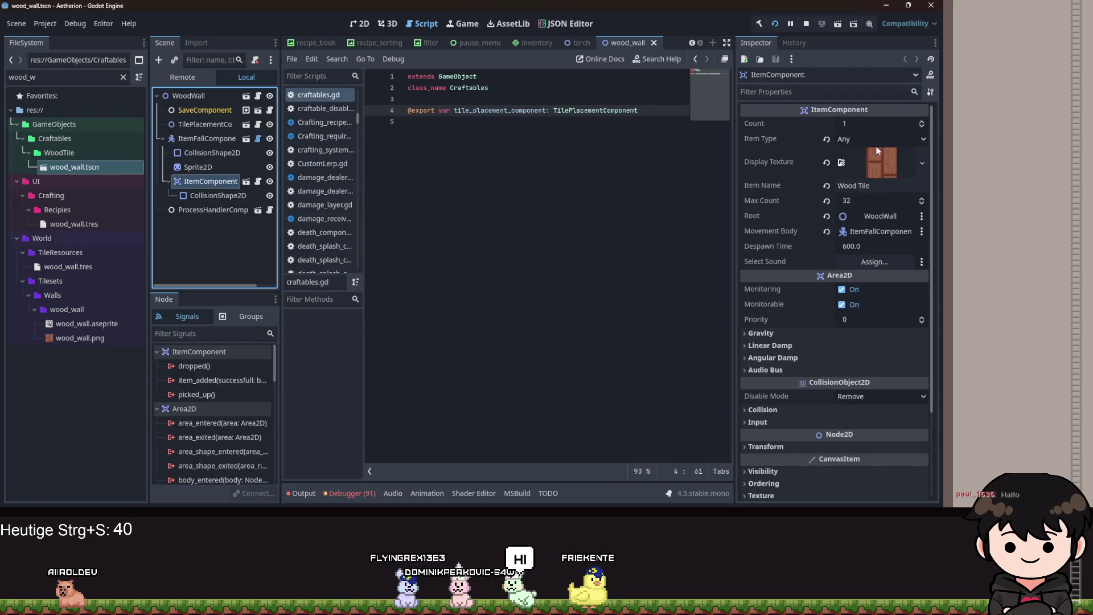
pyautogui.click(864, 139)
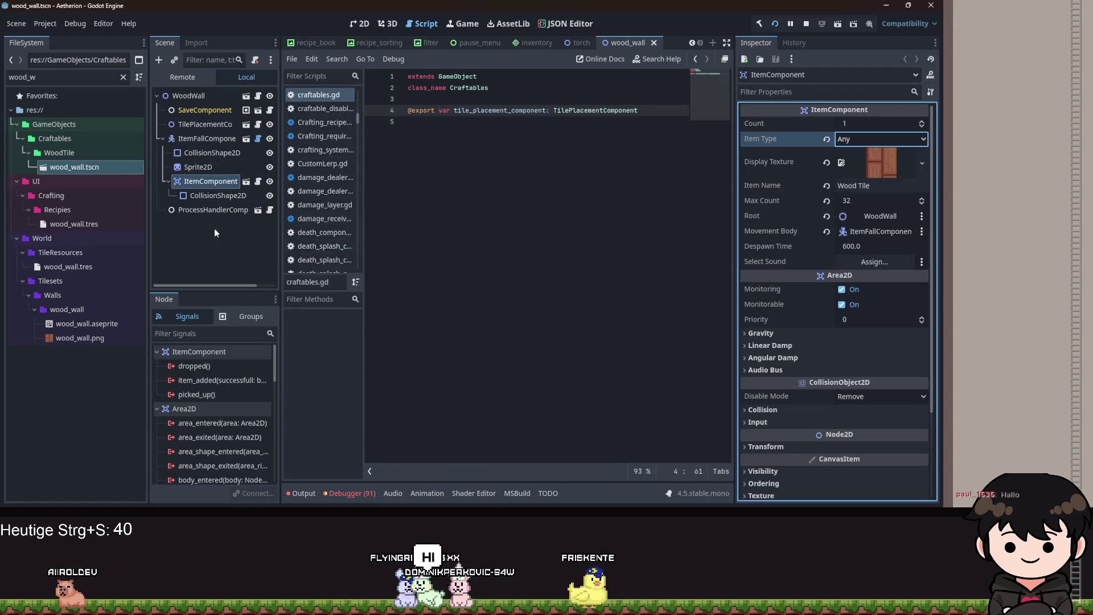
pyautogui.click(193, 138)
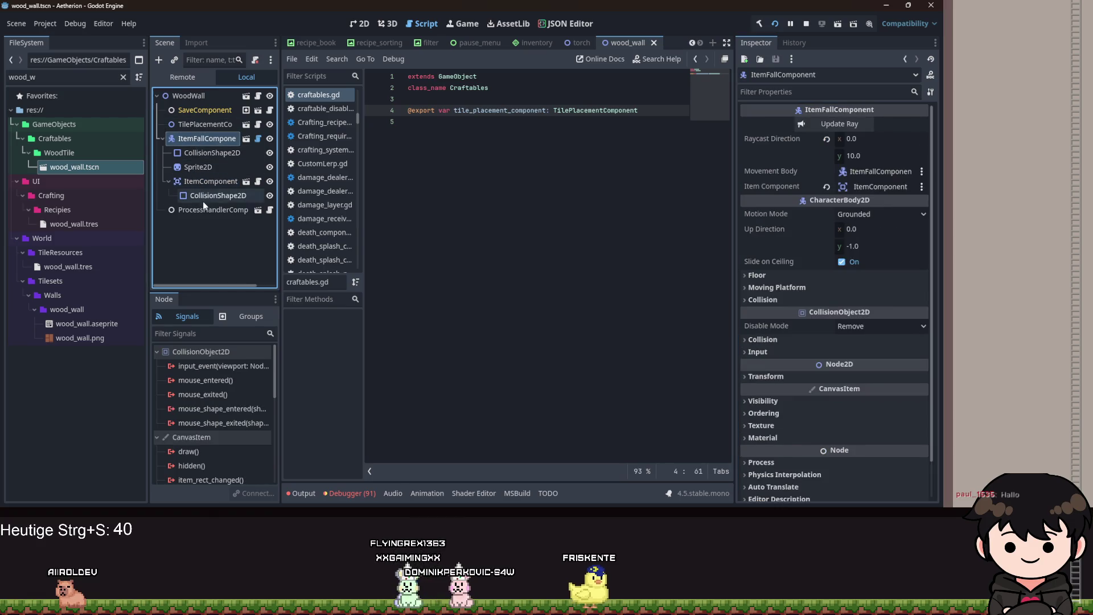
# - Set TilePlacementComponent's Display Texture to Wood Tile and Tile ID to Wood Wall, then save
pyautogui.click(196, 124)
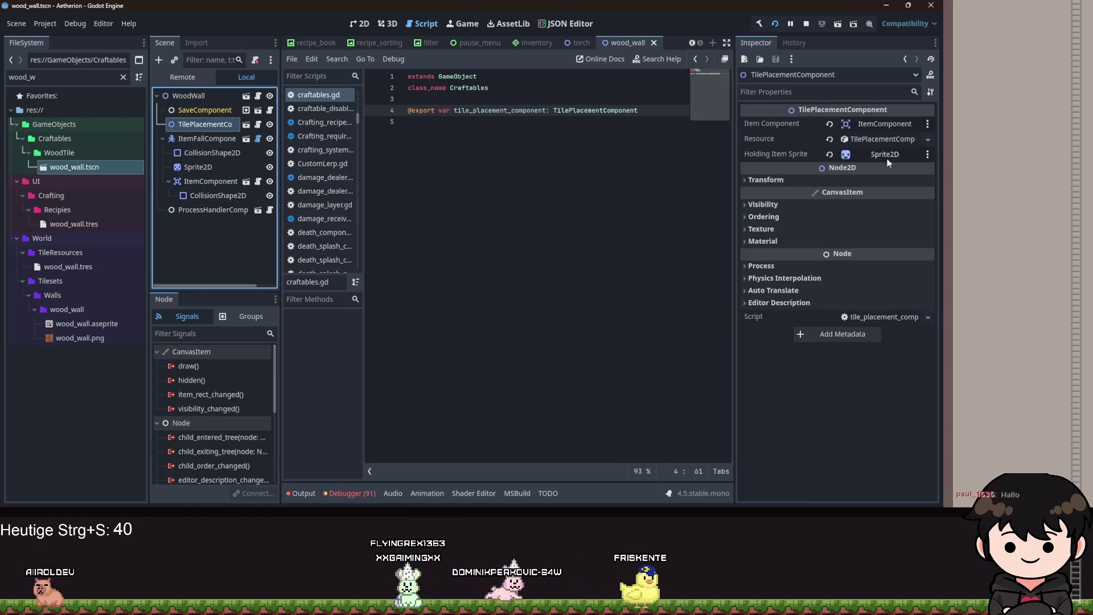
pyautogui.click(886, 137)
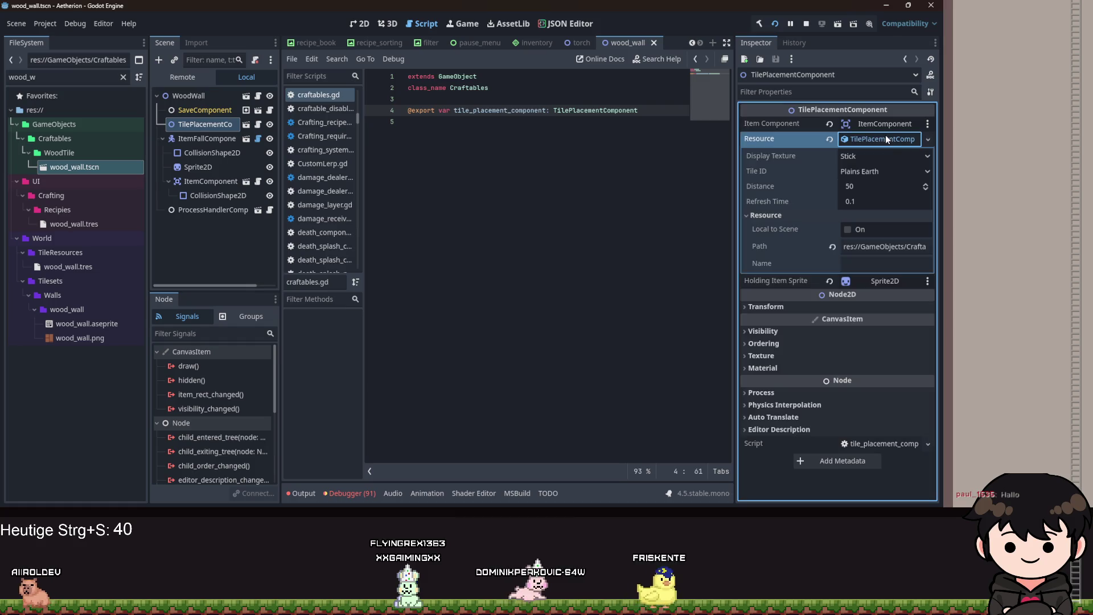
pyautogui.click(862, 156)
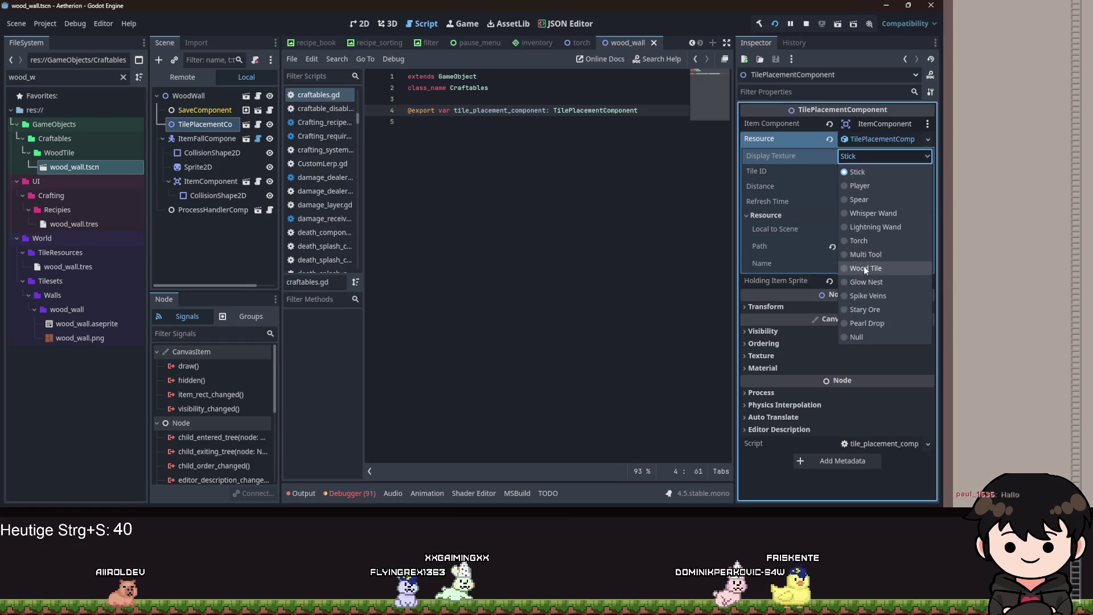
pyautogui.click(863, 265)
pyautogui.click(868, 170)
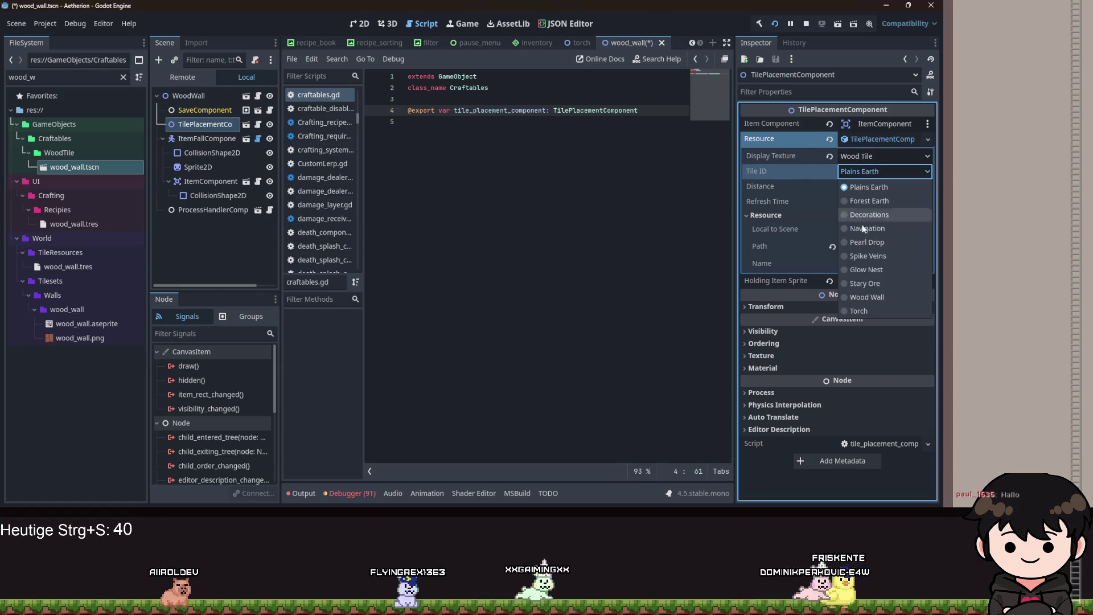
pyautogui.click(870, 297)
pyautogui.hotkey('ctrl', 's')
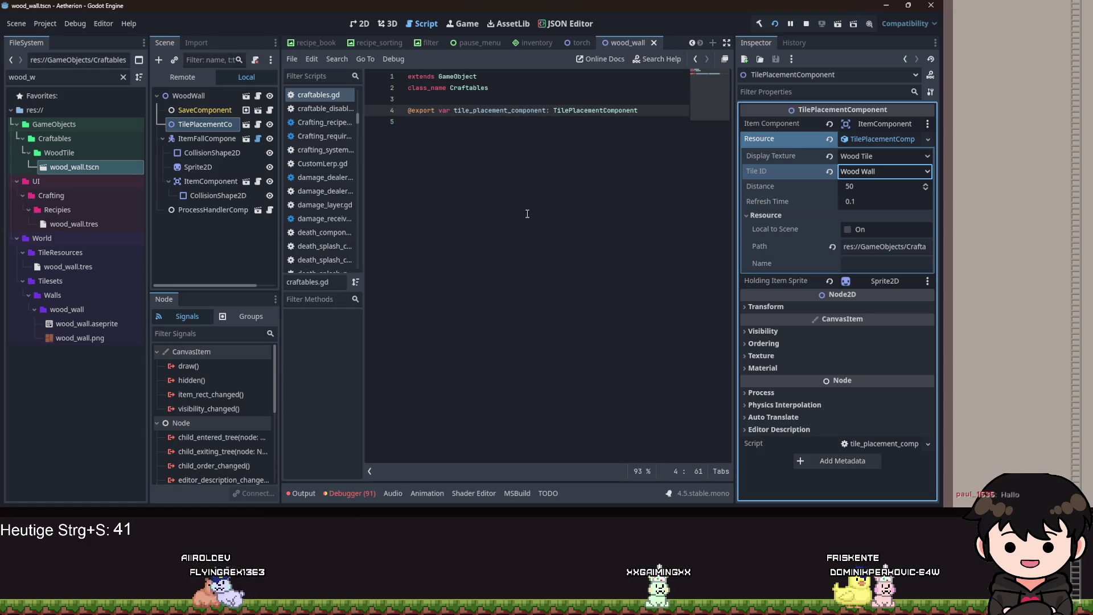
pyautogui.click(211, 140)
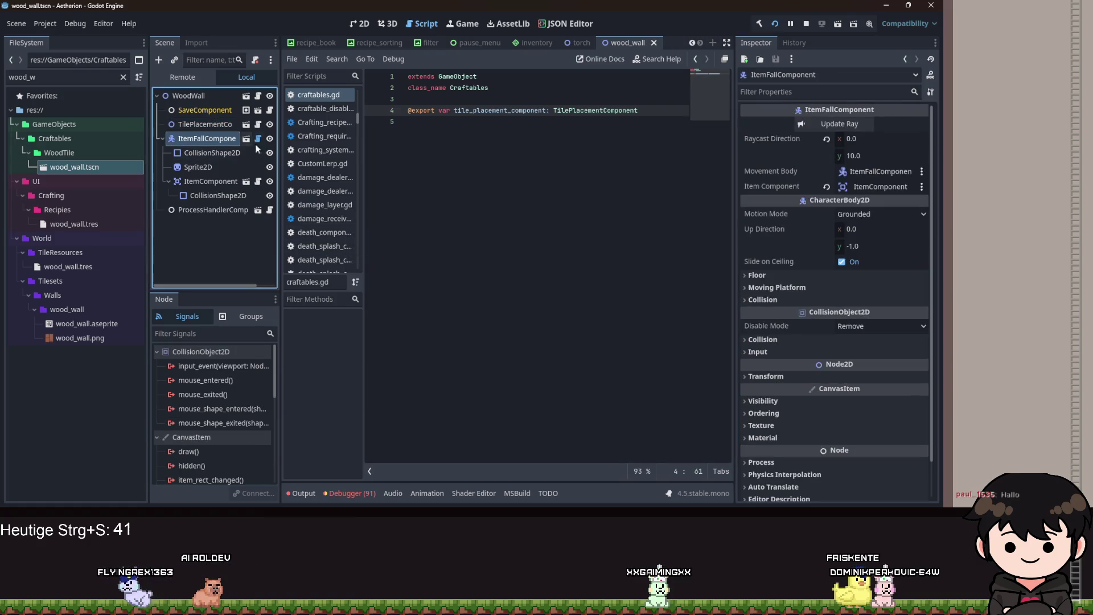
# - Filter files for 'earth', open earth_tile.tscn, and check the EarthTile ID list, leaving Stick
pyautogui.doubleClick(34, 77)
pyautogui.write('earth')
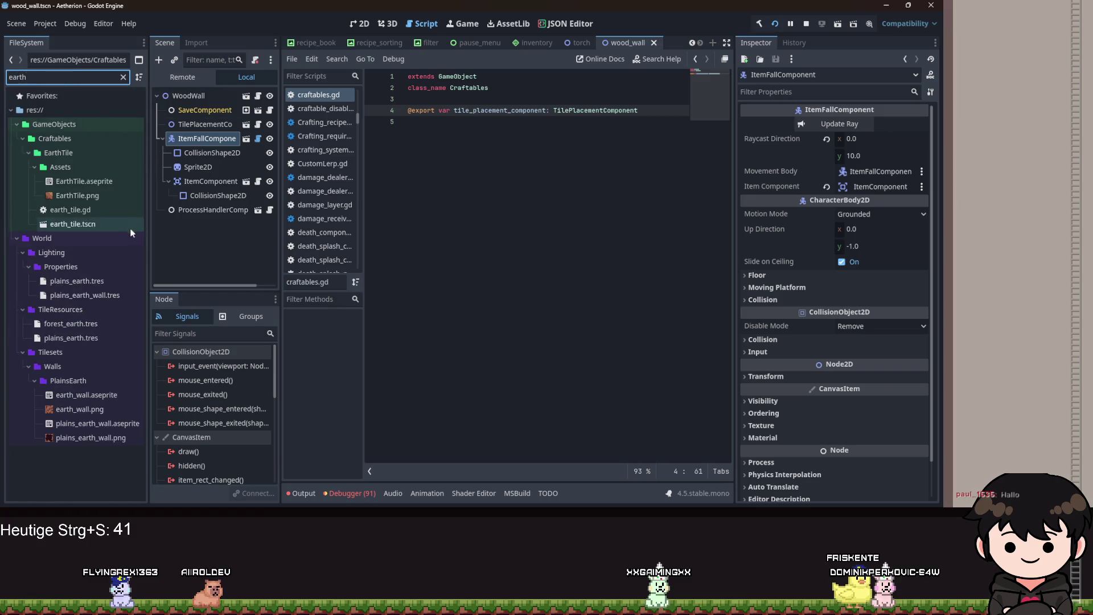
pyautogui.click(89, 223)
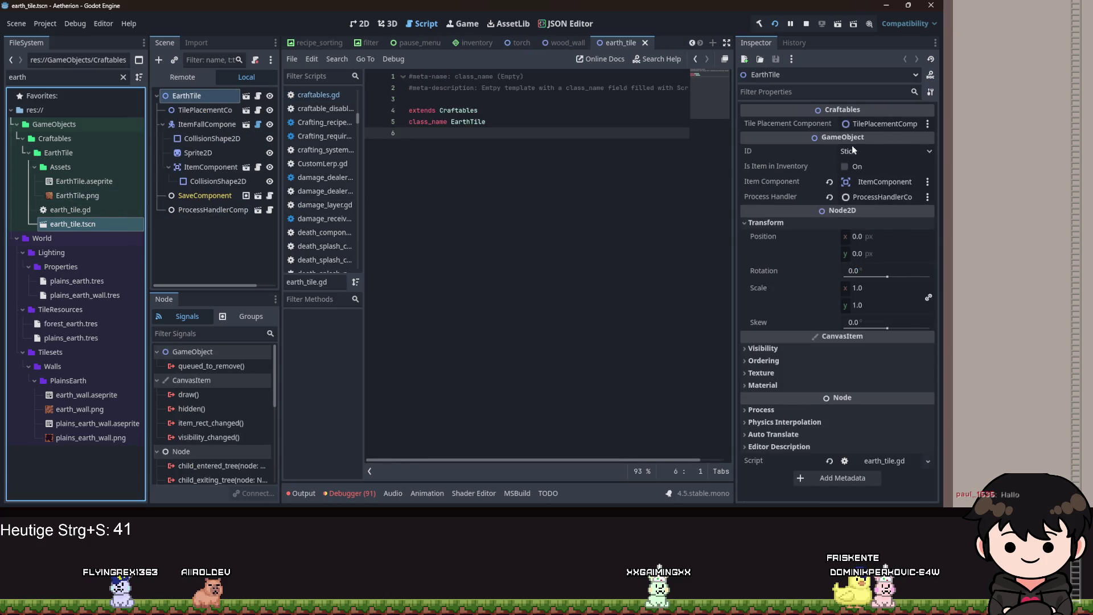
pyautogui.click(859, 150)
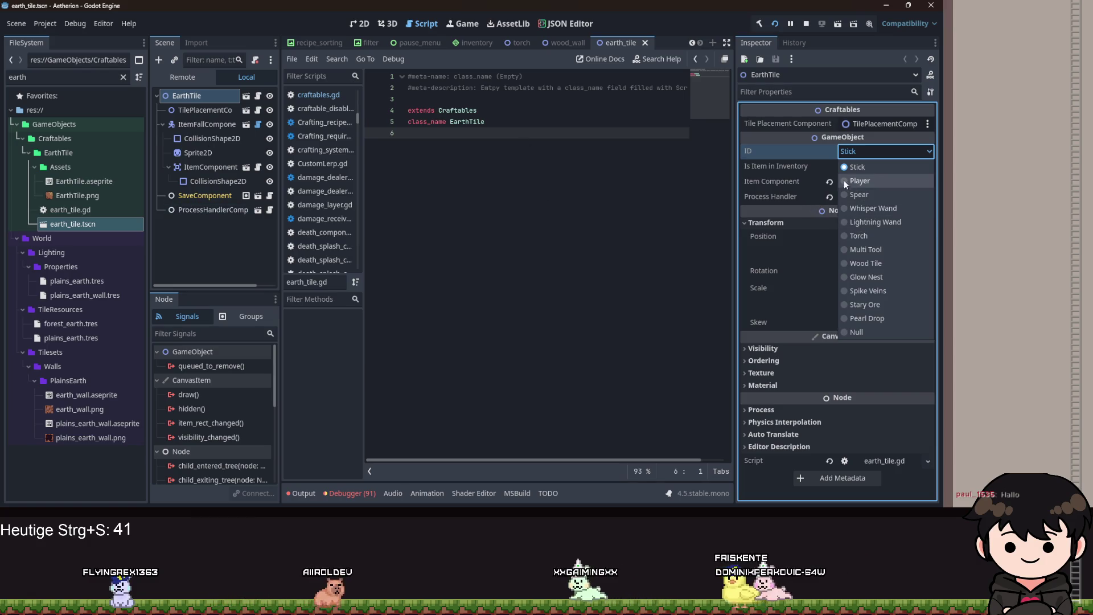
pyautogui.click(871, 152)
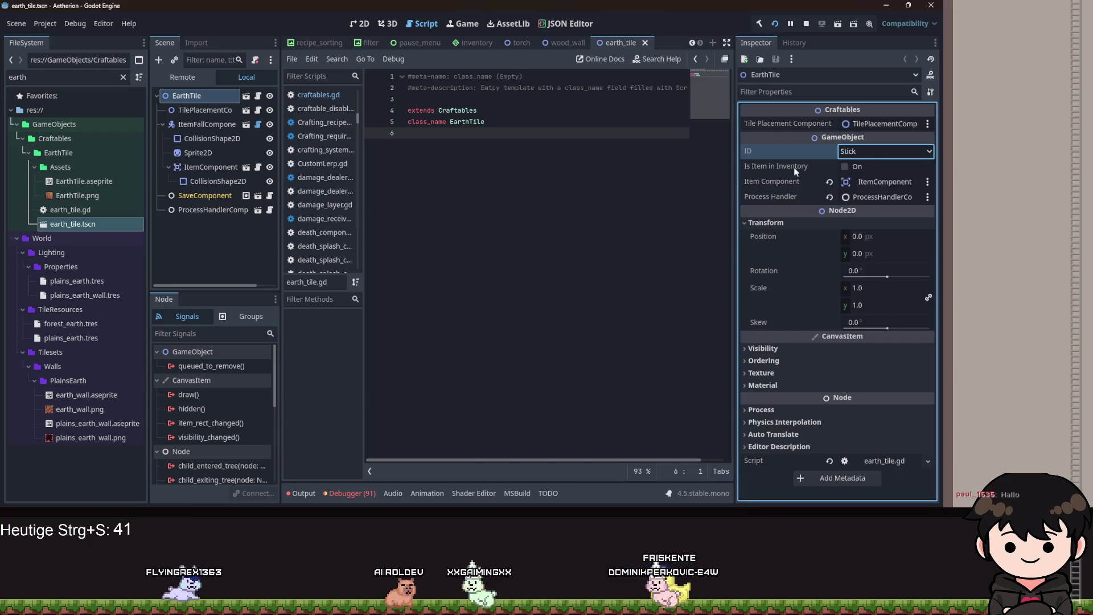
pyautogui.click(871, 151)
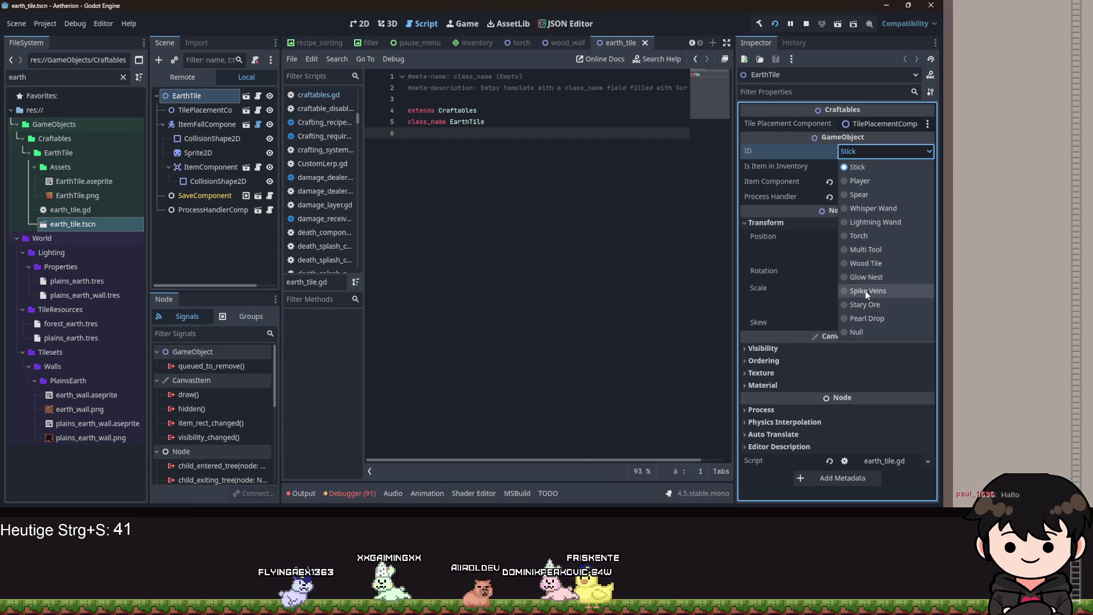
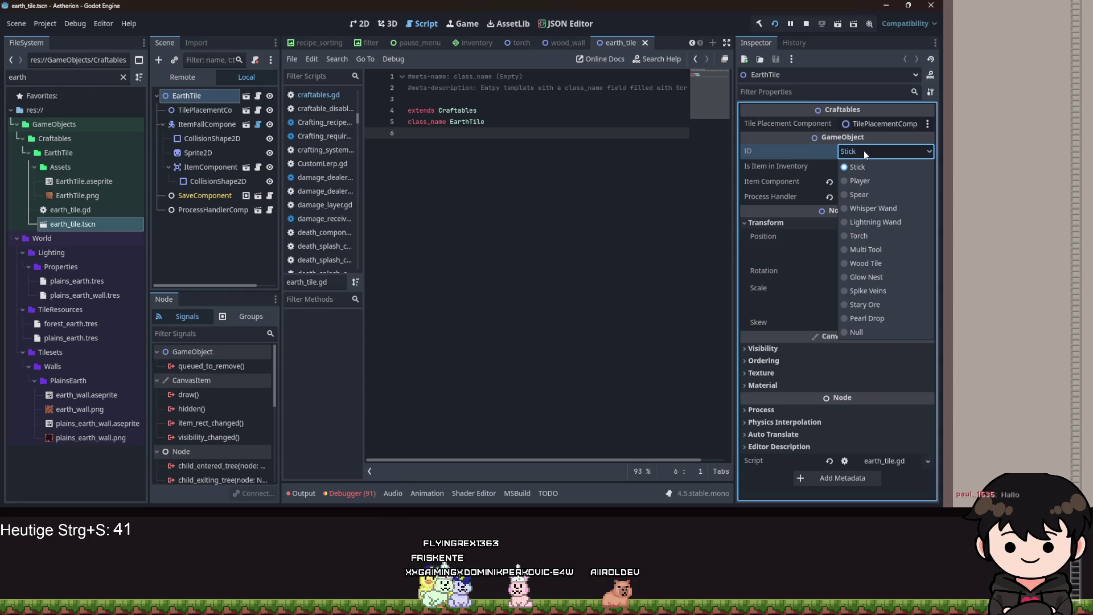
# - Keep EarthTile's ID on Stick and confirm the TilePlacementComponent resource's Display Texture is Stick
pyautogui.click(239, 98)
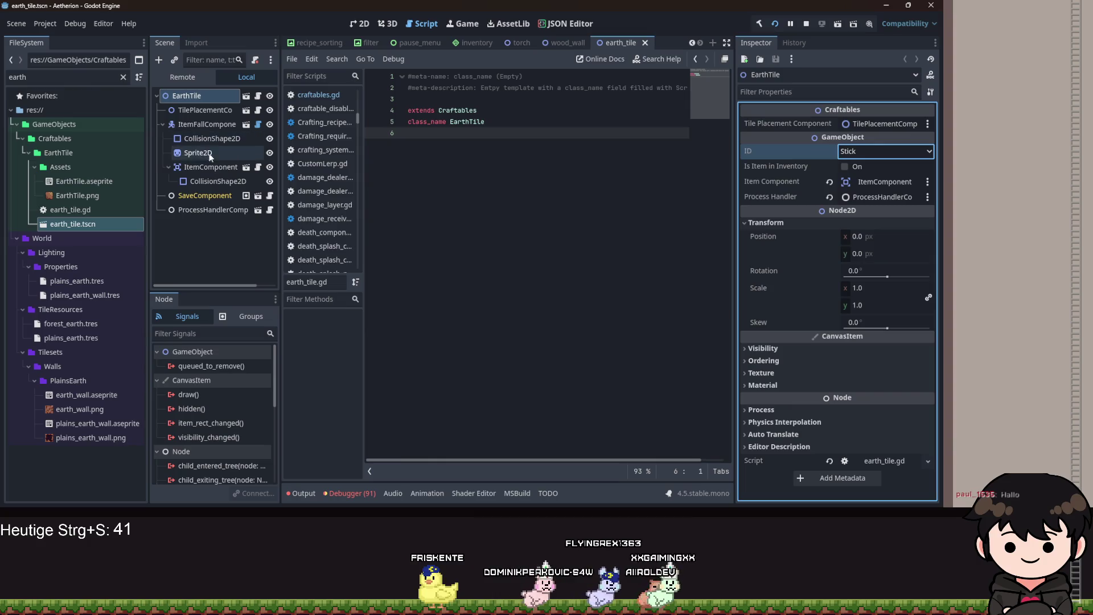
pyautogui.click(203, 110)
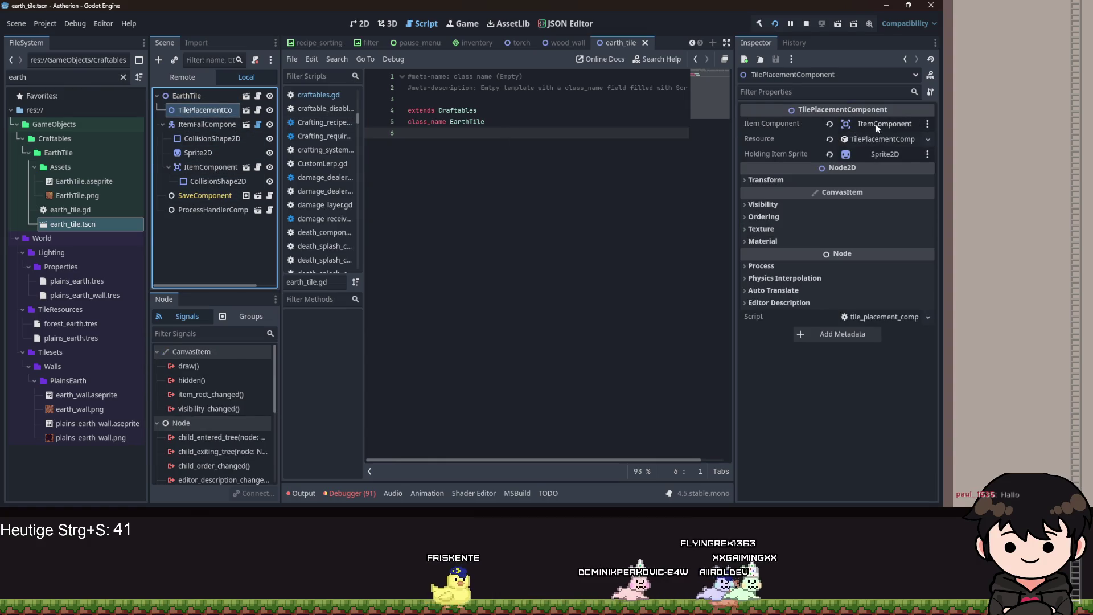
pyautogui.click(874, 141)
pyautogui.click(853, 157)
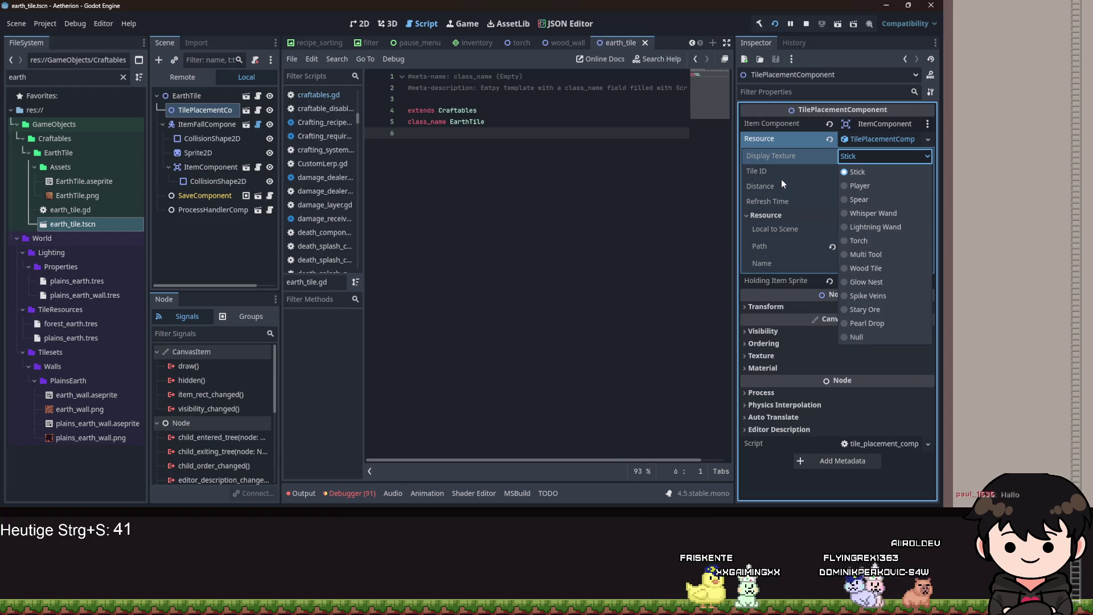
pyautogui.click(778, 162)
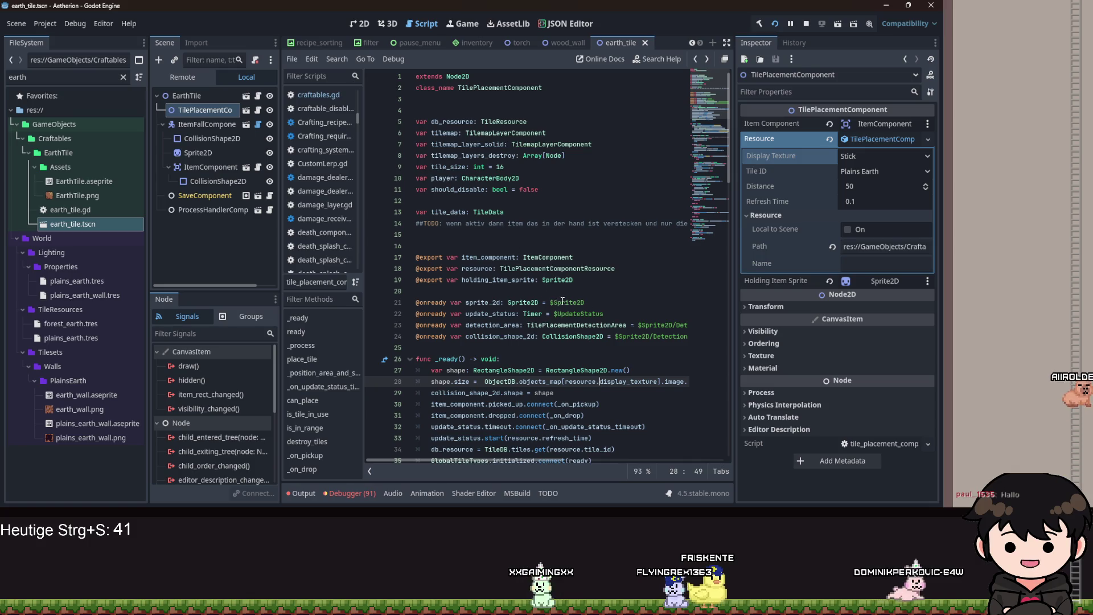
# - Open the TilePlacementComponentResource script and go to the OBJECTS enum in object_data_base.gd
pyautogui.scroll(-1, 579, 327)
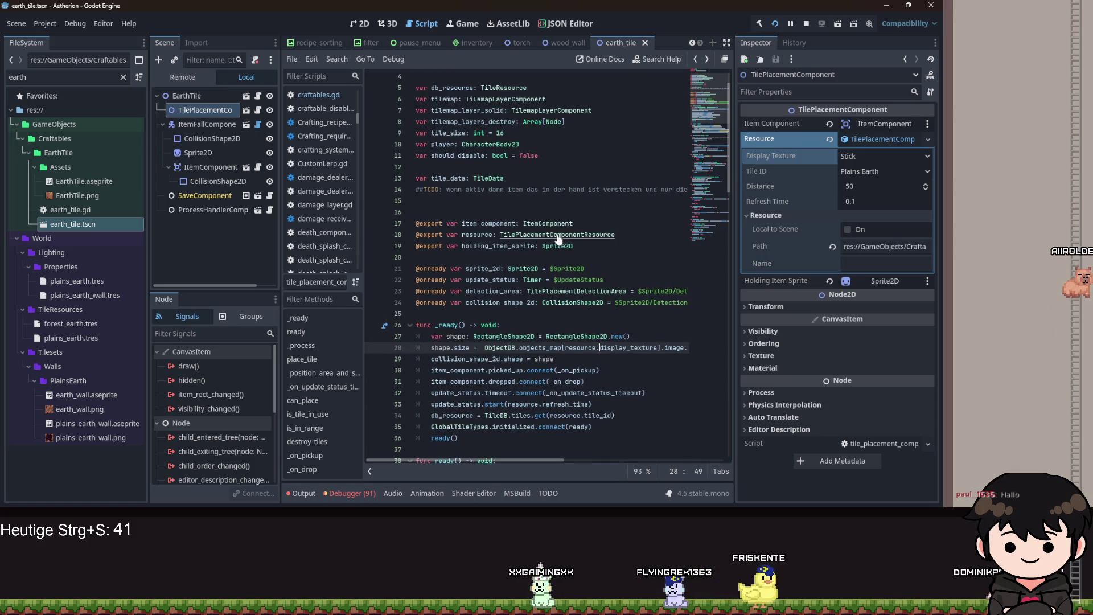
pyautogui.scroll(1, 560, 268)
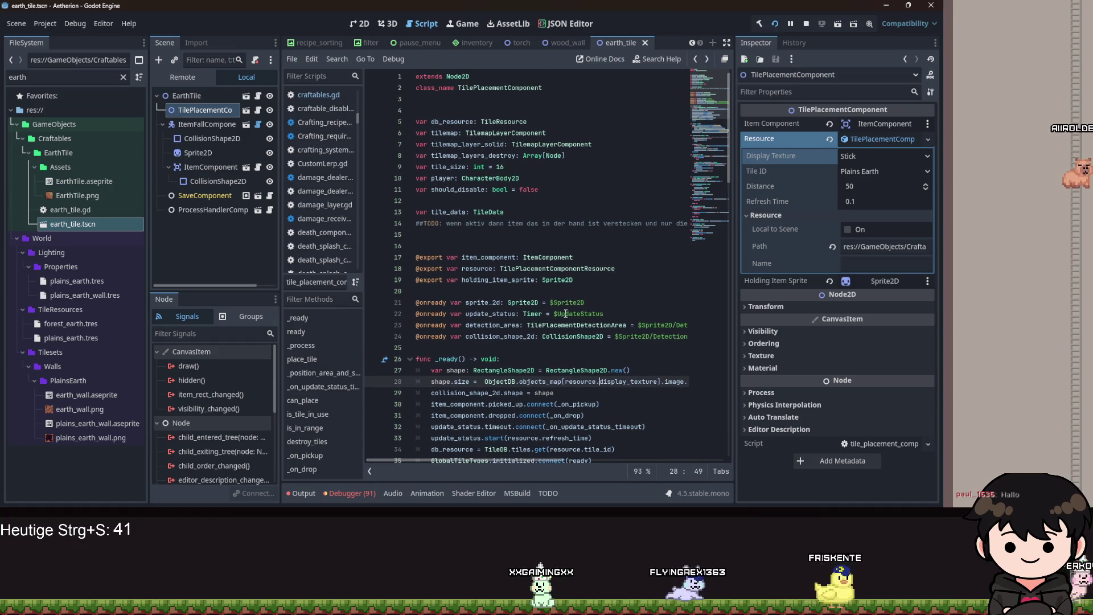
pyautogui.keyDown('ctrl'); pyautogui.click(560, 268); pyautogui.keyUp('ctrl')
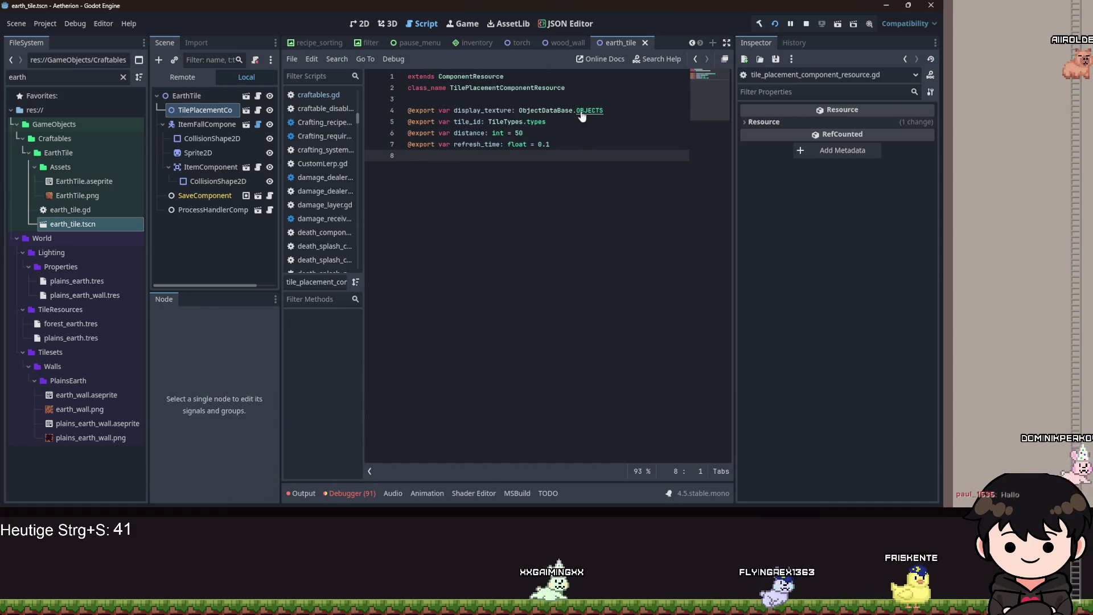
pyautogui.click(500, 241)
# - Add a new EARTH_TILE entry after NULL = 9999999 in the OBJECTS enum
pyautogui.press('Return')
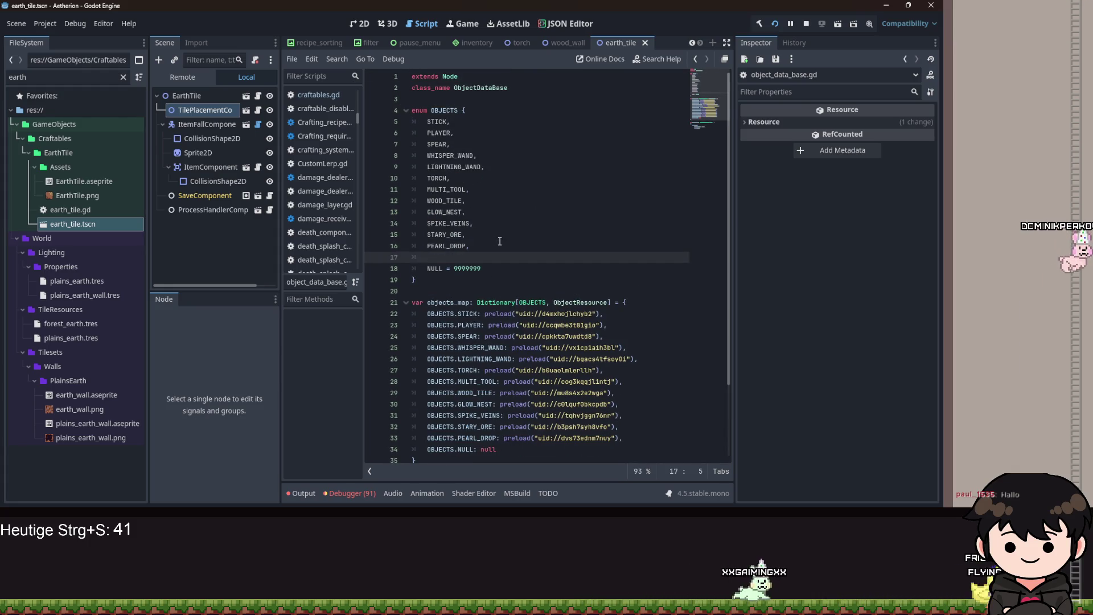
pyautogui.hotkey('ctrl', 'z')
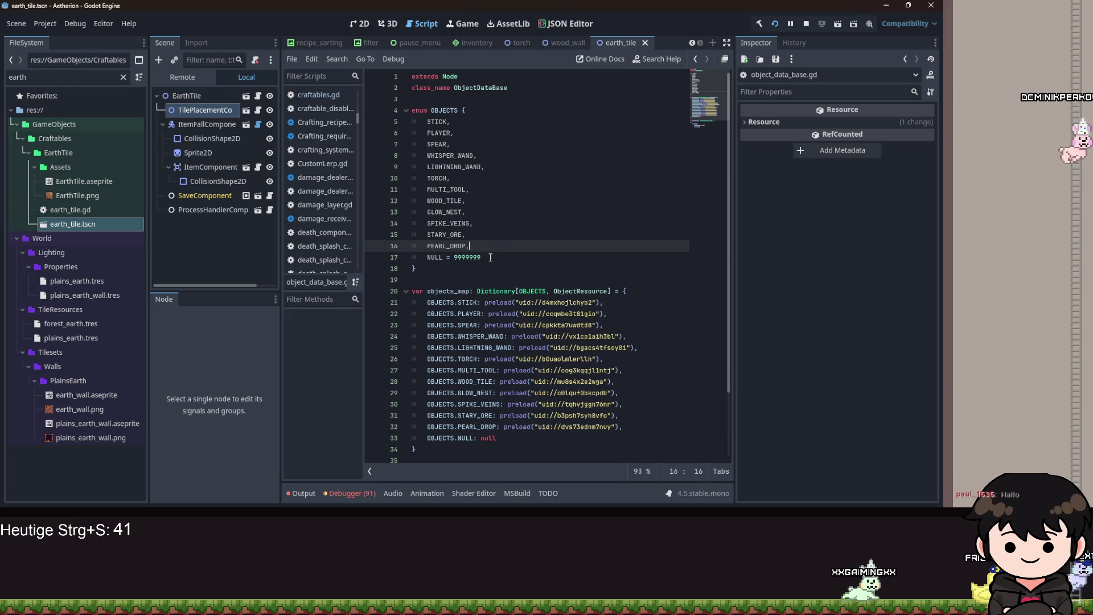
pyautogui.click(490, 258)
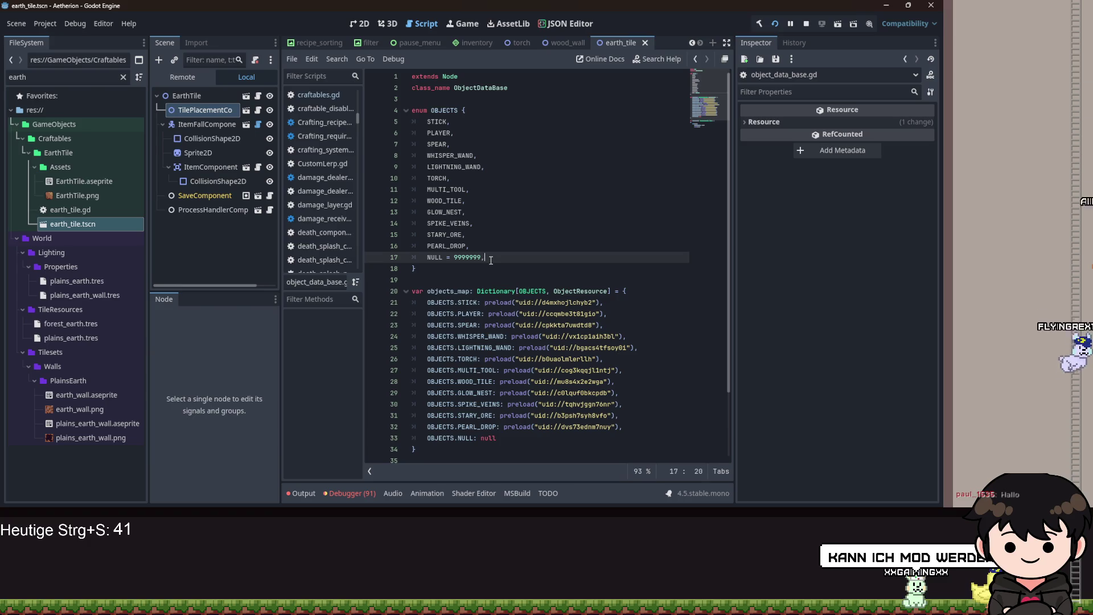
pyautogui.press('Return')
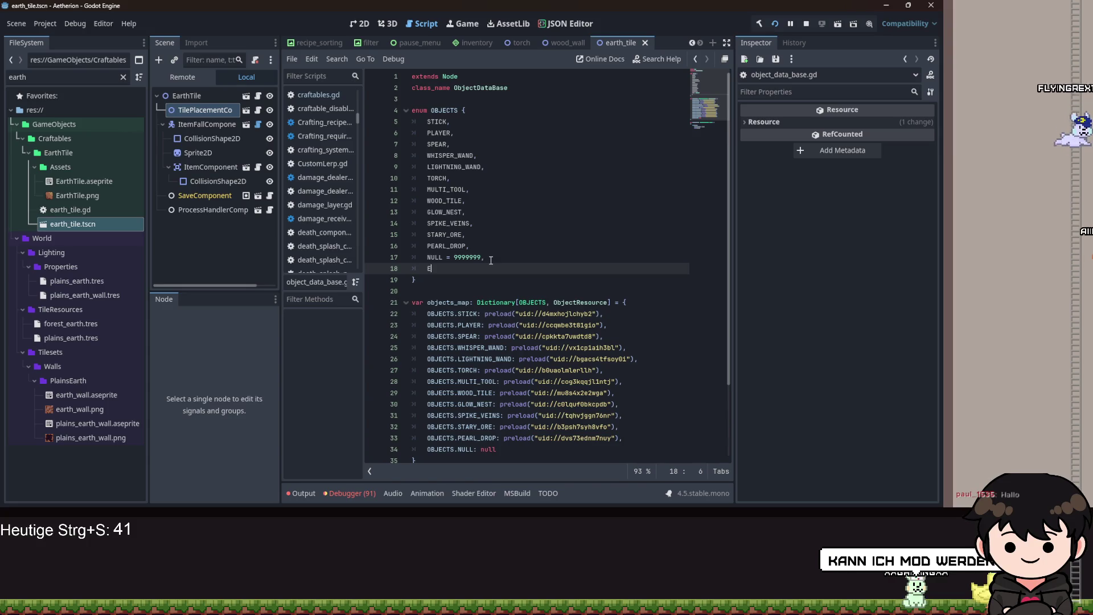
pyautogui.write('EATRH')
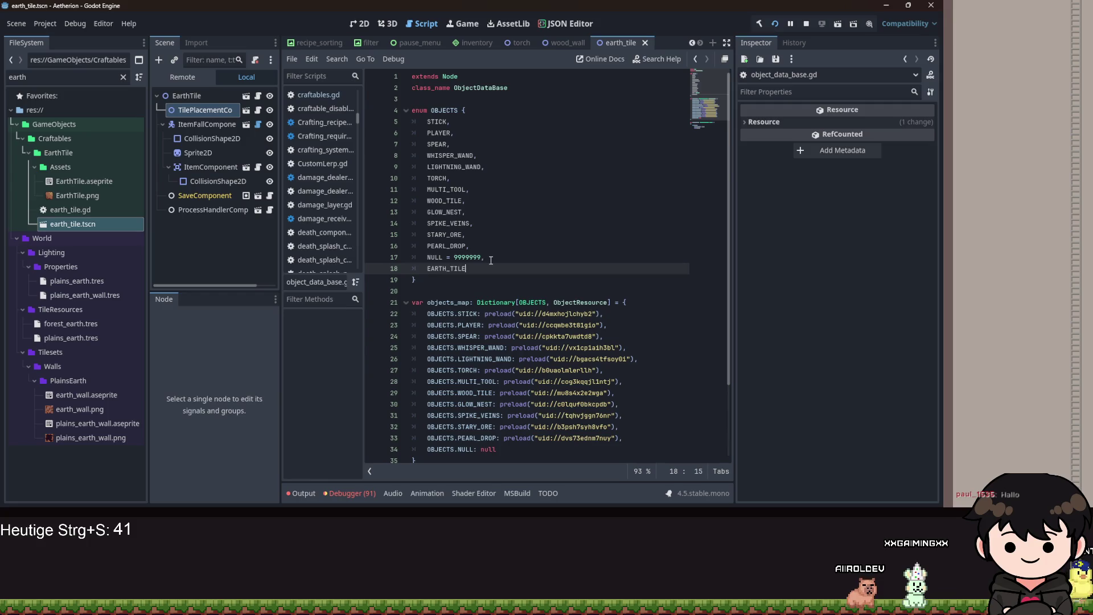
pyautogui.scroll(-3, 543, 373)
# - Start an objects_map entry after PEARL_DROP, then remove the mistyped line again
pyautogui.click(665, 348)
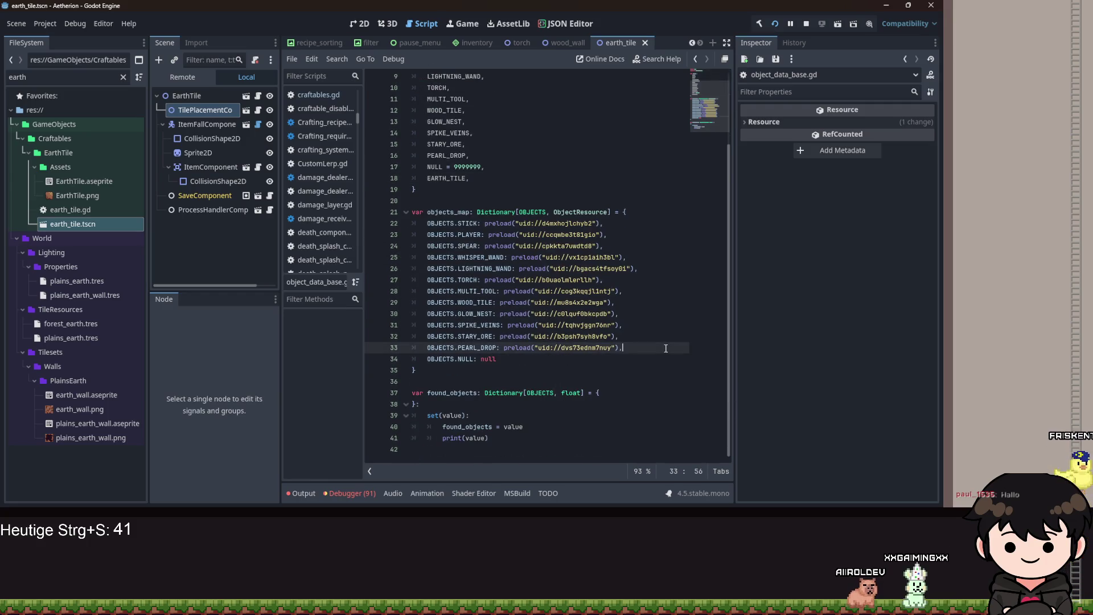
pyautogui.press('Return')
pyautogui.write('OBJECTS.EA')
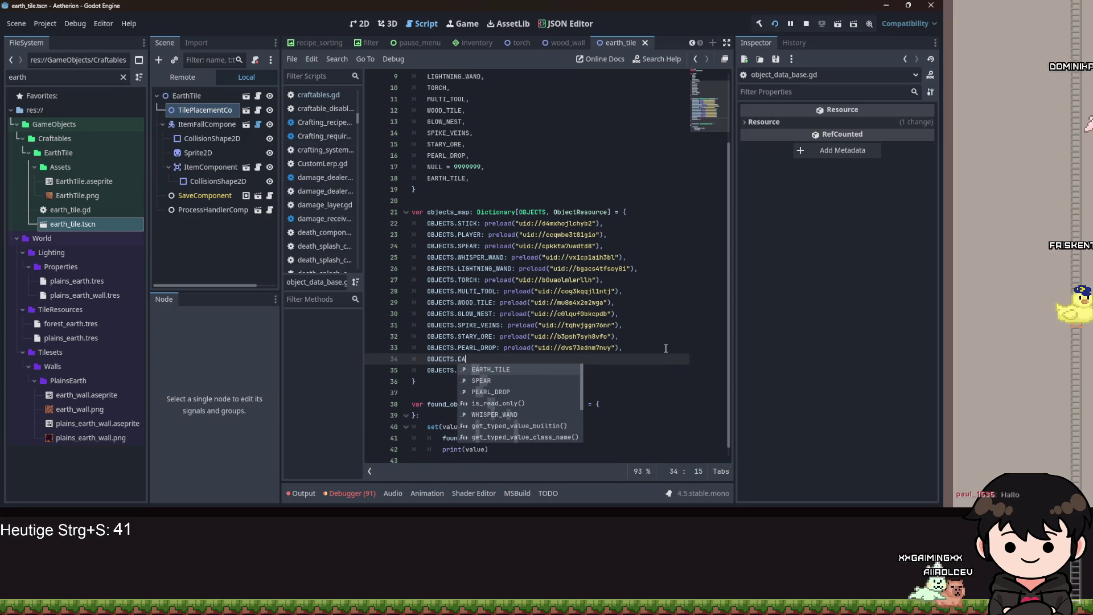
pyautogui.press('Return')
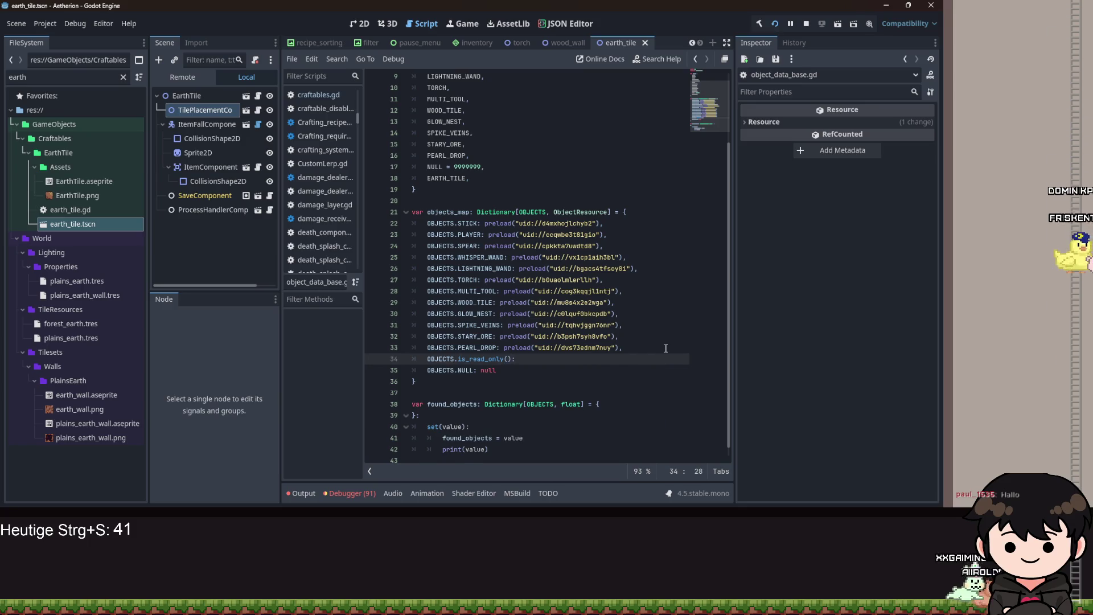
pyautogui.press('BackSpace')
pyautogui.write('R')
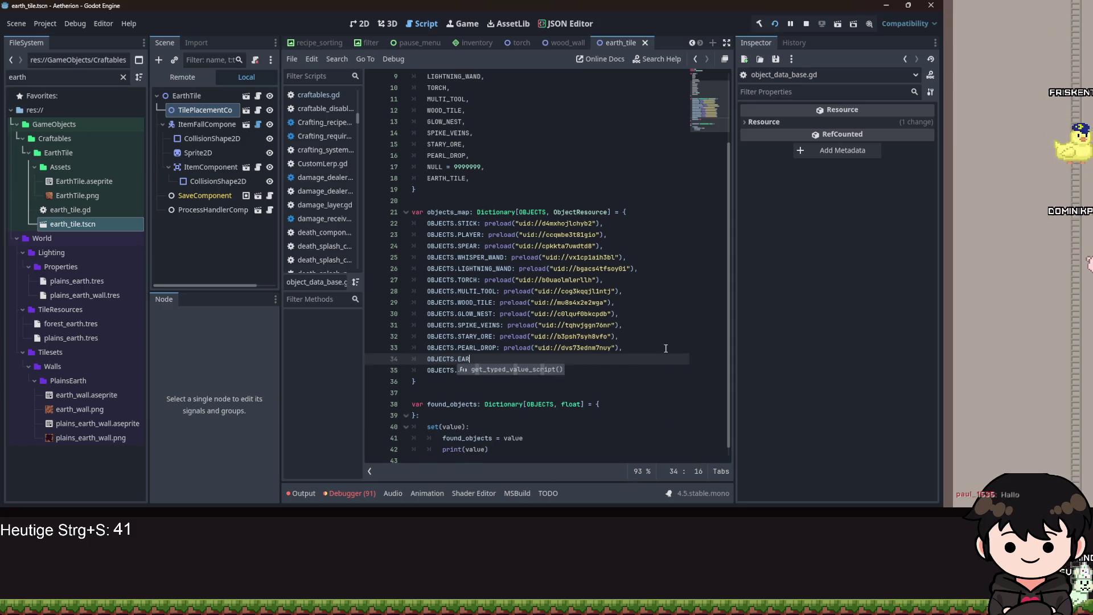
pyautogui.press('BackSpace')
pyautogui.press('BackSpace')
pyautogui.press('BackSpace')
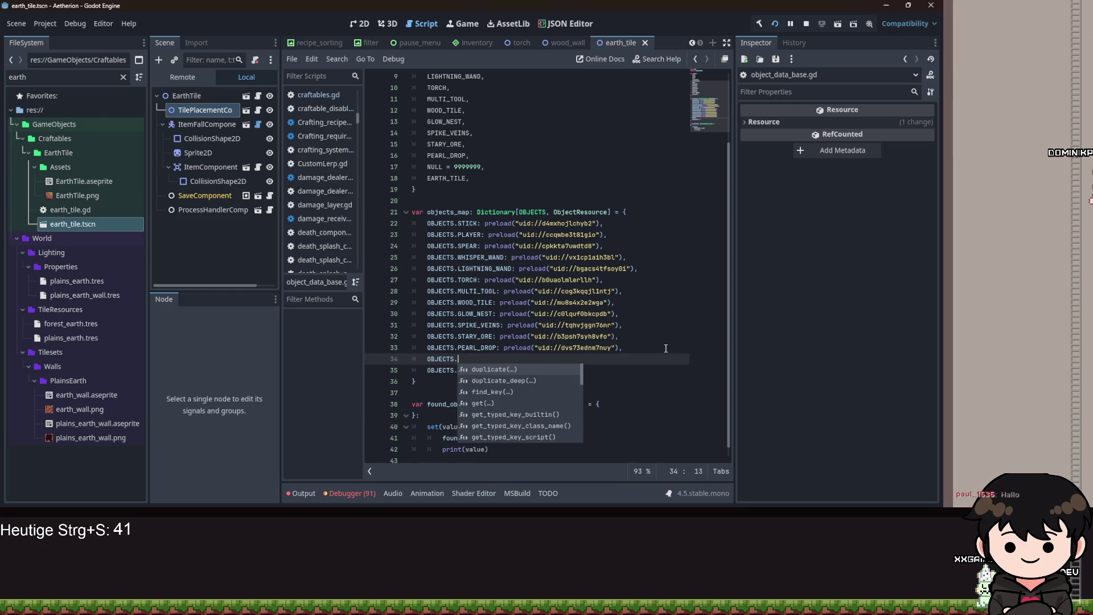
pyautogui.press('BackSpace')
pyautogui.press('BackSpace')
pyautogui.press('BackSpace')
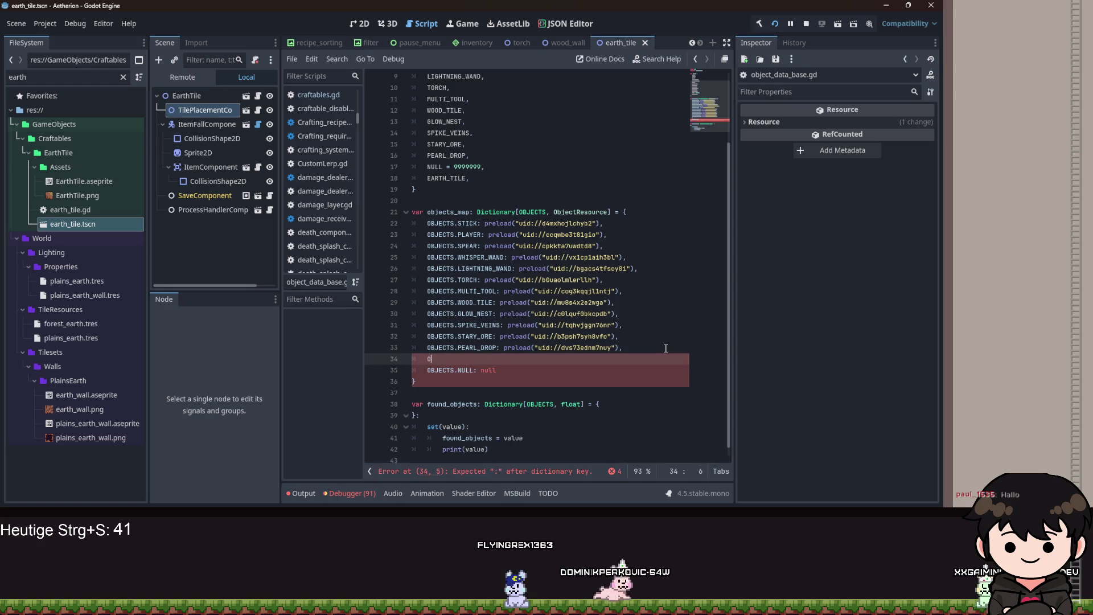
pyautogui.press('BackSpace')
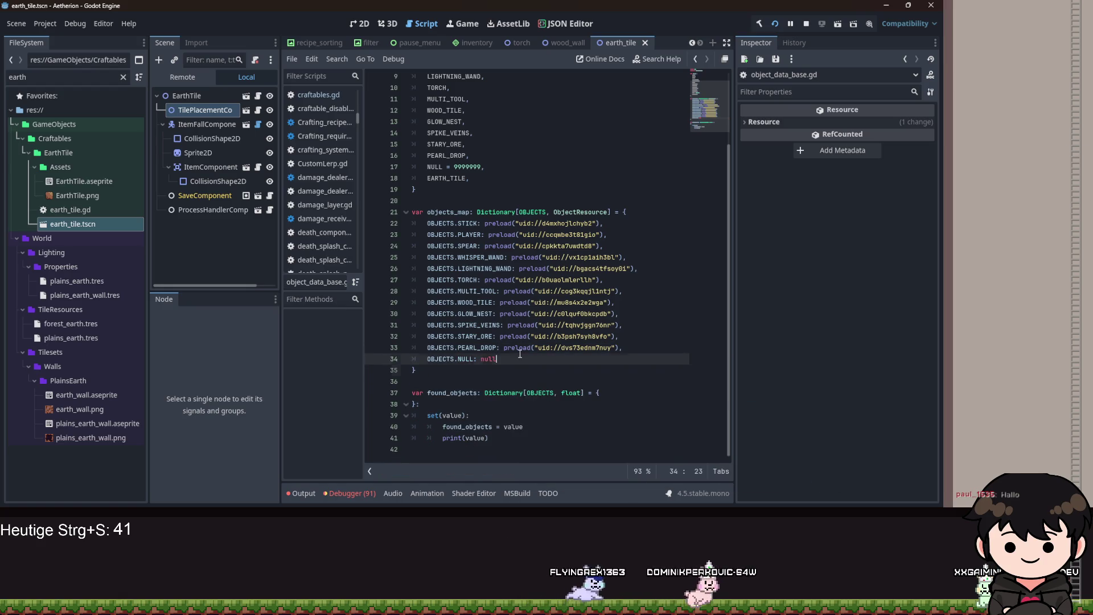
# - Add OBJECTS.EARTH_TILE: null after the OBJECTS.NULL entry in objects_map
pyautogui.write(',')
pyautogui.press('Return')
pyautogui.write('OBJECTS.')
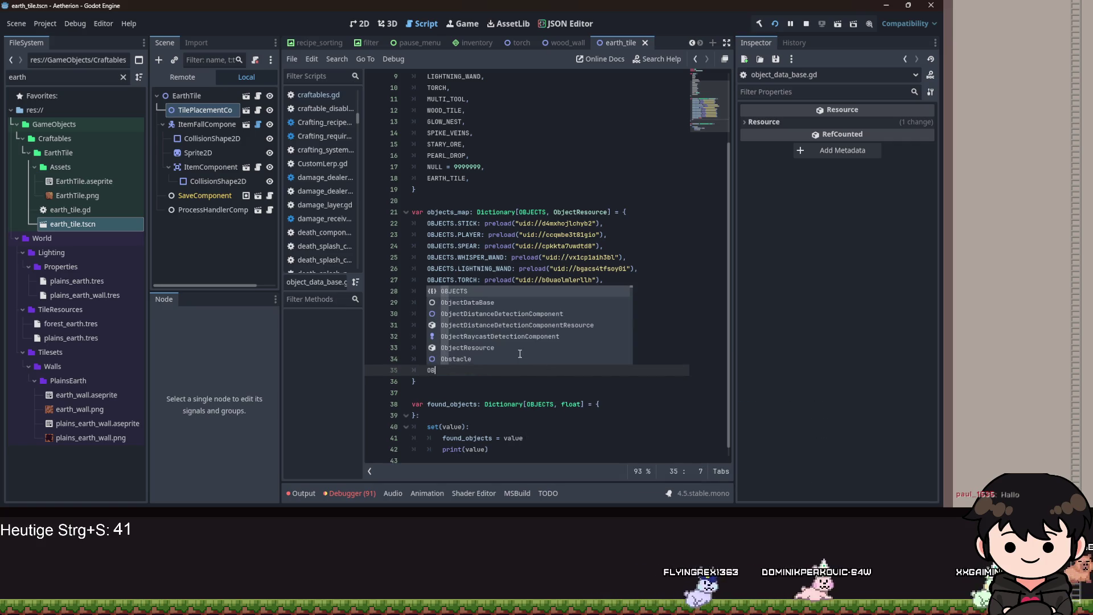
pyautogui.write('EA')
pyautogui.press('Return')
pyautogui.write(': ')
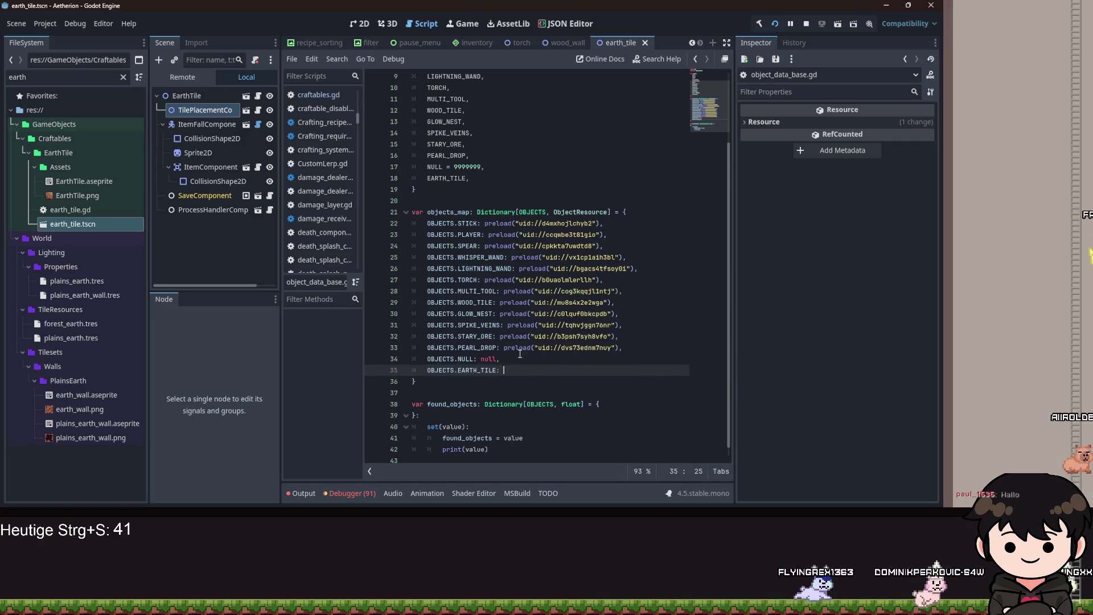
pyautogui.write('n')
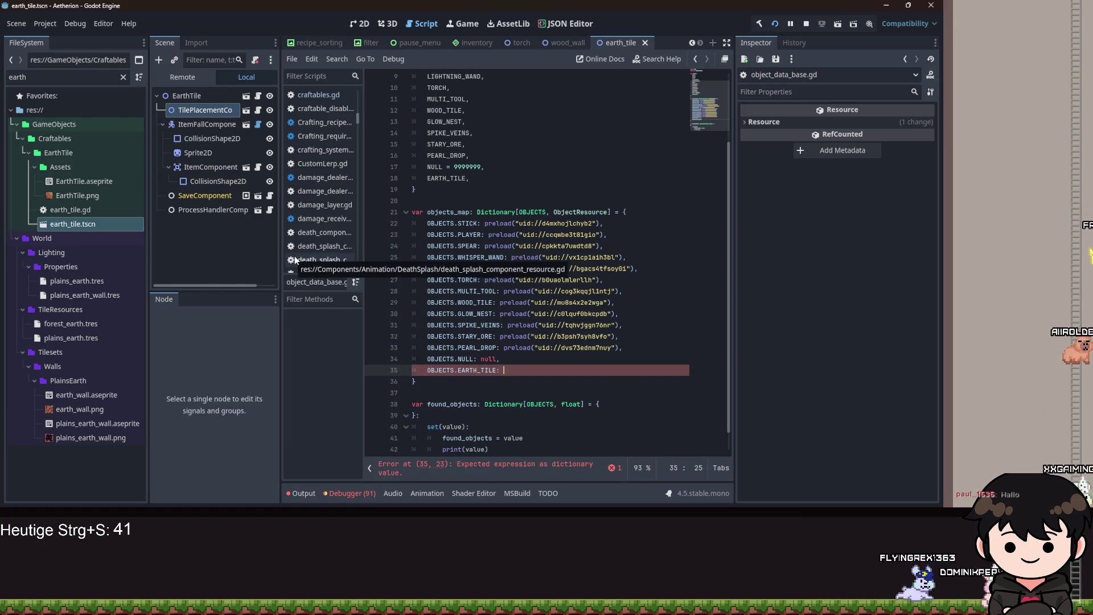
pyautogui.write('ull')
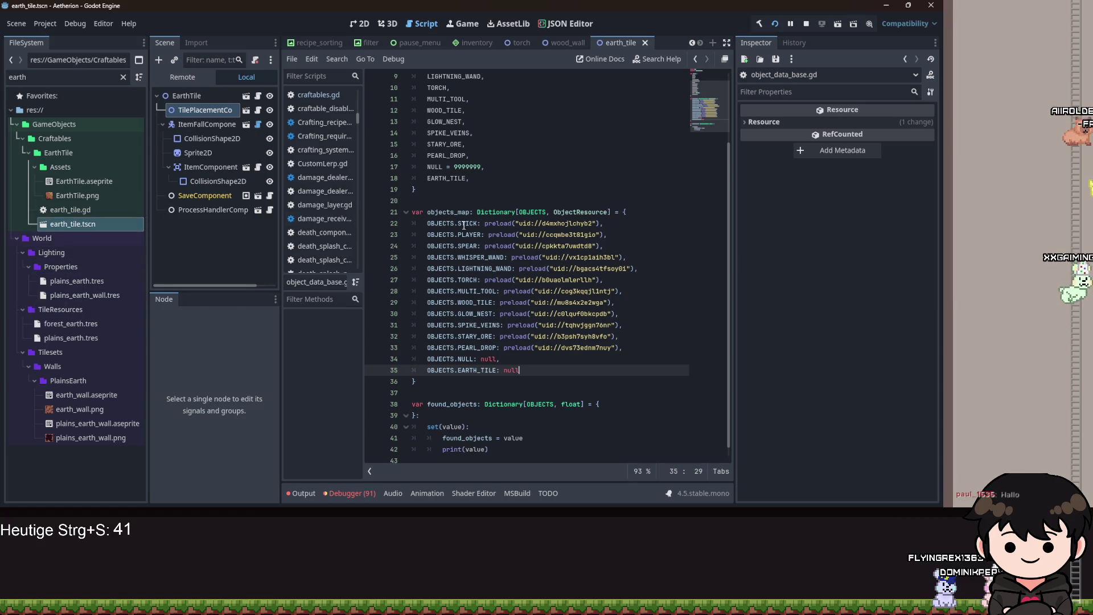
# - Clear the earth filter and expand the ObjectResources folder in the FileSystem dock
pyautogui.click(122, 76)
pyautogui.scroll(-5, 103, 344)
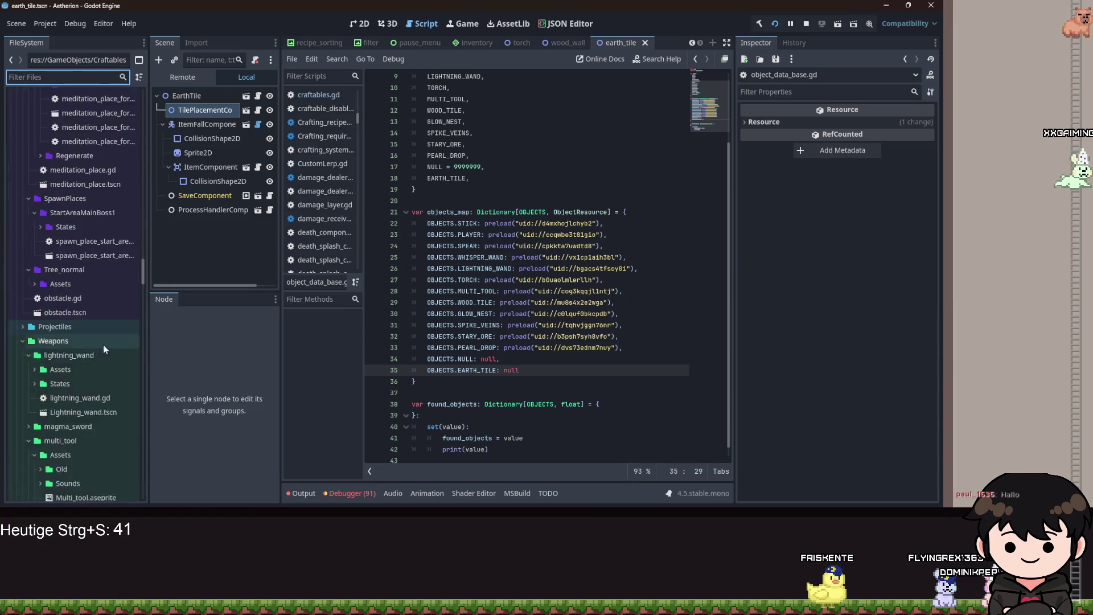
pyautogui.scroll(-10, 96, 348)
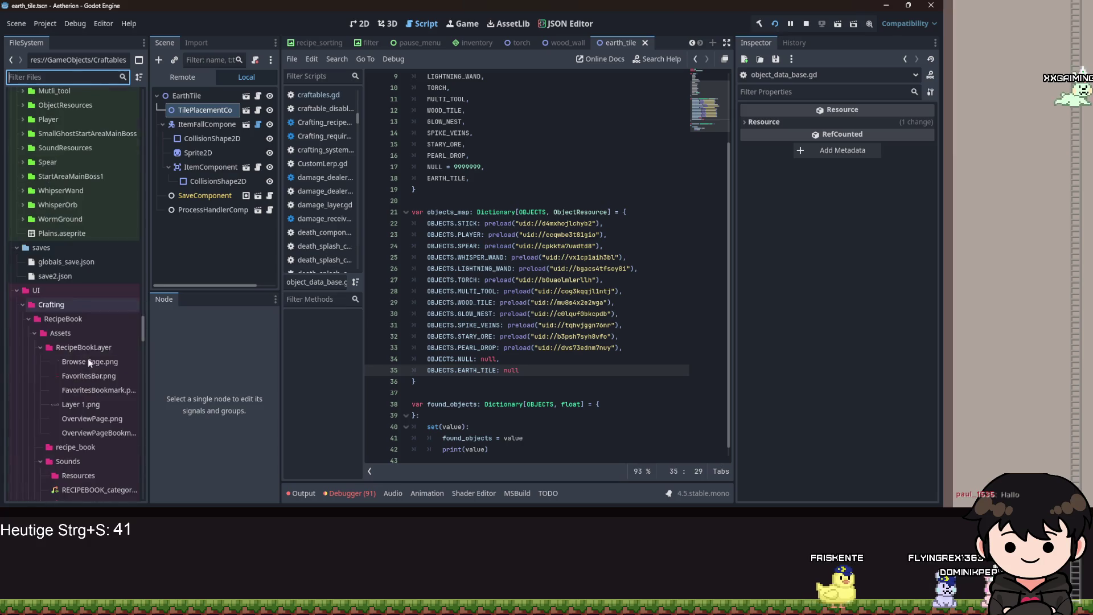
pyautogui.scroll(1, 35, 167)
pyautogui.click(22, 156)
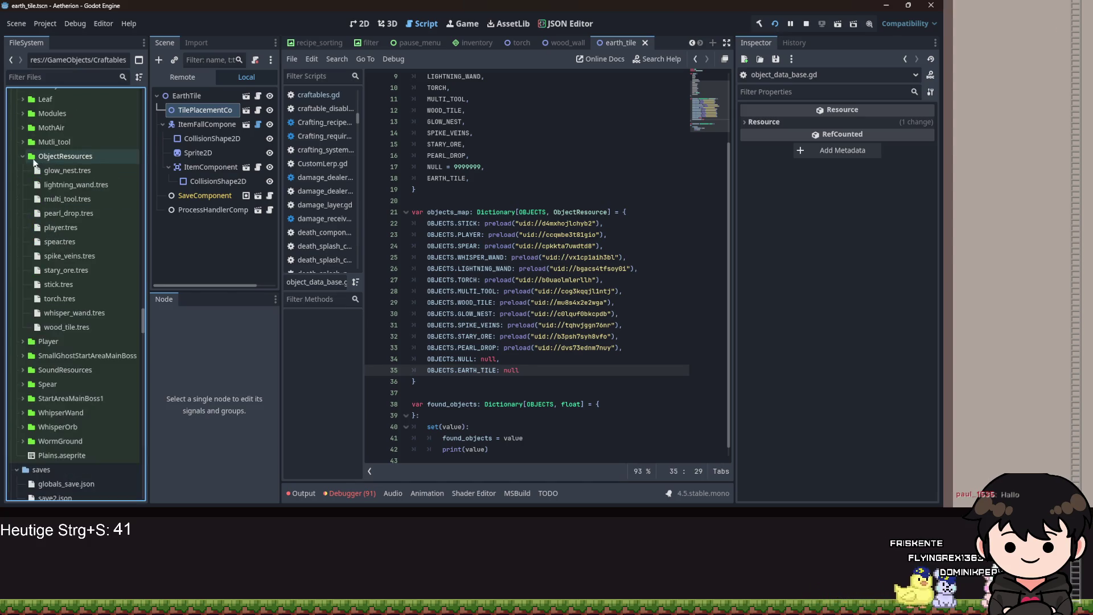
# - Create a new ObjectResource in ObjectResources saved as earth_tile.tres
pyautogui.rightClick(49, 156)
pyautogui.moveTo(96, 164)
pyautogui.click(216, 207)
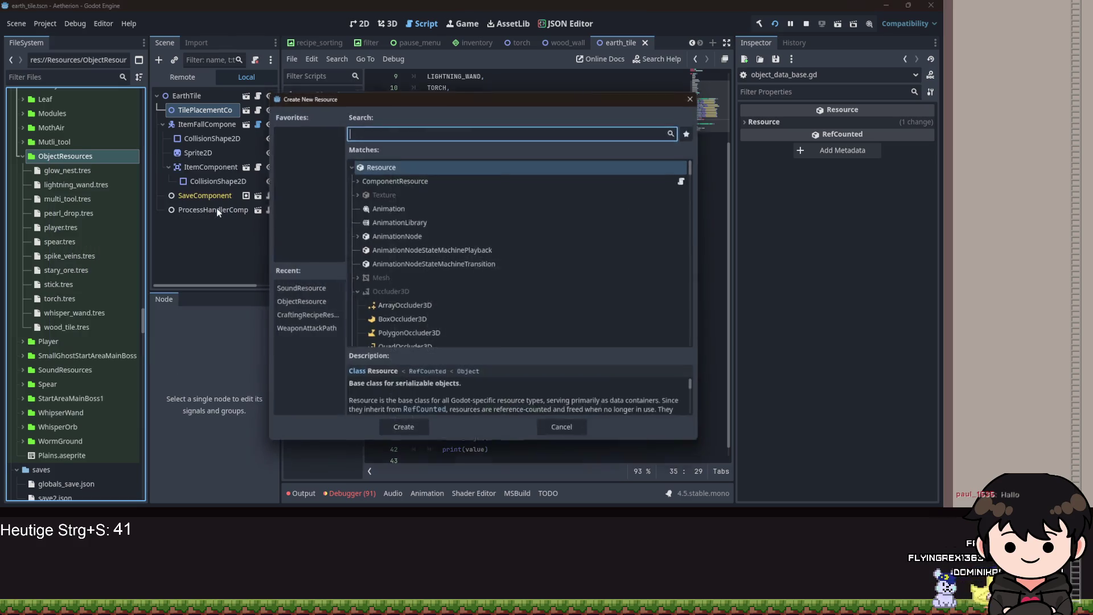
pyautogui.write('object')
pyautogui.press('Return')
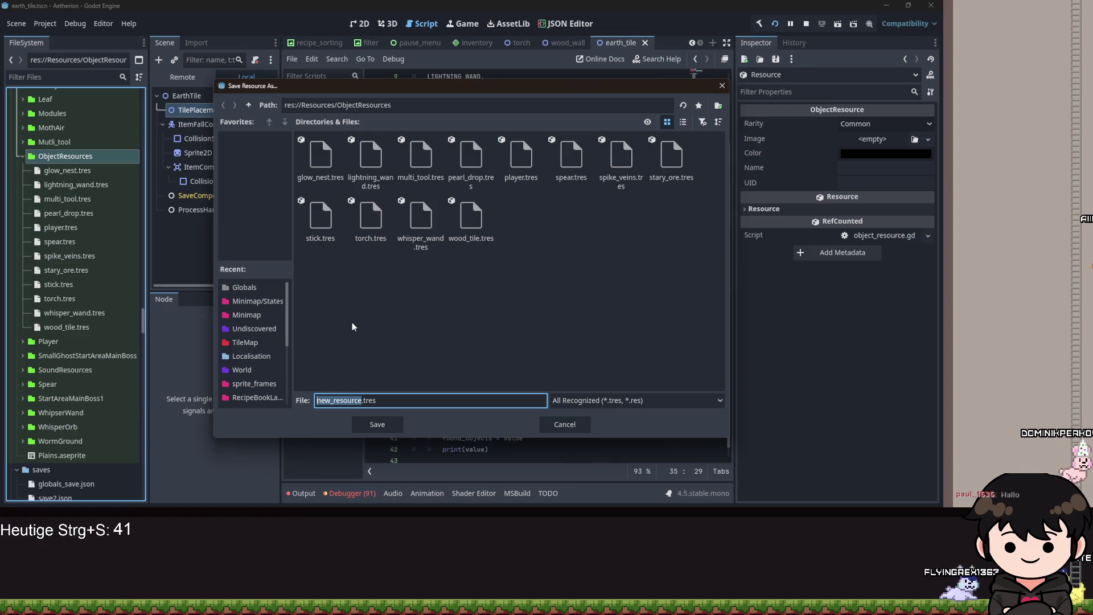
pyautogui.write('erath_t')
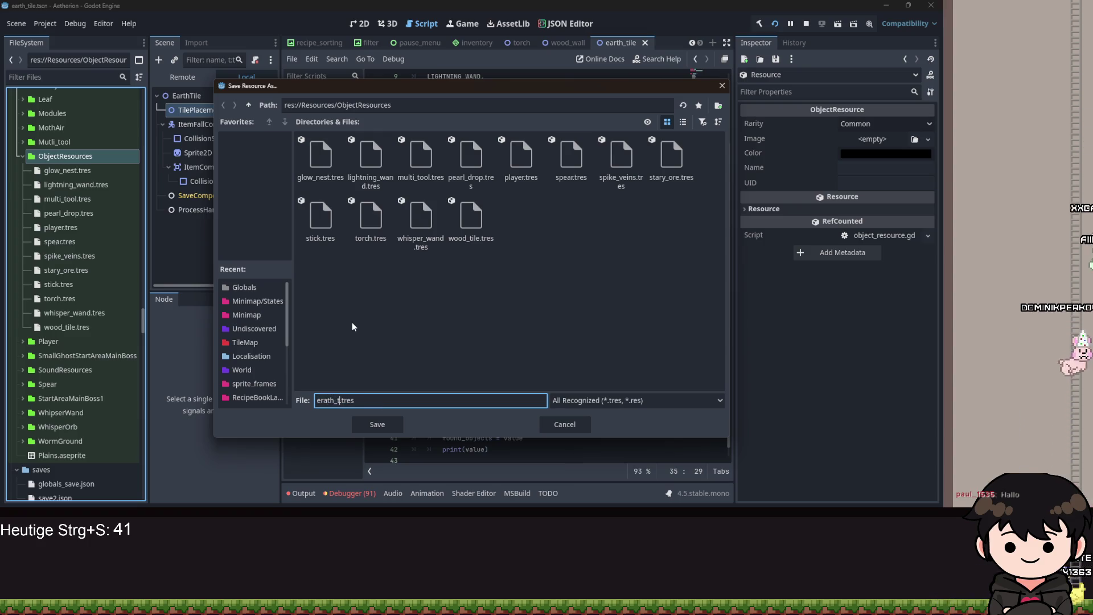
pyautogui.press('BackSpace')
pyautogui.press('BackSpace')
pyautogui.press('BackSpace')
pyautogui.write('arth_:')
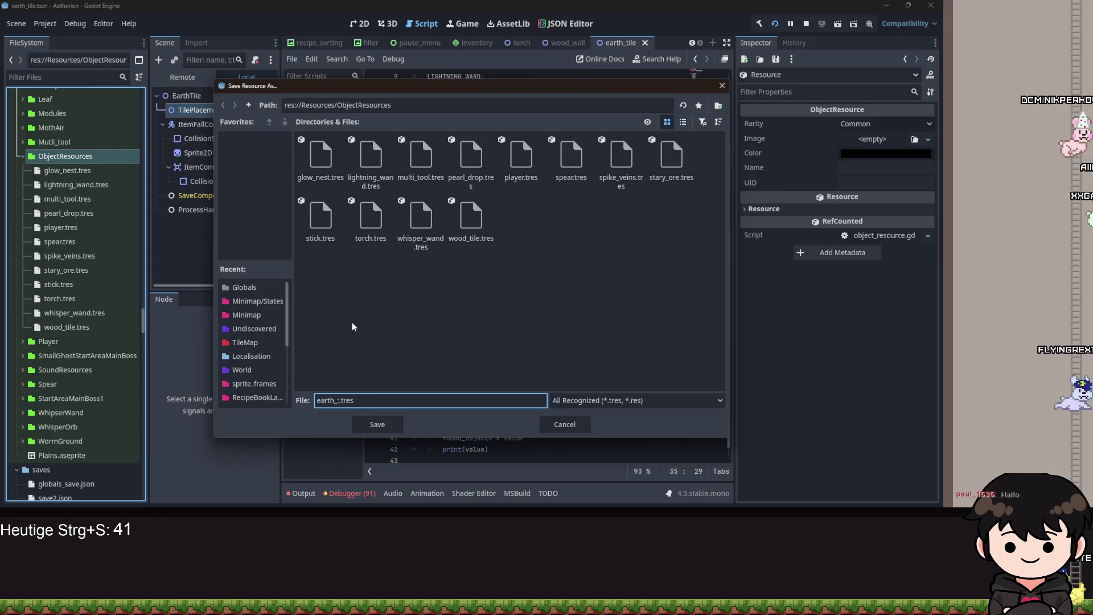
pyautogui.press('BackSpace')
pyautogui.write('tile')
pyautogui.press('Return')
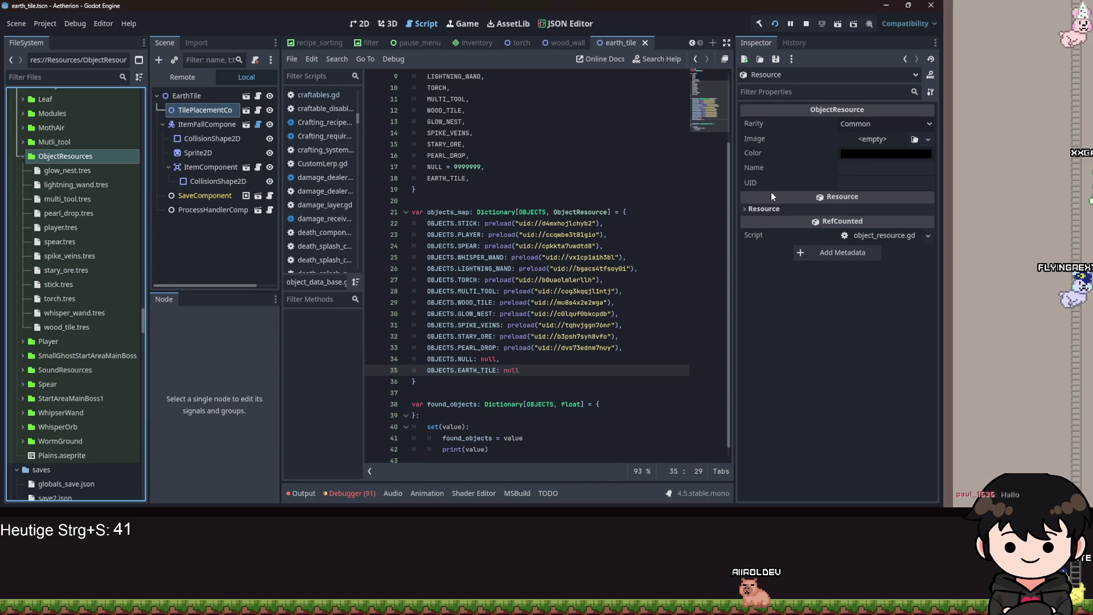
pyautogui.click(880, 124)
# - Set Rarity to Common and assign EarthTile.png as the resource's image
pyautogui.click(869, 139)
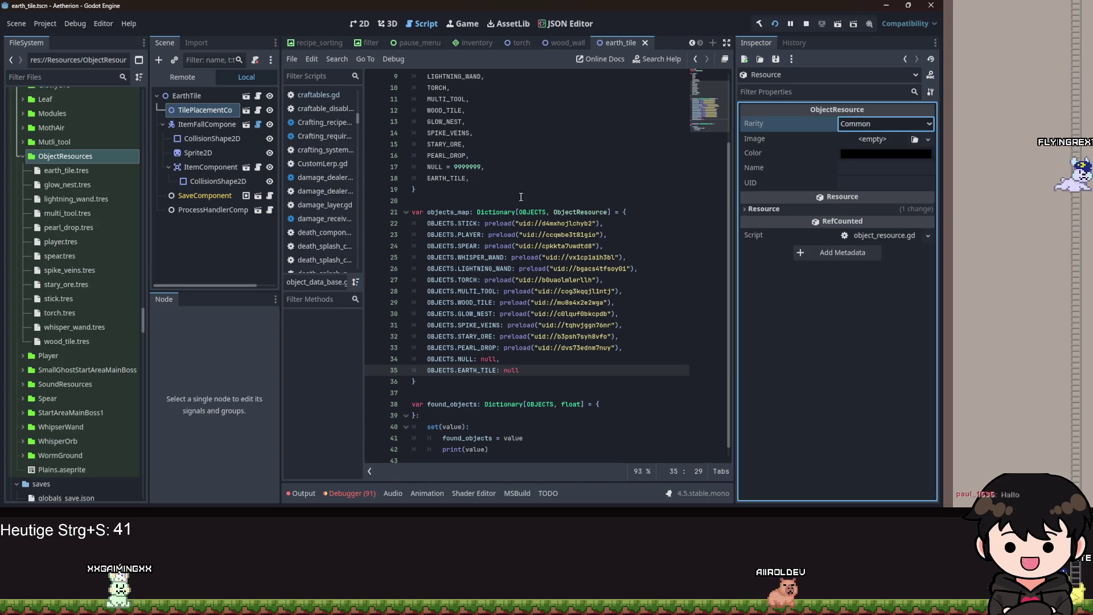
pyautogui.click(56, 78)
pyautogui.write('eart')
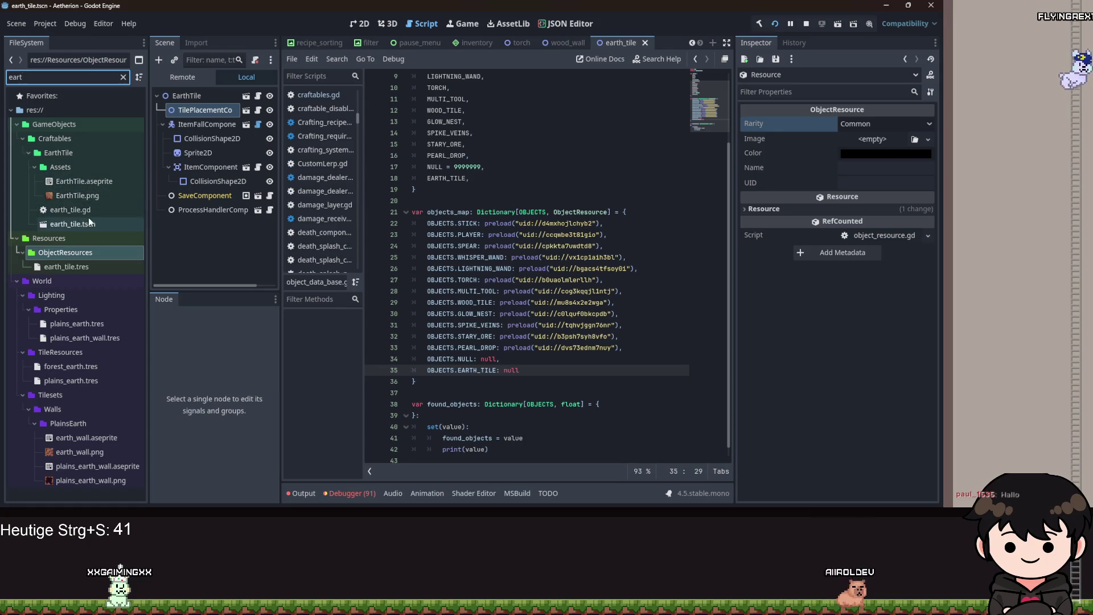
pyautogui.click(73, 196)
pyautogui.moveTo(73, 195); pyautogui.dragTo(879, 143)
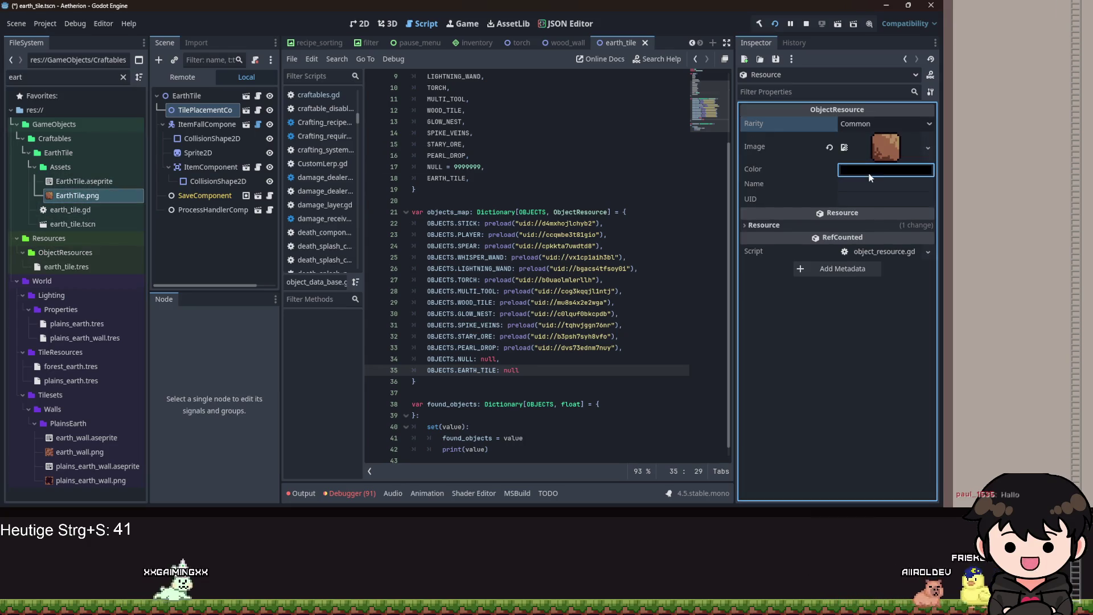
# - Give the resource a brownish-orange colour
pyautogui.click(886, 170)
pyautogui.click(932, 194)
pyautogui.moveTo(900, 206); pyautogui.dragTo(909, 232)
pyautogui.click(751, 320)
# - Name it Earth Tile, fill in the earth_tile.tscn scene UID, and save
pyautogui.click(875, 188)
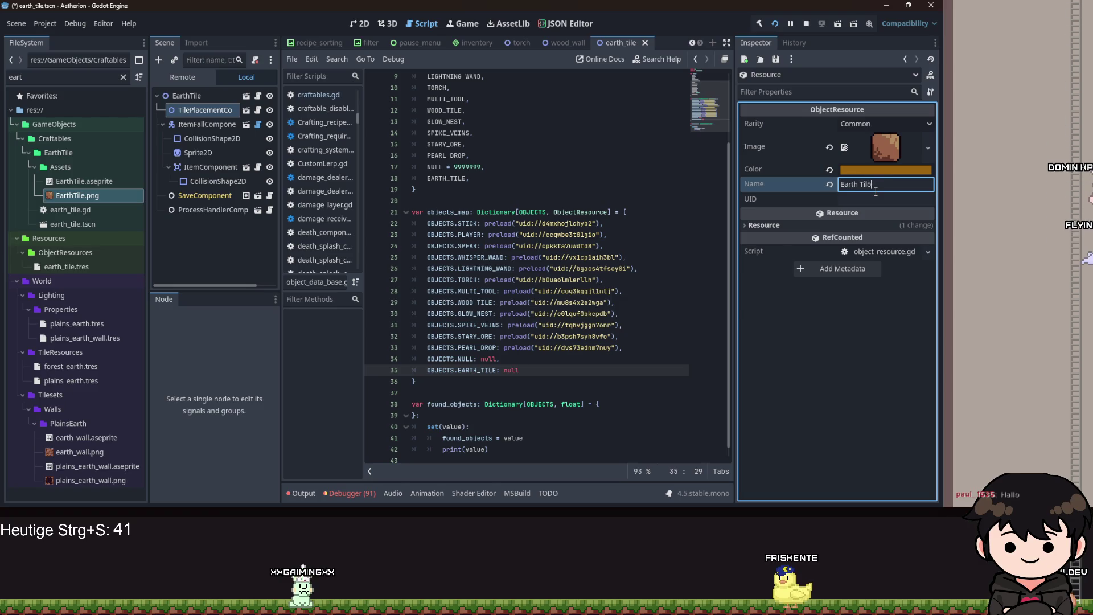
pyautogui.click(67, 227)
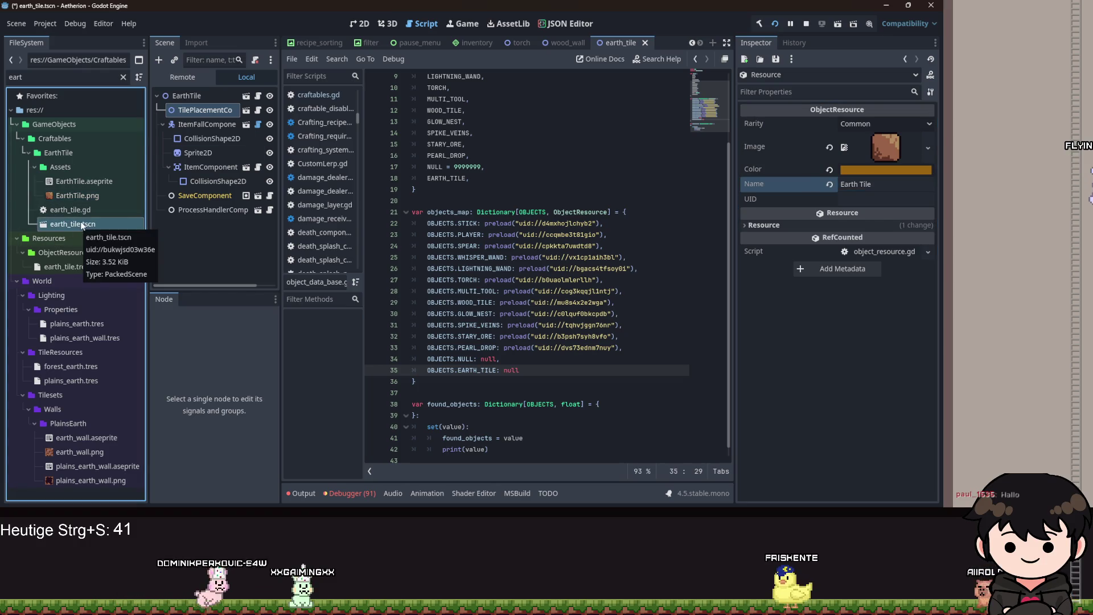
pyautogui.click(831, 199)
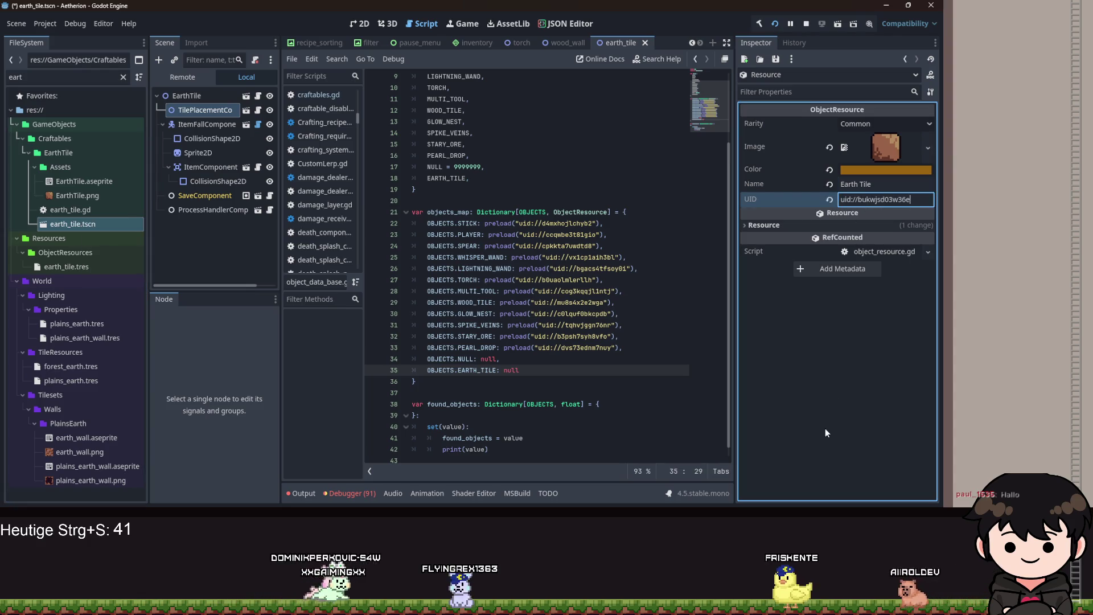
pyautogui.hotkey('ctrl', 's')
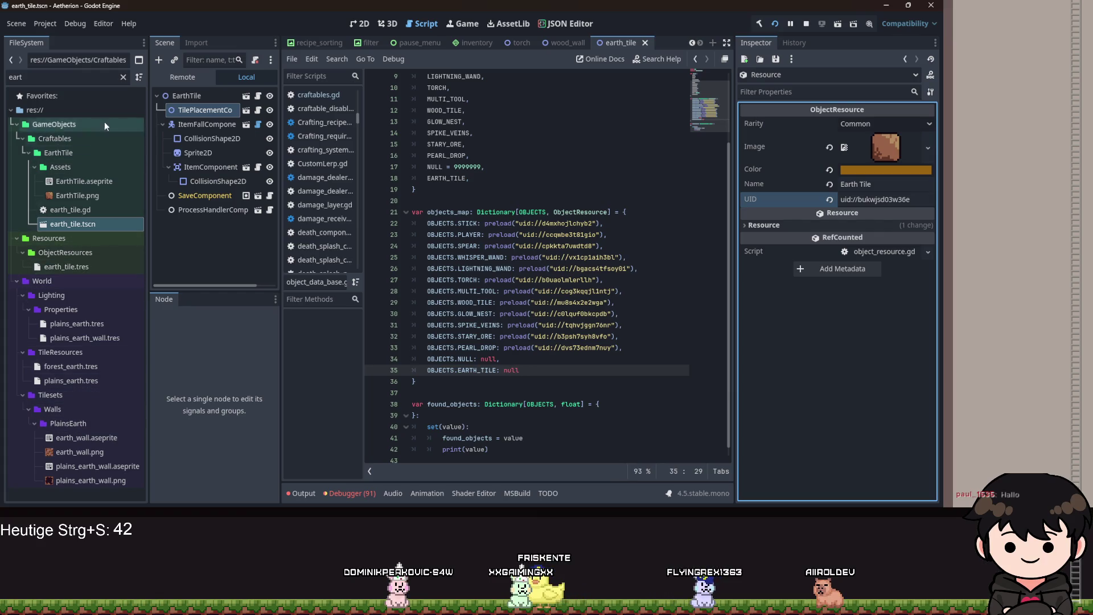
# - Clear the FileSystem name filter and browse the project files
pyautogui.click(121, 76)
pyautogui.scroll(-10, 94, 325)
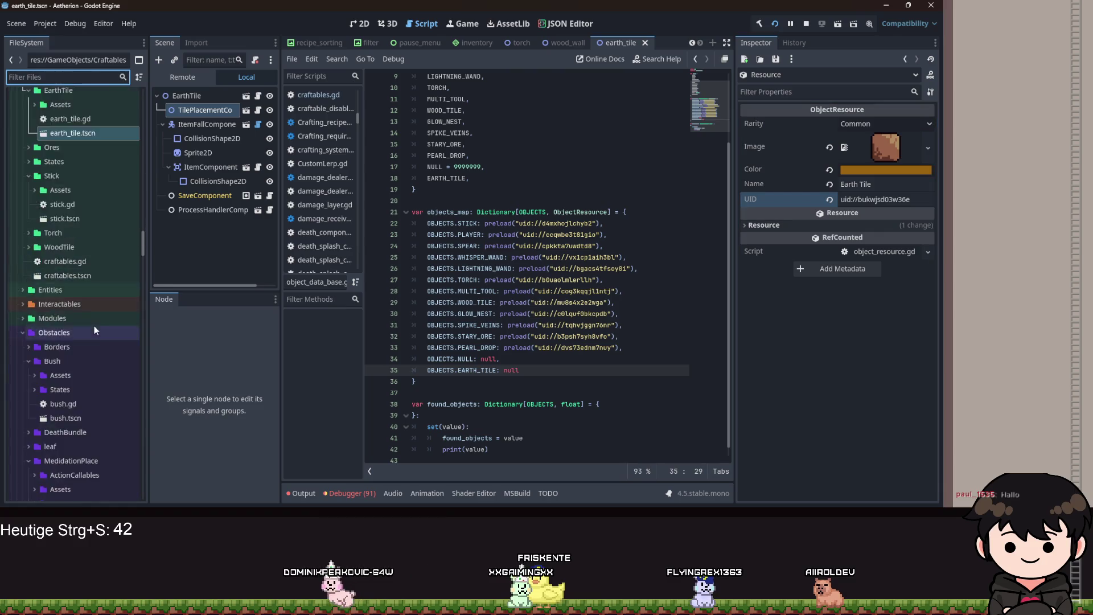
pyautogui.scroll(-15, 106, 336)
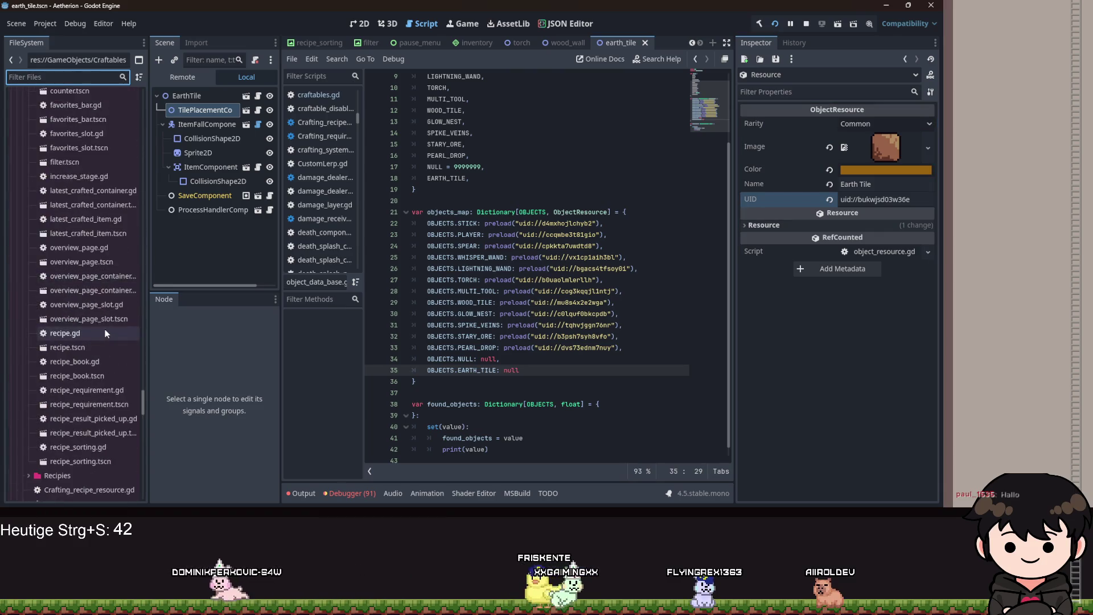
pyautogui.scroll(-15, 106, 330)
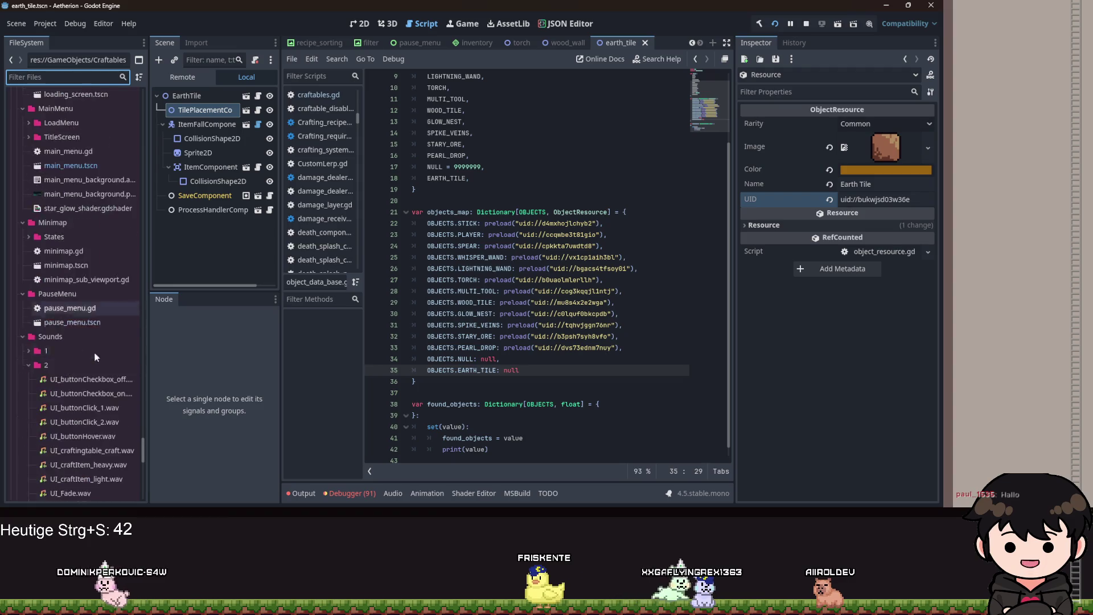
pyautogui.scroll(5, 74, 262)
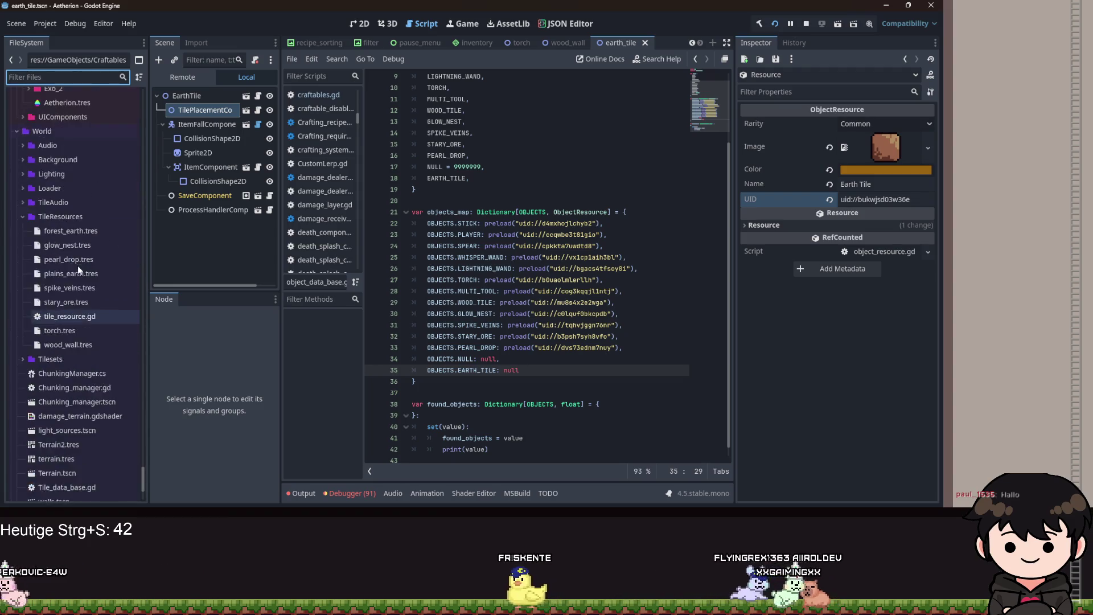
# - Make OBJECTS.EARTH_TILE preload earth_tile.tres and save the script
pyautogui.scroll(10, 90, 262)
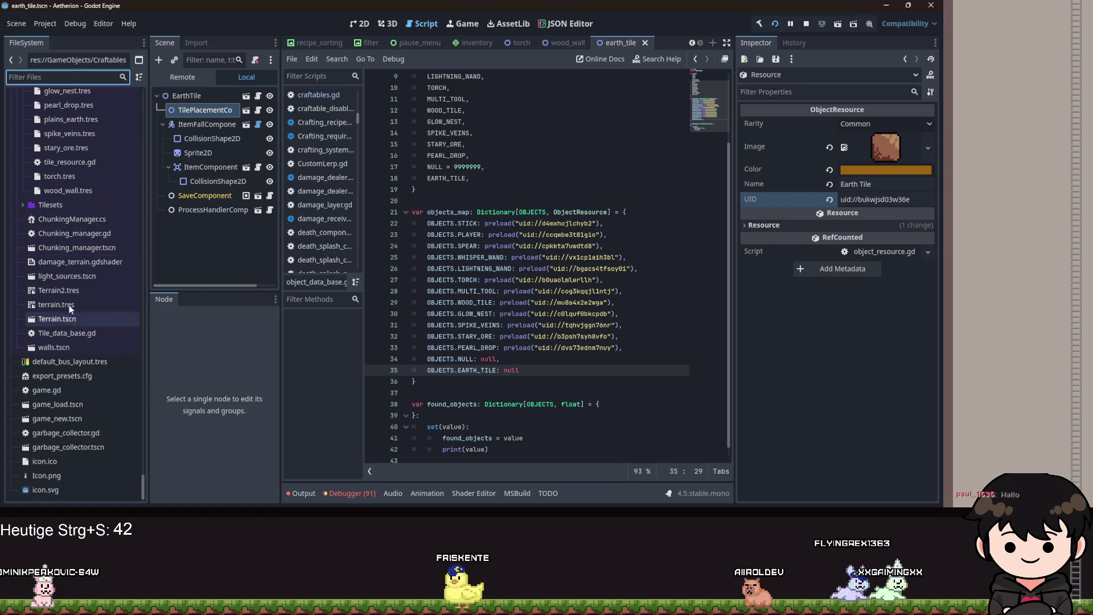
pyautogui.scroll(10, 107, 312)
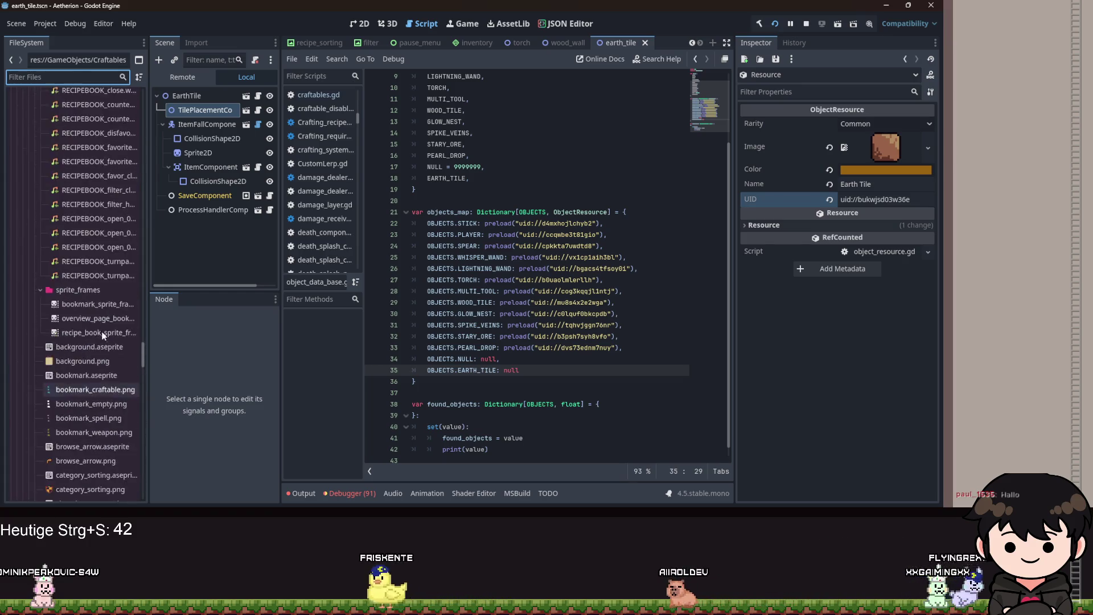
pyautogui.scroll(10, 96, 330)
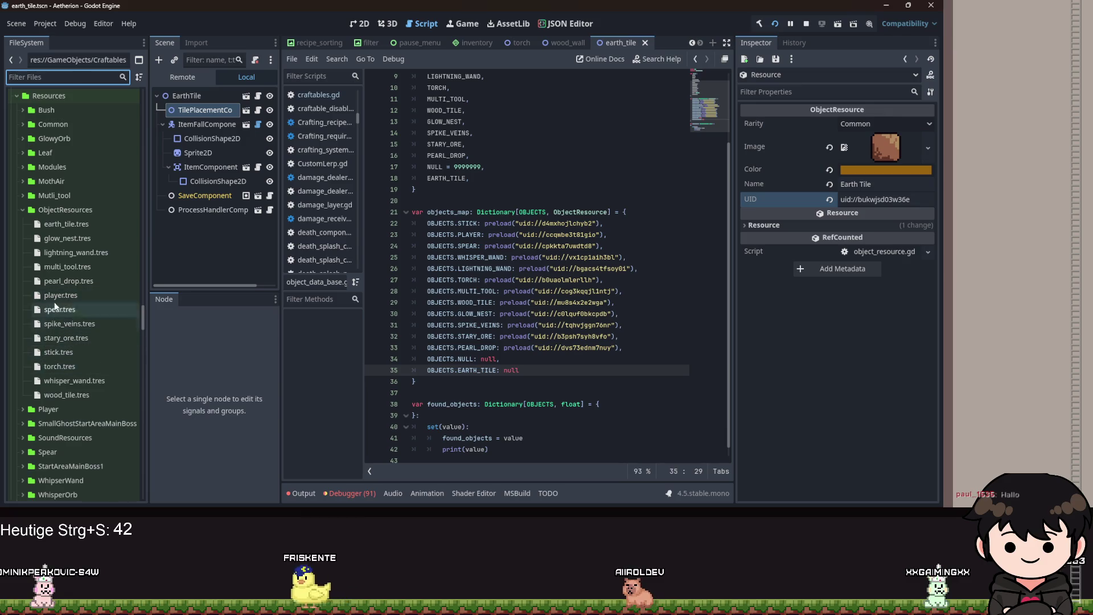
pyautogui.moveTo(63, 224)
pyautogui.mouseDown()
pyautogui.moveTo(537, 377)
pyautogui.moveTo(530, 370)
pyautogui.mouseUp()
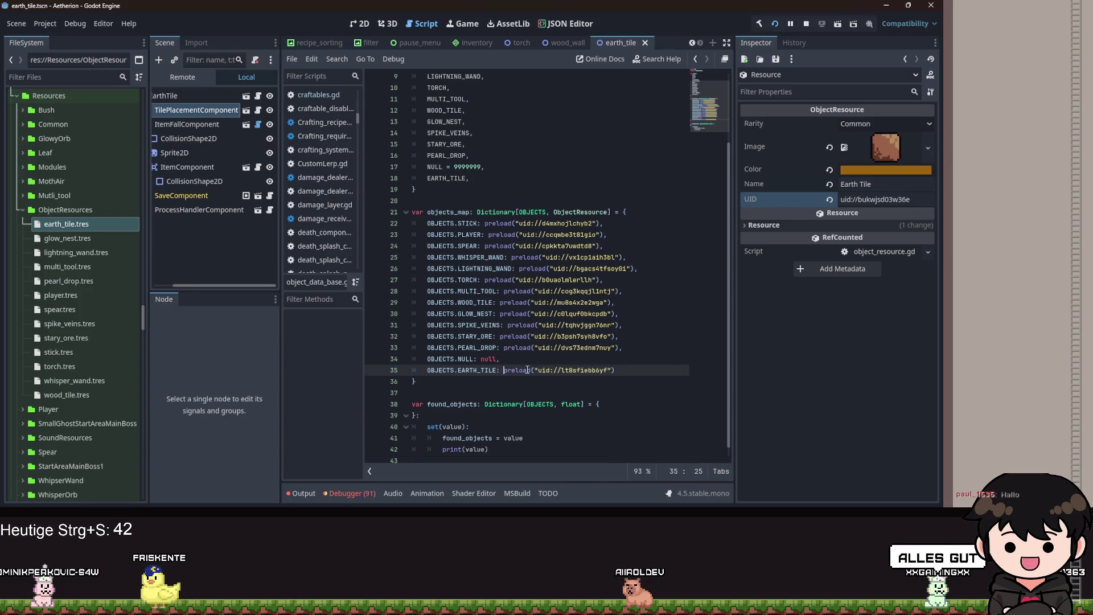
pyautogui.hotkey('ctrl', 's')
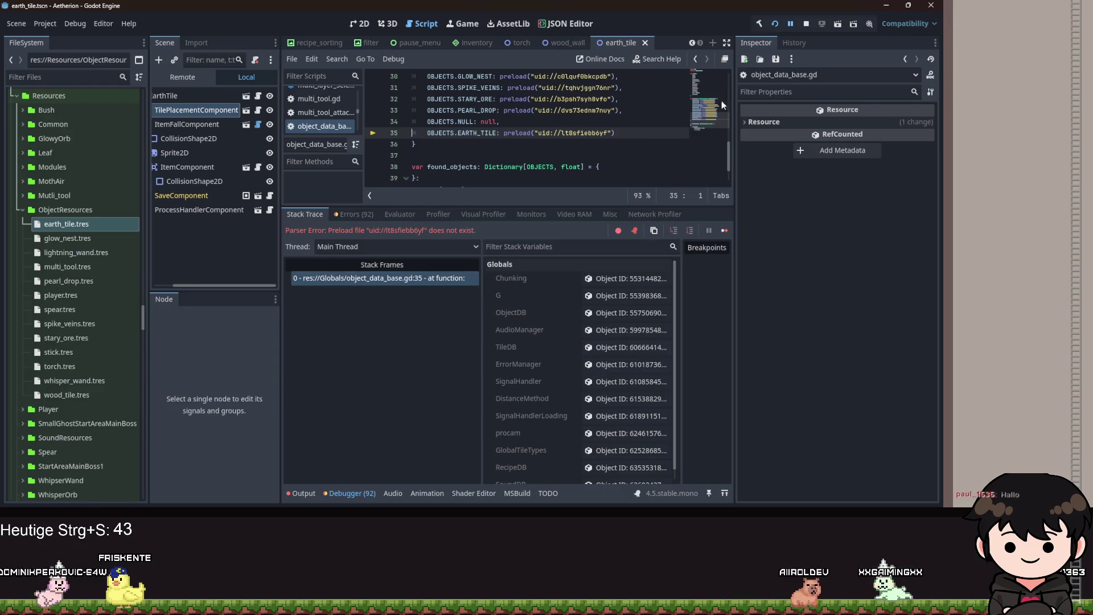
# - Run the project and load the Spielstand 2 save
pyautogui.click(780, 27)
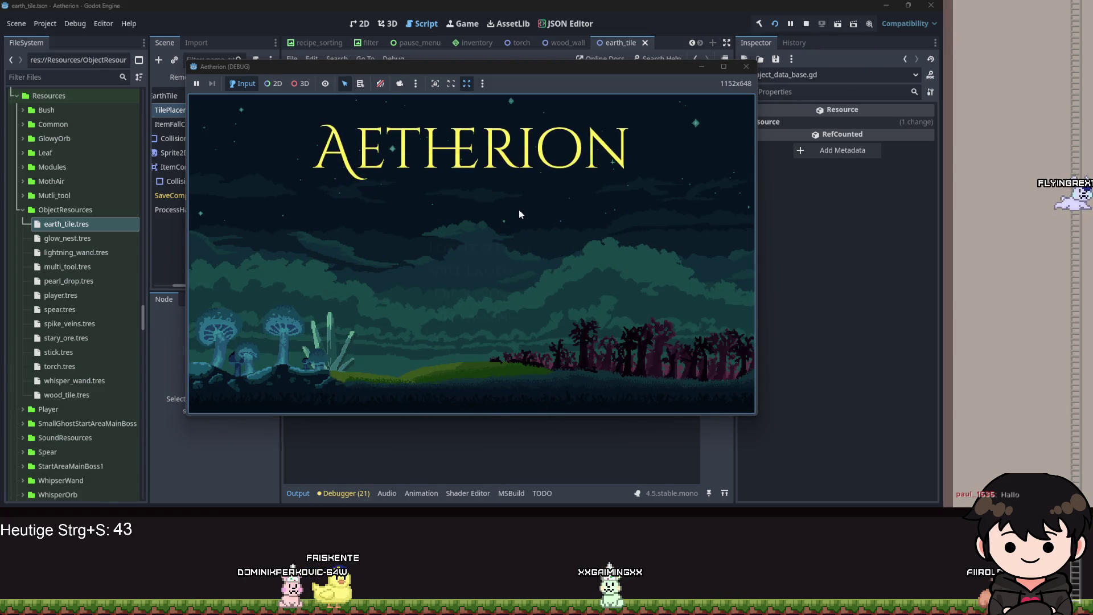
pyautogui.click(497, 273)
pyautogui.click(706, 68)
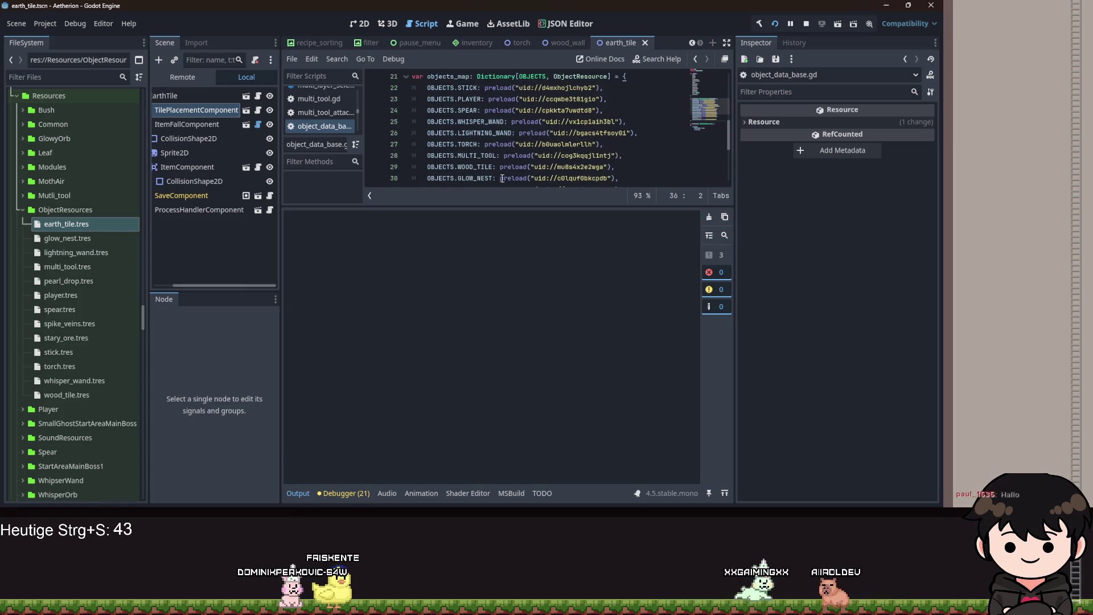
pyautogui.hotkey('alt', 'Tab')
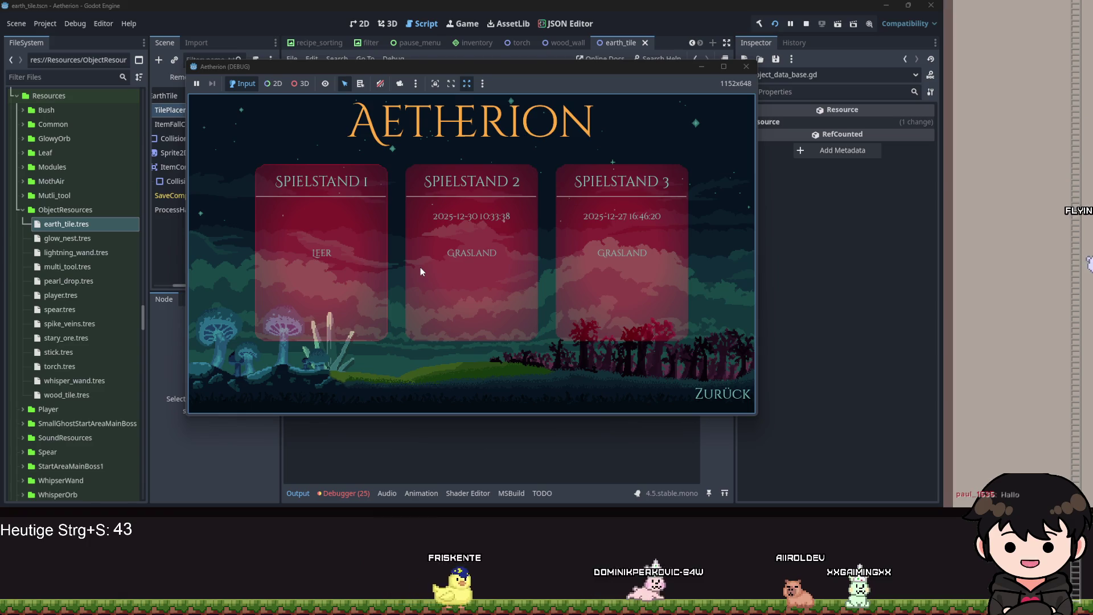
pyautogui.click(421, 267)
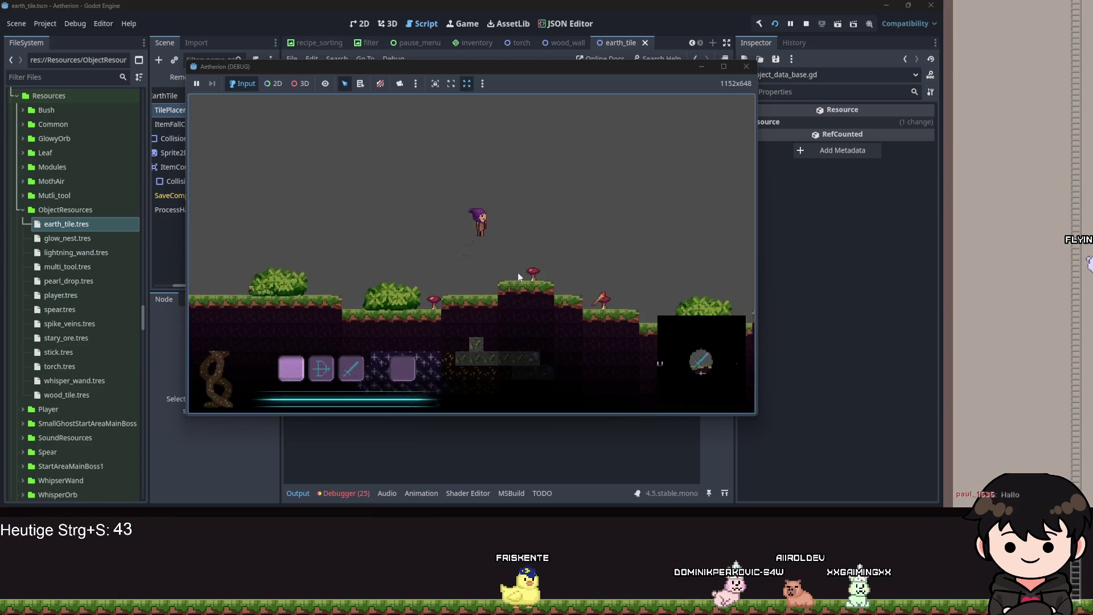
# - Place a block, break a bush, and open the pause menu
pyautogui.press('a')
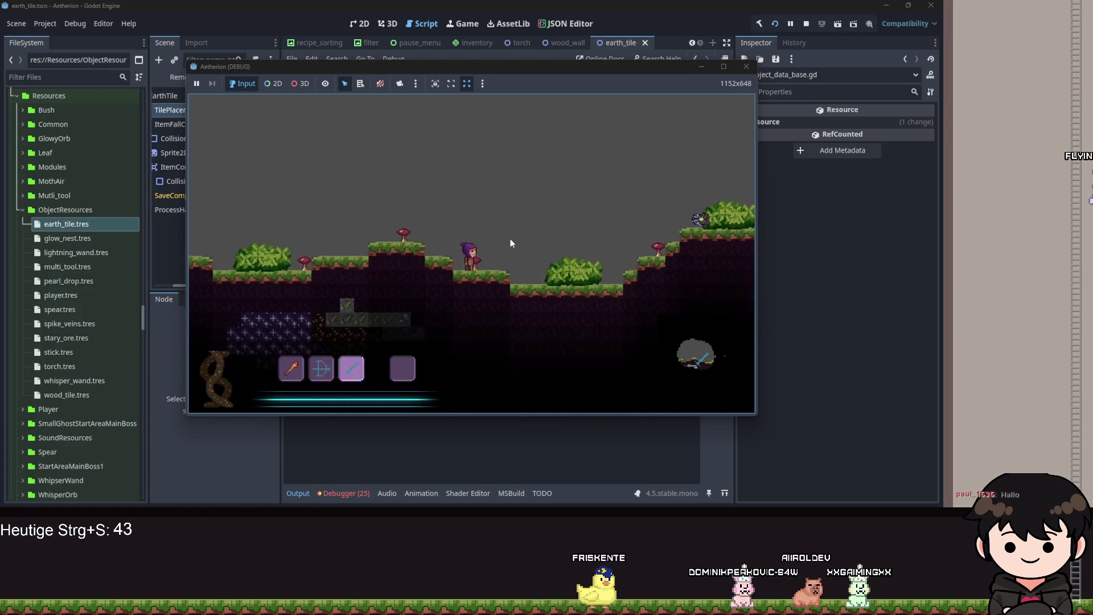
pyautogui.click(511, 232)
pyautogui.press('d')
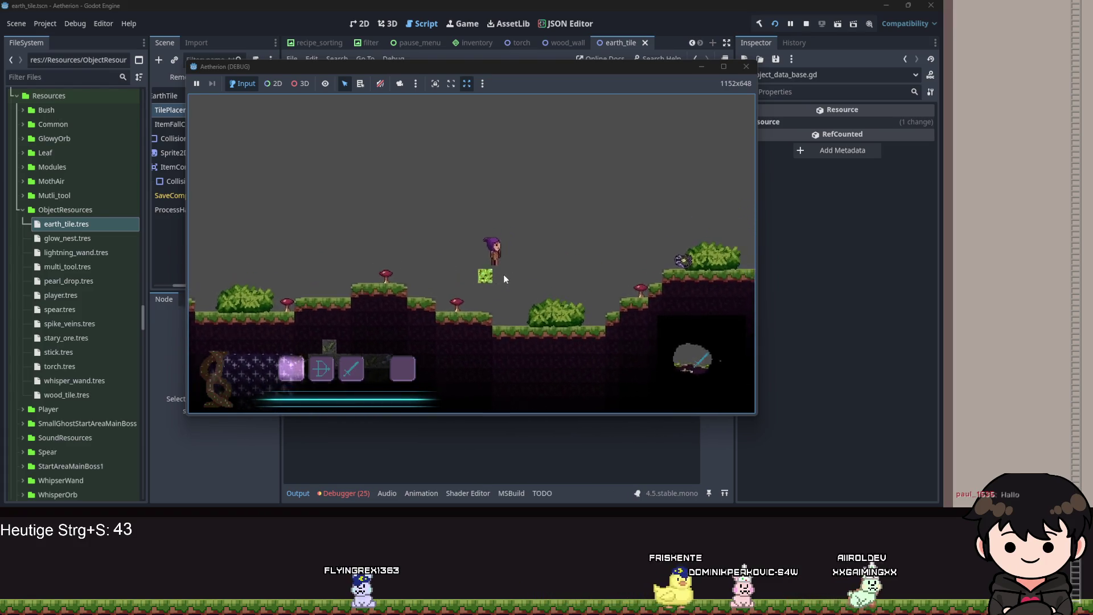
pyautogui.press('space')
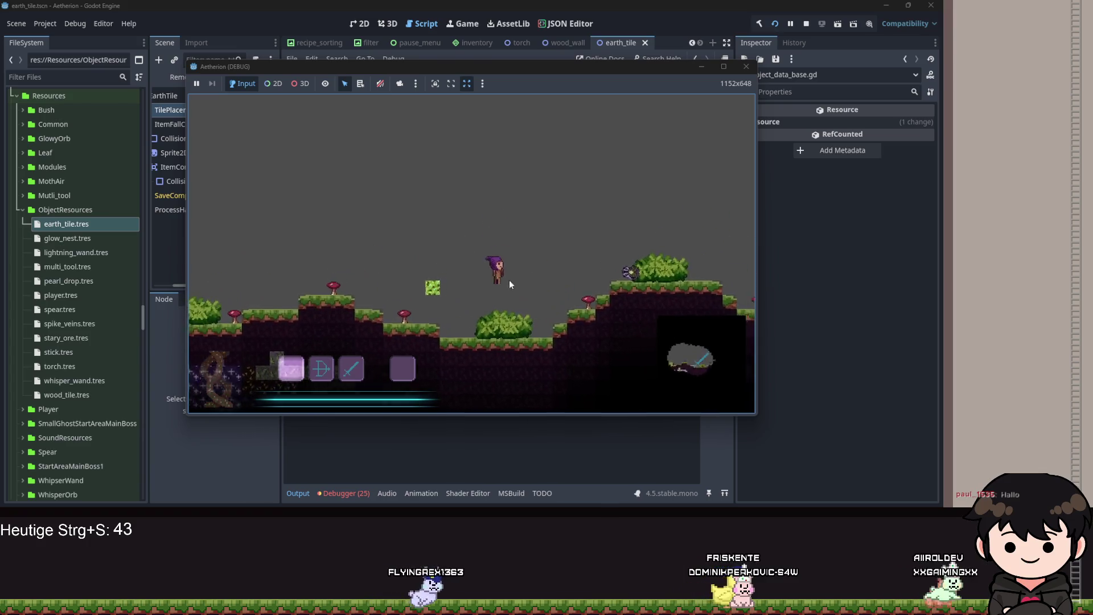
pyautogui.press('d')
pyautogui.scroll(-3, 507, 263)
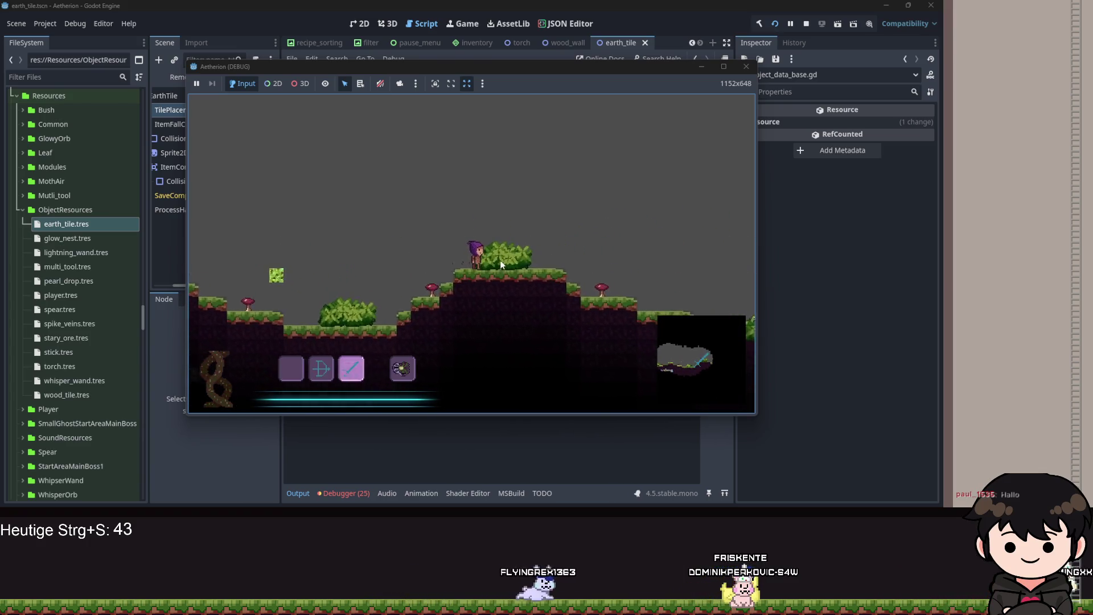
pyautogui.click(494, 251)
pyautogui.press('Escape')
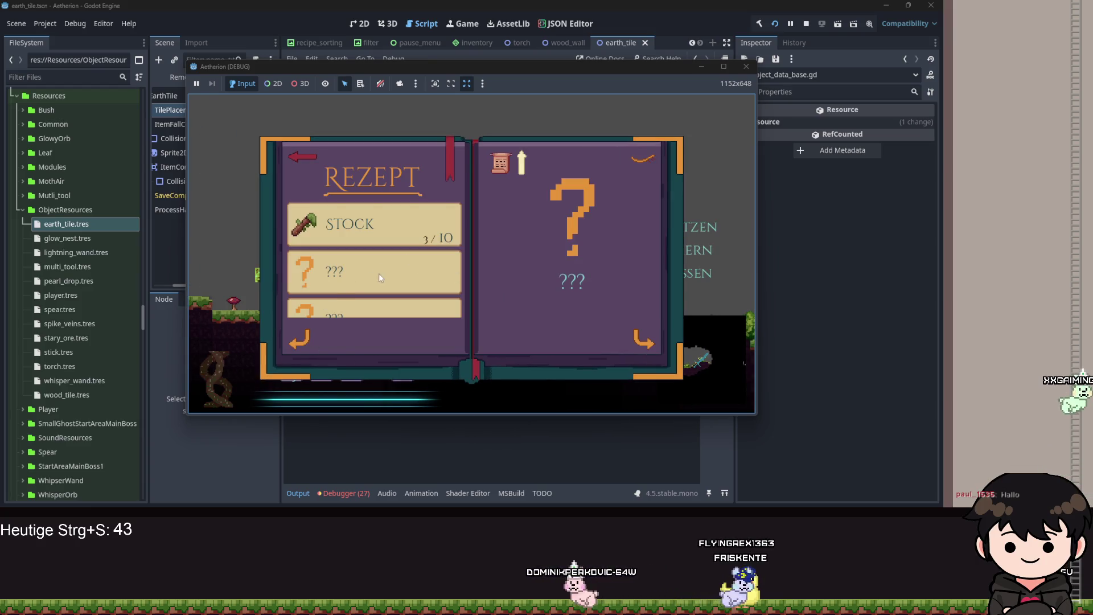
# - Craft Holzwand walls from sticks and place three stacked wall tiles
pyautogui.click(423, 234)
pyautogui.click(333, 233)
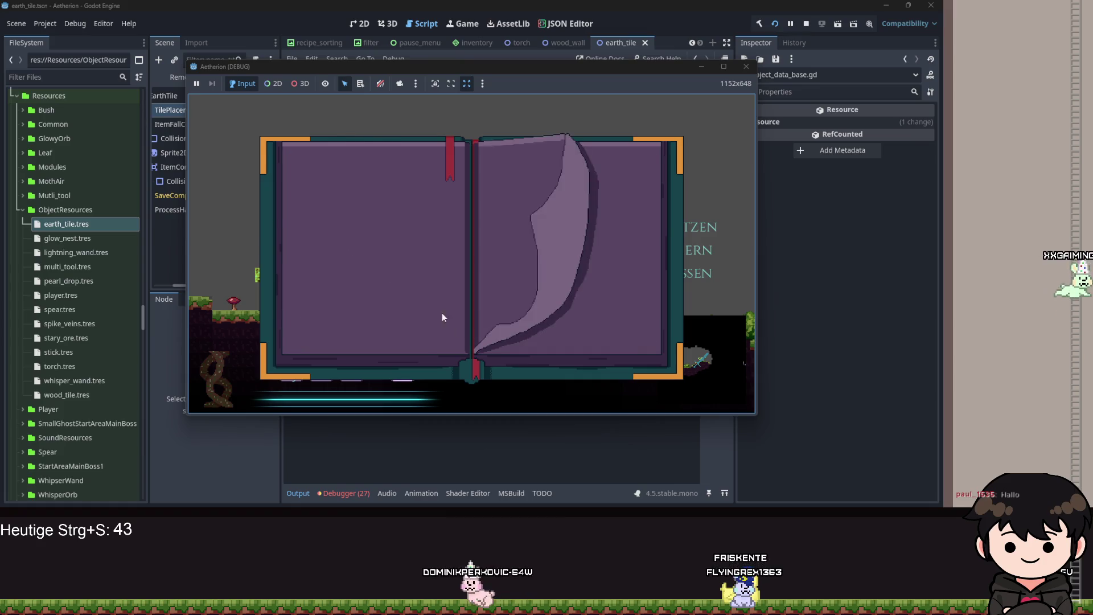
pyautogui.click(558, 235)
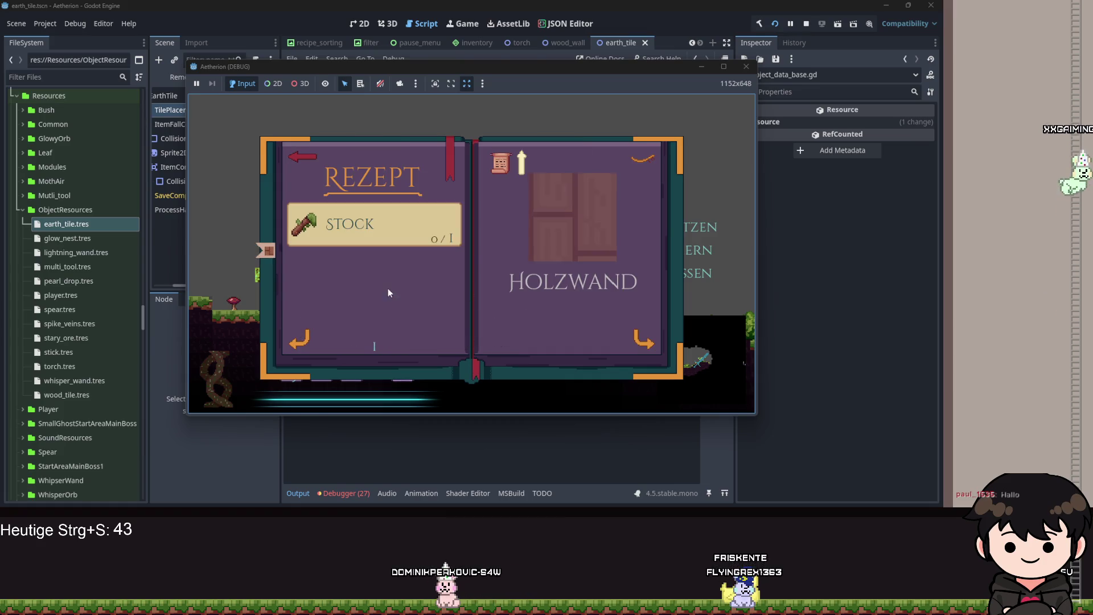
pyautogui.press('Escape')
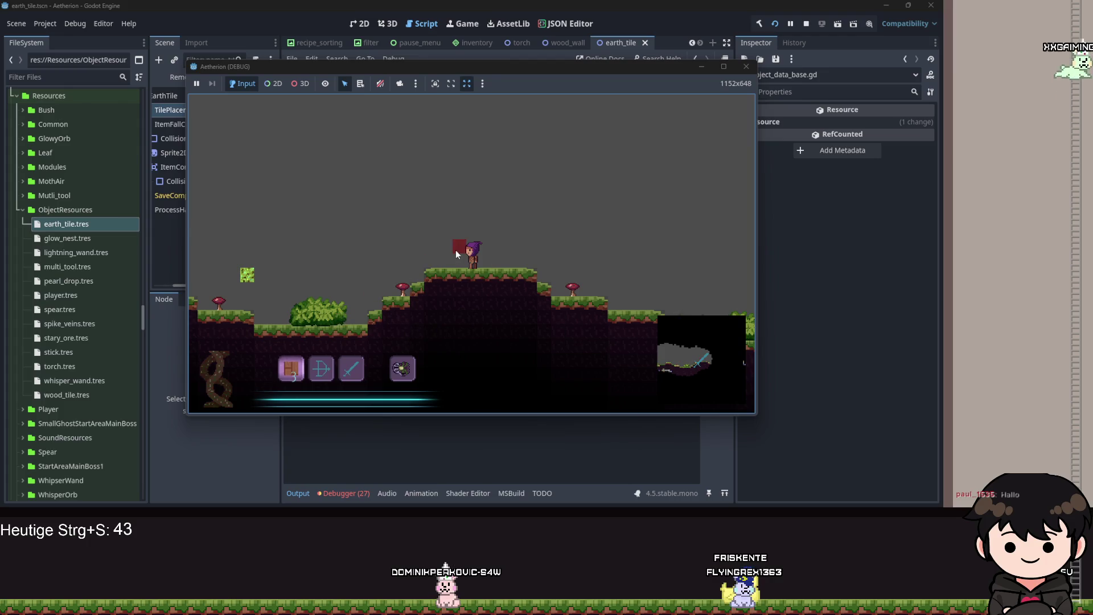
pyautogui.moveTo(436, 261); pyautogui.dragTo(447, 234)
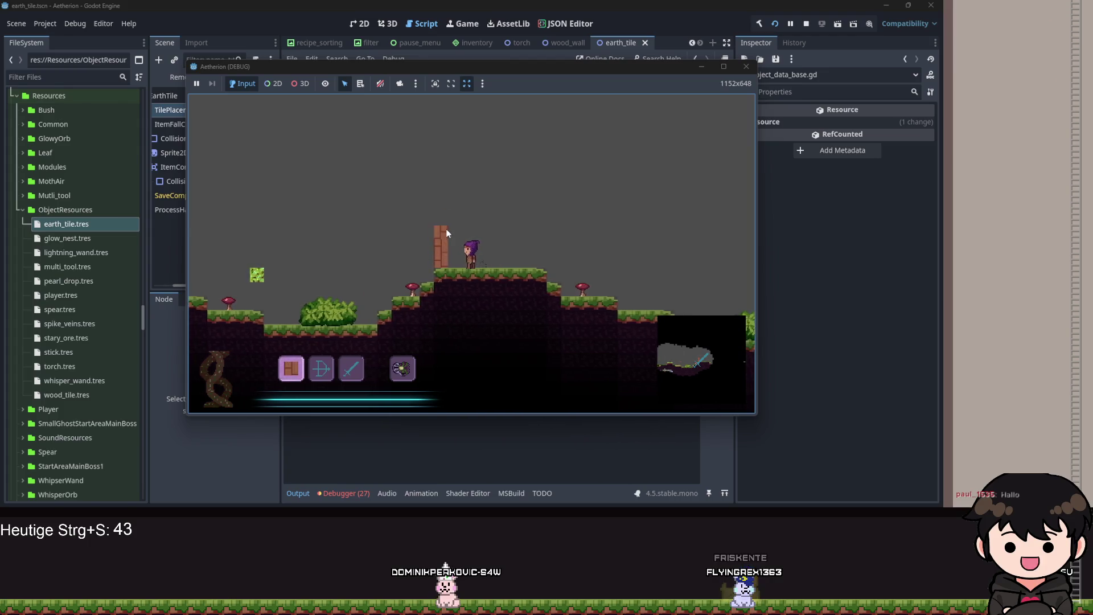
# - Cycle hotbar slots, break a bush beside the player, and hide the game window
pyautogui.press('3')
pyautogui.press('1')
pyautogui.press('4')
pyautogui.press('a')
pyautogui.press('d')
pyautogui.press('Escape')
pyautogui.press('Escape')
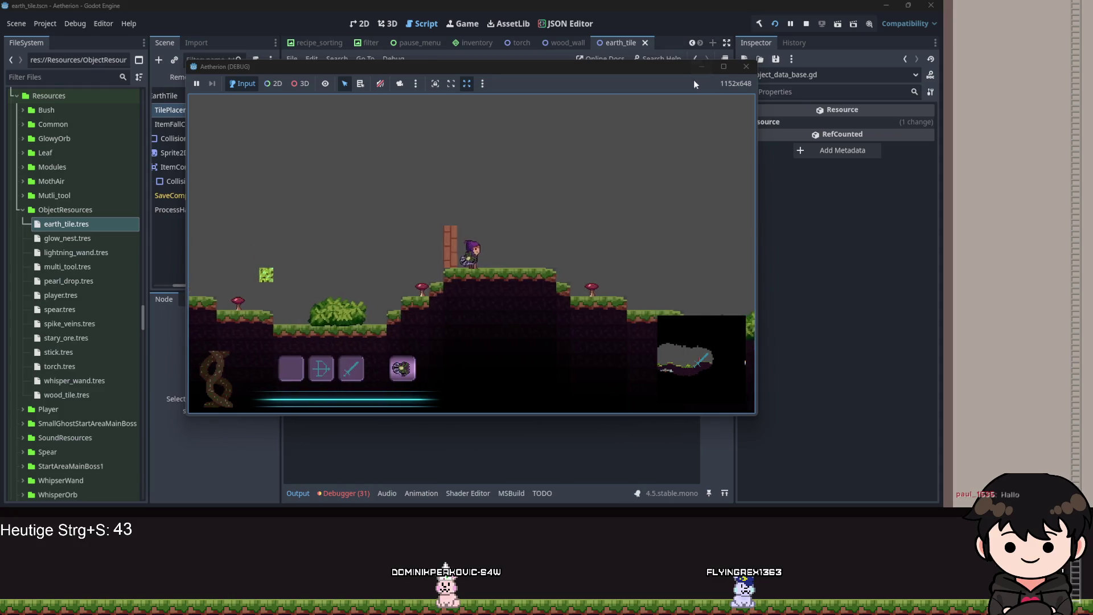
pyautogui.press('a')
pyautogui.press('a')
pyautogui.click(509, 244)
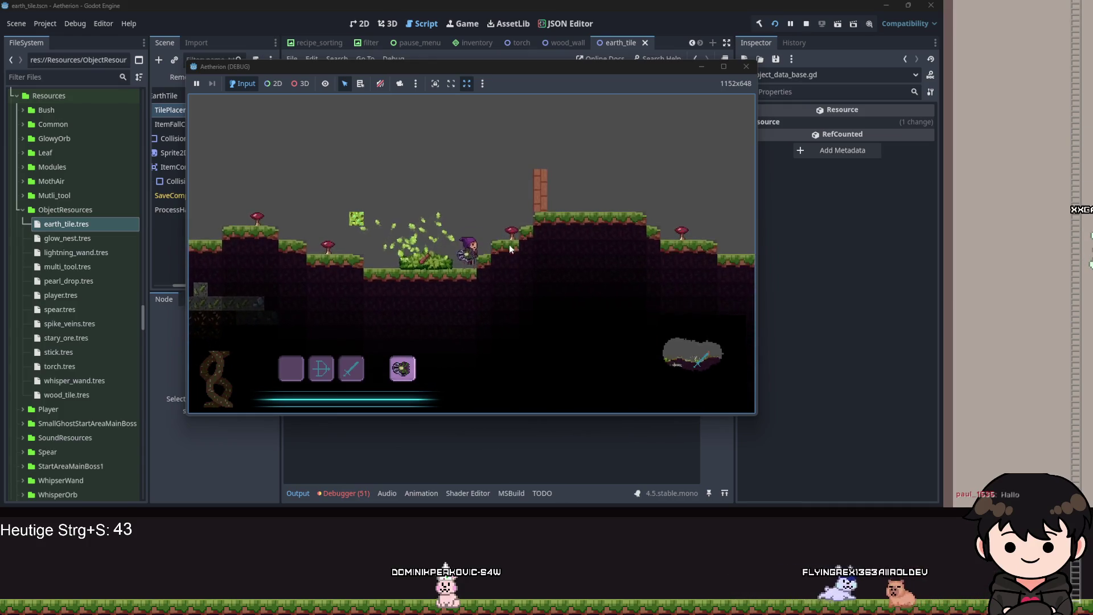
pyautogui.click(701, 66)
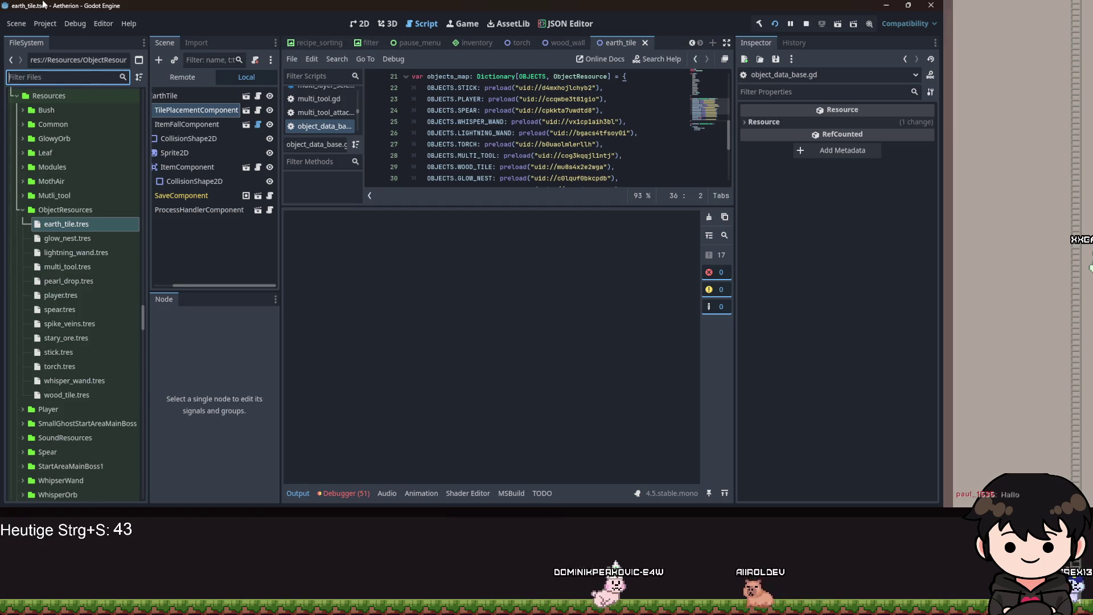
# - Search the FileSystem for multi_tool and open the multi_tool.tscn scene
pyautogui.write('multi_toio')
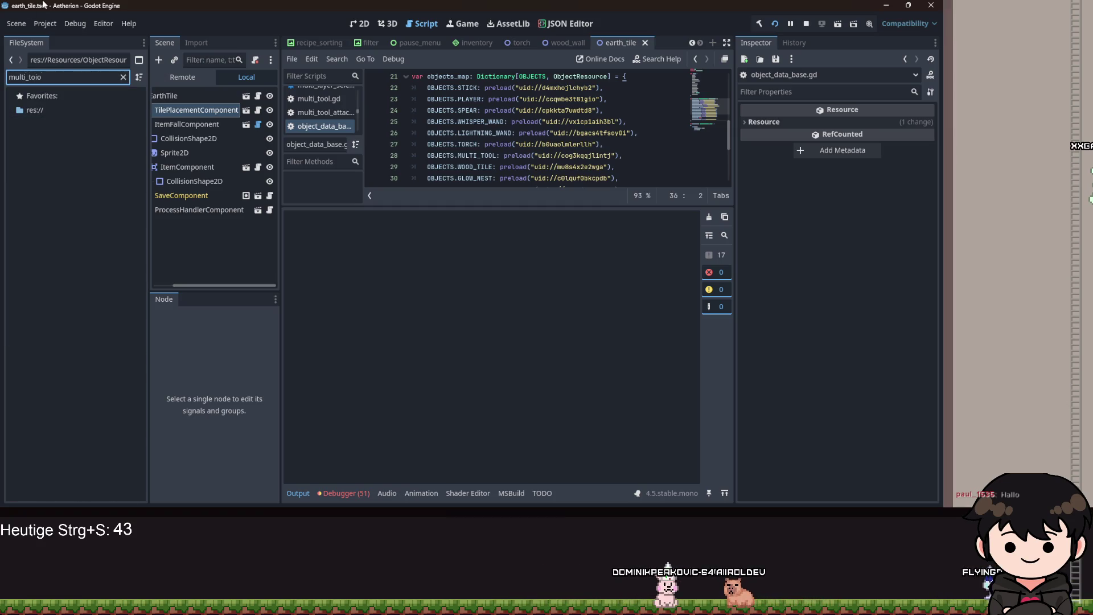
pyautogui.press('BackSpace')
pyautogui.press('BackSpace')
pyautogui.doubleClick(77, 296)
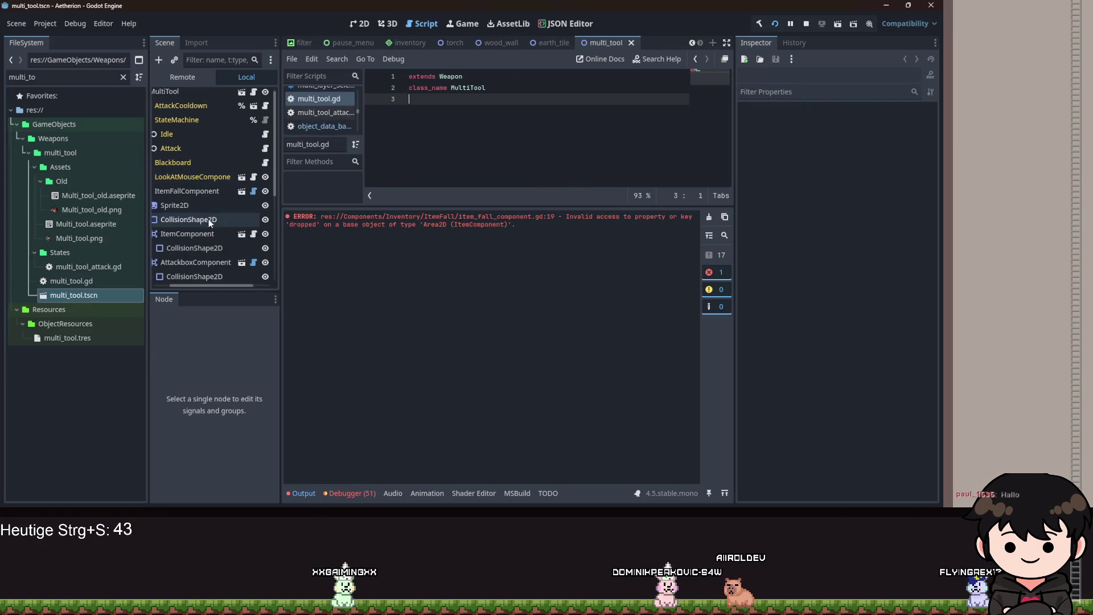
pyautogui.click(195, 278)
pyautogui.scroll(-3, 200, 245)
pyautogui.scroll(-1, 203, 238)
# - Confirm TilemapAttack's Tiles to Check entry stays Plains Earth and collapse the Output panel
pyautogui.click(208, 195)
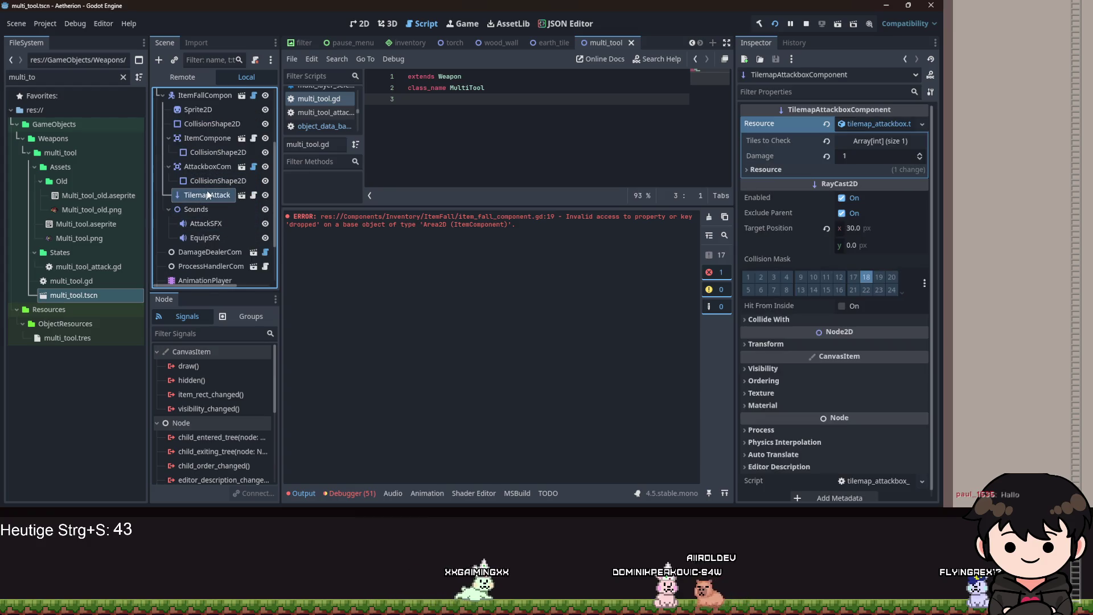
pyautogui.click(880, 141)
pyautogui.click(871, 175)
pyautogui.click(874, 177)
pyautogui.click(873, 176)
pyautogui.click(865, 178)
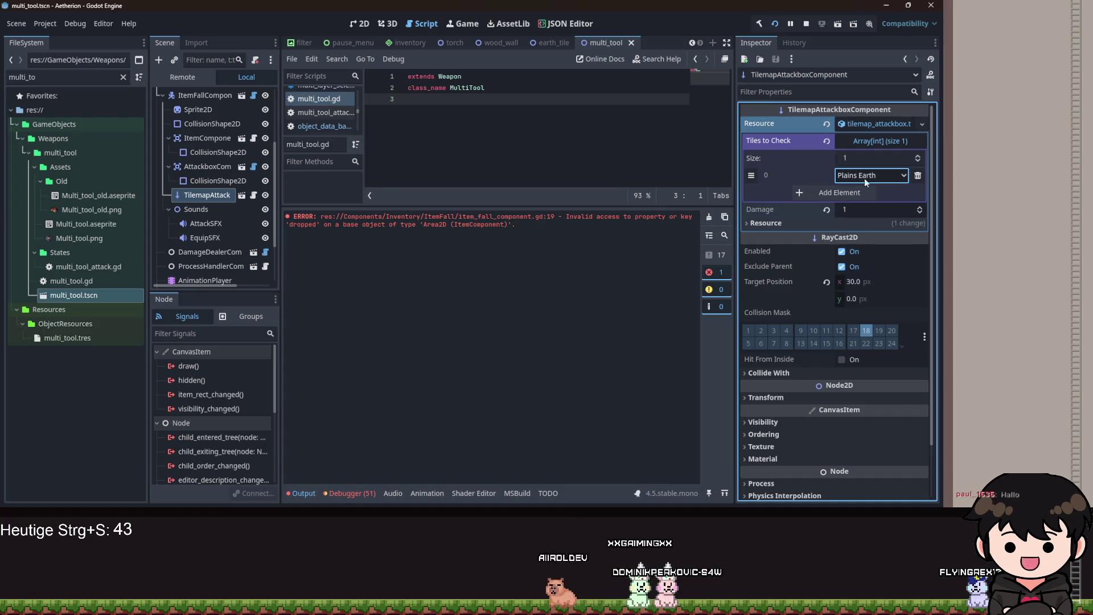
pyautogui.click(297, 494)
pyautogui.click(59, 83)
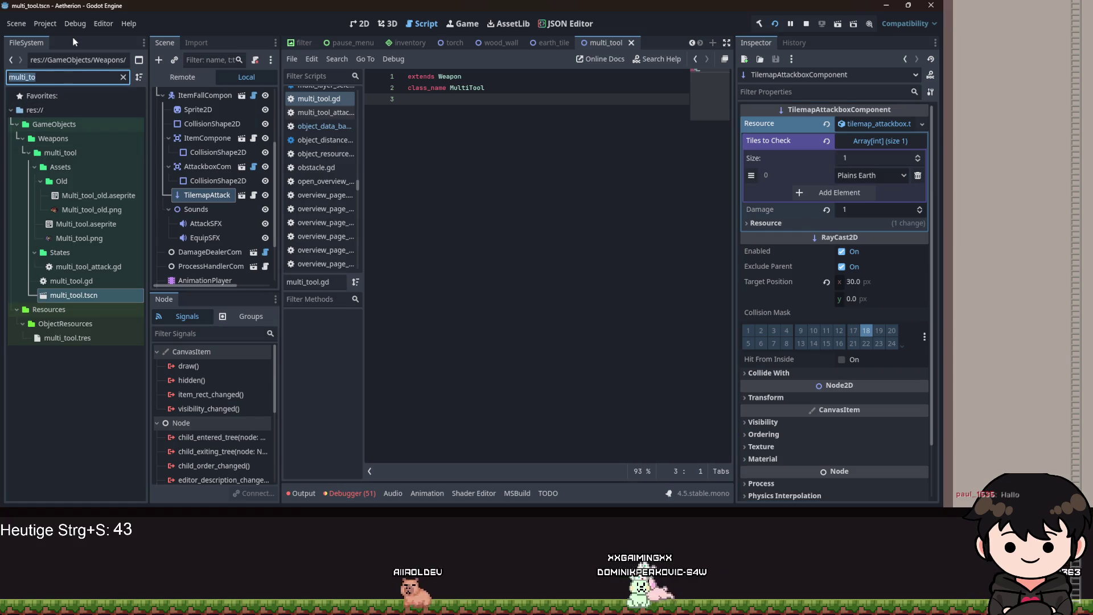
# - Open the terrain.tres TileSet and select the Plains_earth source
pyautogui.write('terrain')
pyautogui.doubleClick(85, 197)
pyautogui.doubleClick(67, 209)
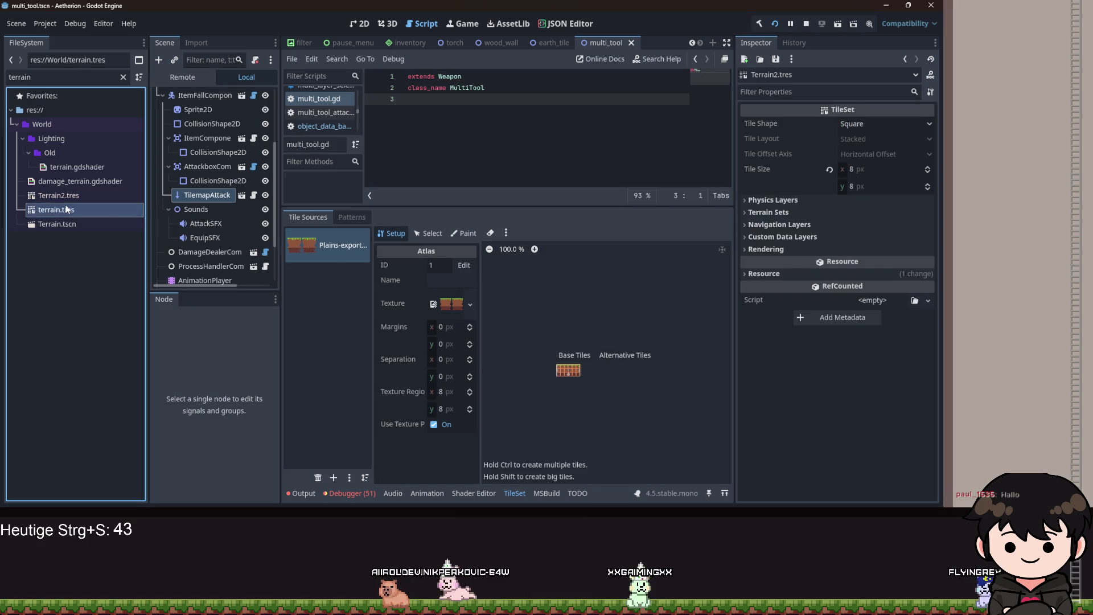
pyautogui.click(336, 315)
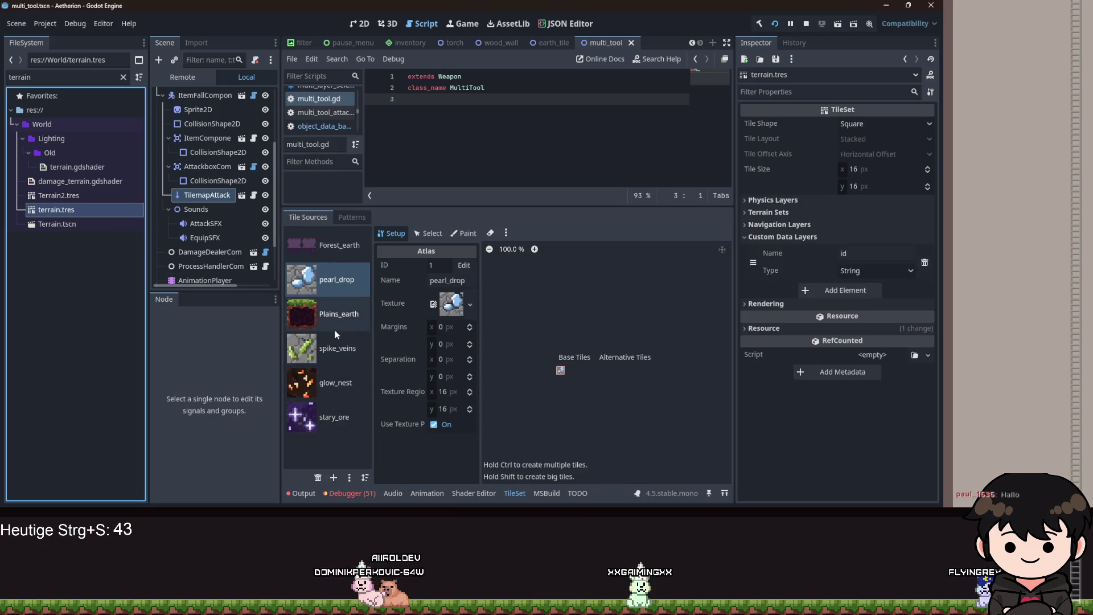
# - Choose the id custom data for property painting and view the Plains_earth atlas
pyautogui.click(462, 234)
pyautogui.click(454, 265)
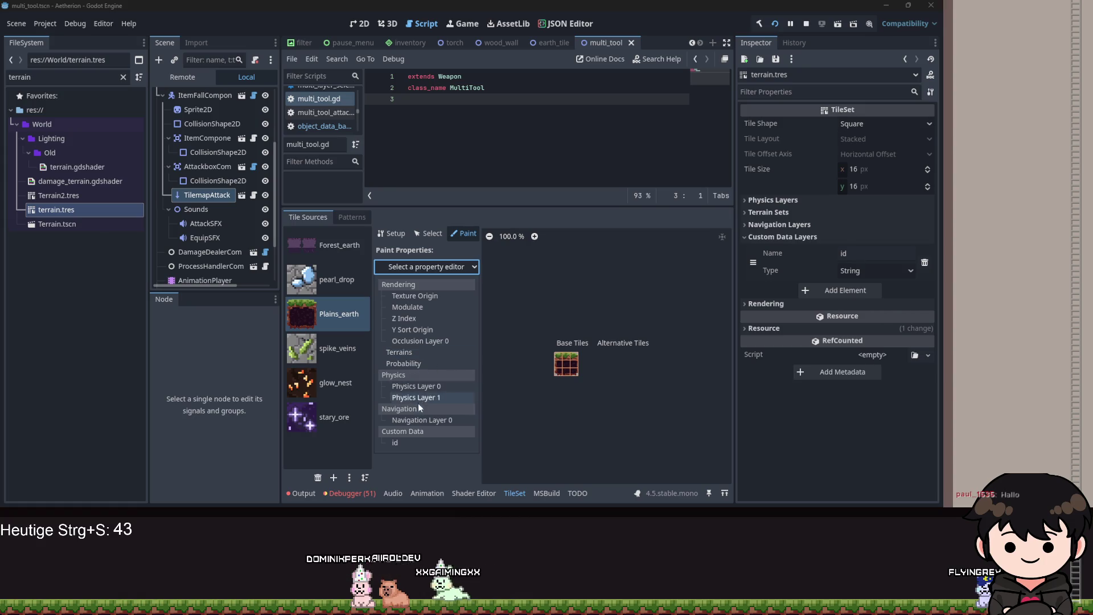
pyautogui.click(419, 442)
pyautogui.scroll(12, 553, 391)
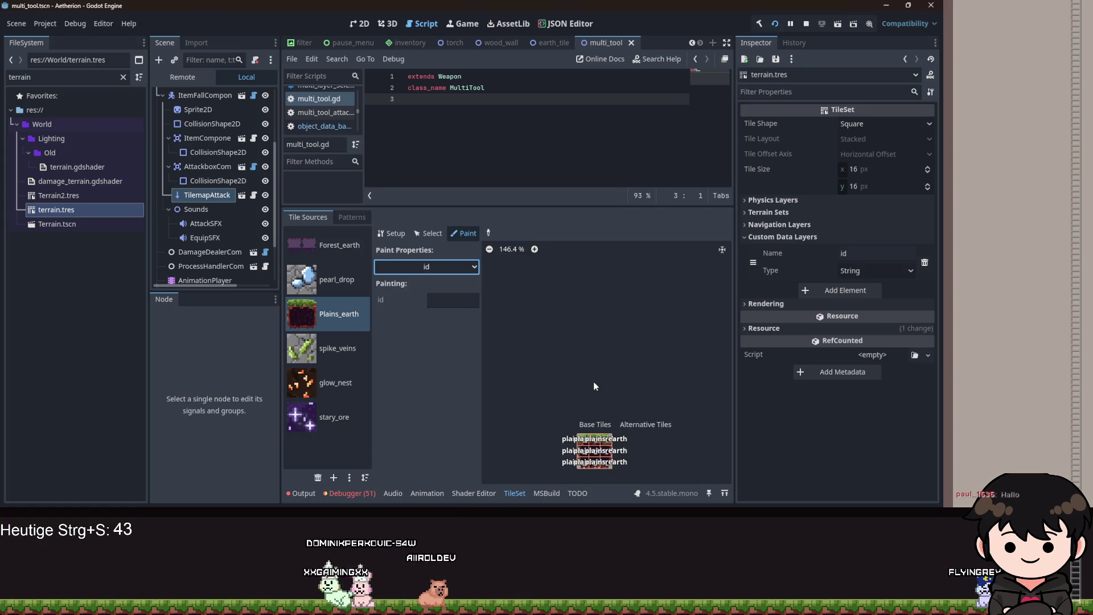
pyautogui.scroll(-5, 614, 412)
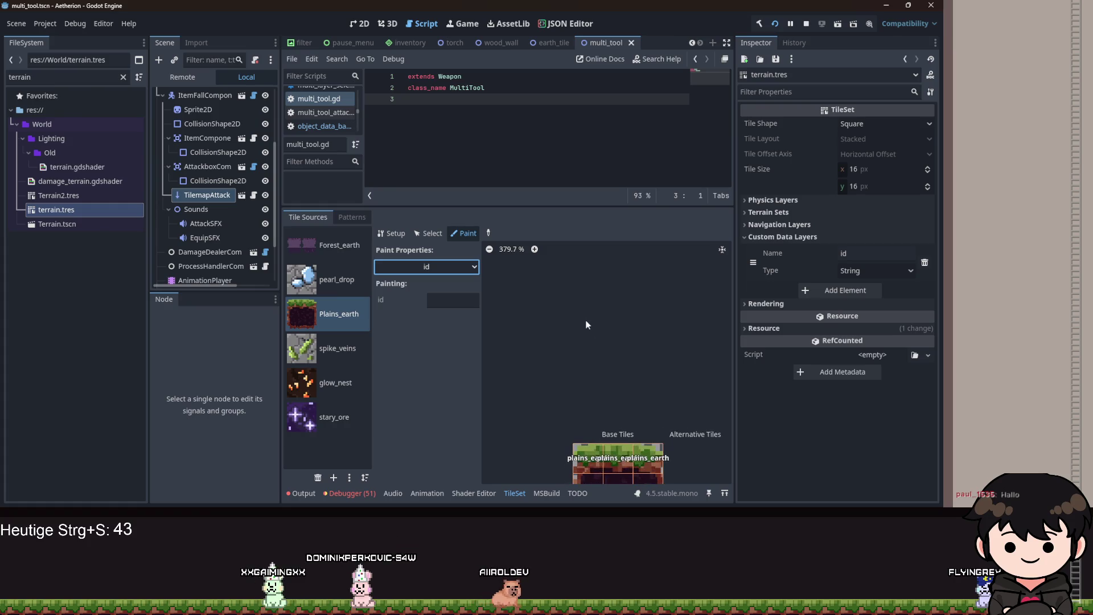
pyautogui.moveTo(633, 424); pyautogui.dragTo(613, 359)
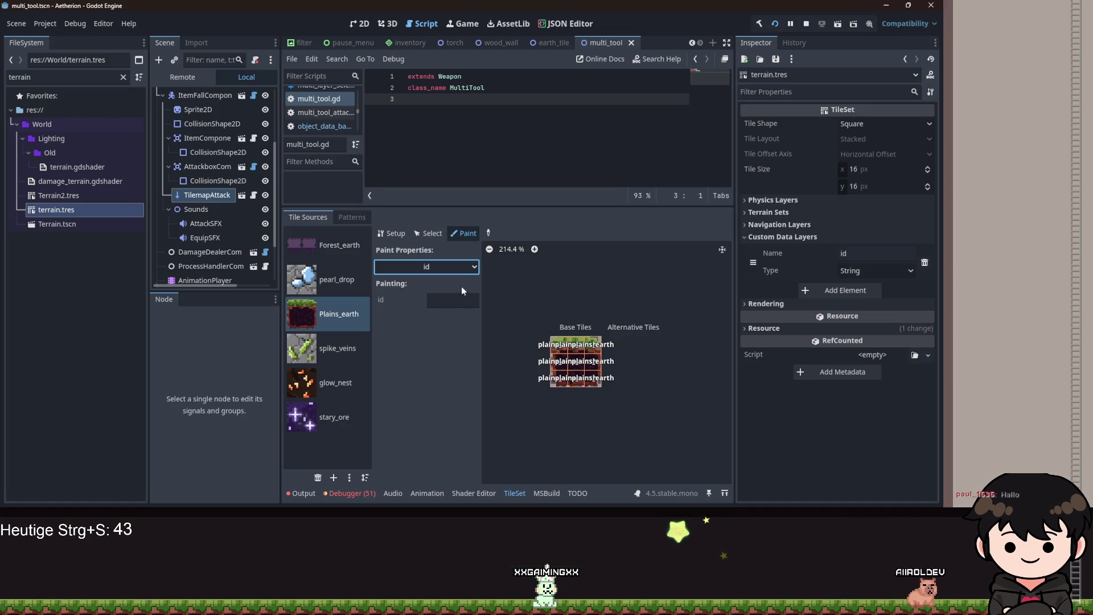
pyautogui.scroll(4, 603, 351)
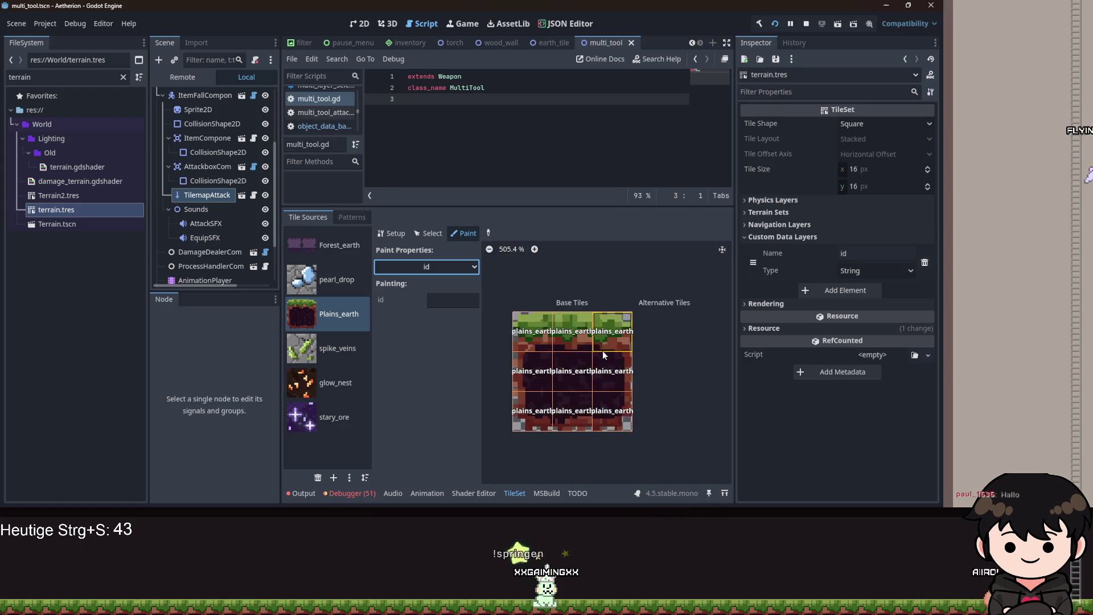
pyautogui.scroll(-2, 601, 346)
# - Keep the id custom data layer typed as String and close the TileSet panel
pyautogui.click(860, 271)
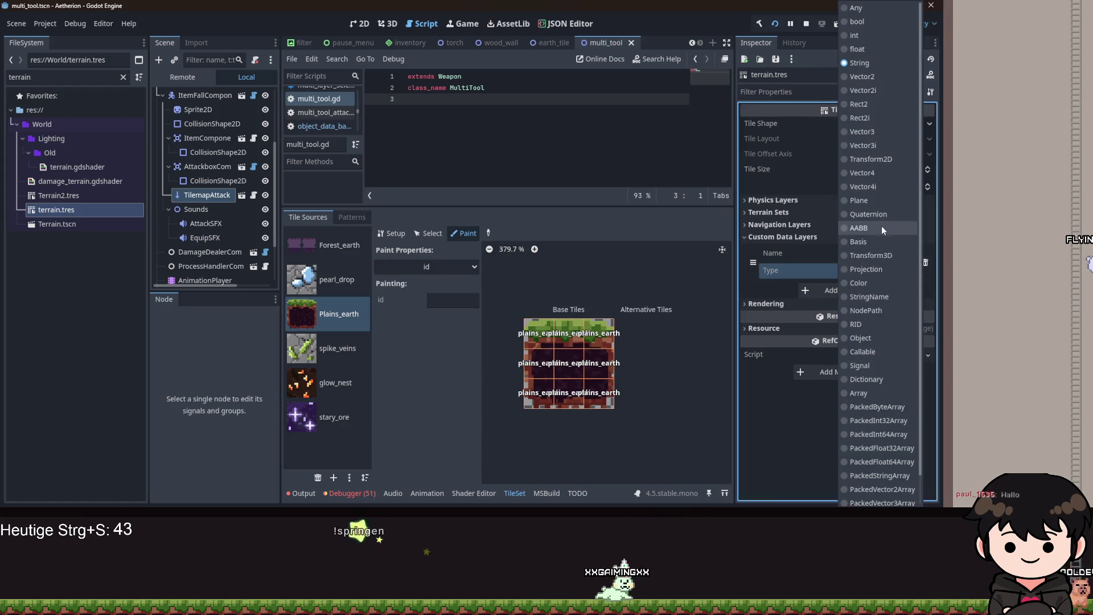
pyautogui.moveTo(918, 350); pyautogui.dragTo(921, 356)
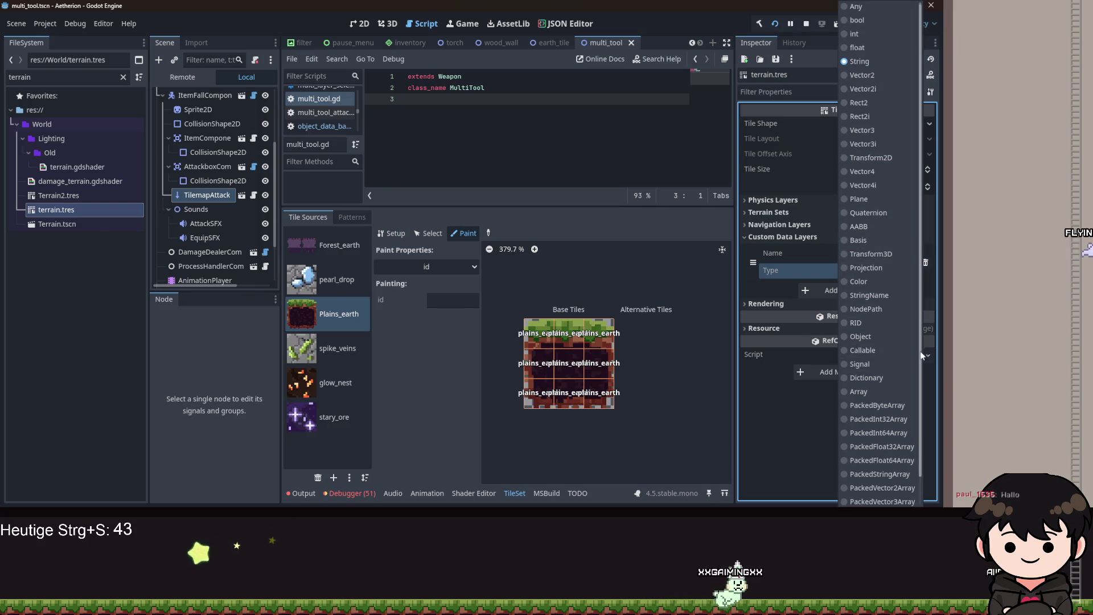
pyautogui.scroll(-2, 921, 371)
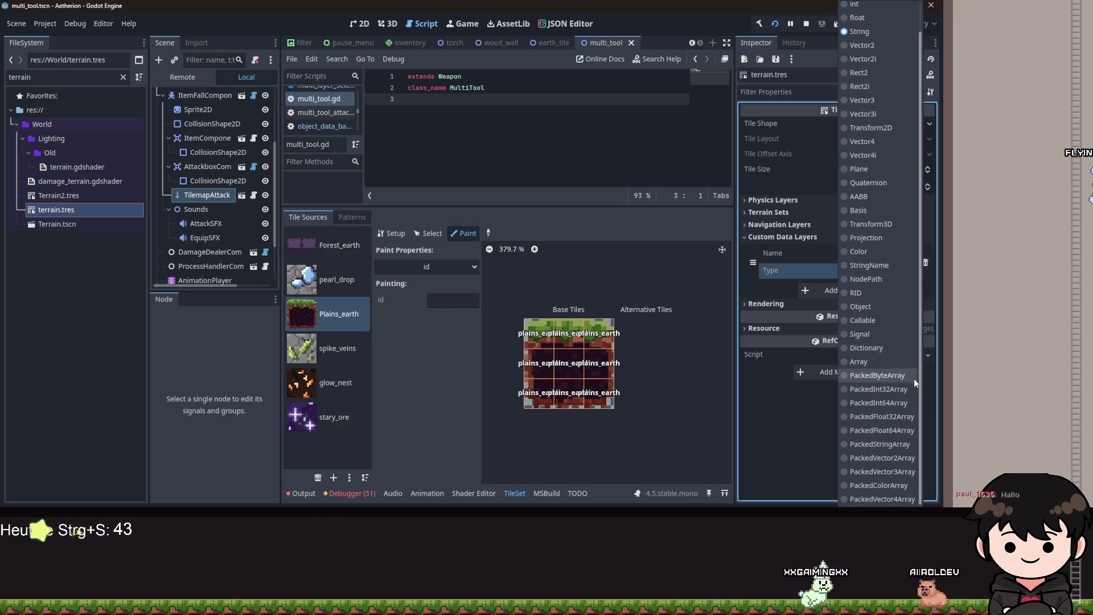
pyautogui.scroll(2, 924, 330)
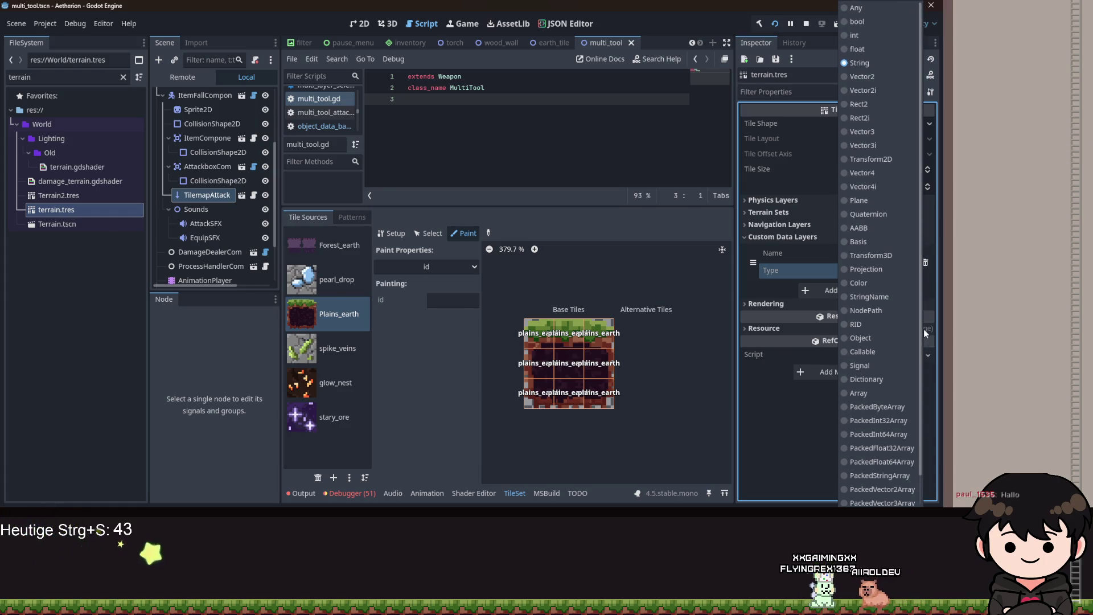
pyautogui.click(661, 276)
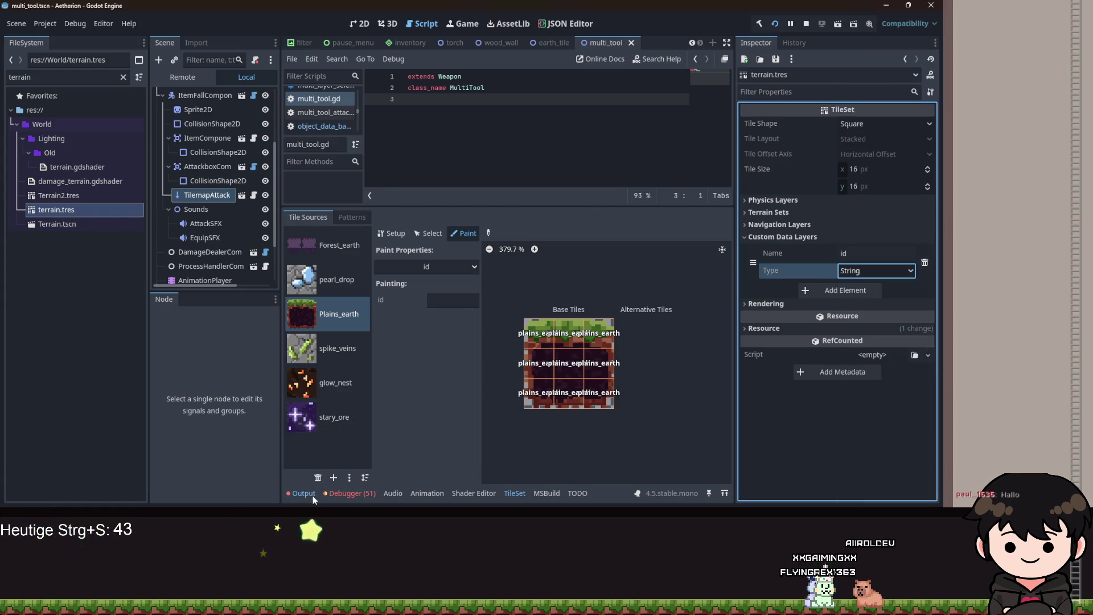
pyautogui.click(312, 494)
pyautogui.doubleClick(53, 74)
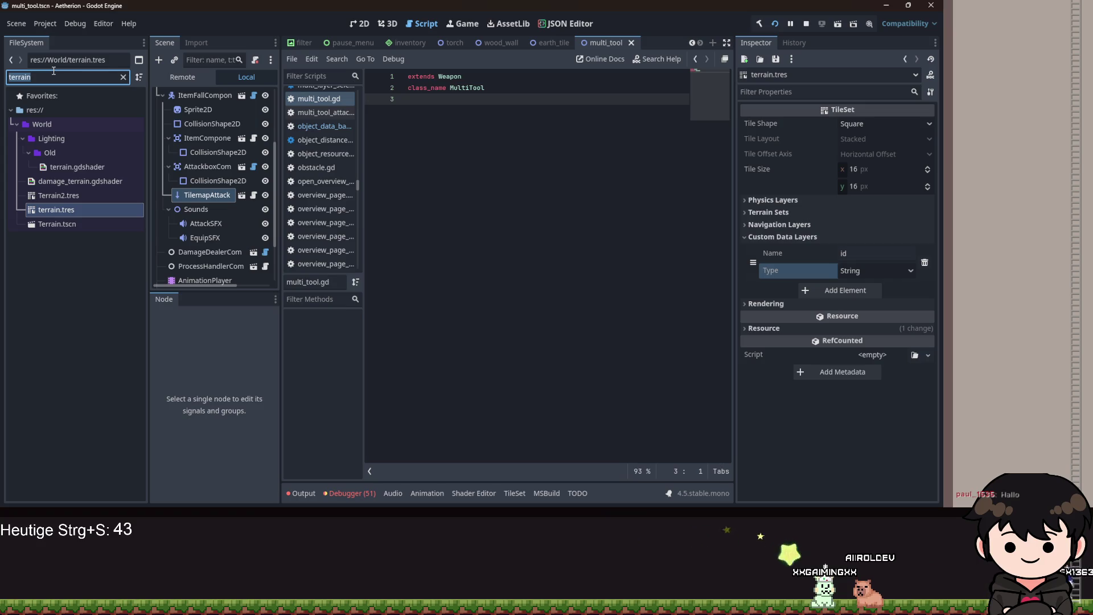
# - Open tile_resource.gd from the FileSystem filtered by 'tile_r'
pyautogui.write('tile_')
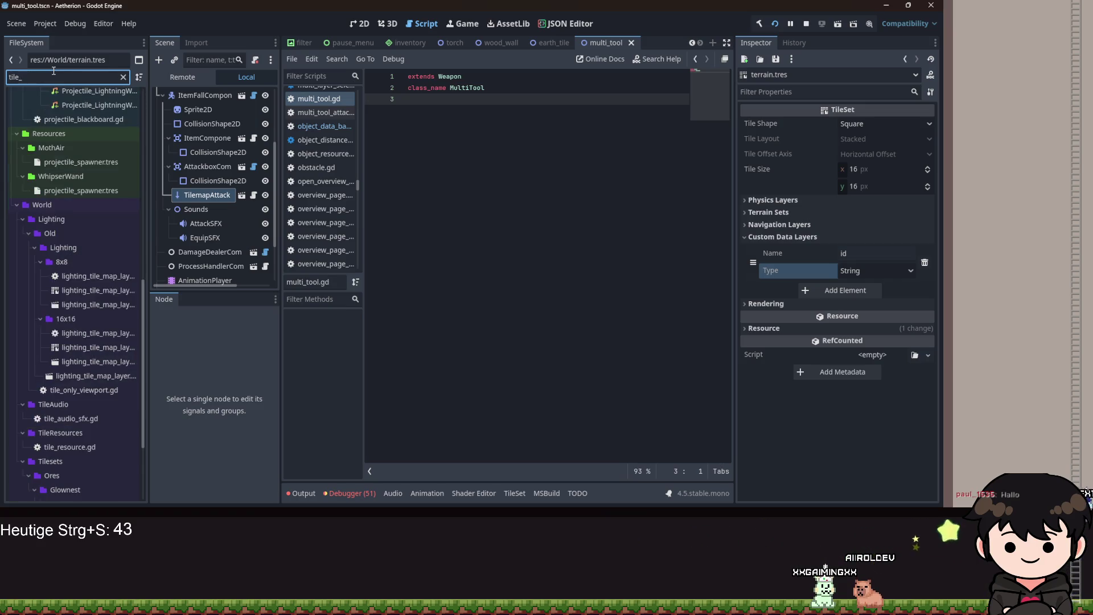
pyautogui.write('r')
pyautogui.click(73, 155)
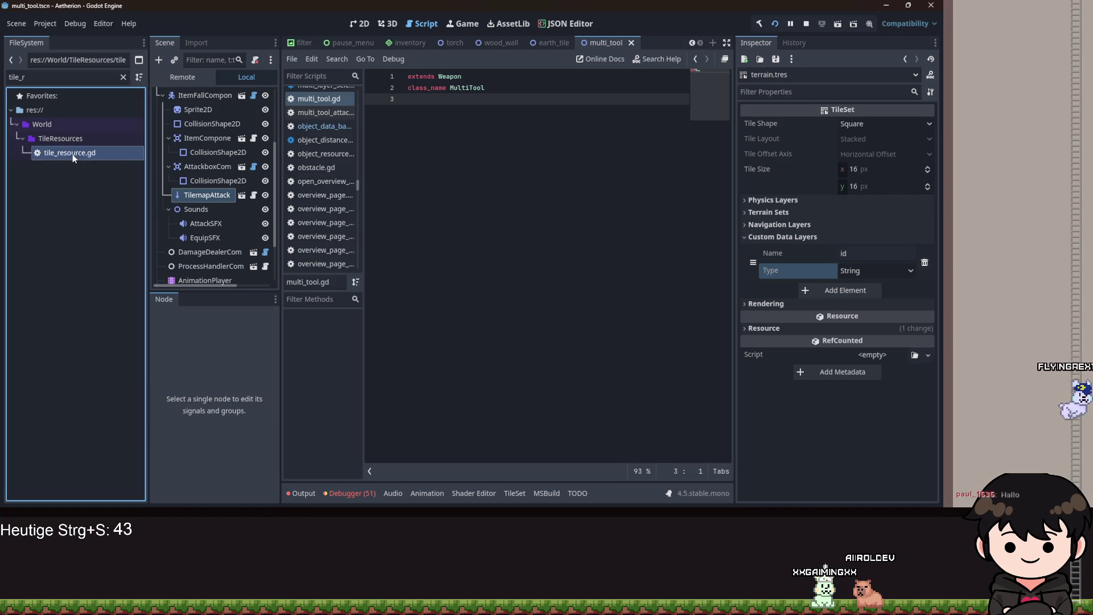
pyautogui.doubleClick(72, 155)
# - Jump from the id setter to tile_types.gd and add blank lines after the variants enum
pyautogui.click(529, 165)
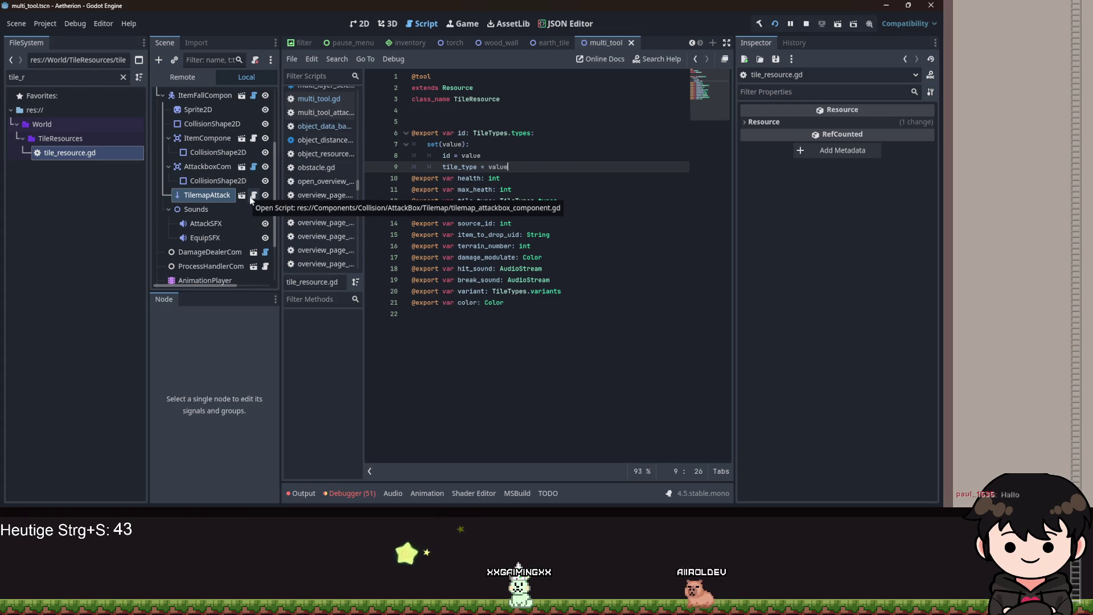
pyautogui.keyDown('ctrl'); pyautogui.click(489, 136); pyautogui.keyUp('ctrl')
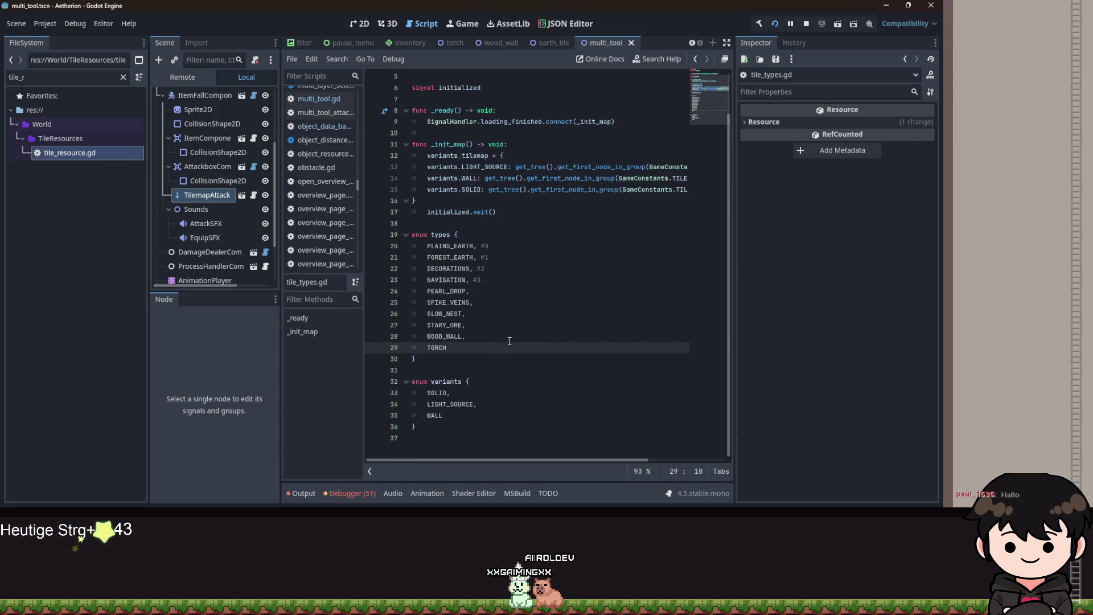
pyautogui.scroll(2, 482, 359)
pyautogui.scroll(-2, 532, 250)
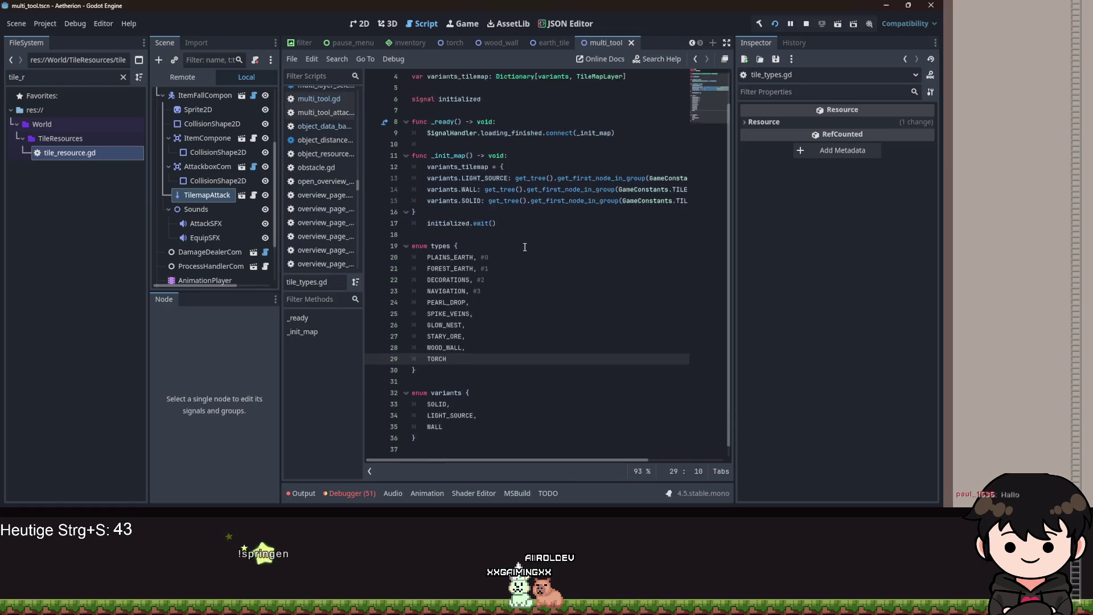
pyautogui.click(454, 422)
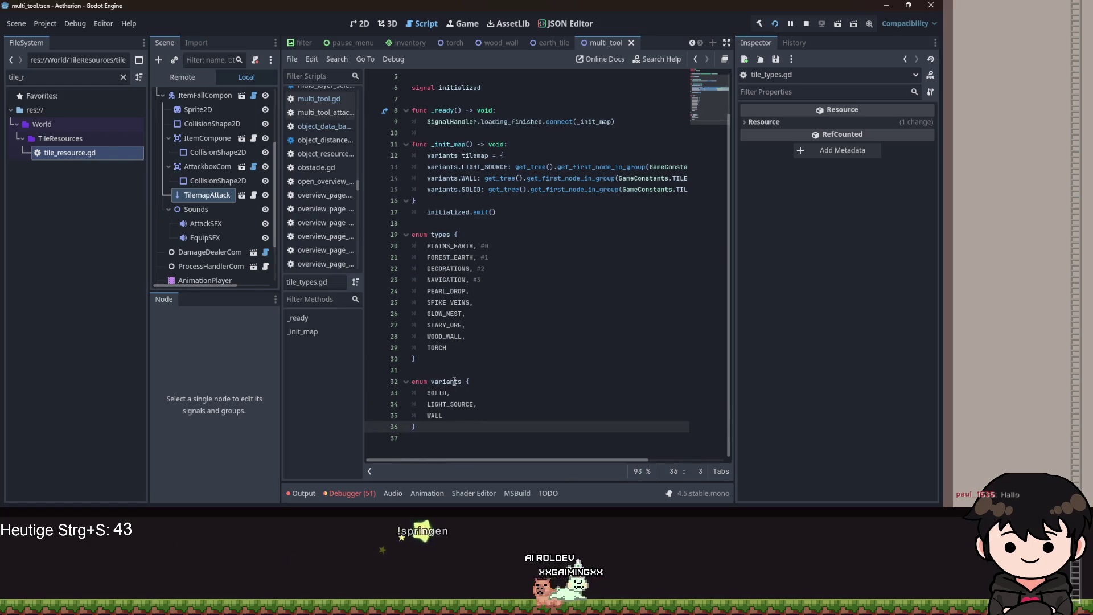
pyautogui.press('Return')
pyautogui.press('Return')
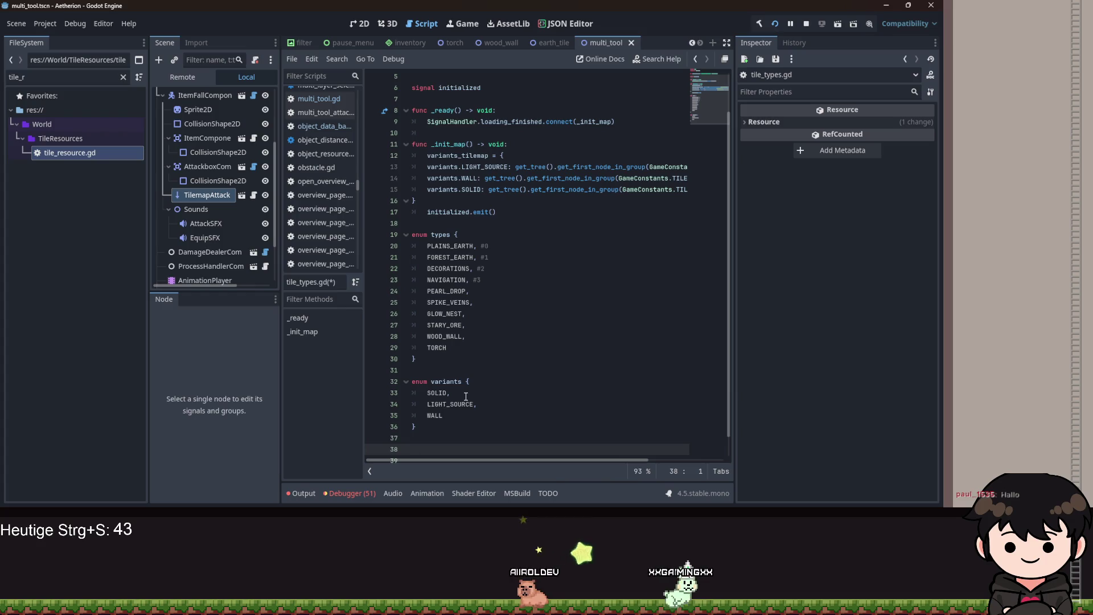
# - Declare a new types_to_id Dictionary variable below the variants enum
pyautogui.write('var types_id')
pyautogui.press('BackSpace')
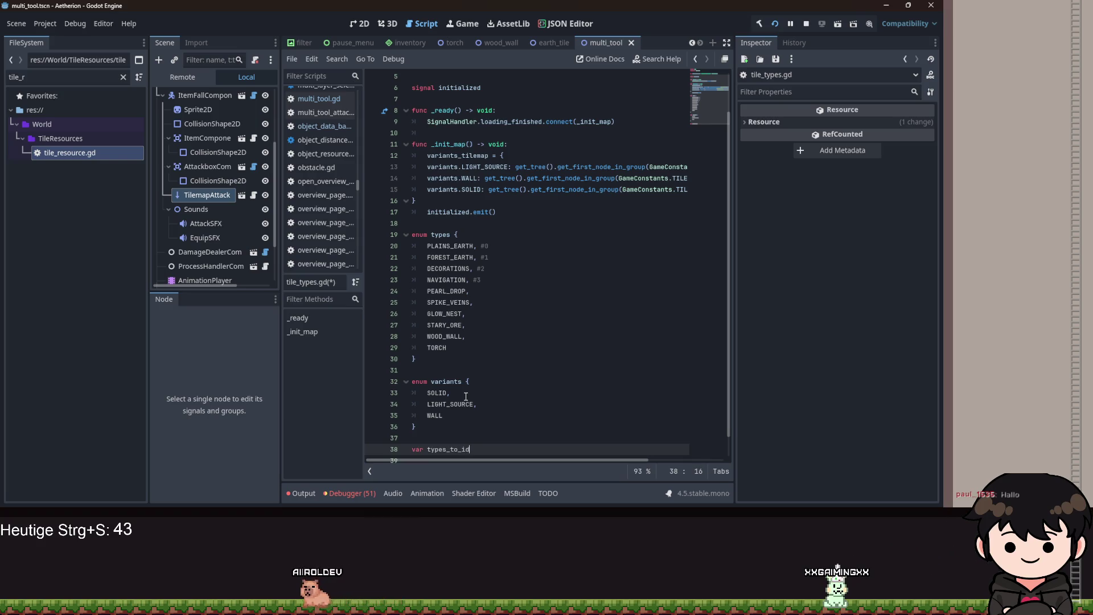
pyautogui.write('Dic')
pyautogui.press('Return')
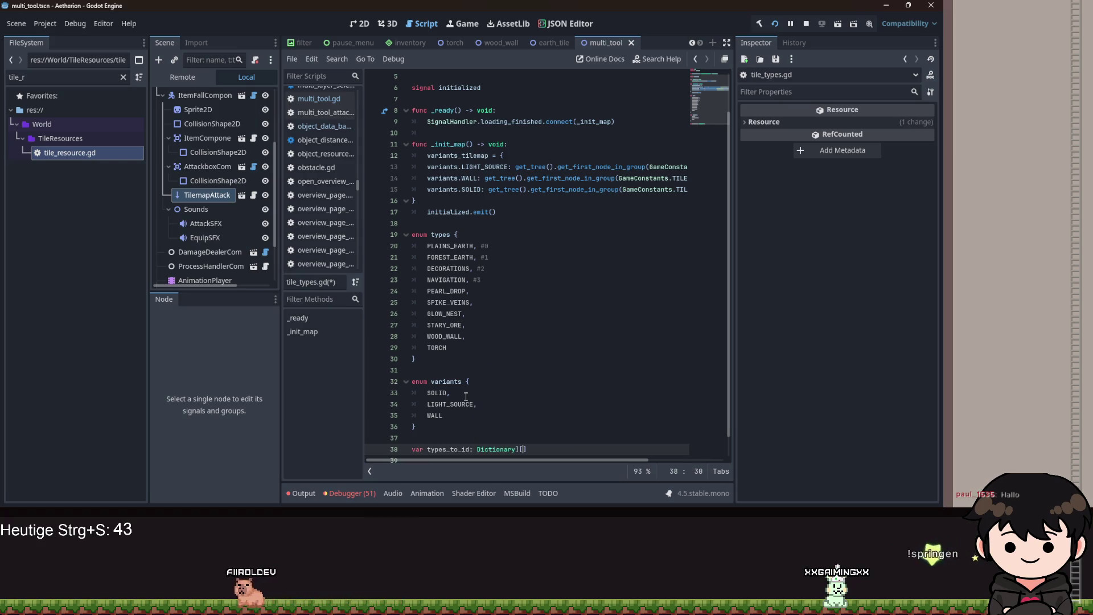
pyautogui.write('es, Stri')
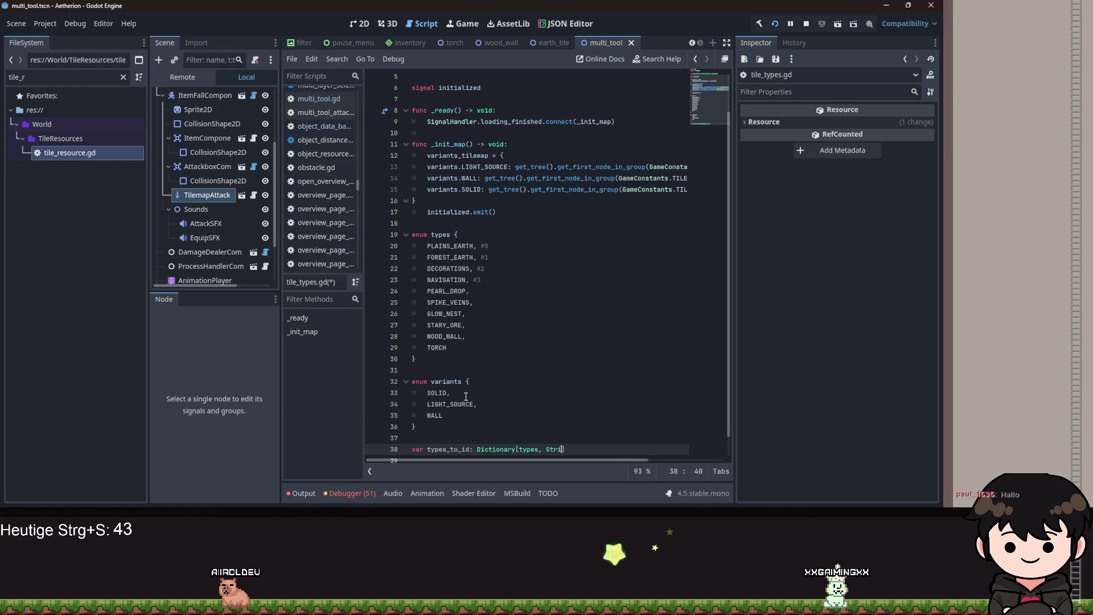
pyautogui.write('{')
pyautogui.press('Return')
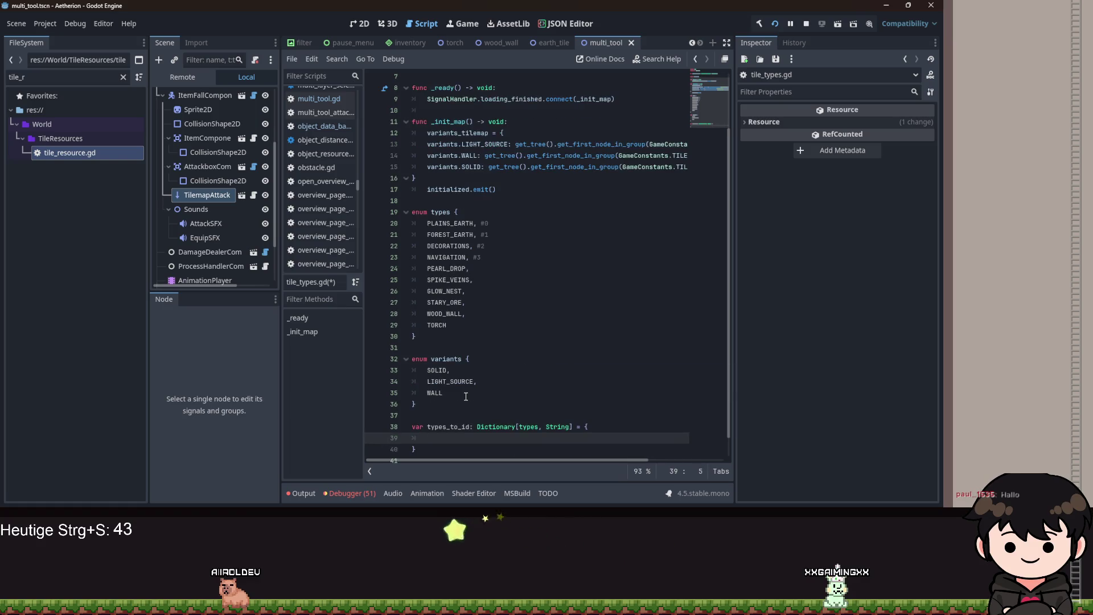
# - Add types_to_id entries PLAINS_EARTH: "plains_earth" and FOREST_EARTH: "forest_earth"
pyautogui.write('types.PL')
pyautogui.press('Return')
pyautogui.write(': "')
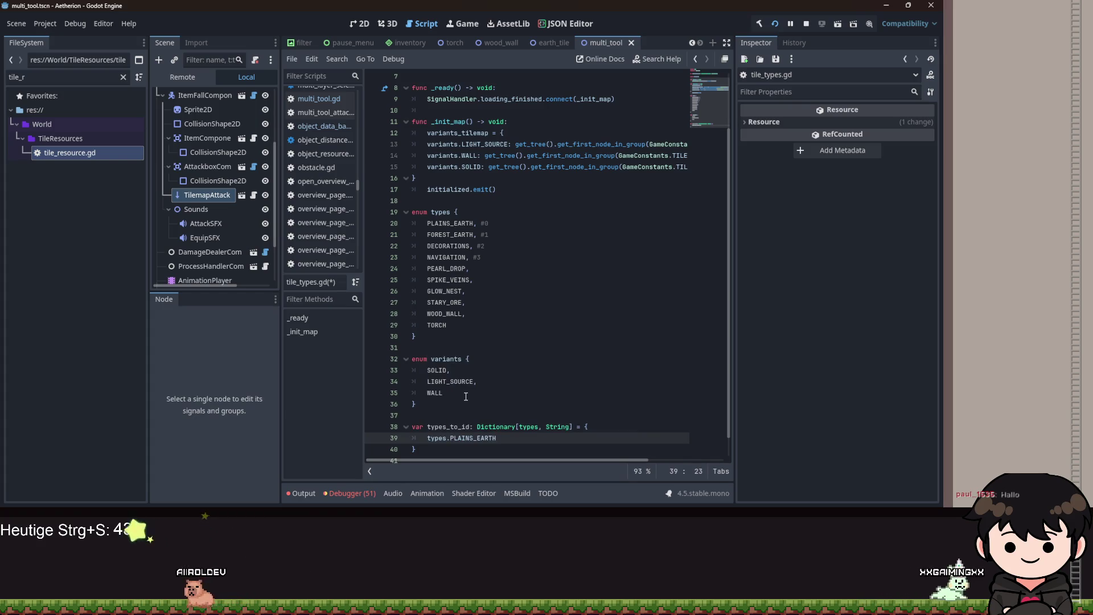
pyautogui.write('plains_ea')
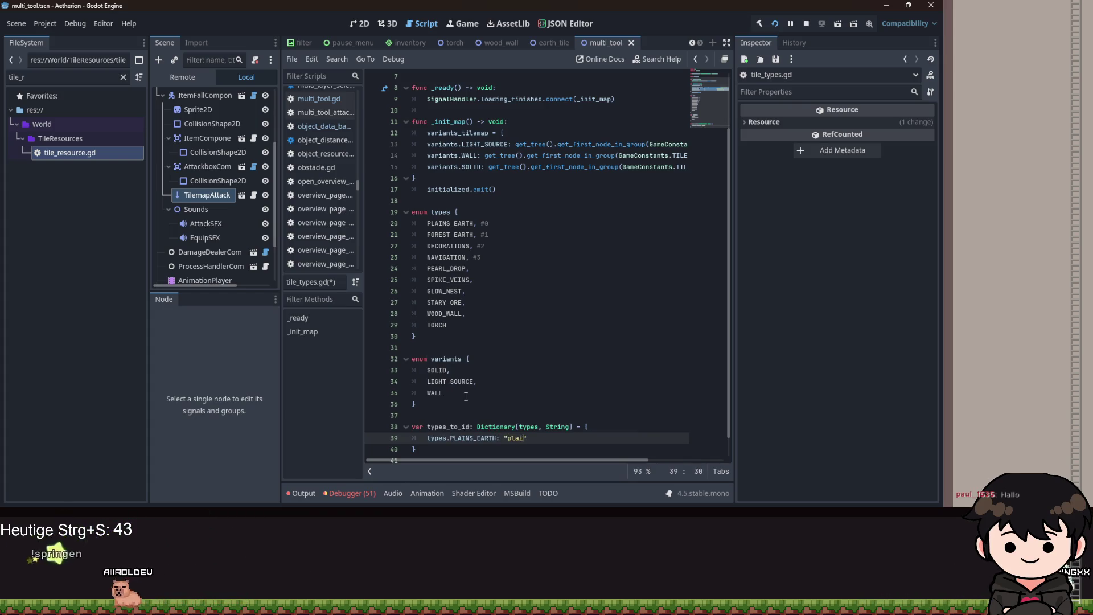
pyautogui.write('rth",')
pyautogui.press('Return')
pyautogui.write('types.FOREST_EARTH: "forest_earth",')
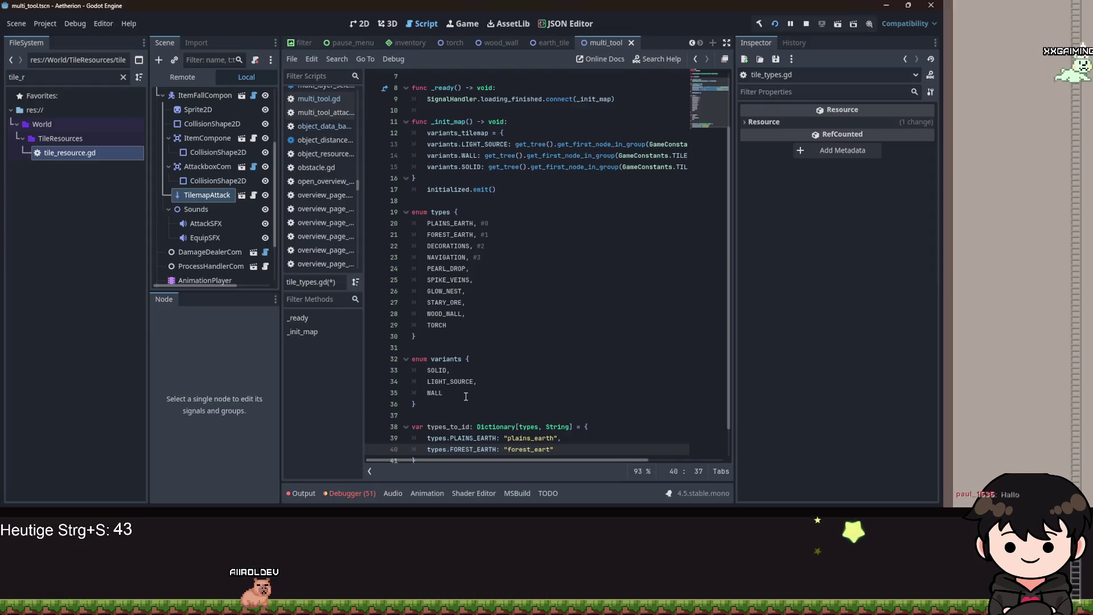
pyautogui.press('Return')
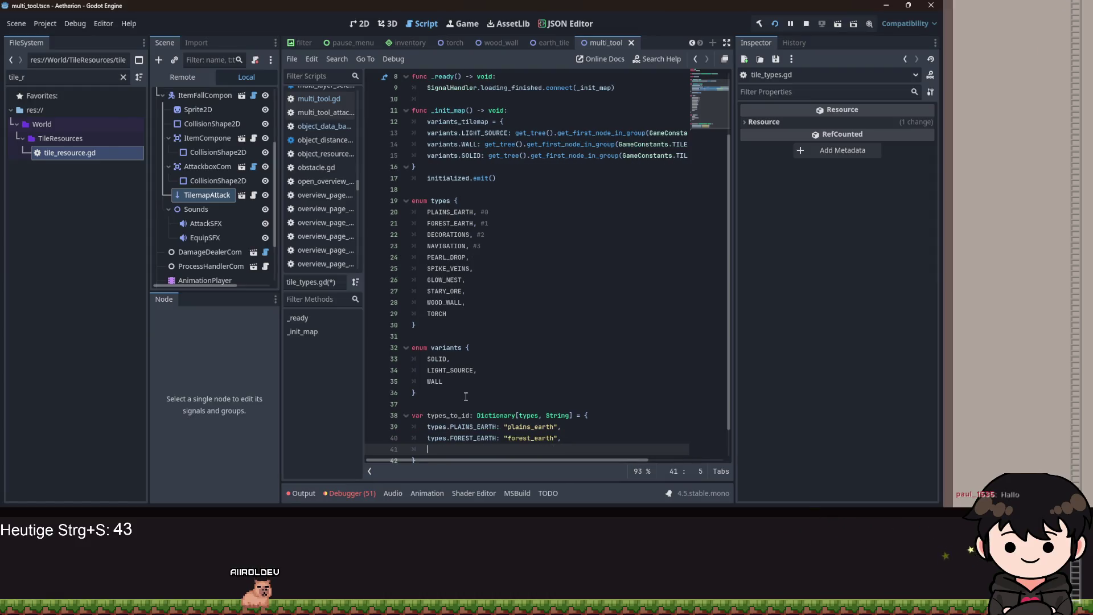
# - Add empty-string entries for types.DECORATIONS and types.NAVIGATION
pyautogui.write('ypes.de')
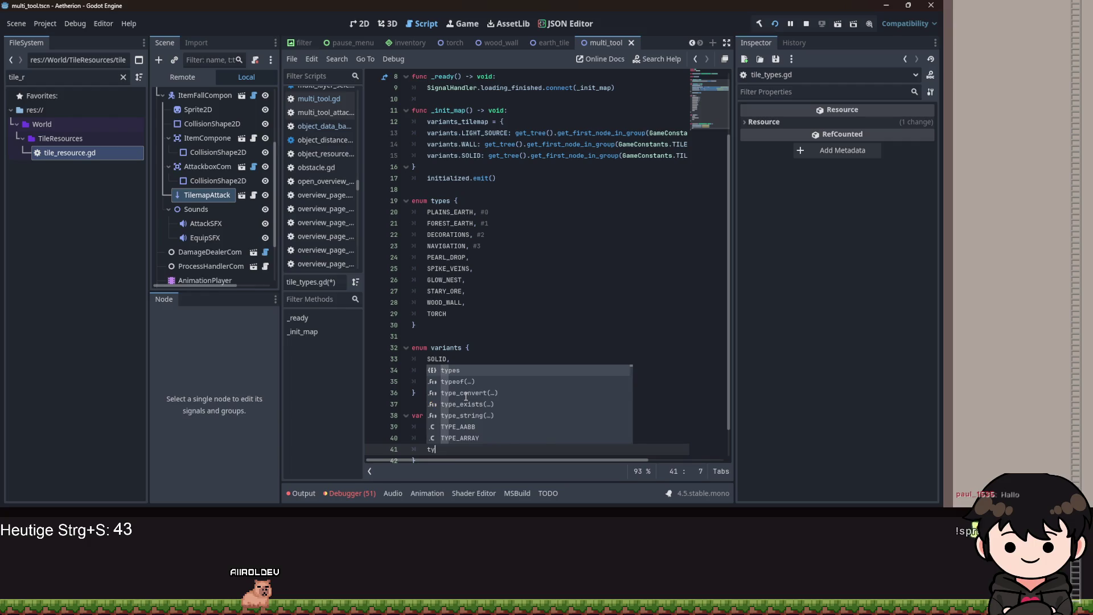
pyautogui.press('Return')
pyautogui.write('= ""')
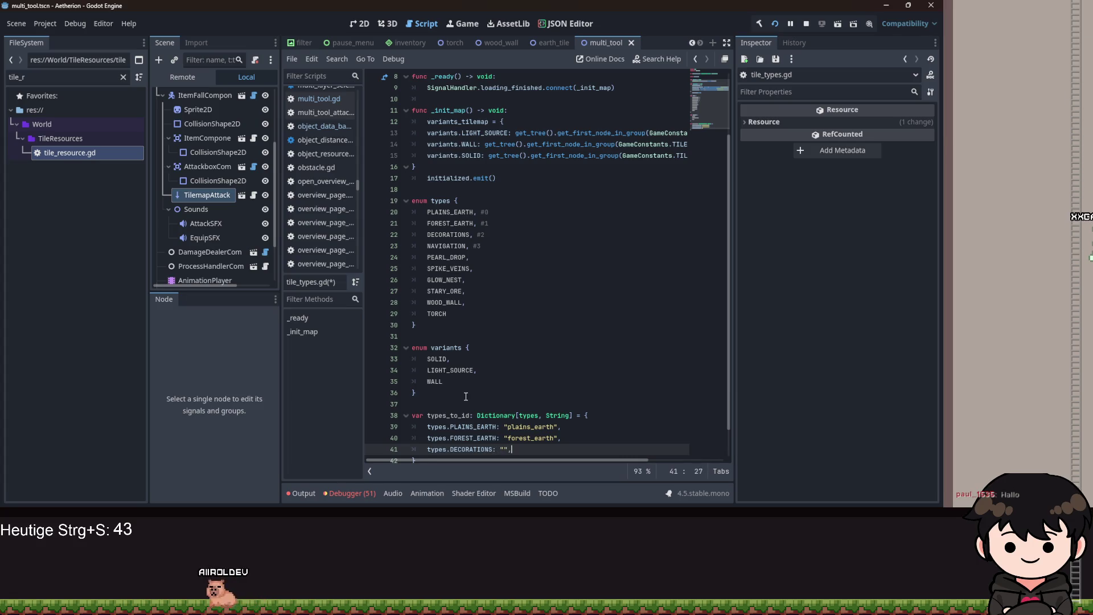
pyautogui.press('Return')
pyautogui.write('ypes.NAVIGATION: ')
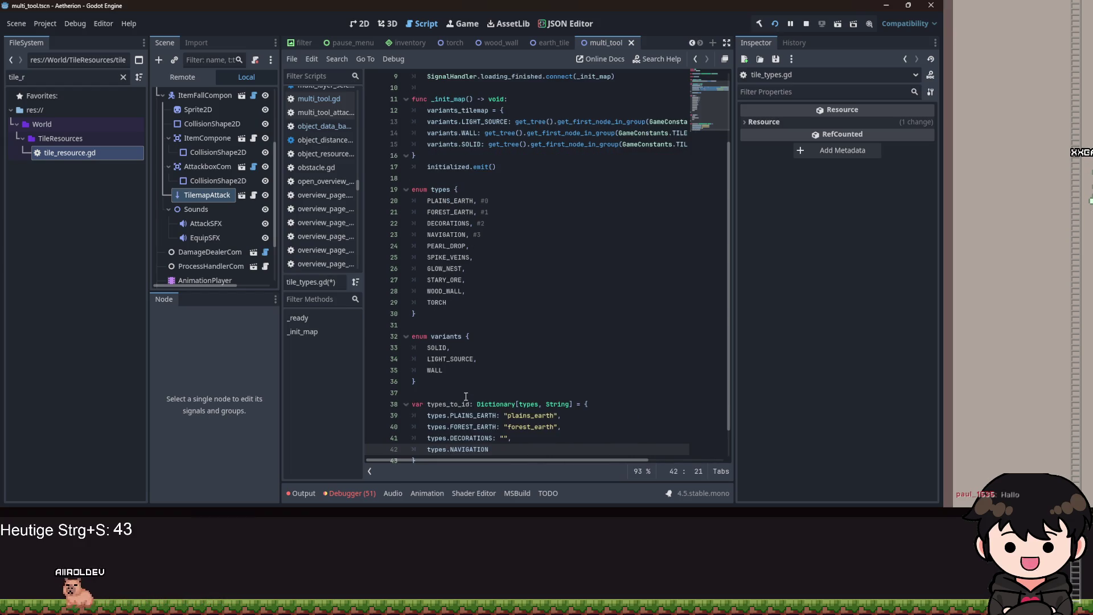
pyautogui.write('""')
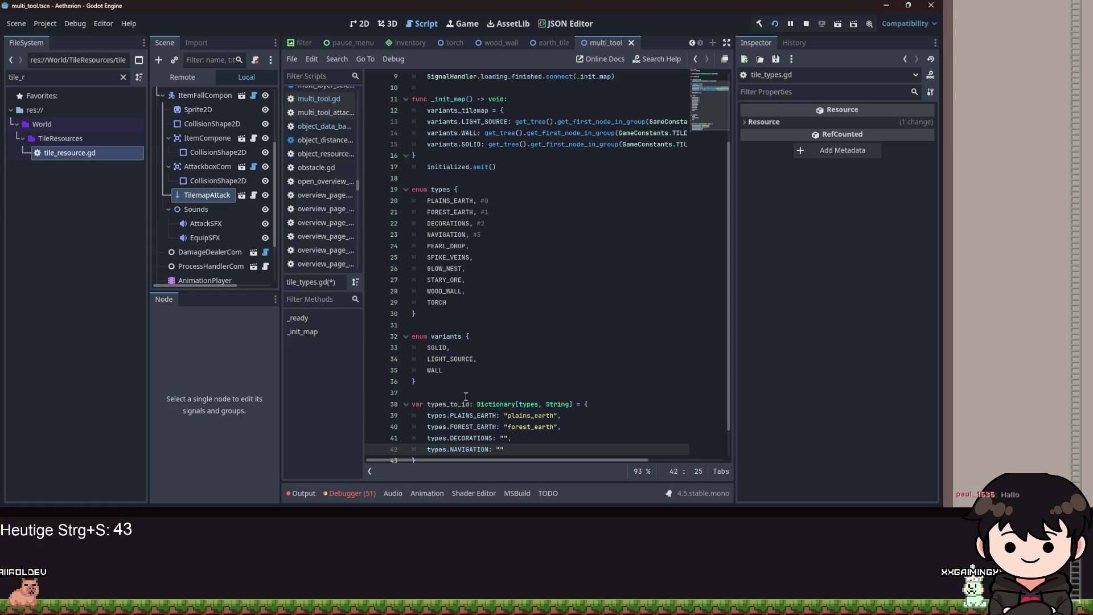
pyautogui.write(',')
pyautogui.press('Return')
# - Add the PEARL_DROP entry with its lowercase id, undoing an accidental assign completion
pyautogui.write('types.pe')
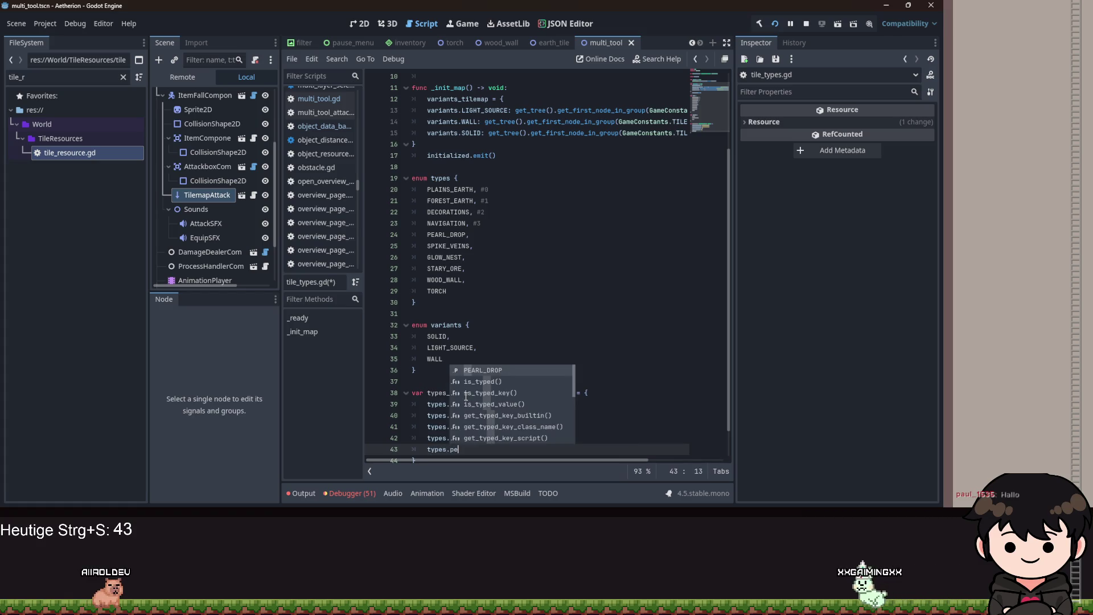
pyautogui.press('Return')
pyautogui.write(': "pe')
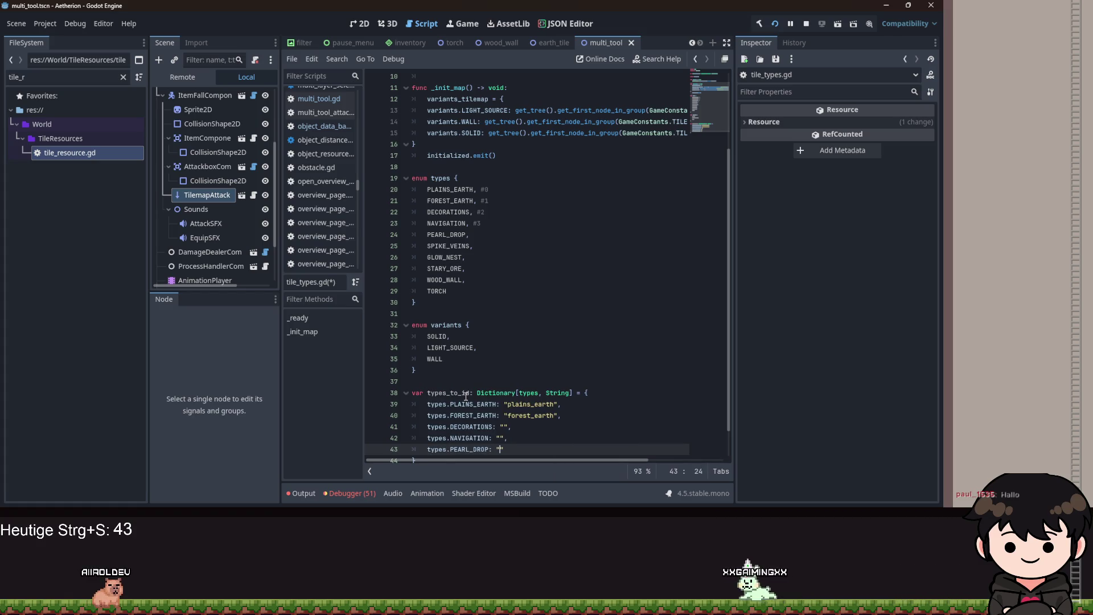
pyautogui.write('drop')
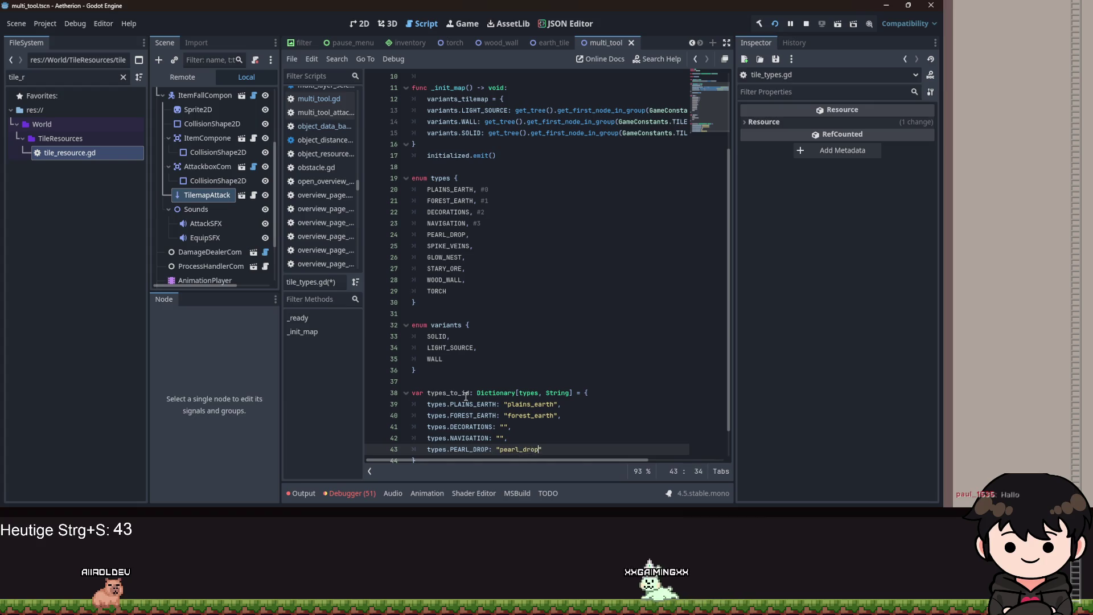
pyautogui.press('Return')
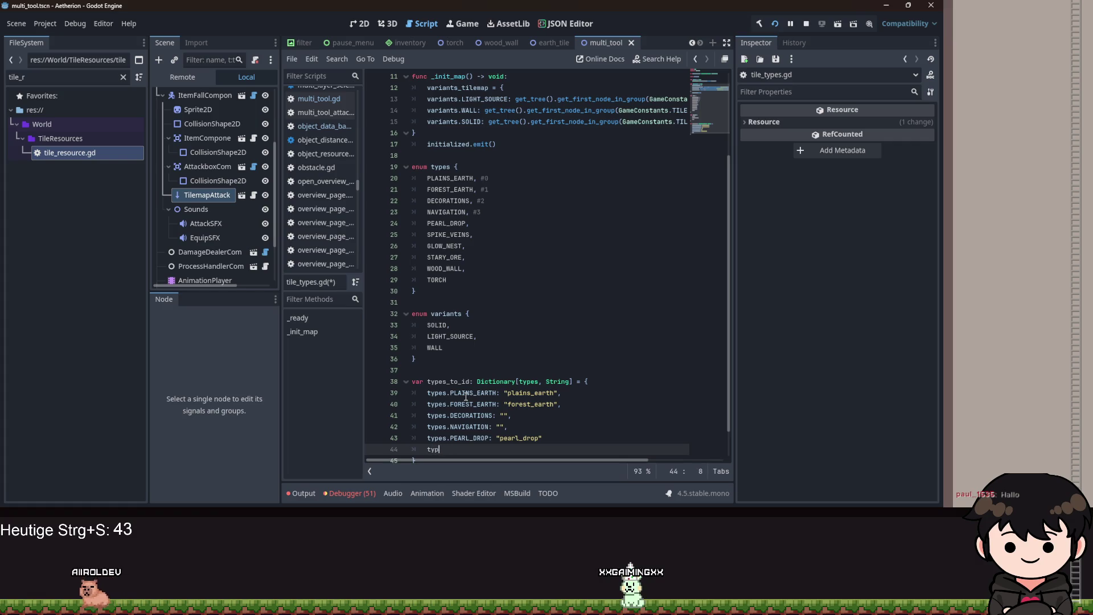
pyautogui.press('BackSpace')
pyautogui.write(',a')
pyautogui.press('Return')
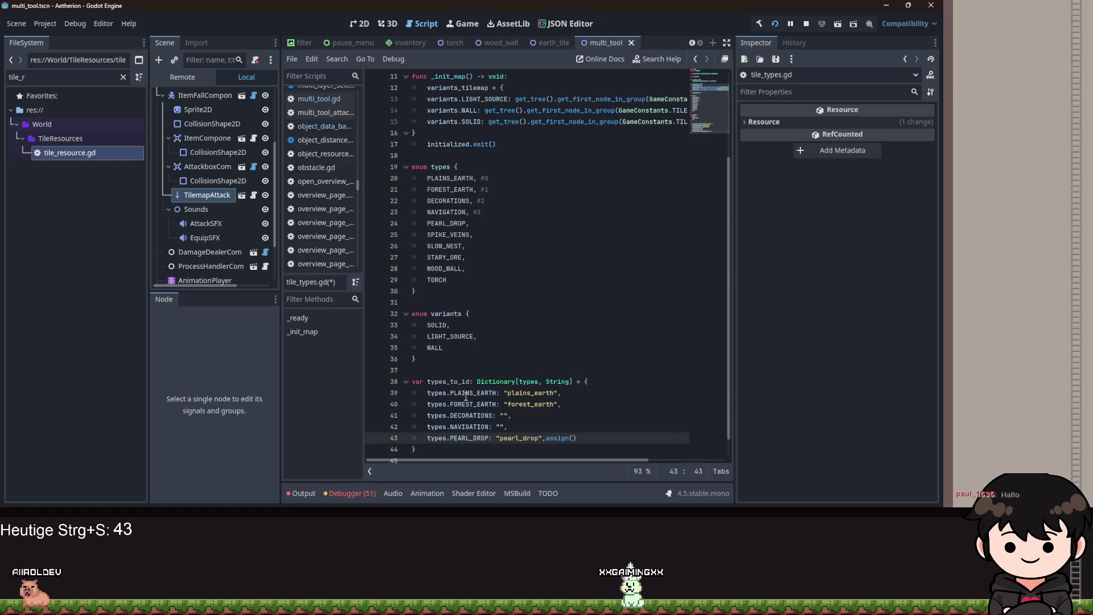
pyautogui.hotkey('ctrl', 'shift', 'Left')
pyautogui.press('BackSpace')
pyautogui.press('Return')
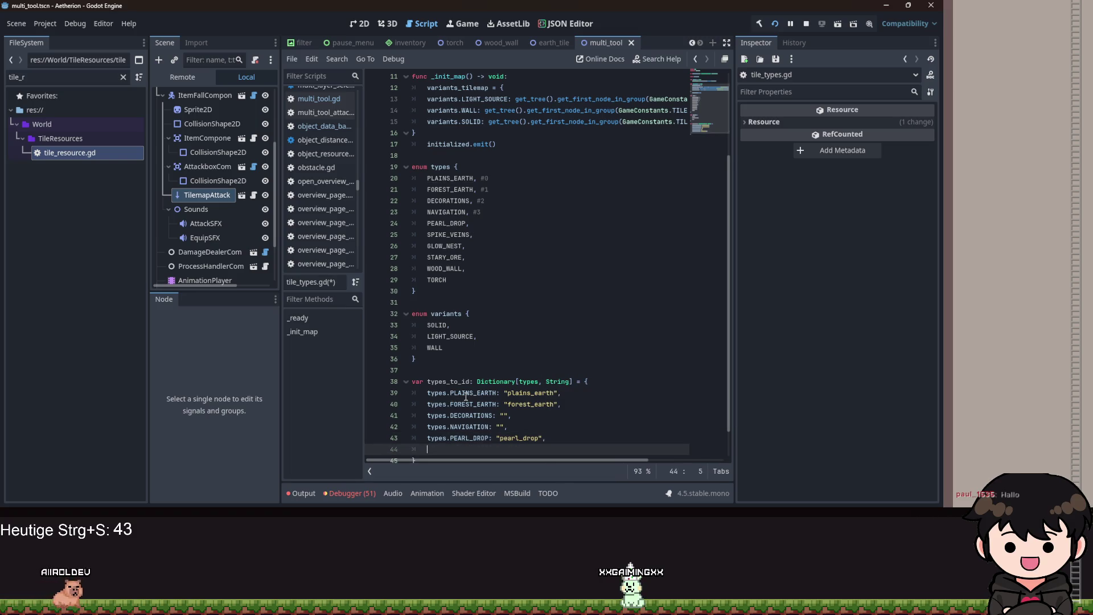
# - Add entries for SPIKE_VEINS ("spike_veins"), GLOW_NEST and STARY_ORE
pyautogui.write('ypes.S')
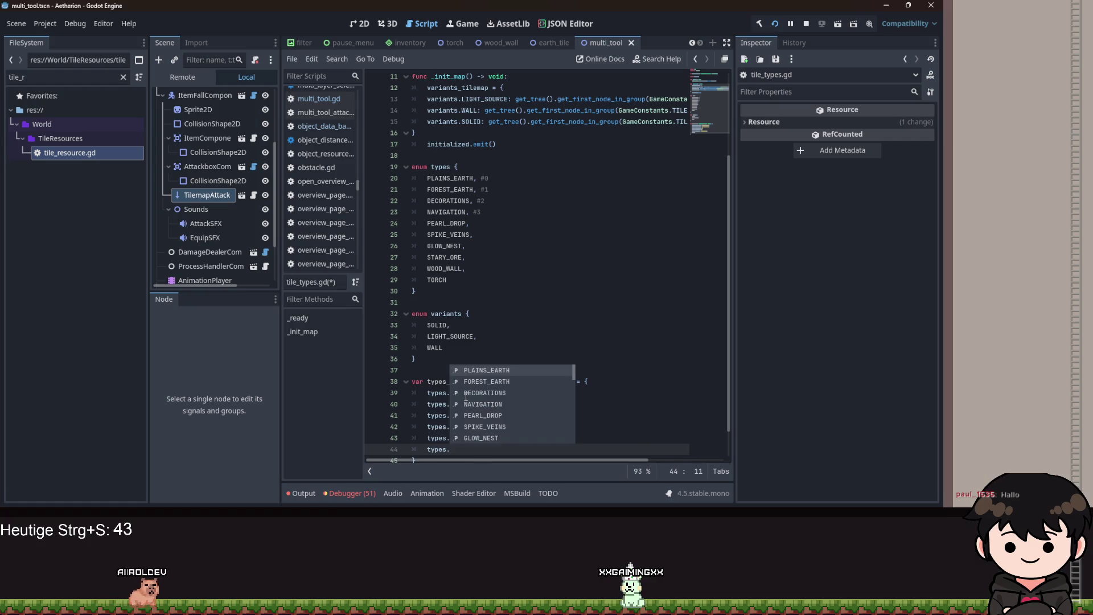
pyautogui.press('Return')
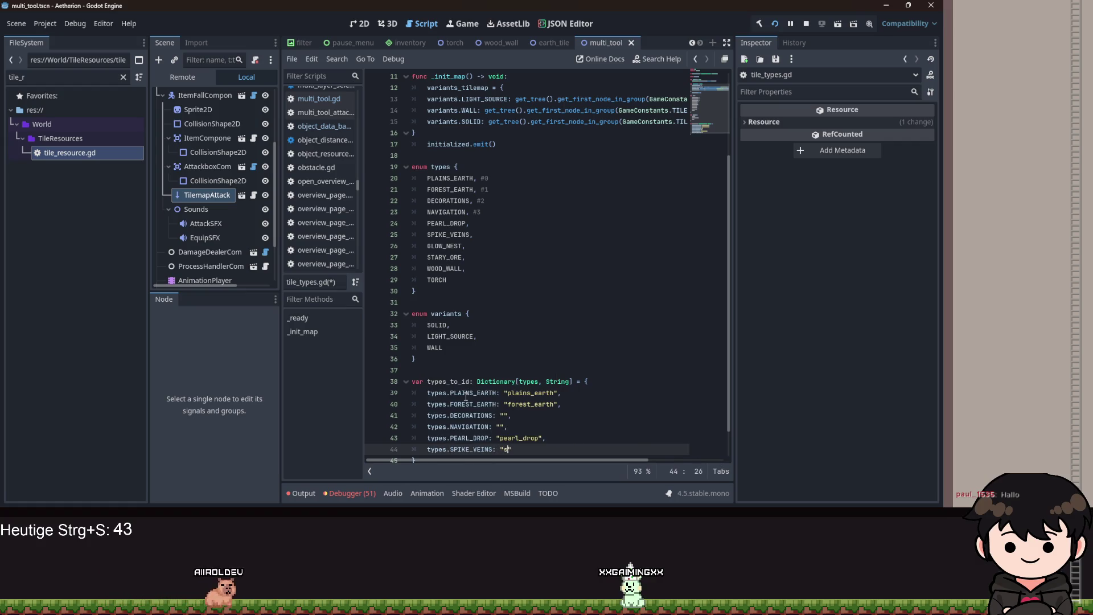
pyautogui.write('e_veins"')
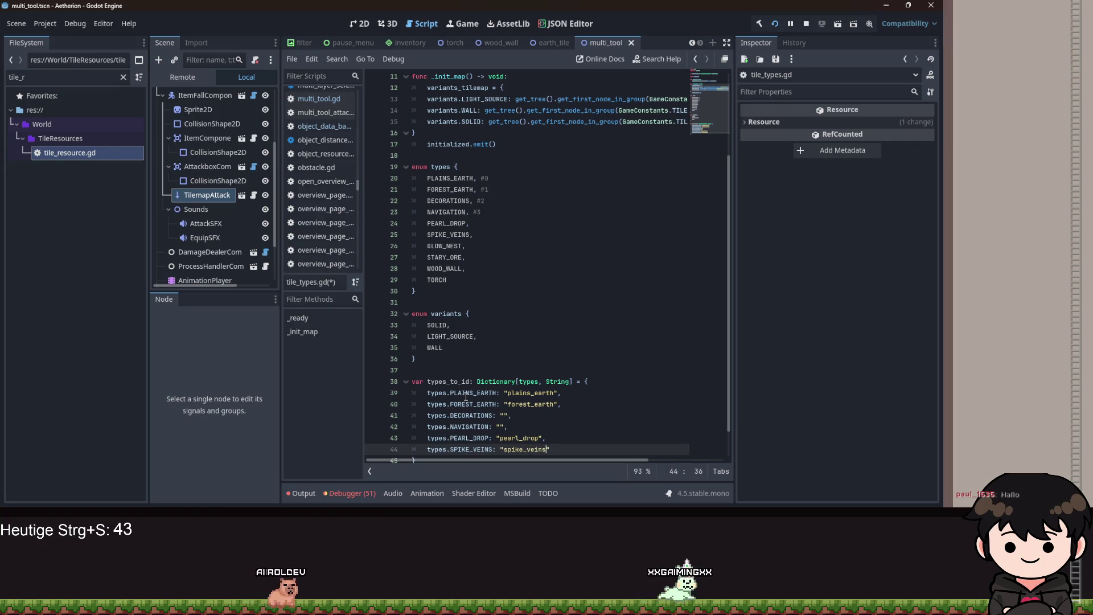
pyautogui.write(',')
pyautogui.press('Return')
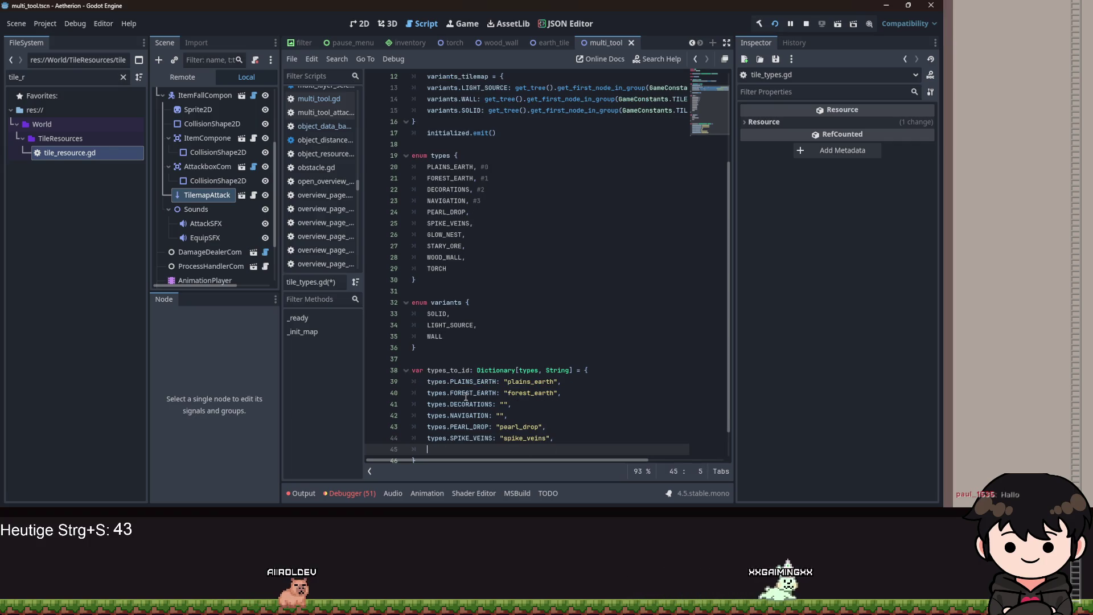
pyautogui.write('ypes.GL')
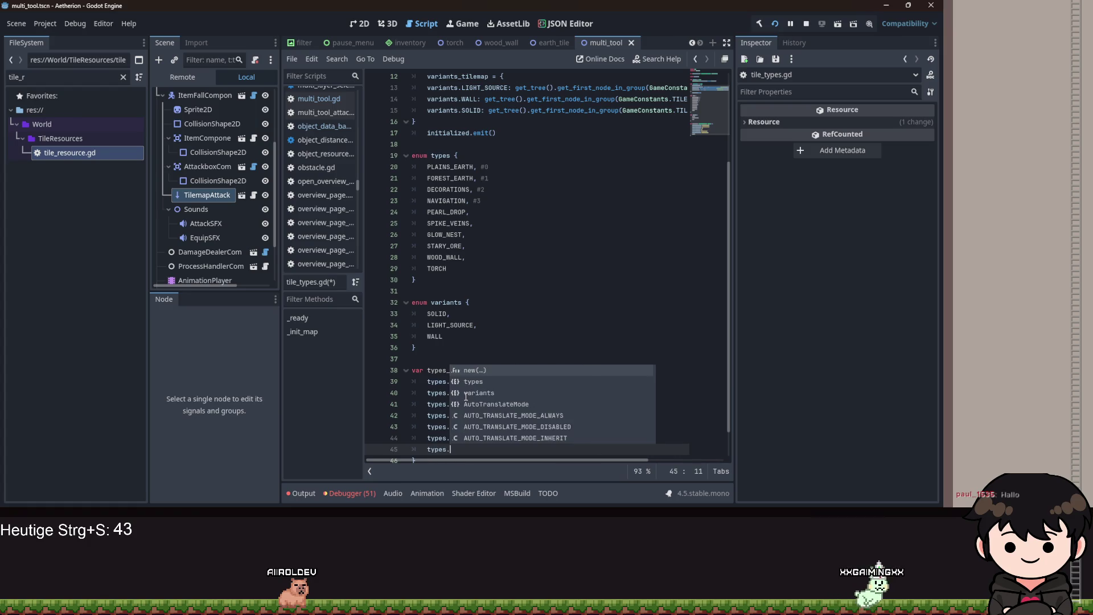
pyautogui.press('Return')
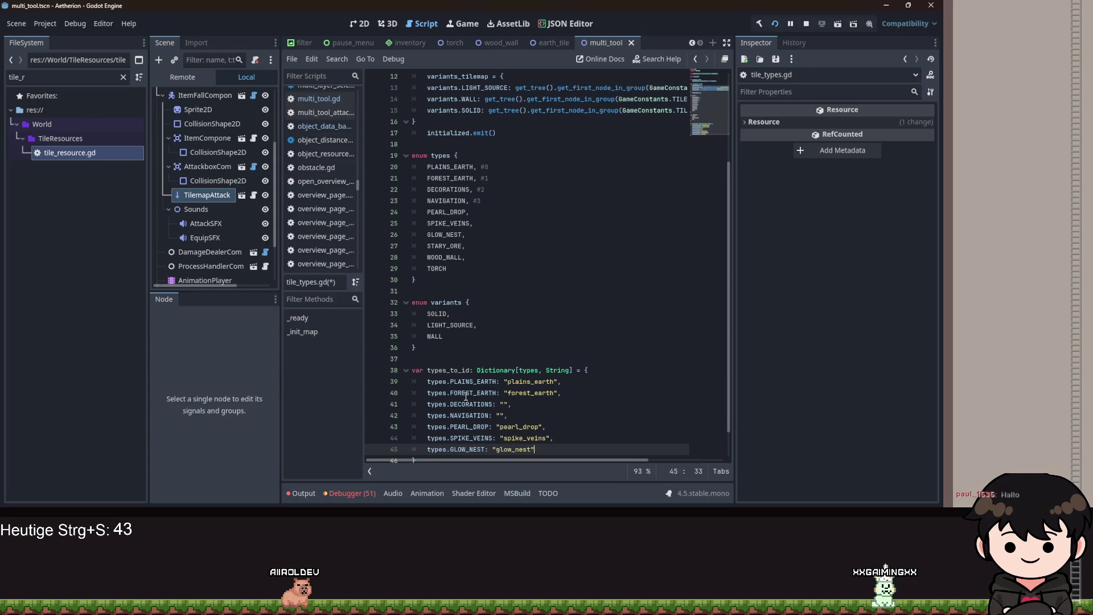
pyautogui.write(',')
pyautogui.press('Return')
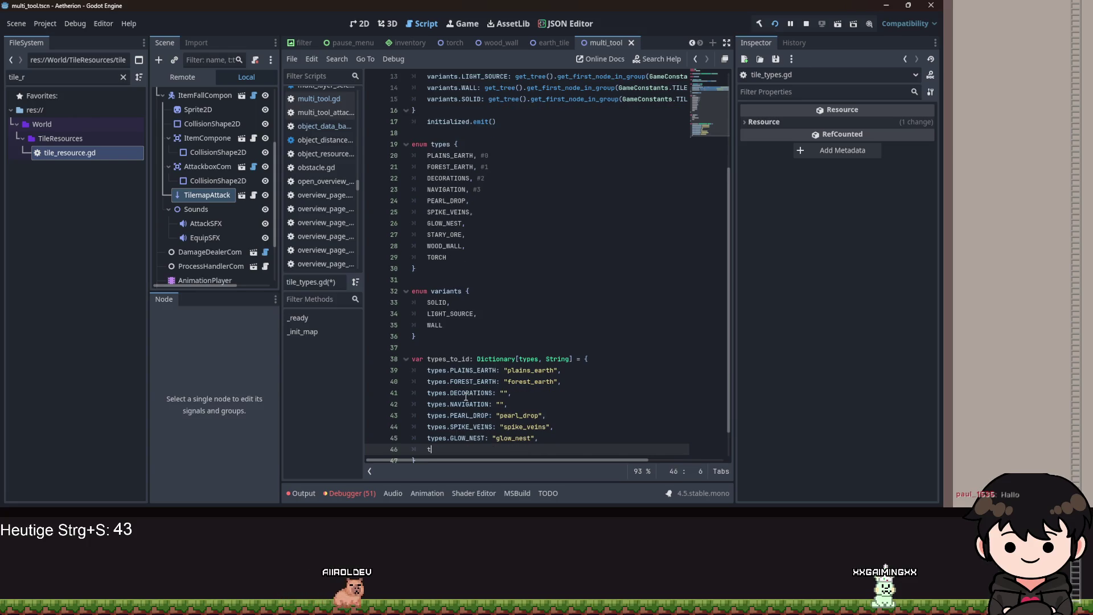
pyautogui.write('ST')
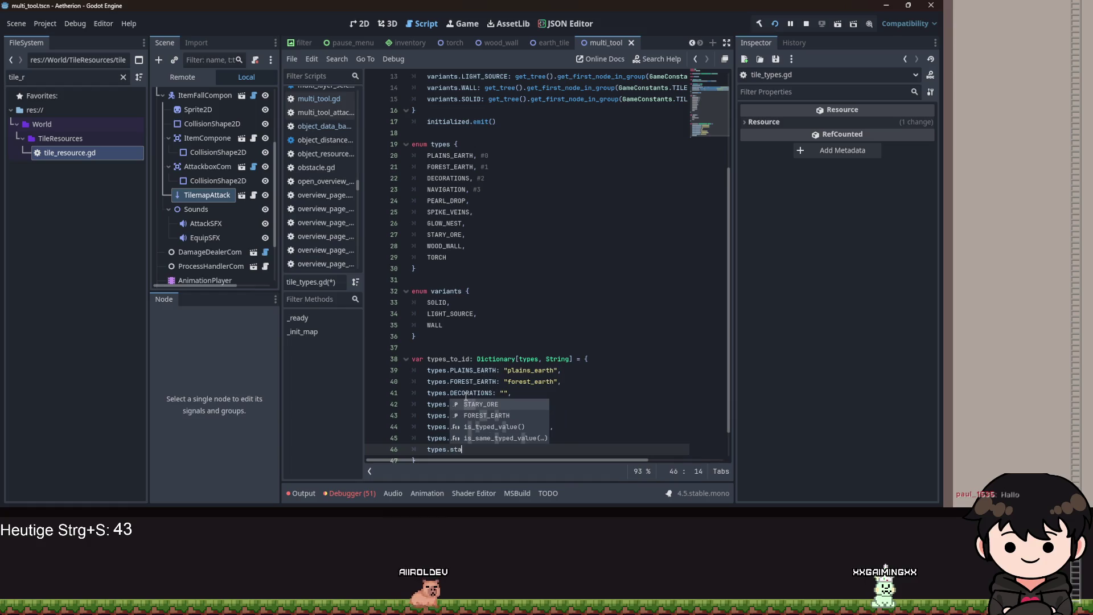
pyautogui.press('Return')
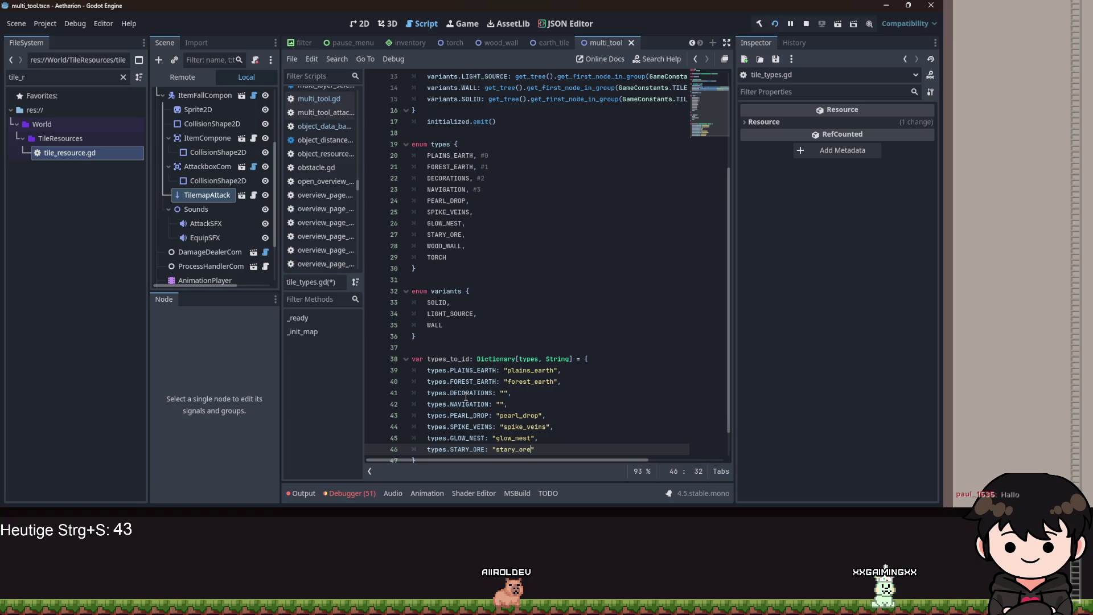
pyautogui.press('Return')
# - Add WOOD_WALL and TORCH entries, save the script, and clear the FileSystem filter
pyautogui.write('"')
pyautogui.press('BackSpace')
pyautogui.write('ty')
pyautogui.press('Return')
pyautogui.write('.WO')
pyautogui.press('Return')
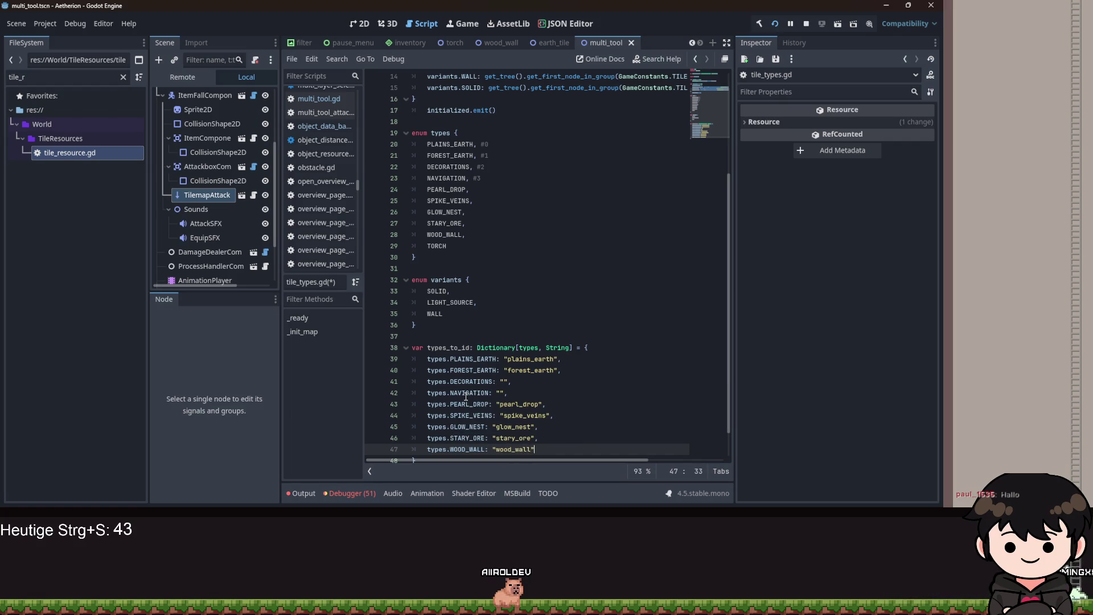
pyautogui.write(',')
pyautogui.press('Return')
pyautogui.write('TO')
pyautogui.press('Return')
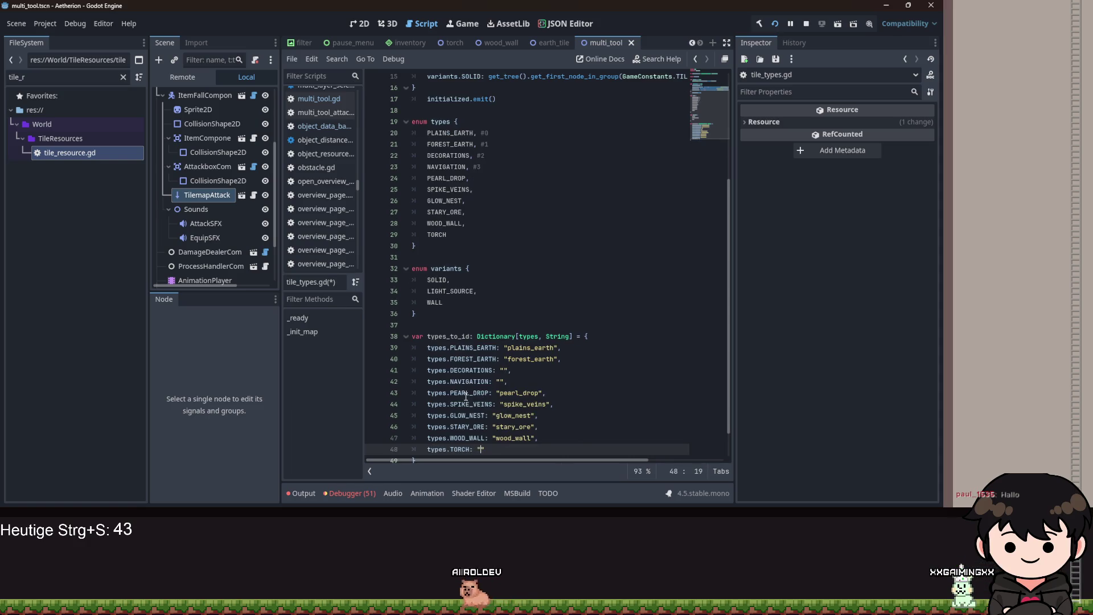
pyautogui.hotkey('ctrl', 's')
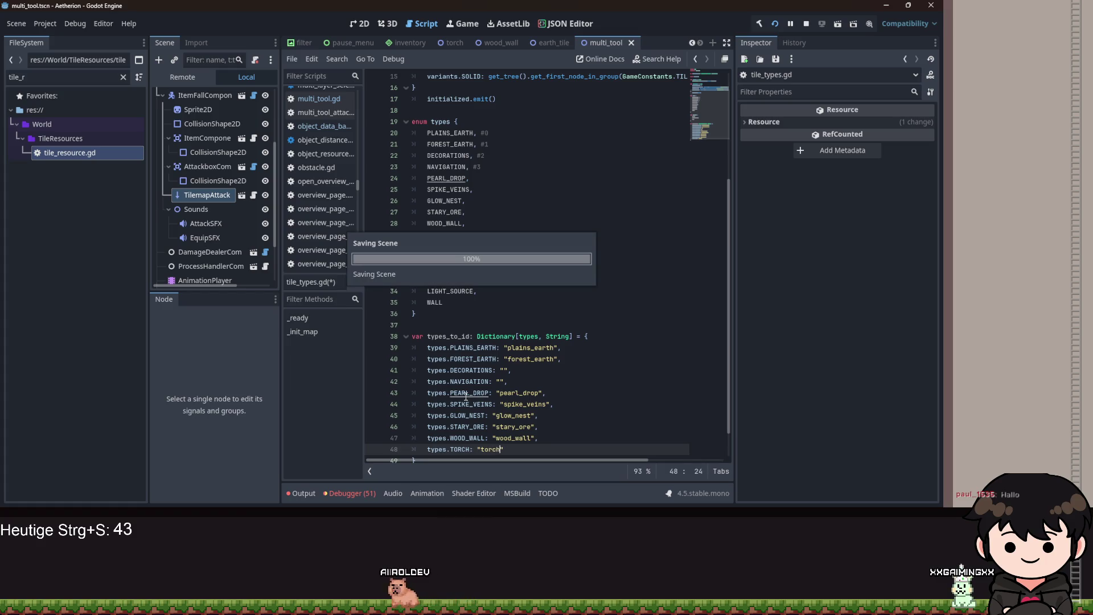
pyautogui.click(122, 78)
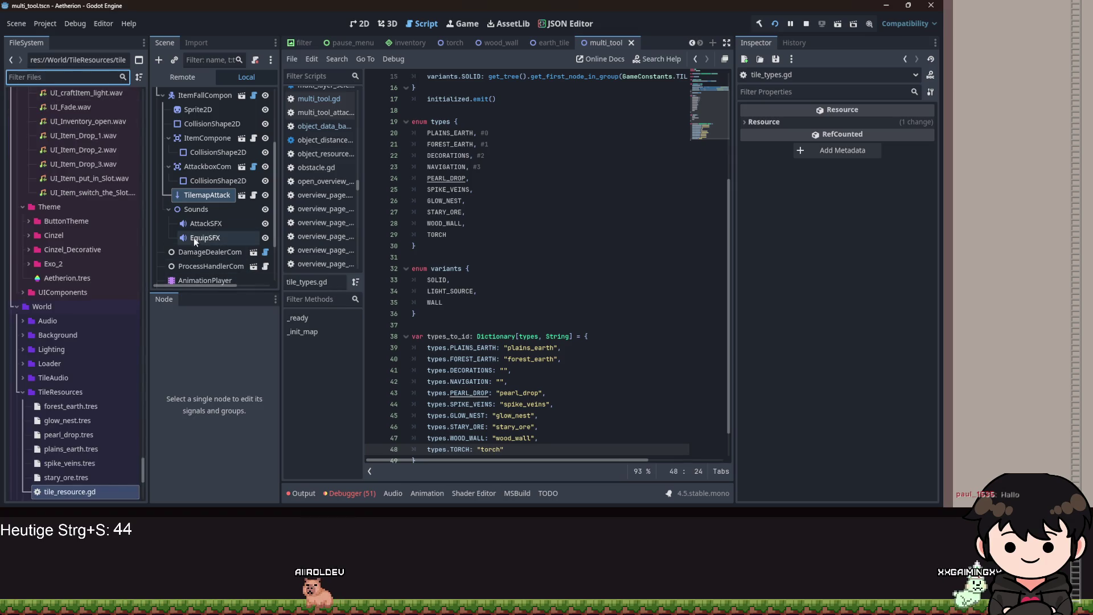
# - Open terrain.tres and review its Forest_earth, pearl_drop, Plains_earth, spike_veins and glow_nest tile sources
pyautogui.write('terr')
pyautogui.click(67, 214)
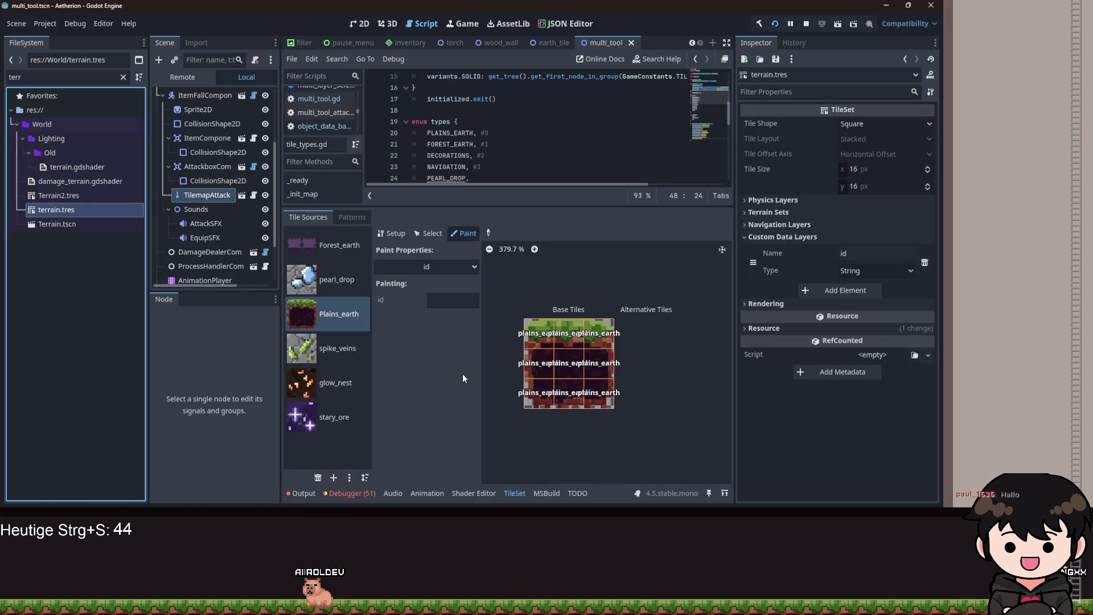
pyautogui.scroll(-8, 510, 140)
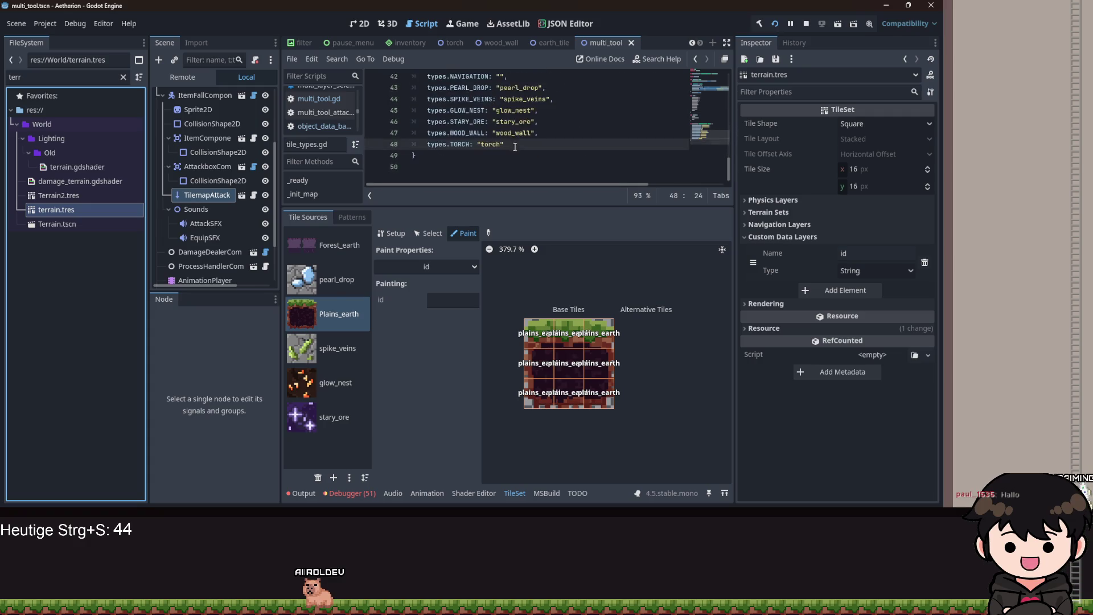
pyautogui.click(336, 246)
pyautogui.click(342, 286)
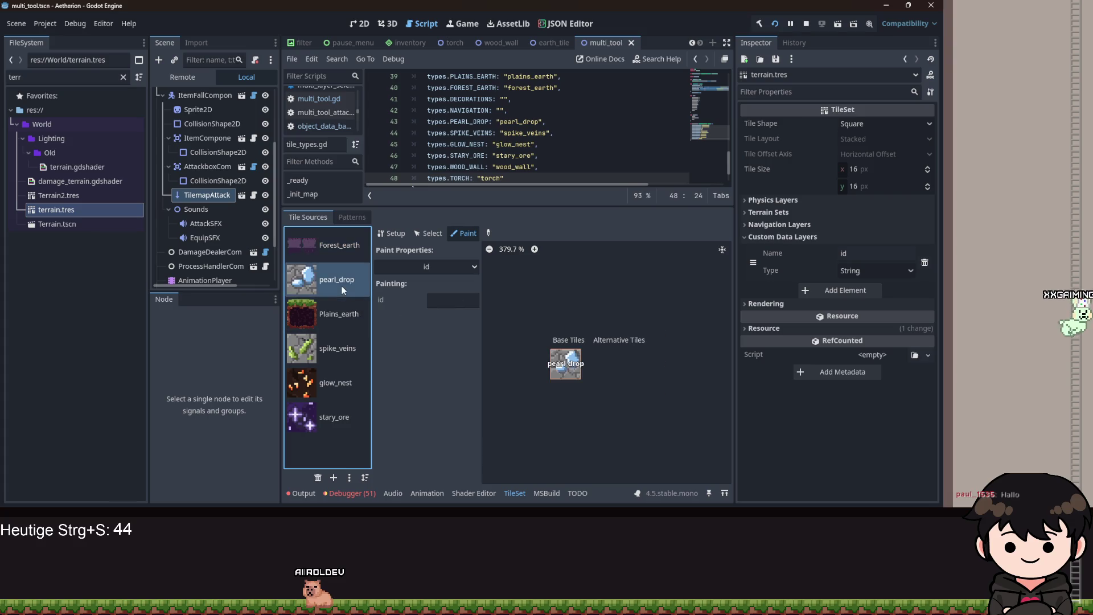
pyautogui.click(334, 327)
pyautogui.click(334, 349)
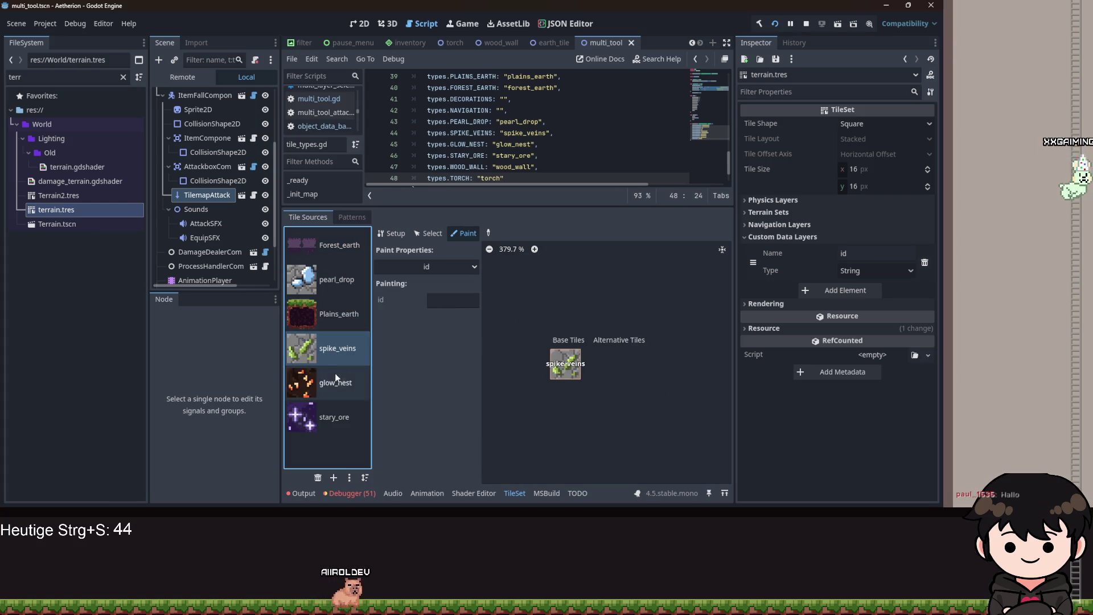
pyautogui.click(350, 394)
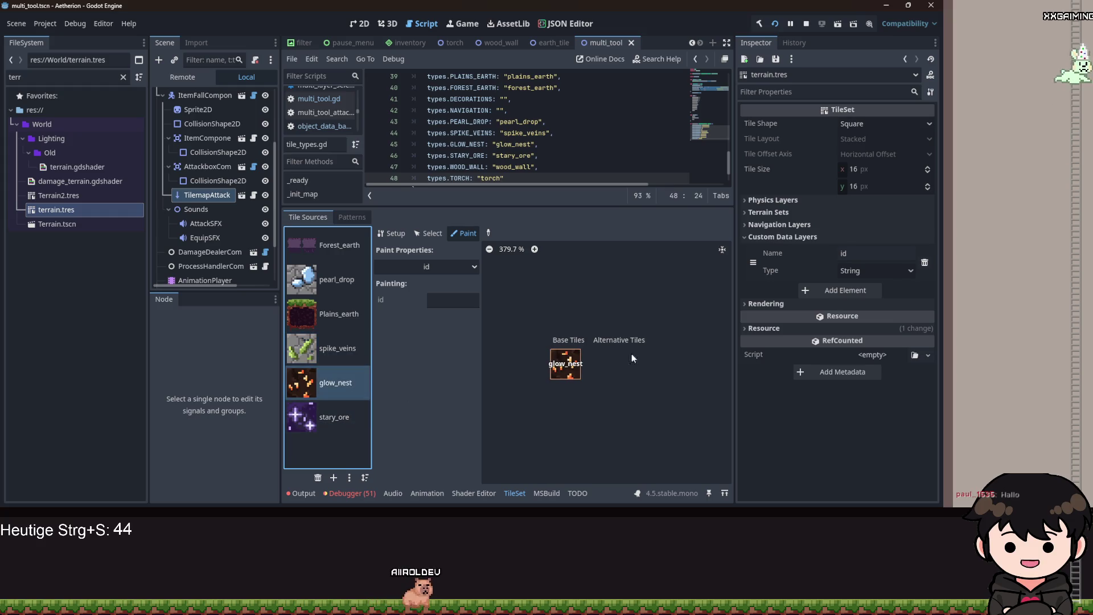
pyautogui.scroll(-2, 504, 149)
pyautogui.scroll(1, 505, 149)
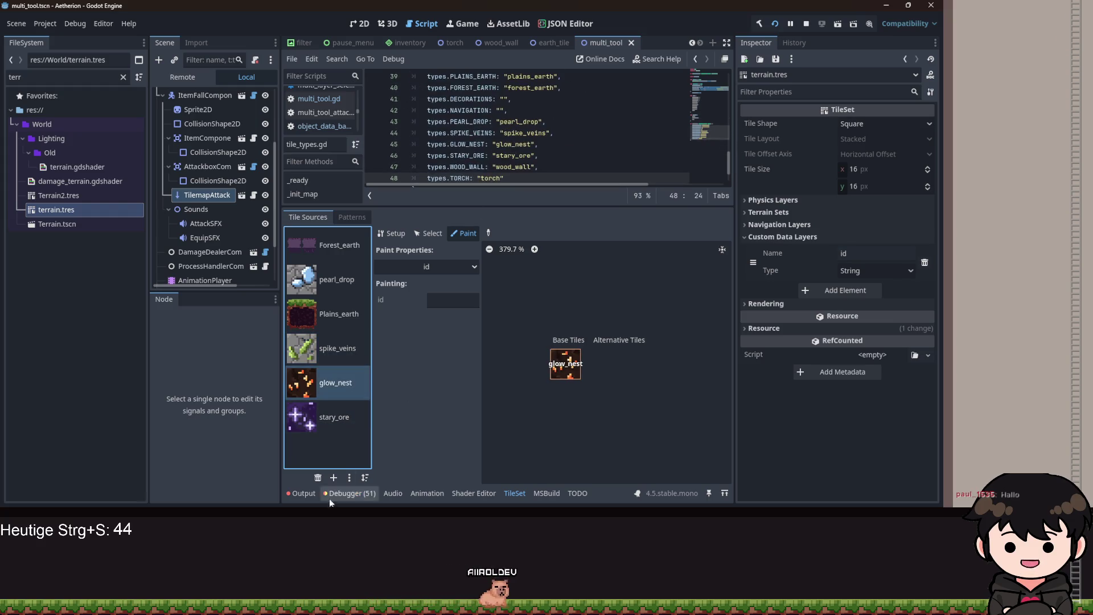
pyautogui.click(303, 493)
pyautogui.click(298, 494)
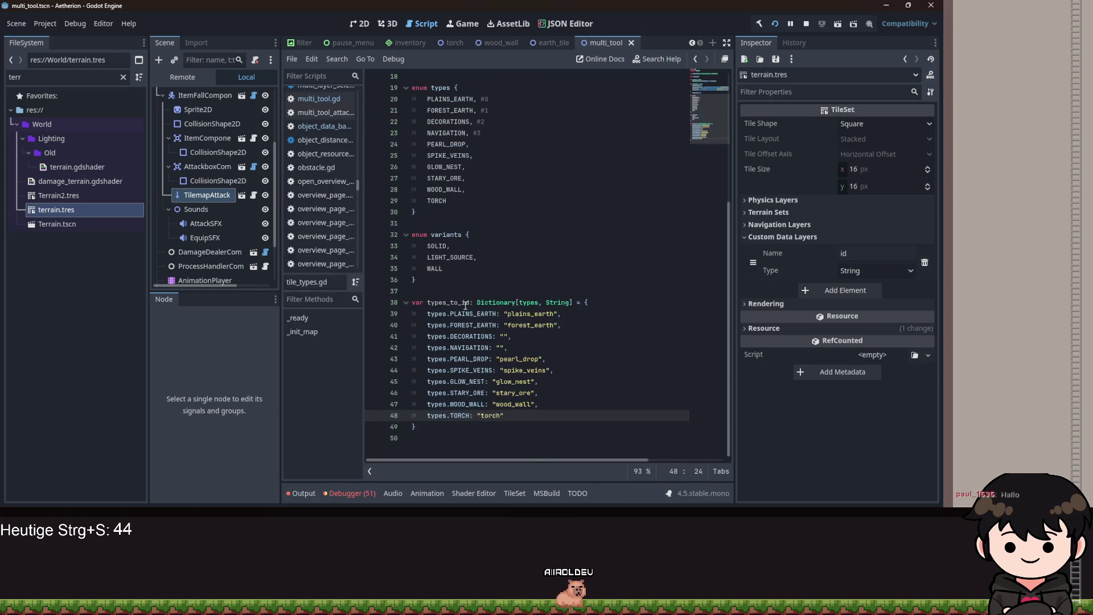
# - Open the TilemapAttack node's script and inspect the code around line 41
pyautogui.scroll(2, 504, 285)
pyautogui.scroll(-2, 504, 284)
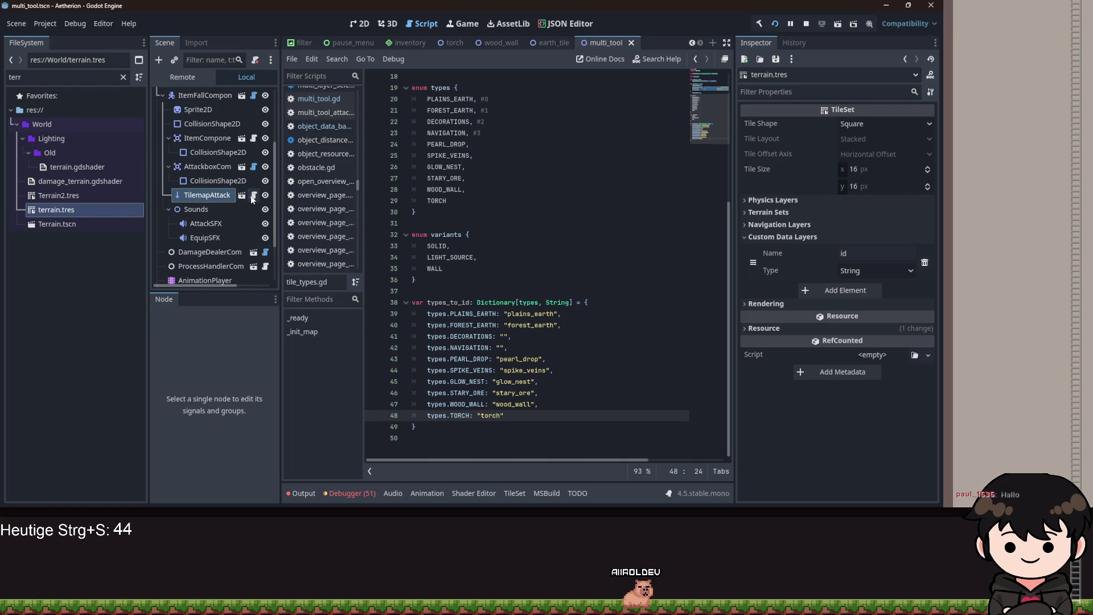
pyautogui.click(242, 195)
pyautogui.scroll(-5, 544, 239)
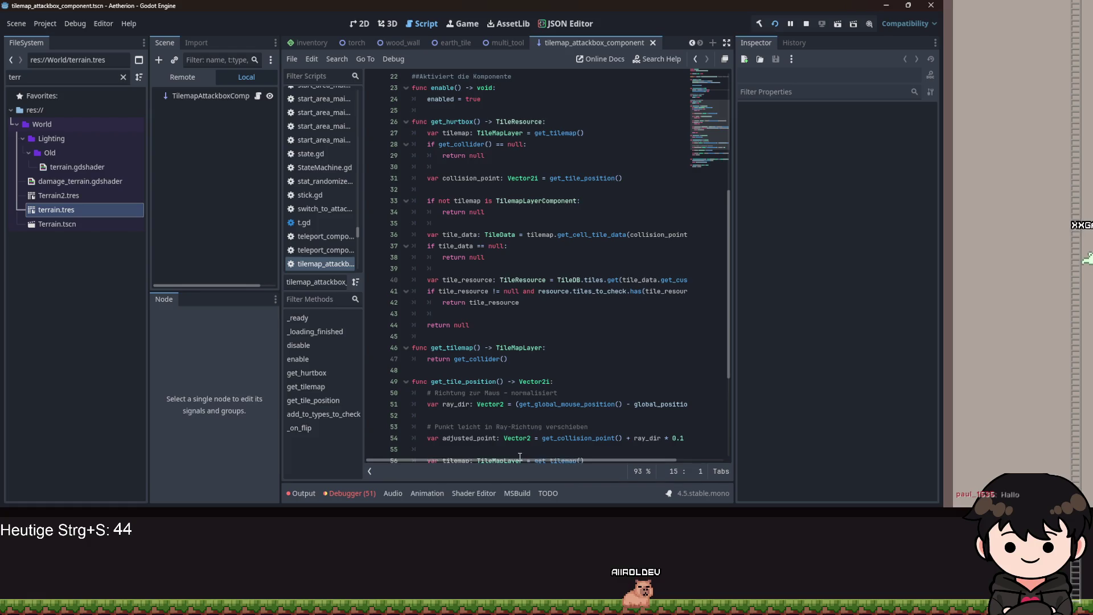
pyautogui.moveTo(518, 459)
pyautogui.mouseDown()
pyautogui.moveTo(585, 459)
pyautogui.moveTo(494, 435)
pyautogui.mouseUp()
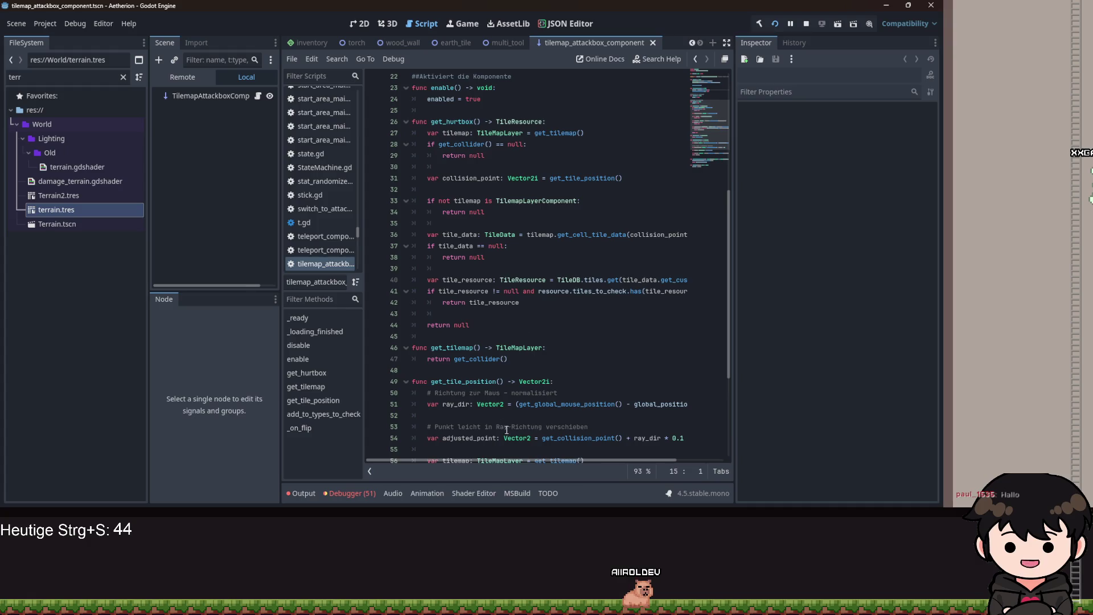
pyautogui.moveTo(524, 453)
pyautogui.mouseDown()
pyautogui.moveTo(527, 473)
pyautogui.moveTo(597, 458)
pyautogui.mouseUp()
pyautogui.click(542, 259)
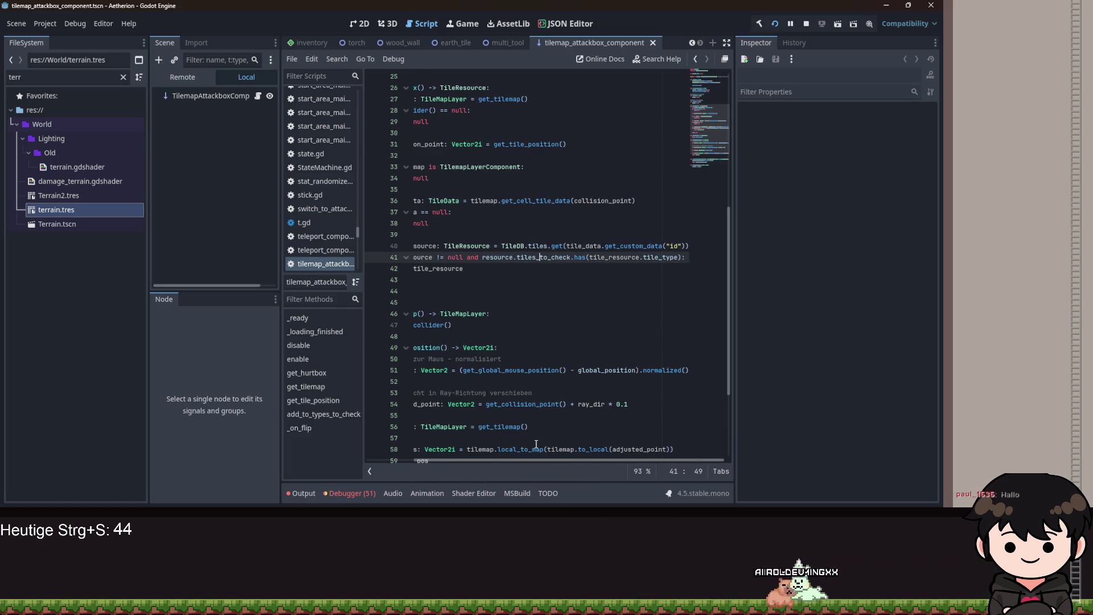
pyautogui.moveTo(538, 458)
pyautogui.mouseDown()
pyautogui.moveTo(484, 455)
pyautogui.moveTo(538, 445)
pyautogui.moveTo(522, 444)
pyautogui.mouseUp()
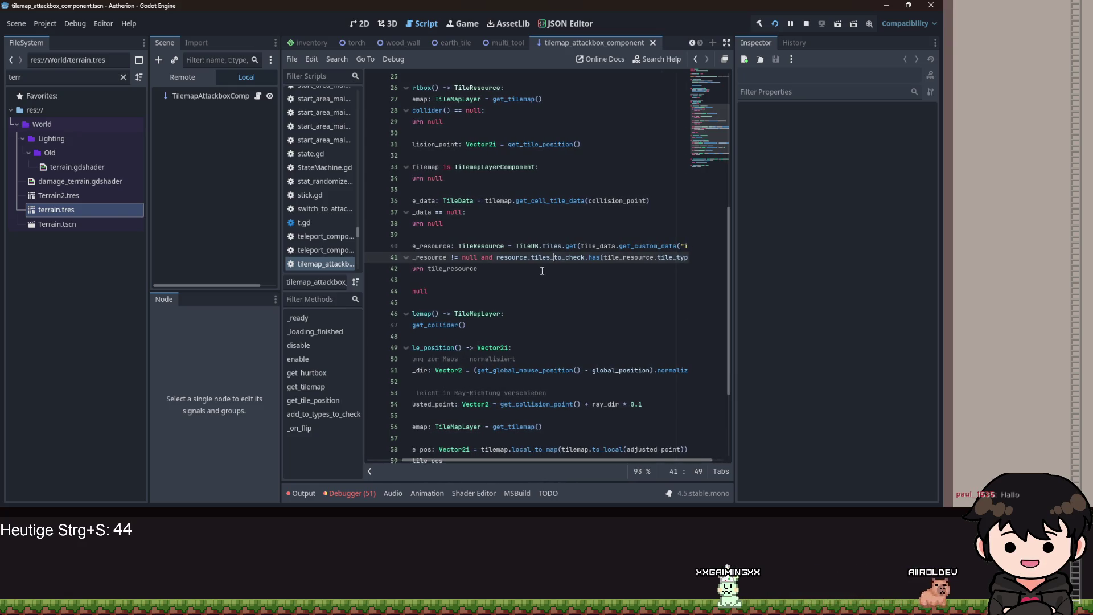
# - Check the TilemapAttackboxComponent properties in multi_tool, then return to tilemap_attackbox_component.gd
pyautogui.click(249, 96)
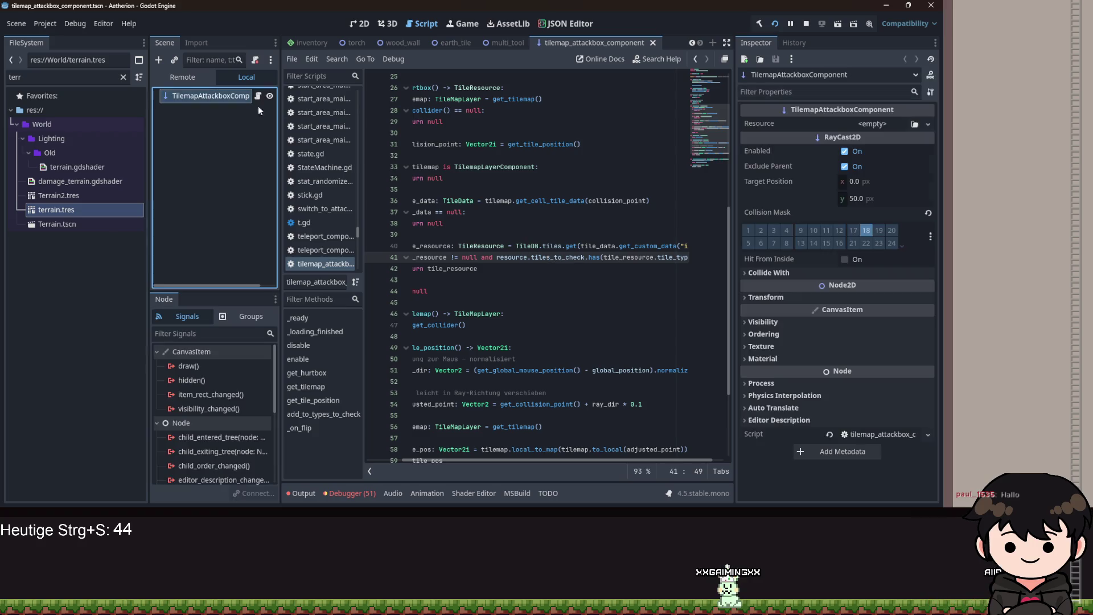
pyautogui.click(492, 43)
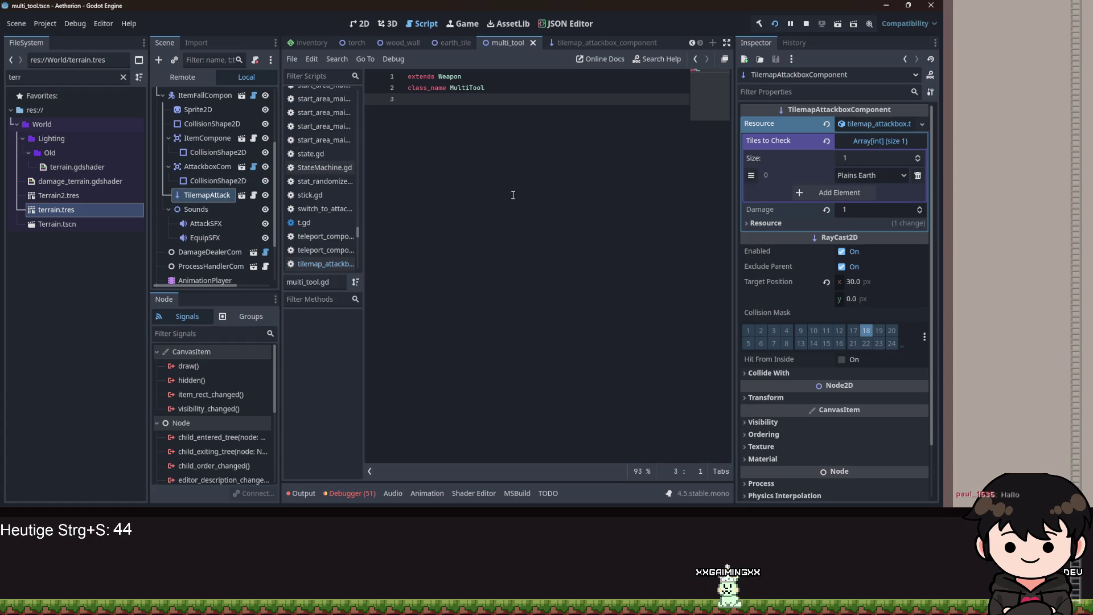
pyautogui.hotkey('alt', 'Left')
pyautogui.moveTo(571, 463); pyautogui.dragTo(610, 466)
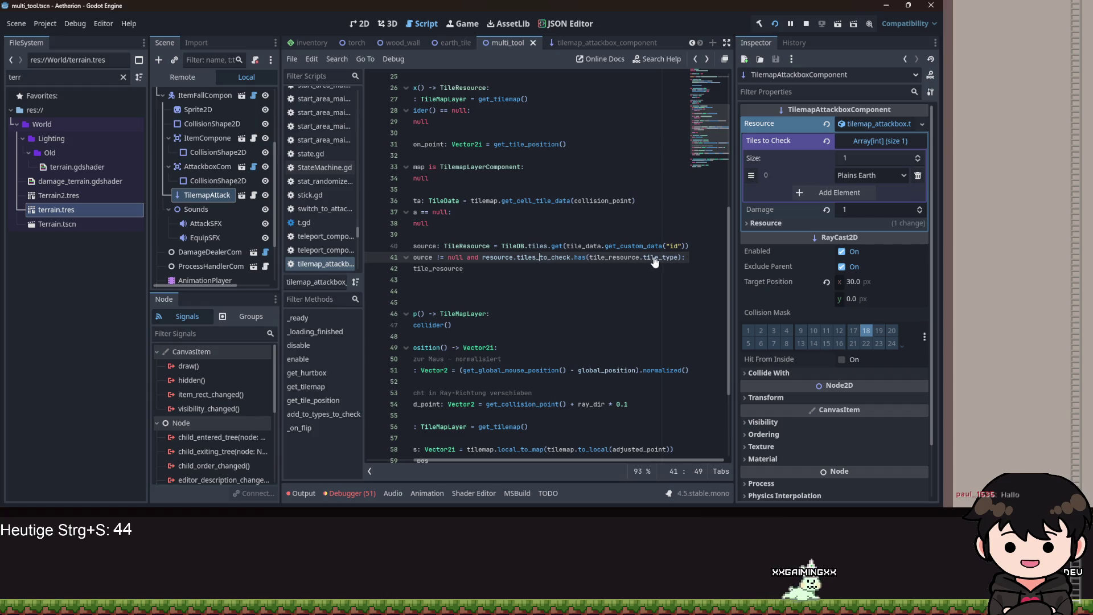
pyautogui.hscroll(-5, 584, 377)
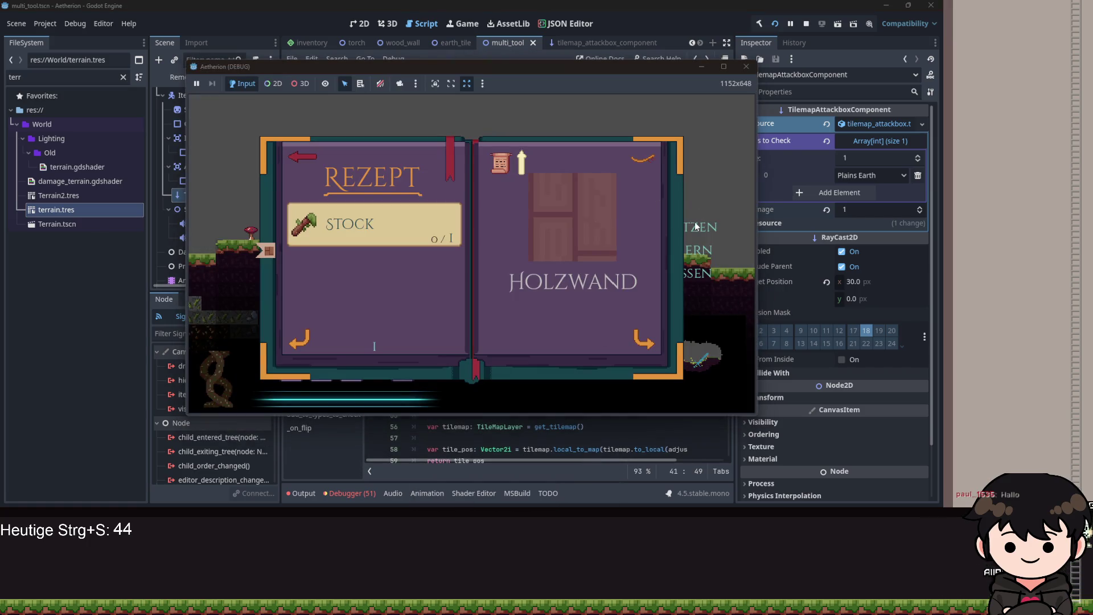
# - Close the in-game recipe book and minimize the running game window
pyautogui.press('Escape')
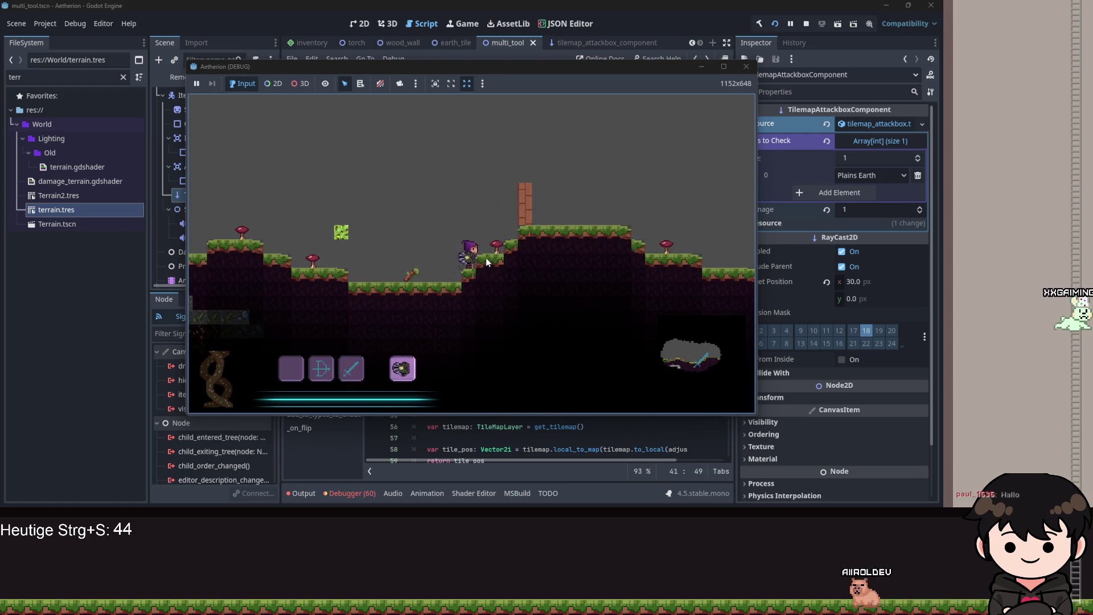
pyautogui.press('e')
pyautogui.click(700, 67)
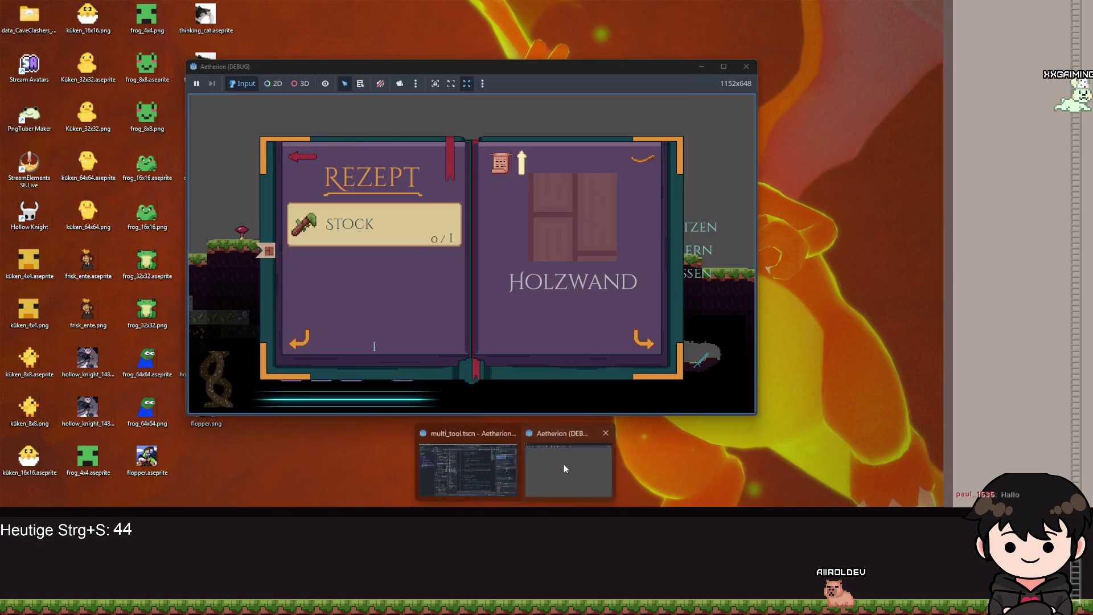
pyautogui.click(564, 463)
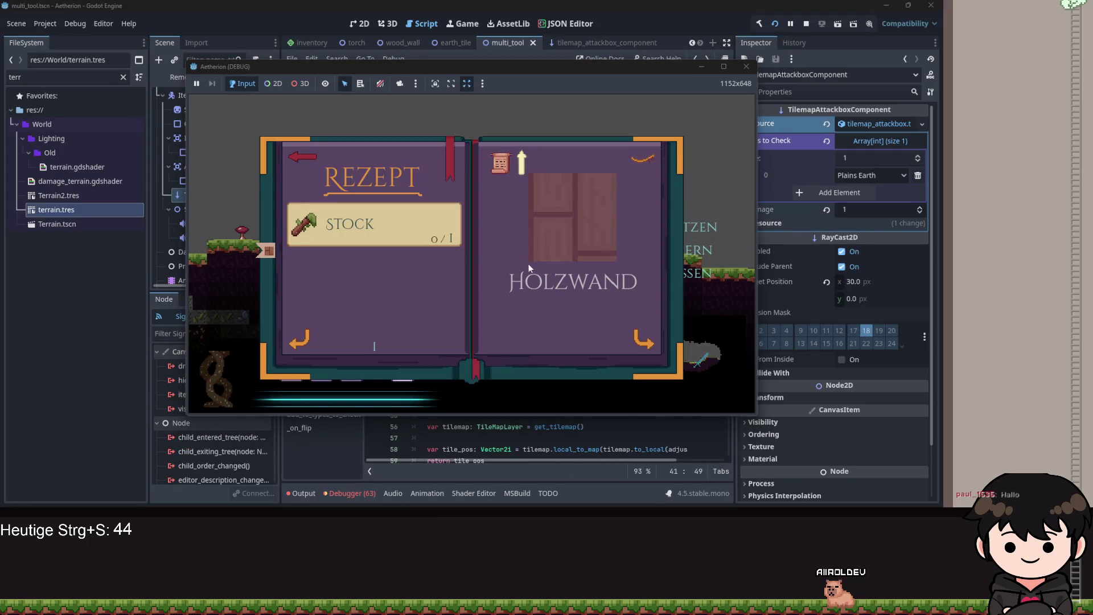
pyautogui.press('Escape')
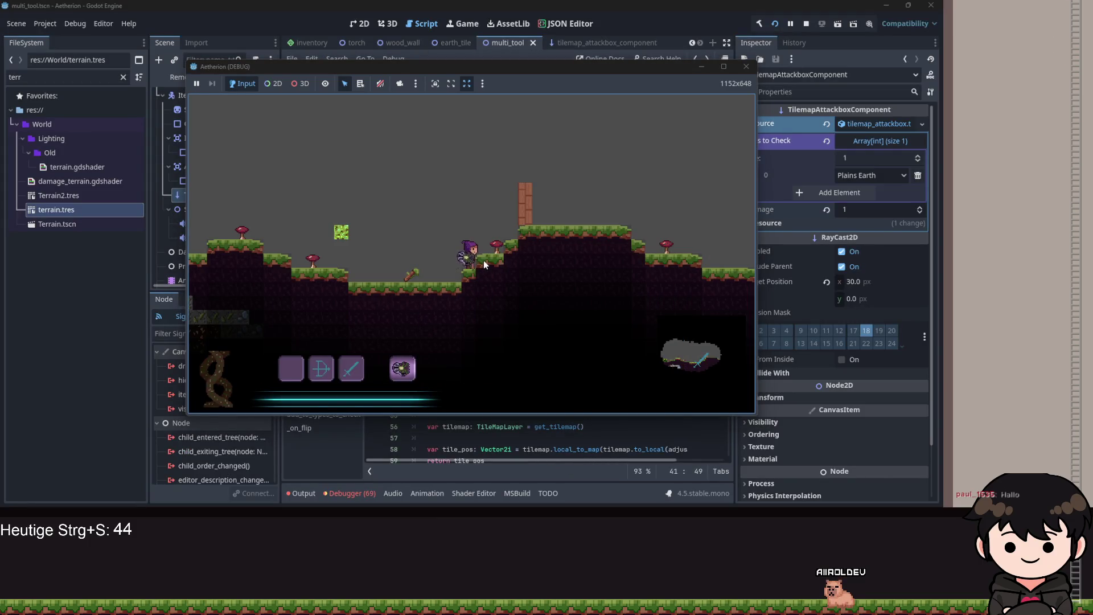
pyautogui.click(701, 66)
# - Set a breakpoint on the tile_resource line 41, then hit a tile in-game to trigger it
pyautogui.click(491, 246)
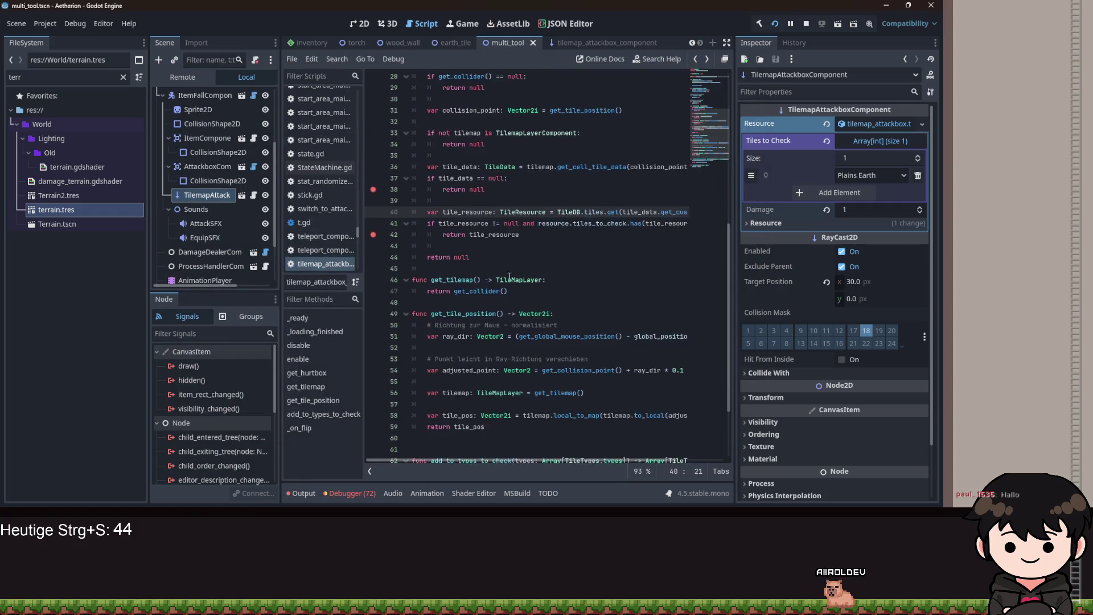
pyautogui.moveTo(536, 463)
pyautogui.mouseDown()
pyautogui.moveTo(599, 464)
pyautogui.moveTo(534, 459)
pyautogui.mouseUp()
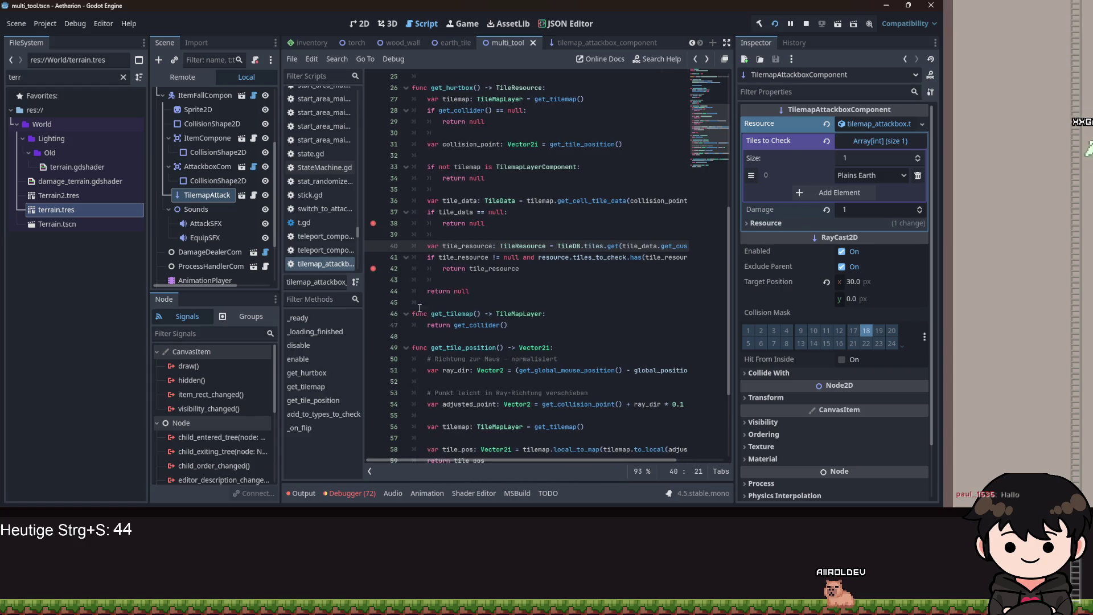
pyautogui.moveTo(511, 505)
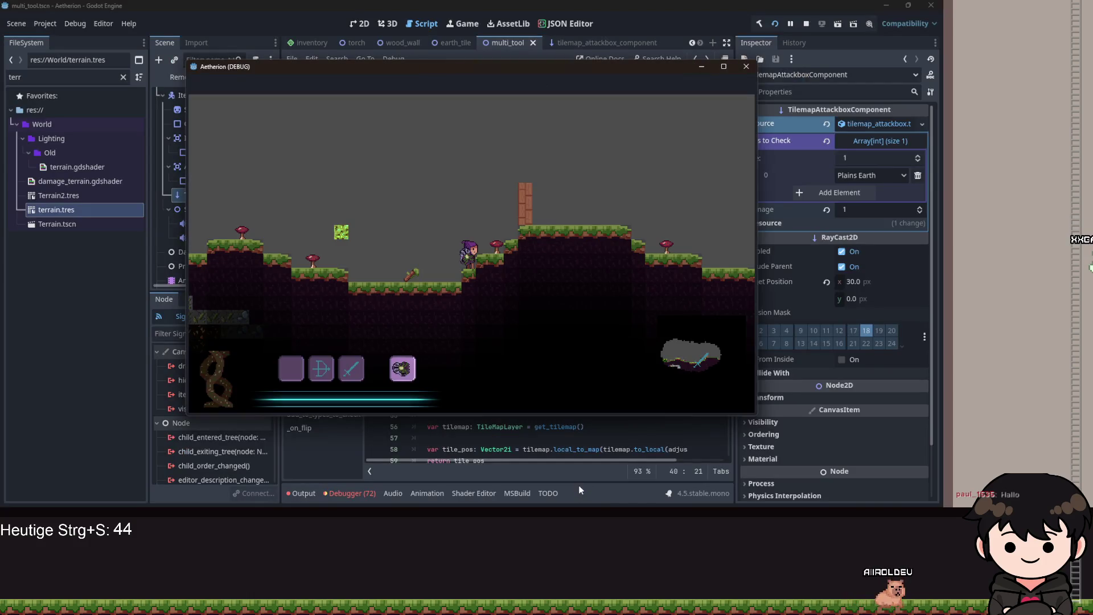
pyautogui.click(578, 485)
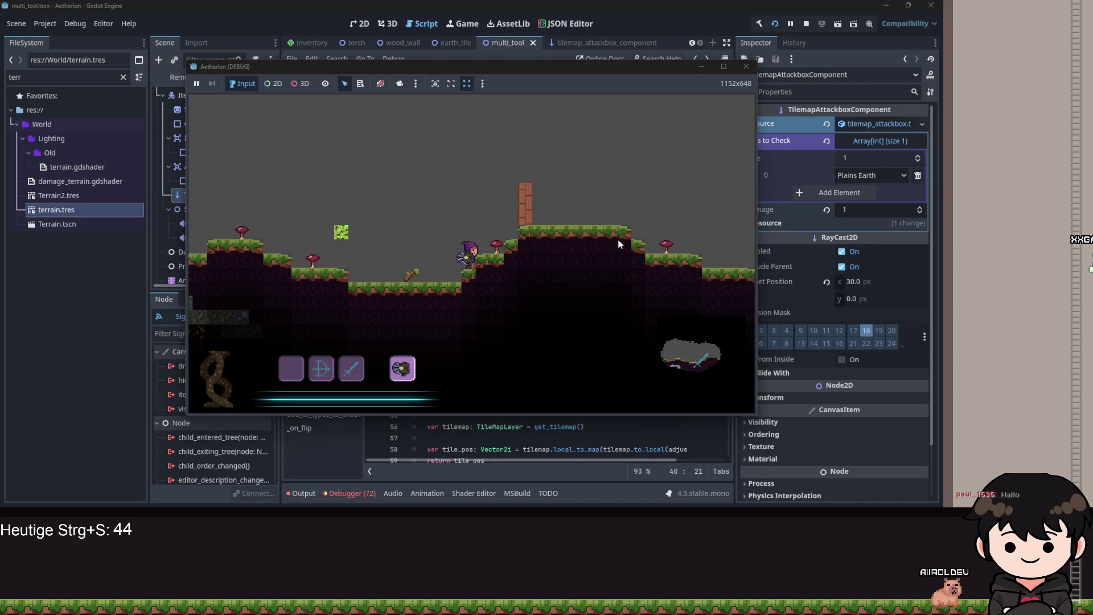
pyautogui.click(612, 191)
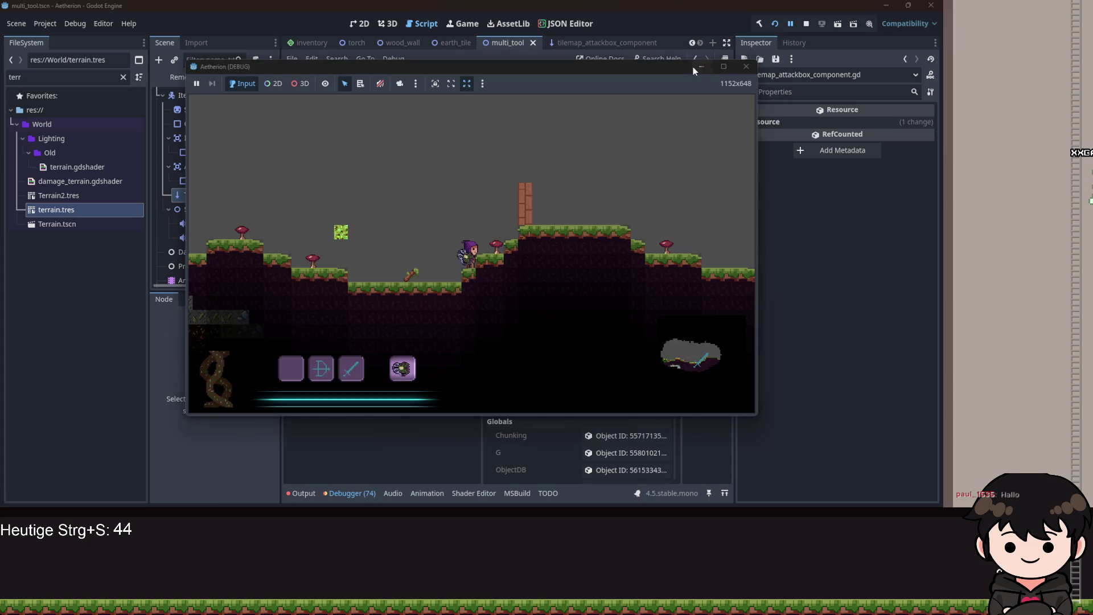
pyautogui.click(701, 67)
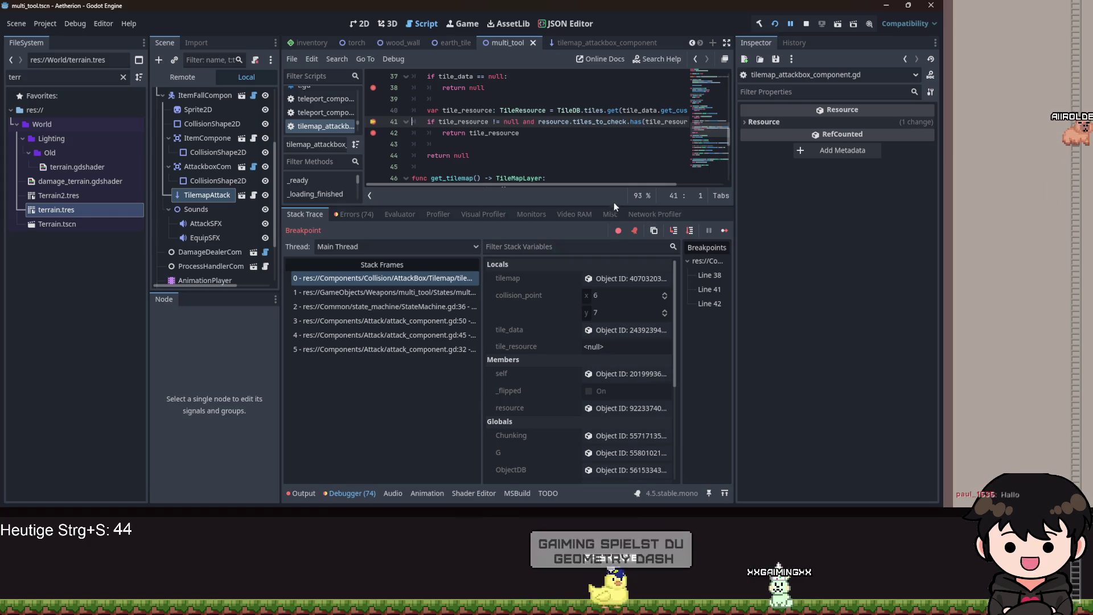
# - Remove the 'terr' FileSystem filter and scroll down the full project tree
pyautogui.moveTo(607, 185)
pyautogui.mouseDown()
pyautogui.moveTo(664, 184)
pyautogui.moveTo(609, 184)
pyautogui.moveTo(646, 183)
pyautogui.moveTo(627, 181)
pyautogui.moveTo(638, 178)
pyautogui.mouseUp()
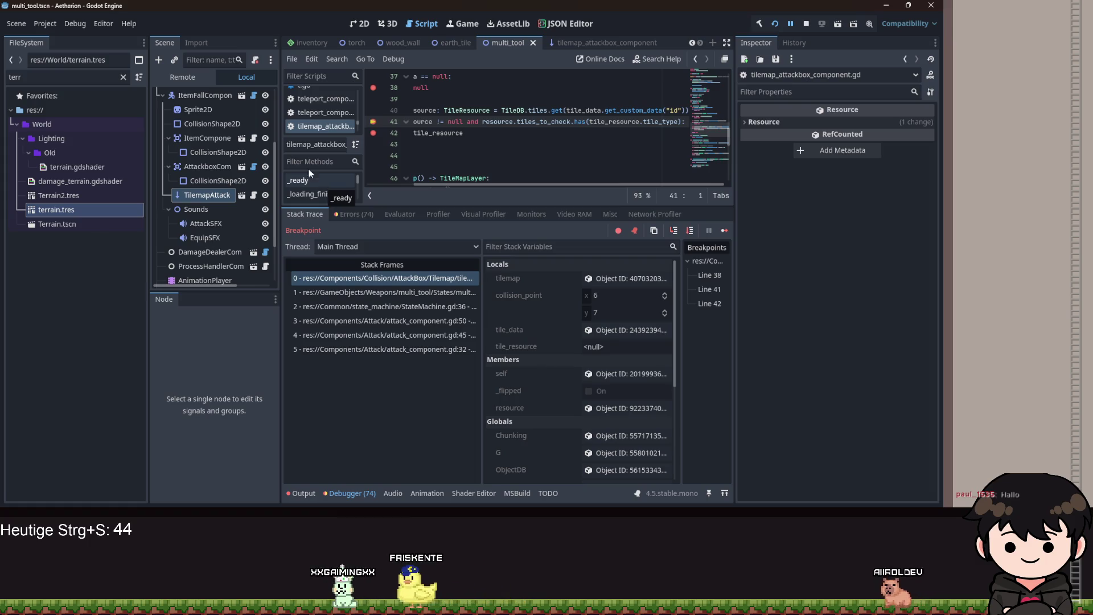
pyautogui.doubleClick(17, 77)
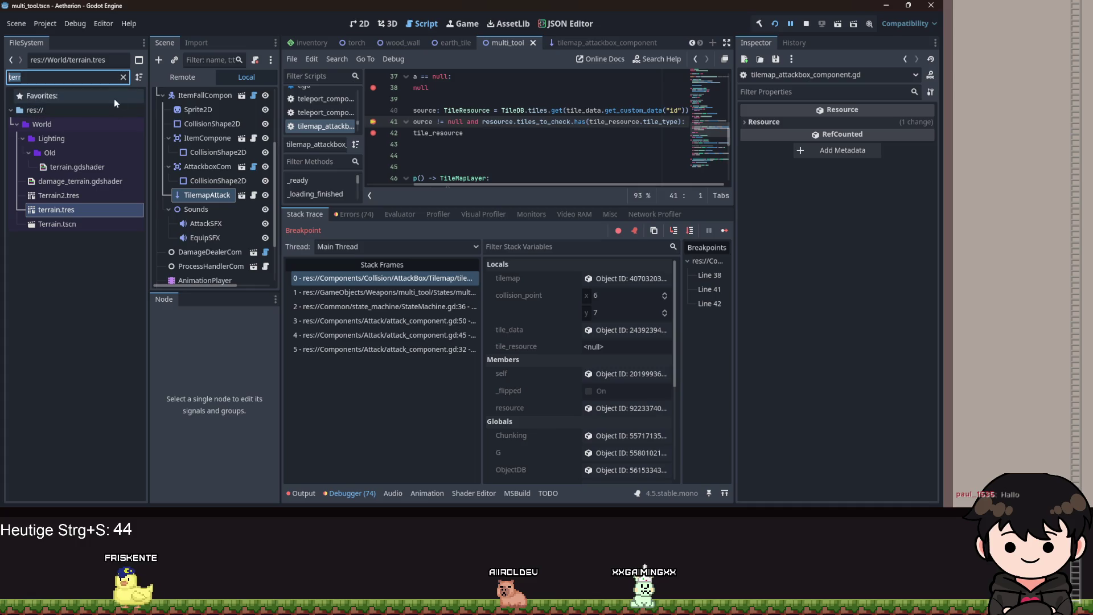
pyautogui.click(124, 79)
pyautogui.scroll(-5, 96, 295)
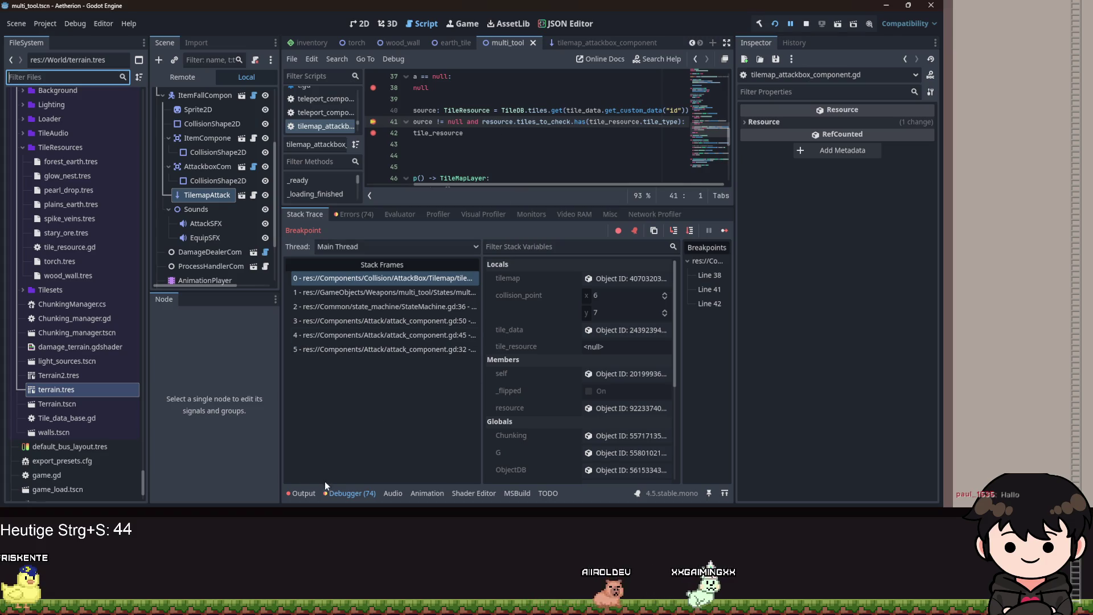
# - Collapse the debugger and follow tile_type to the types enum in tile_types.gd
pyautogui.click(336, 496)
pyautogui.click(341, 494)
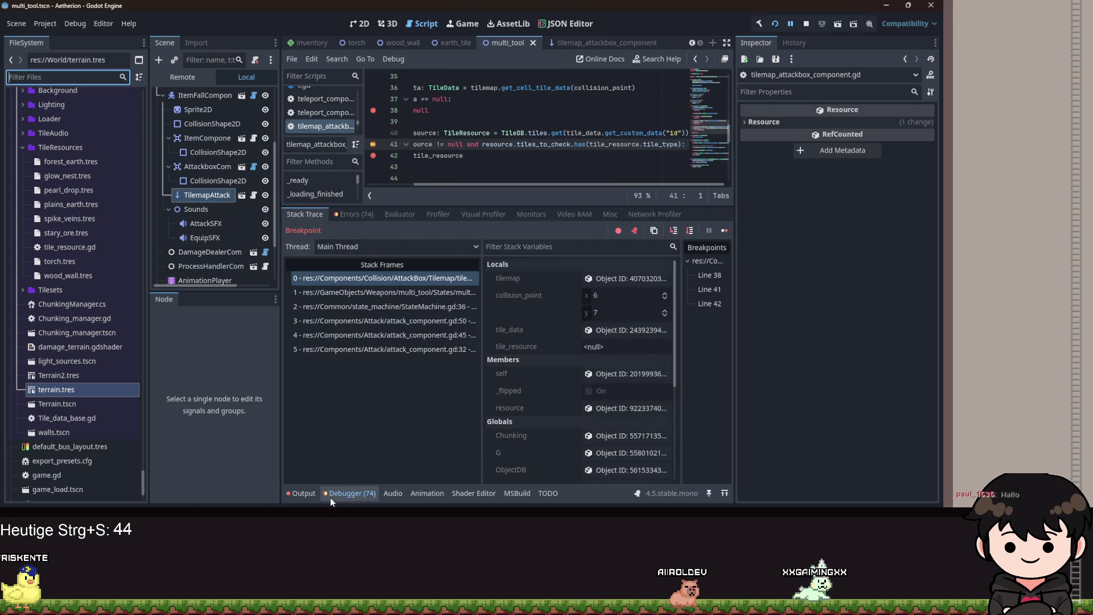
pyautogui.click(330, 498)
pyautogui.keyDown('ctrl'); pyautogui.click(663, 217); pyautogui.keyUp('ctrl')
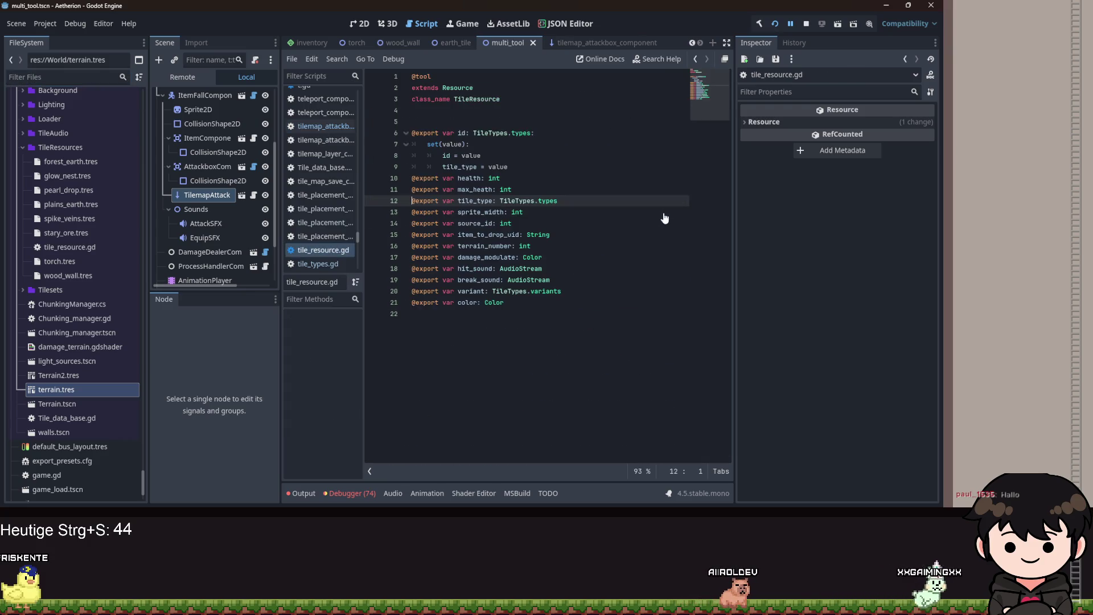
pyautogui.keyDown('ctrl'); pyautogui.click(547, 202); pyautogui.keyUp('ctrl')
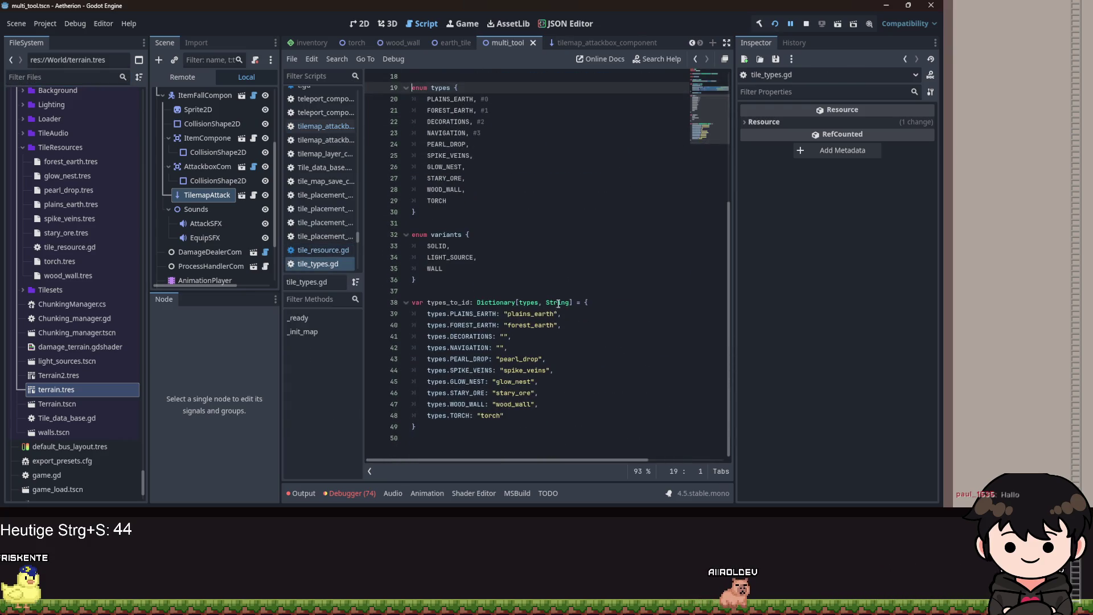
# - Add blank lines below the types_to_id dictionary's closing brace for new code
pyautogui.click(583, 318)
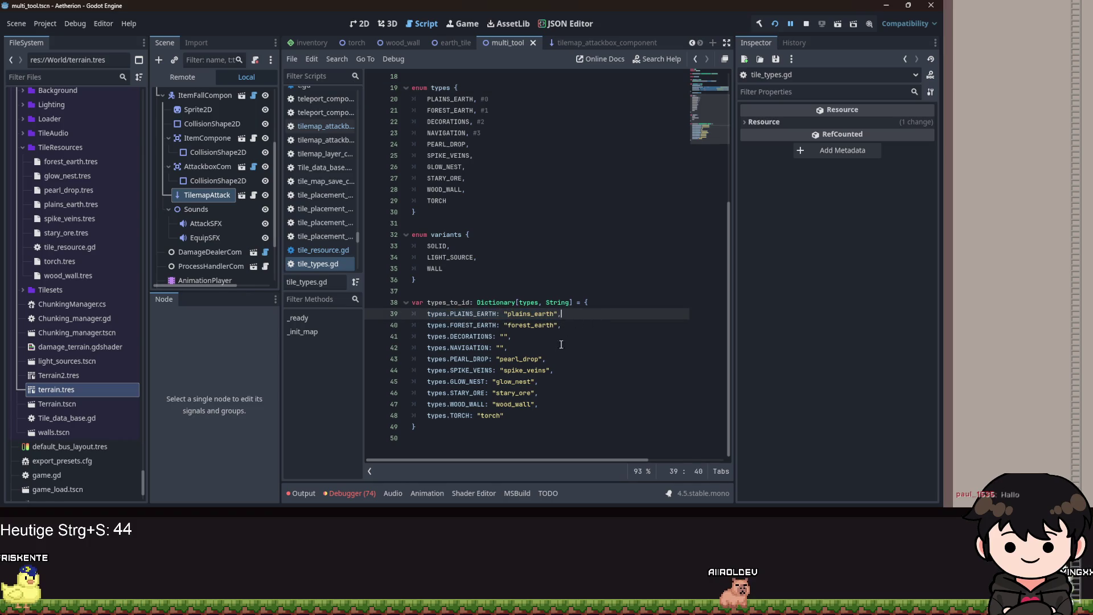
pyautogui.click(426, 430)
pyautogui.press('Return')
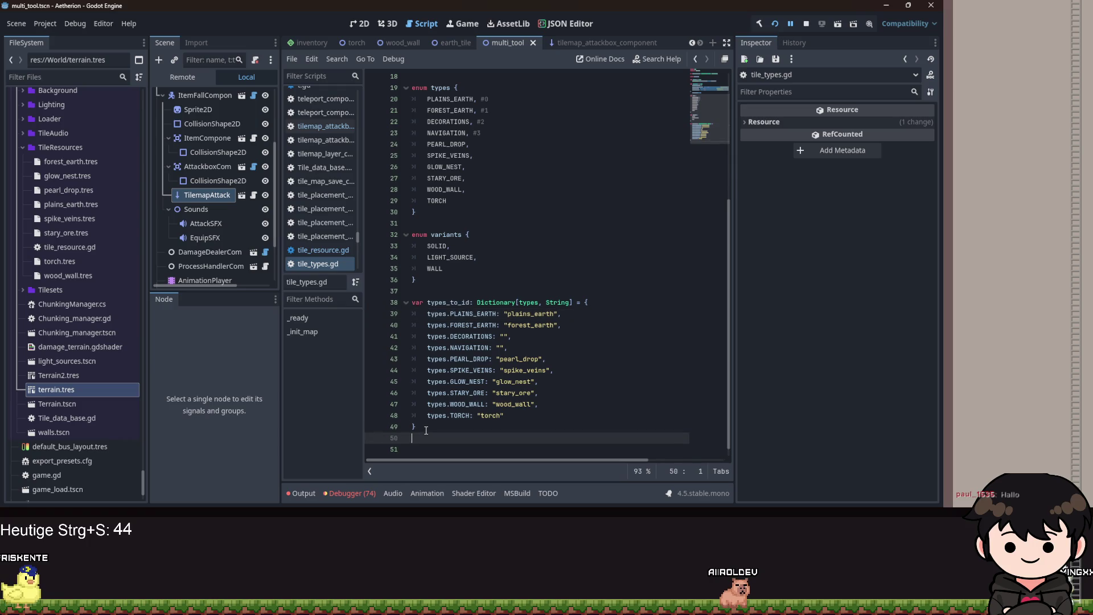
pyautogui.scroll(5, 512, 342)
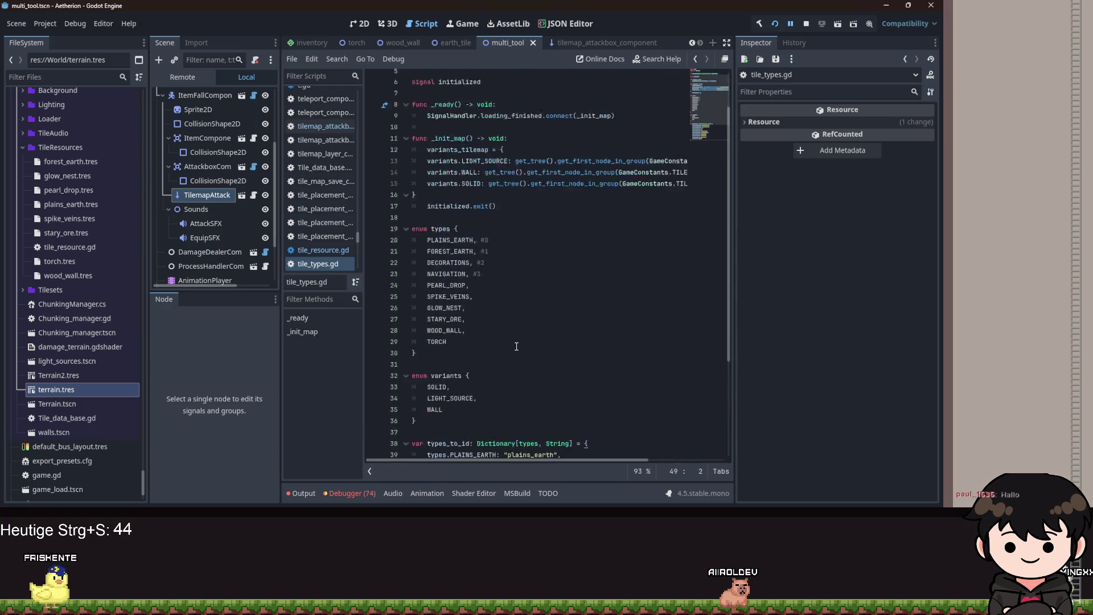
pyautogui.press('BackSpace')
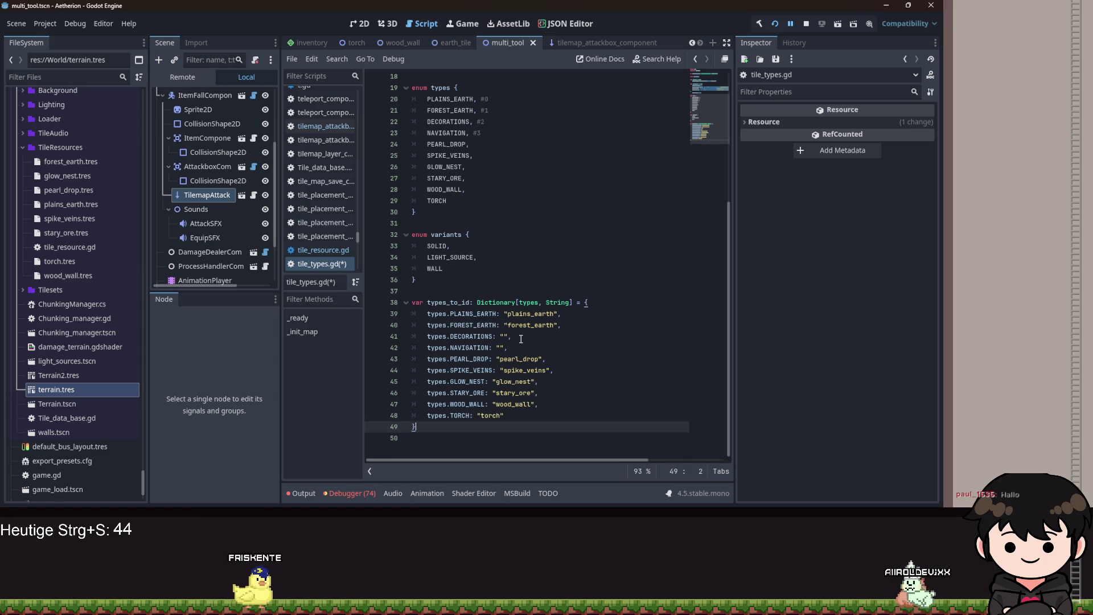
pyautogui.press('Return')
pyautogui.press('Return')
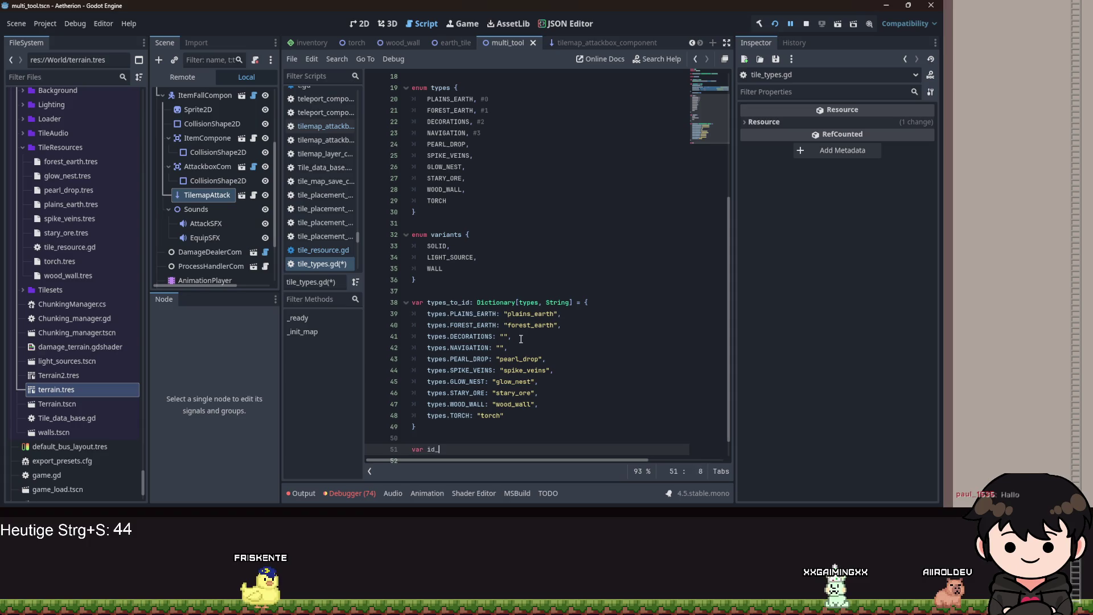
# - Declare var id_to_types: Dictionary[String, types] below types_to_id
pyautogui.write('ypes: Dic')
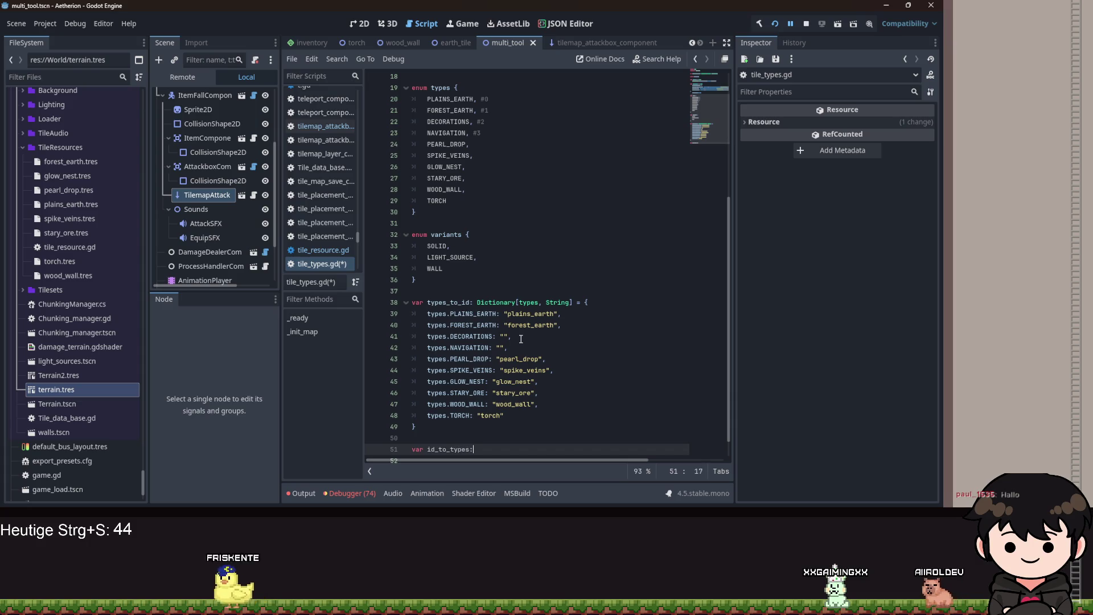
pyautogui.press('Return')
pyautogui.write('[')
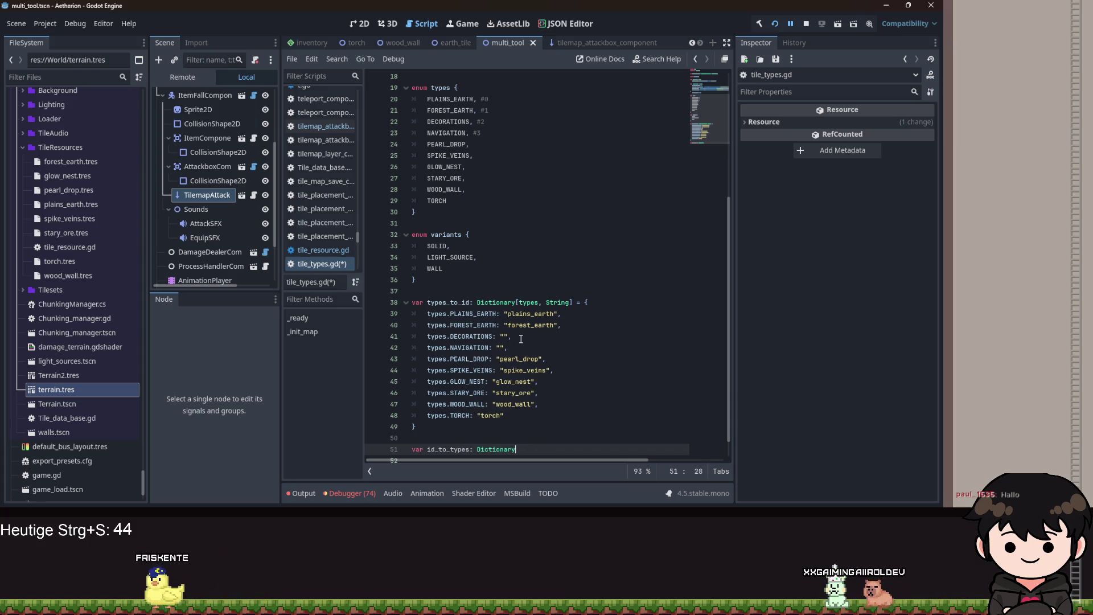
pyautogui.write('String, type')
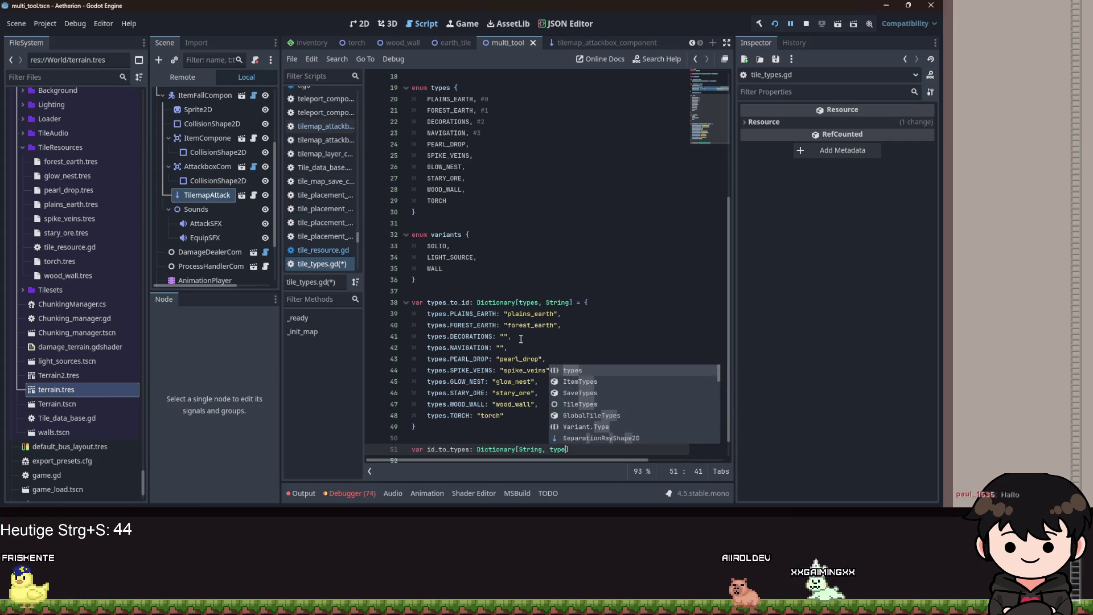
pyautogui.press('Return')
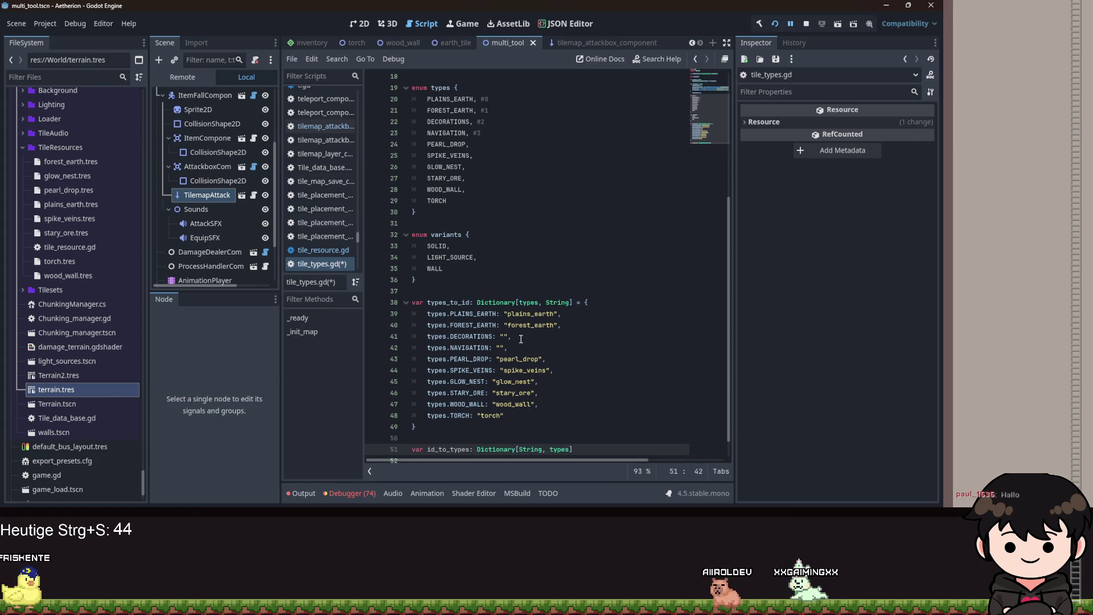
# - Fill id_to_types with the types_to_id entries swapped, mapping id strings to types, and save
pyautogui.click(520, 416)
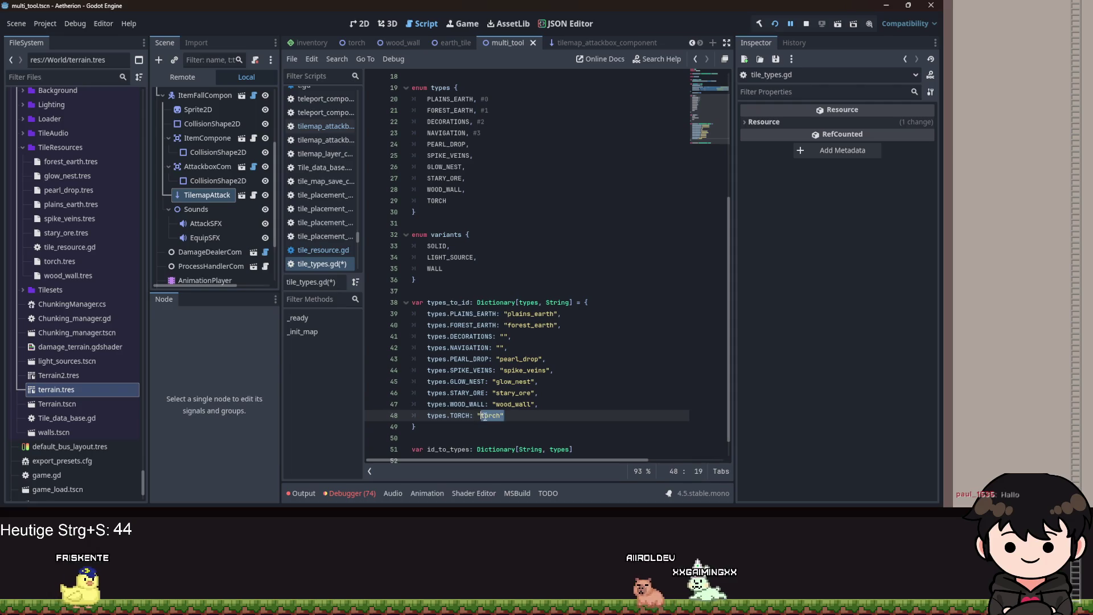
pyautogui.moveTo(519, 415); pyautogui.dragTo(365, 314)
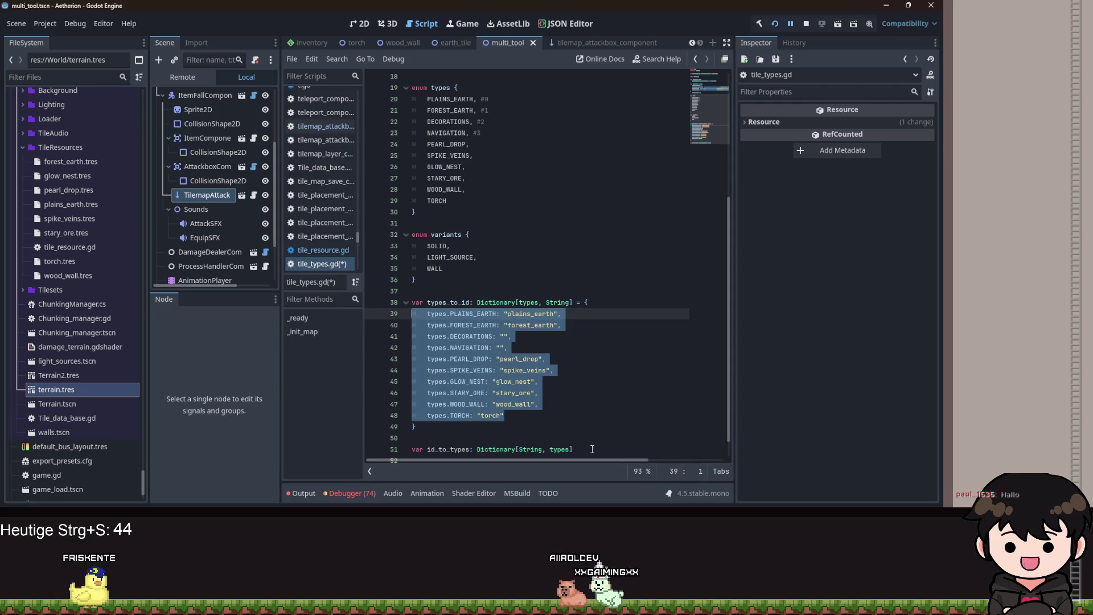
pyautogui.hotkey('alt', 'Tab')
pyautogui.hotkey('alt', 'Tab')
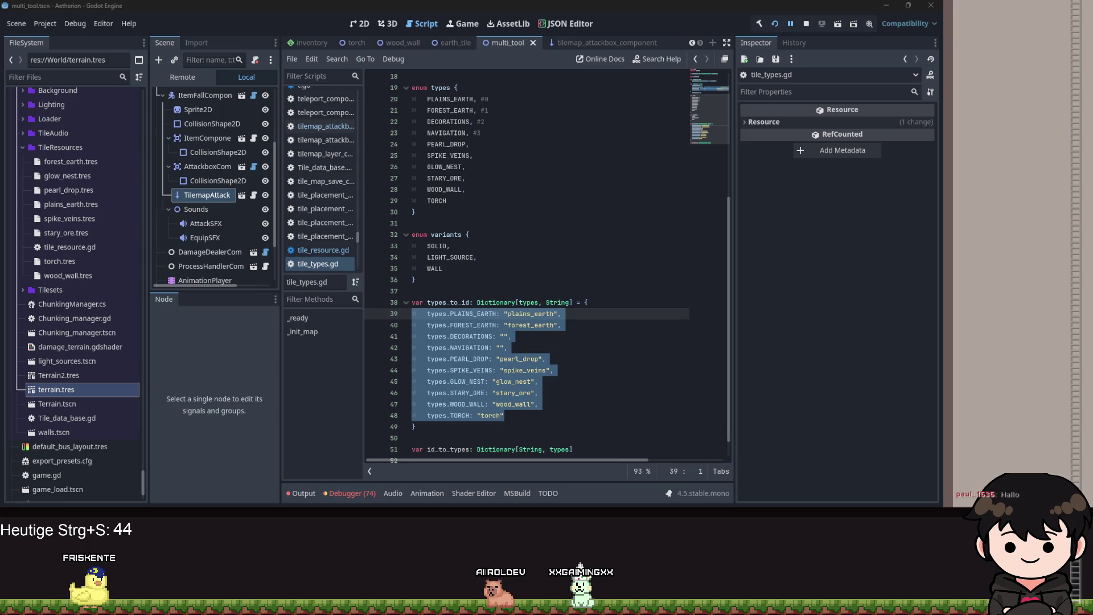
pyautogui.moveTo(415, 427); pyautogui.dragTo(400, 305)
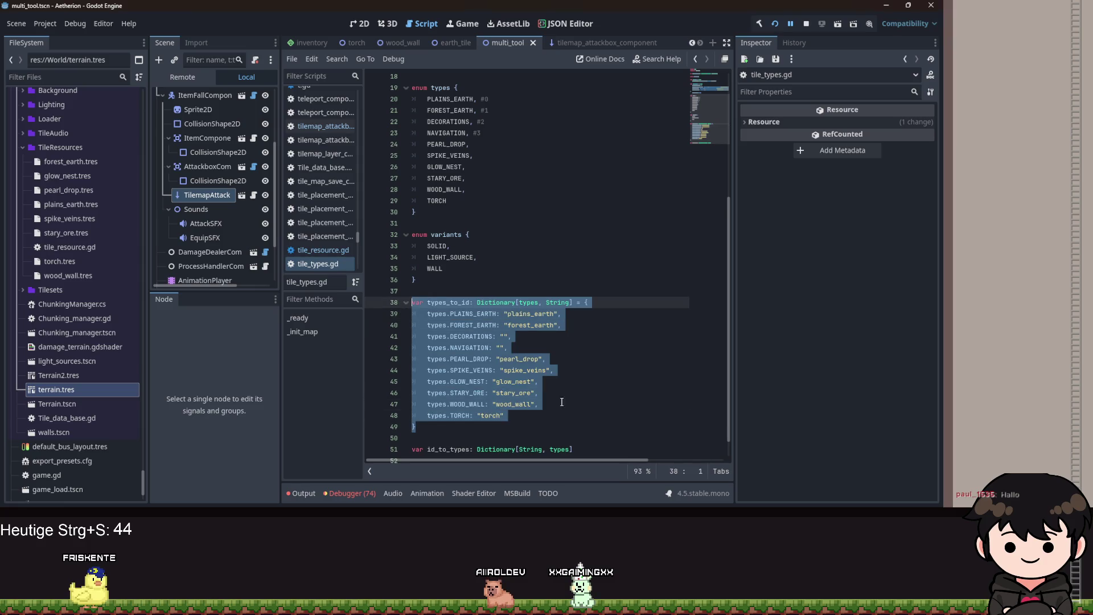
pyautogui.scroll(-1, 562, 402)
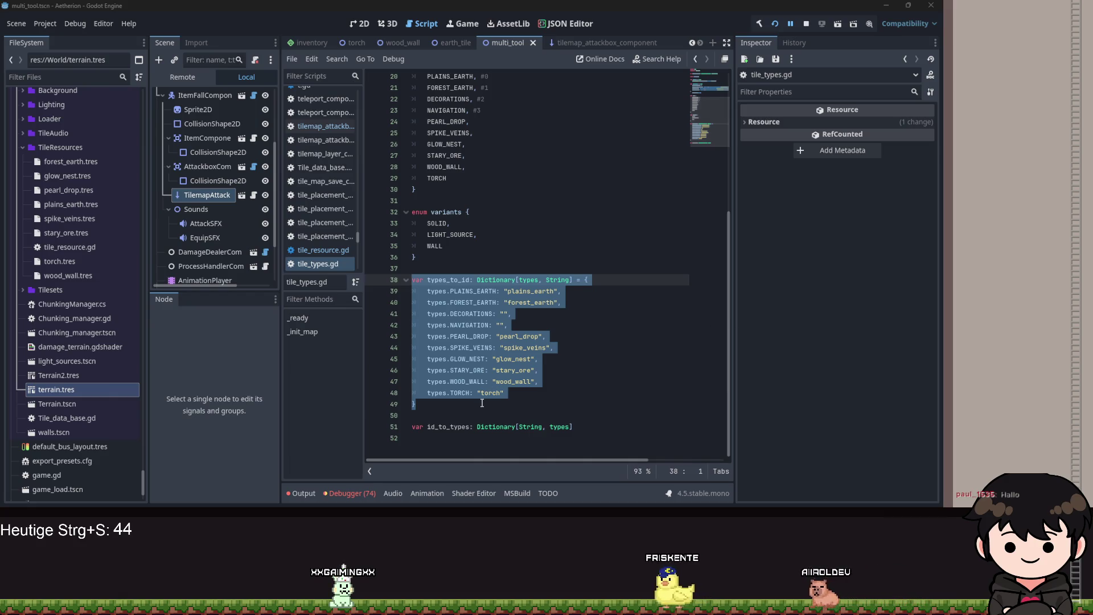
pyautogui.press('Right')
pyautogui.press('Down')
pyautogui.press('Down')
pyautogui.press('End')
pyautogui.press('Tab')
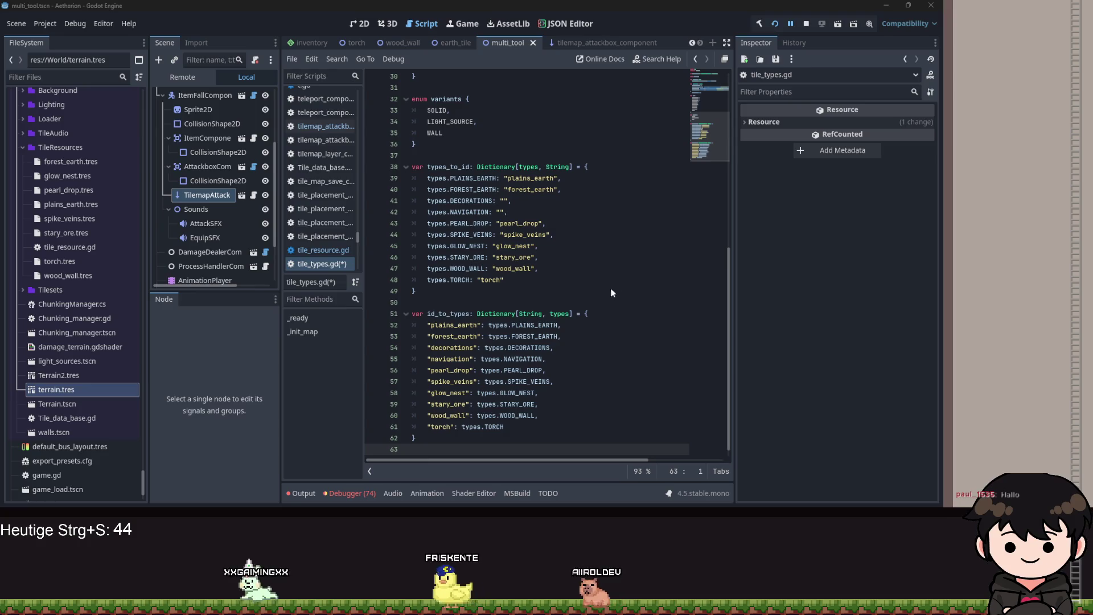
pyautogui.click(415, 291)
pyautogui.hotkey('ctrl', 's')
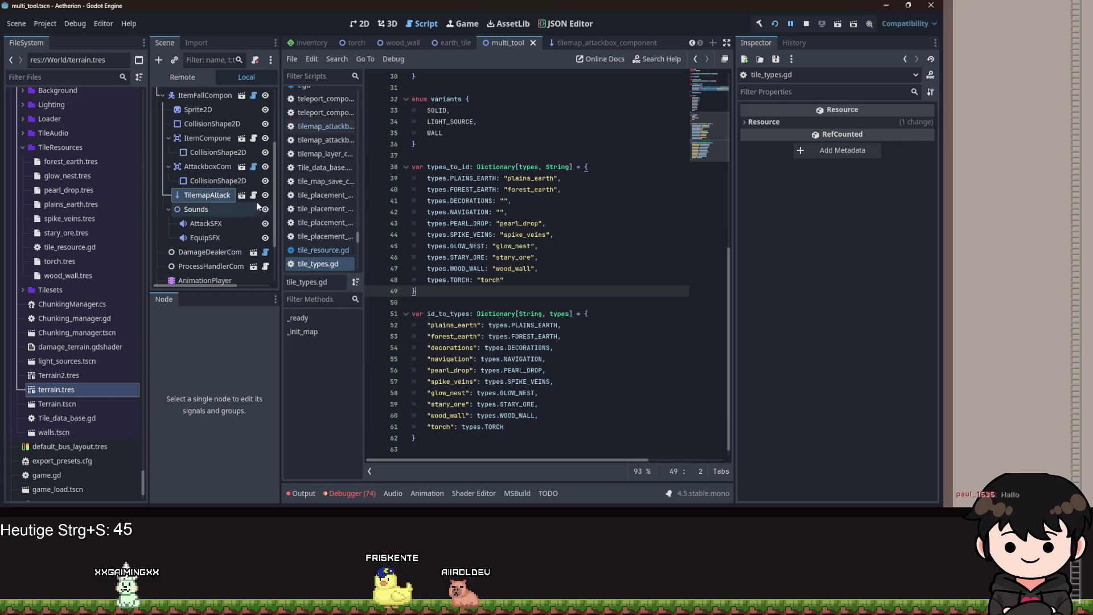
pyautogui.moveTo(534, 462); pyautogui.dragTo(587, 460)
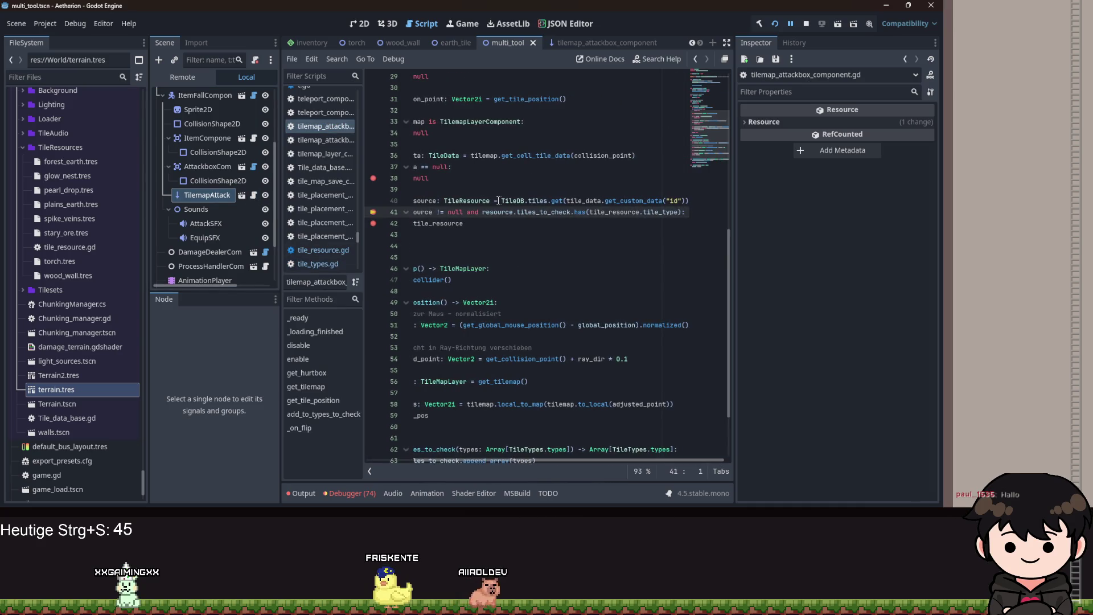
# - Start typing a Tile reference at the end of line 40 in the attackbox script, then delete it
pyautogui.click(686, 201)
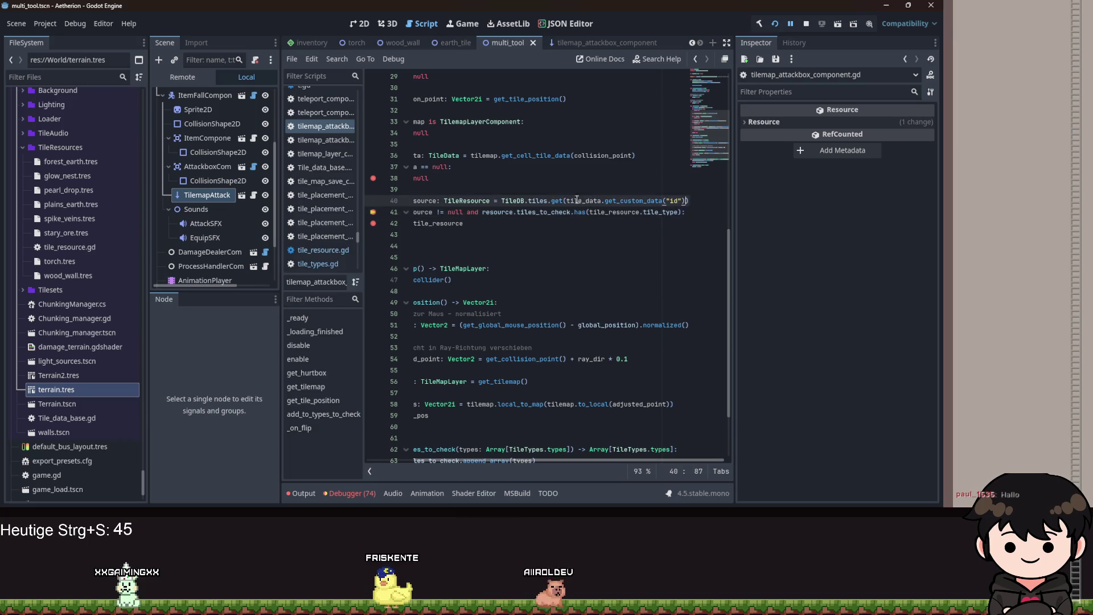
pyautogui.moveTo(566, 200)
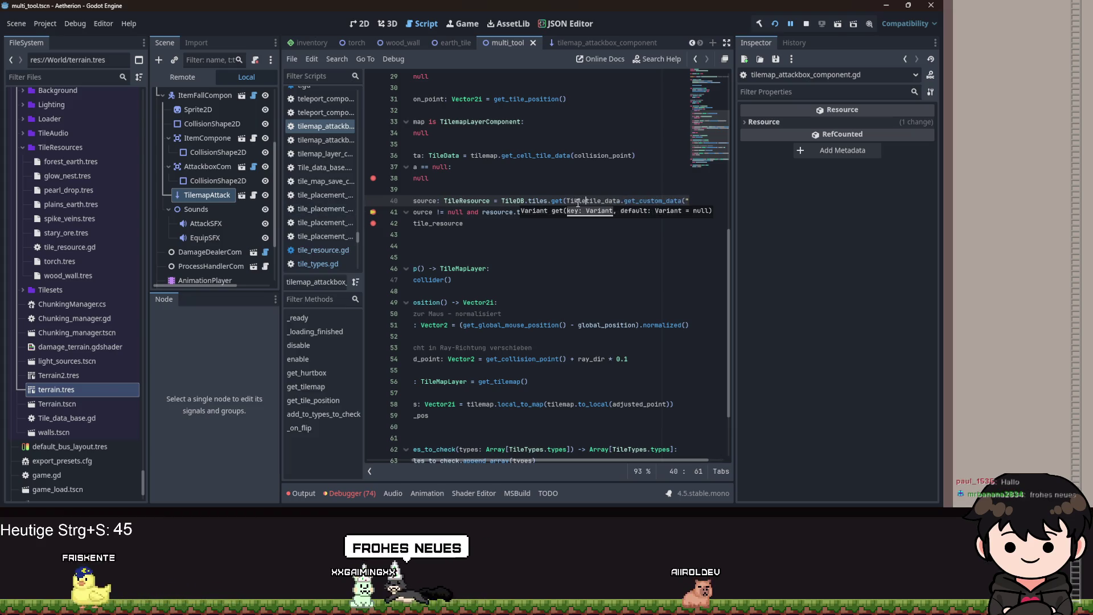
pyautogui.write('Tile')
pyautogui.press('BackSpace')
pyautogui.press('BackSpace')
pyautogui.press('BackSpace')
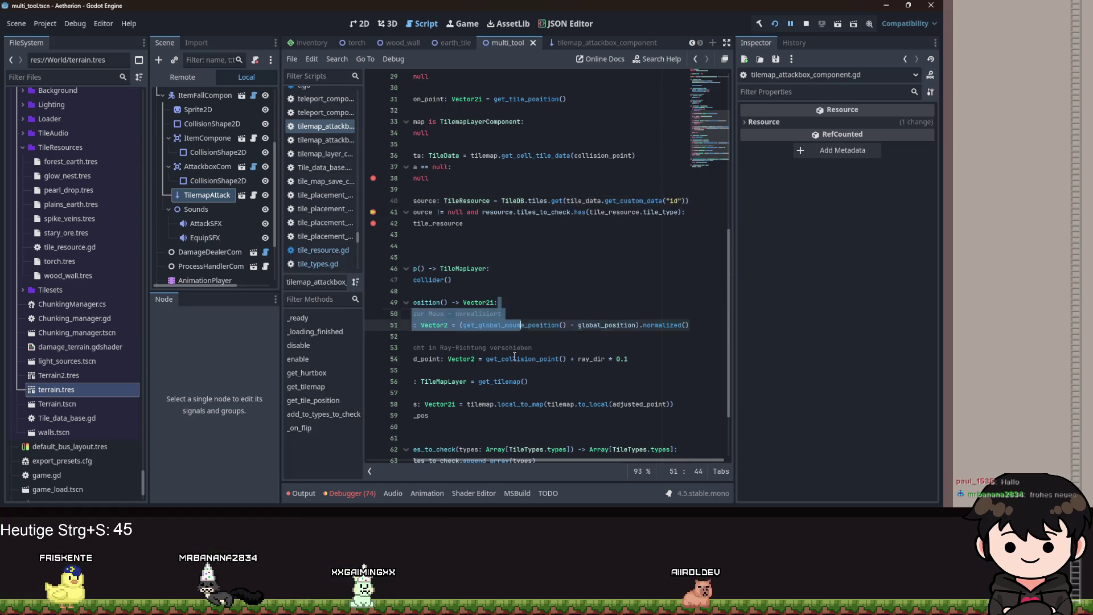
# - Check the variable names in tile_types.gd, such as variants_tilemap and types_to_id
pyautogui.click(318, 264)
pyautogui.scroll(5, 527, 275)
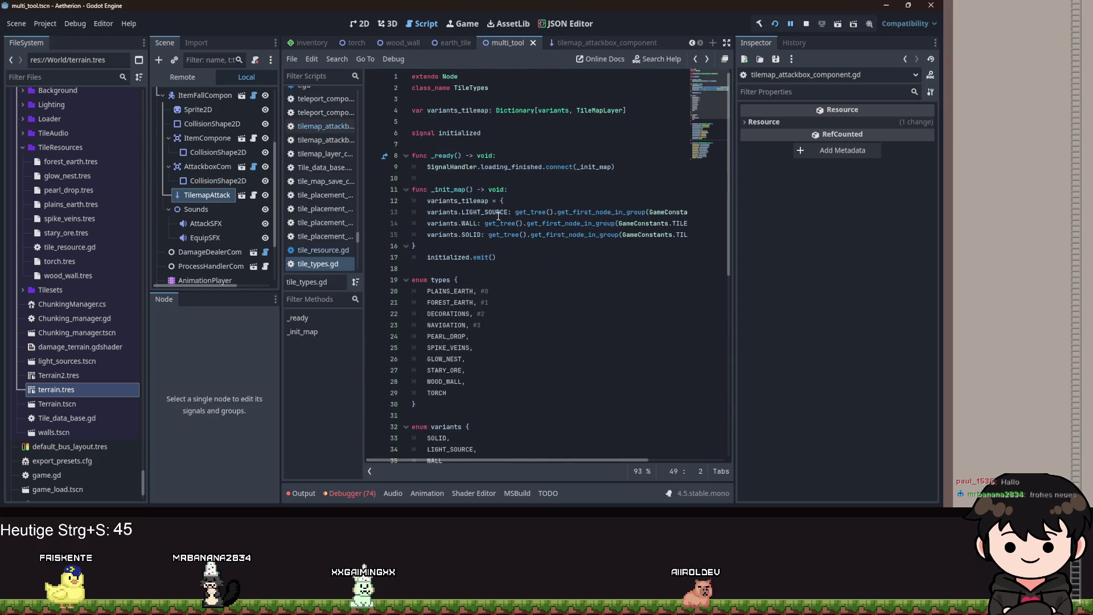
pyautogui.doubleClick(454, 110)
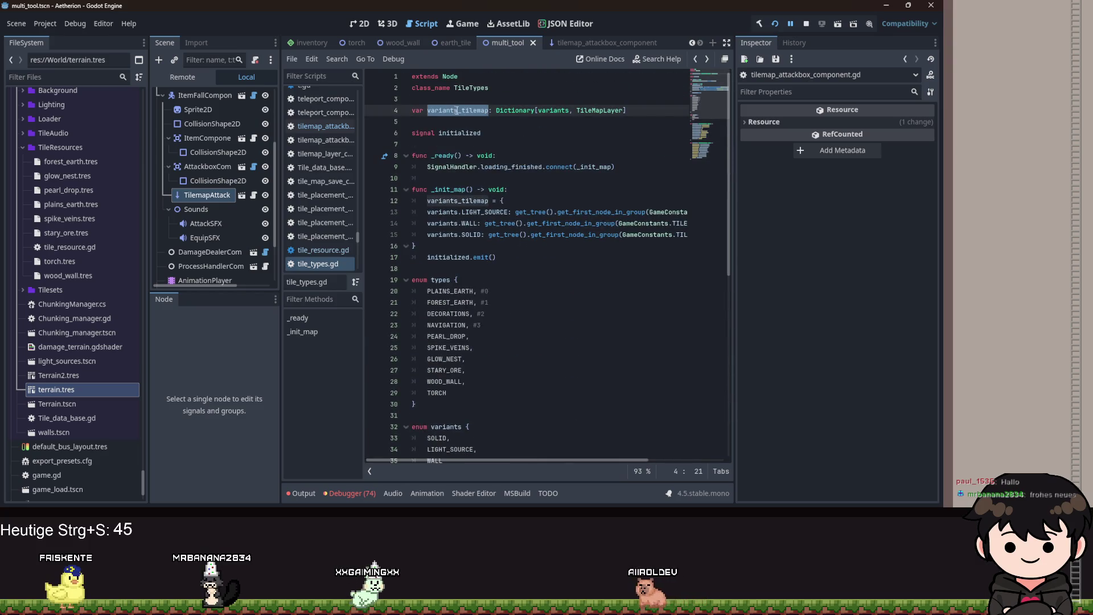
pyautogui.scroll(-10, 541, 151)
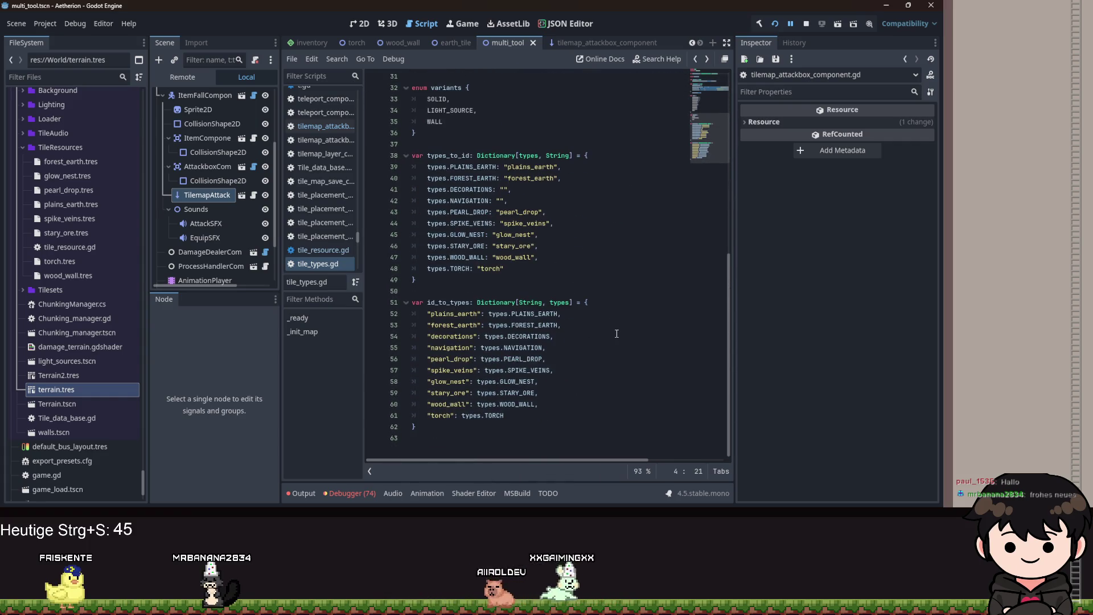
pyautogui.press('Right')
pyautogui.press('Right')
pyautogui.press('Right')
pyautogui.scroll(-7, 561, 242)
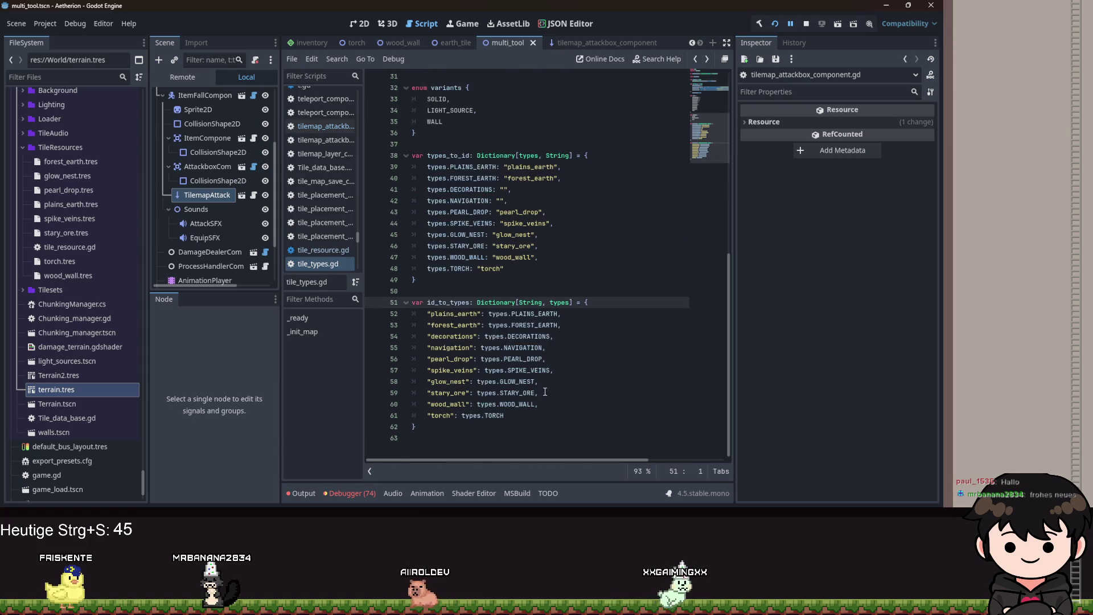
pyautogui.click(415, 257)
# - Back in tilemap_attackbox_component.gd, remove the partial TileTypes edits so line 40 stays unchanged
pyautogui.click(254, 196)
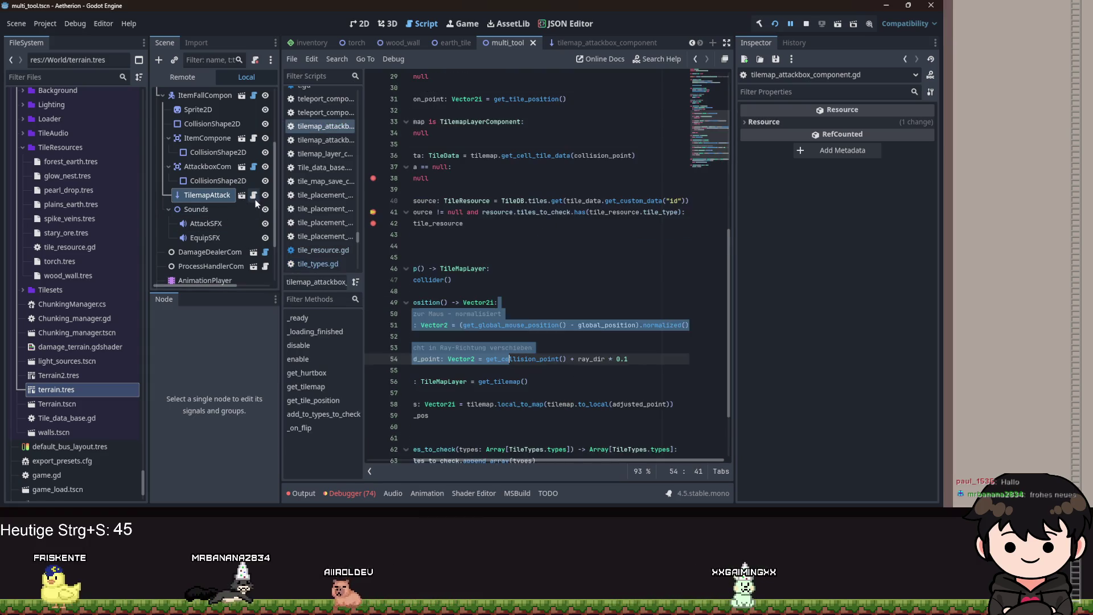
pyautogui.click(564, 200)
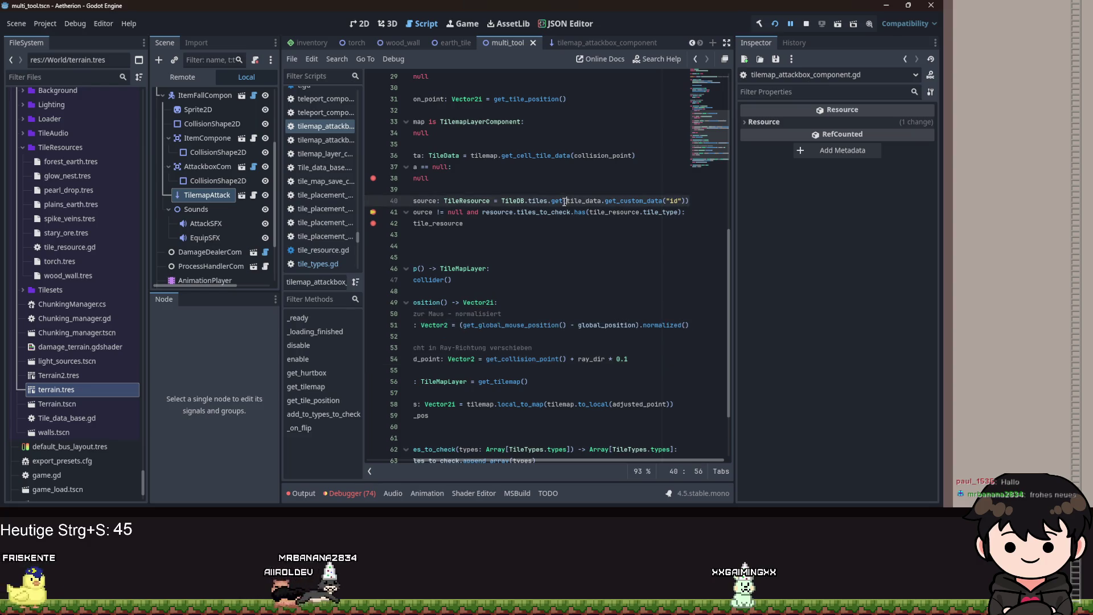
pyautogui.write('TileTypes.')
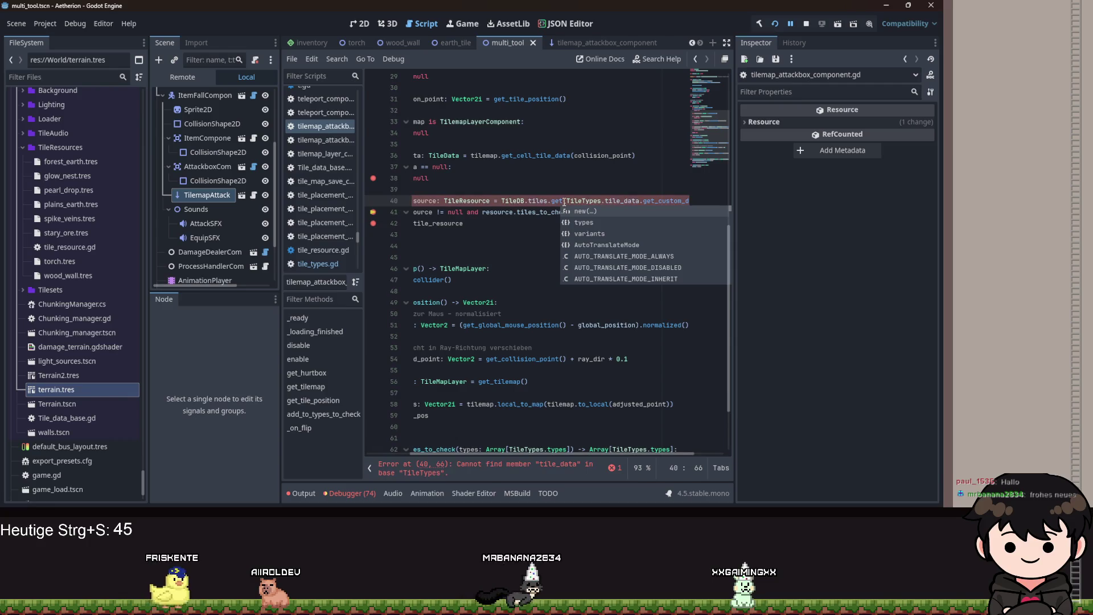
pyautogui.write('ti')
pyautogui.press('BackSpace')
pyautogui.press('BackSpace')
pyautogui.press('BackSpace')
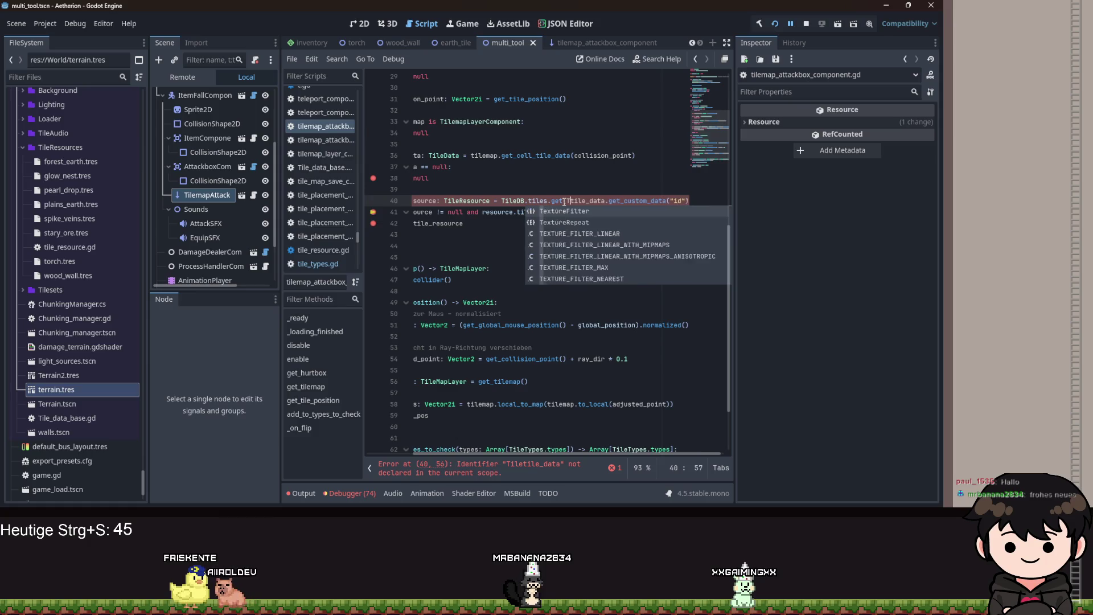
pyautogui.press('BackSpace')
pyautogui.press('BackSpace')
pyautogui.press('BackSpace')
pyautogui.click(40, 23)
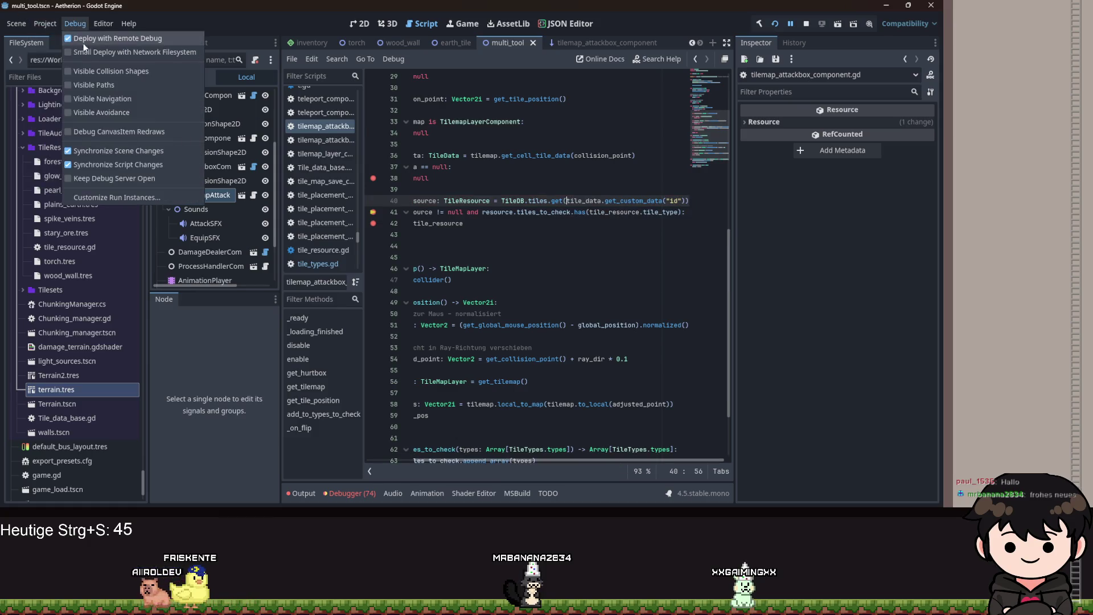
pyautogui.click(60, 39)
pyautogui.click(226, 125)
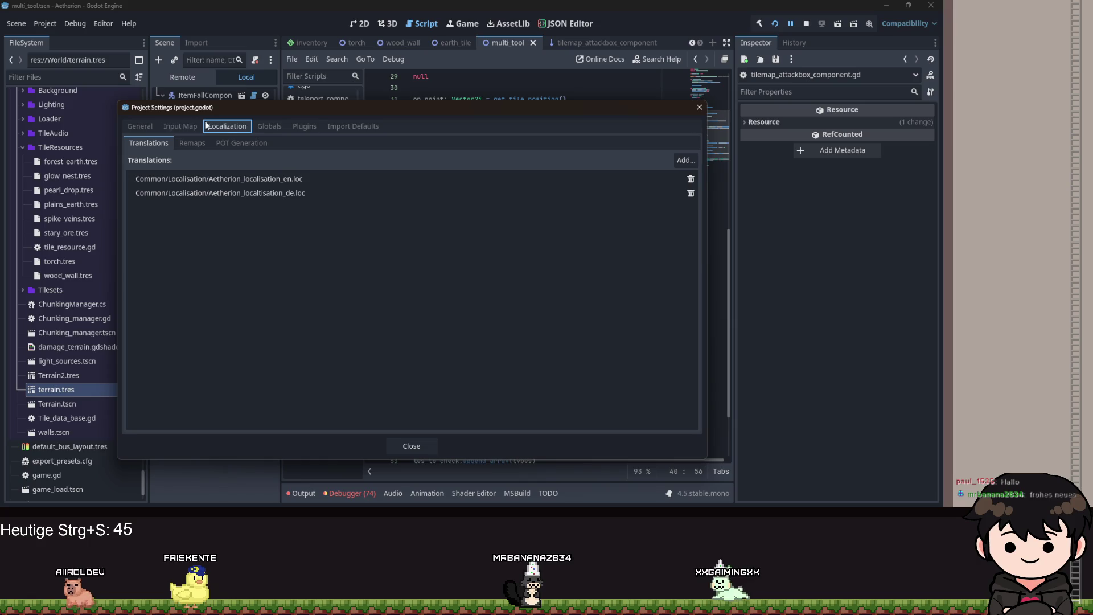
pyautogui.click(192, 126)
pyautogui.click(264, 124)
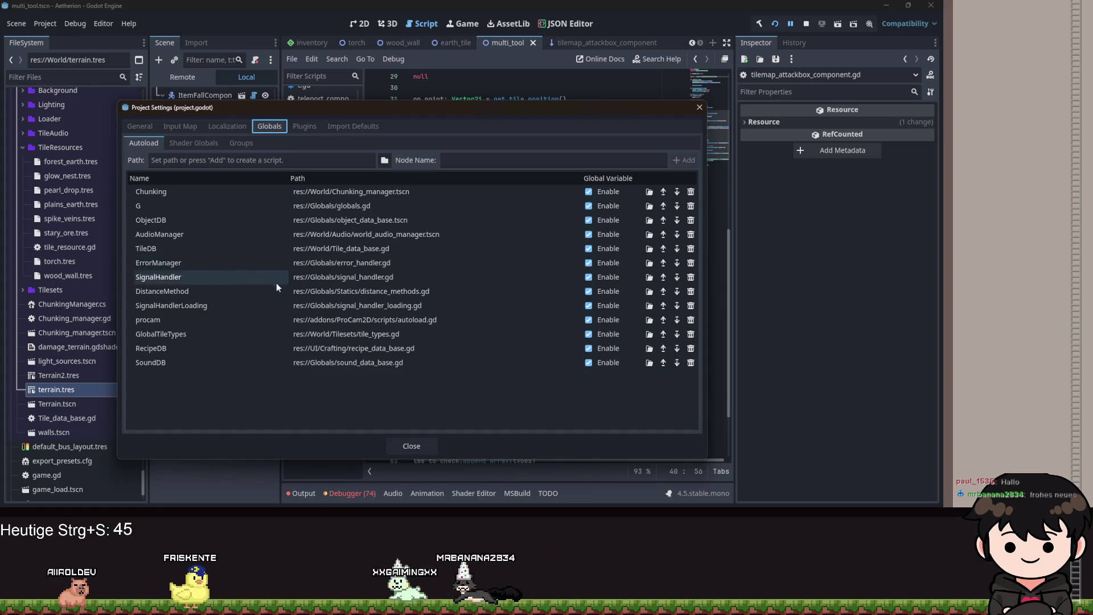
pyautogui.click(700, 108)
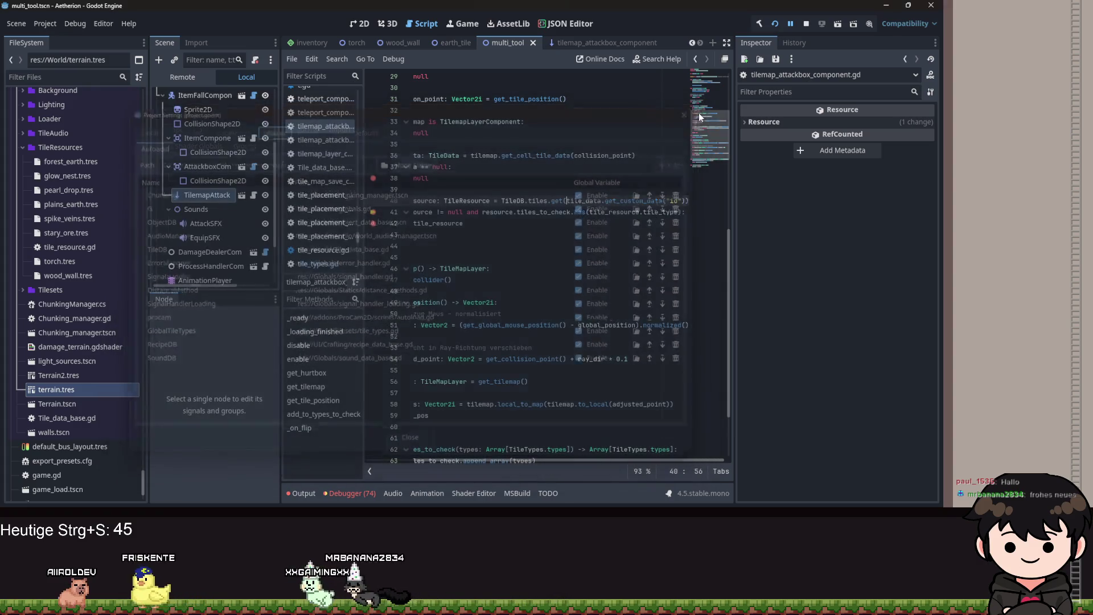
# - Rewrite line 40's lookup key as GlobalTileTypes.id_to_types[tile_data.get_custom_data("id")] and save
pyautogui.write('lobalT')
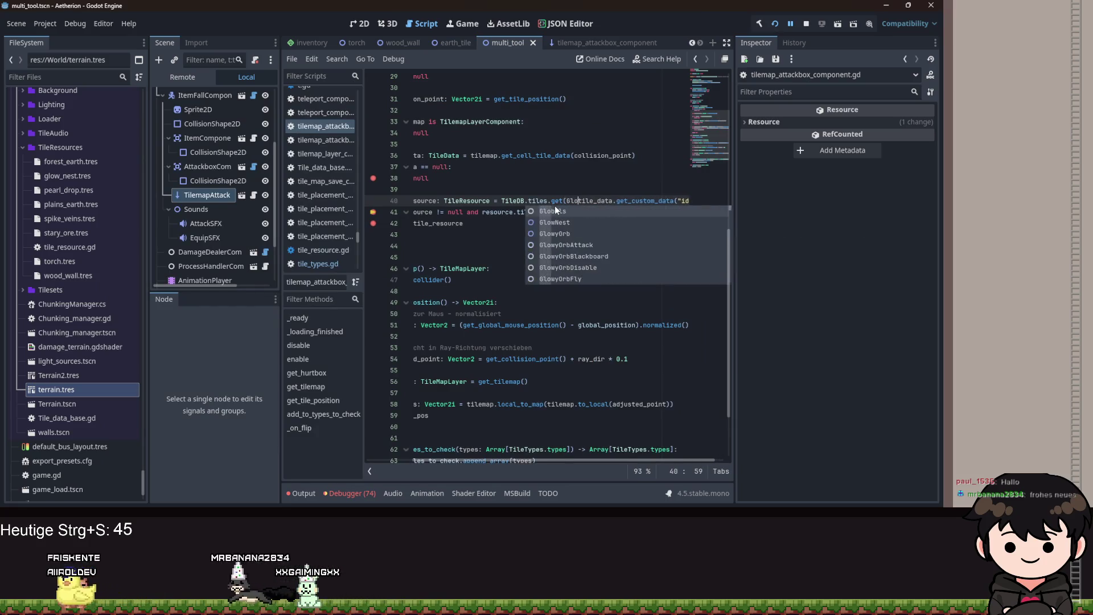
pyautogui.press('Return')
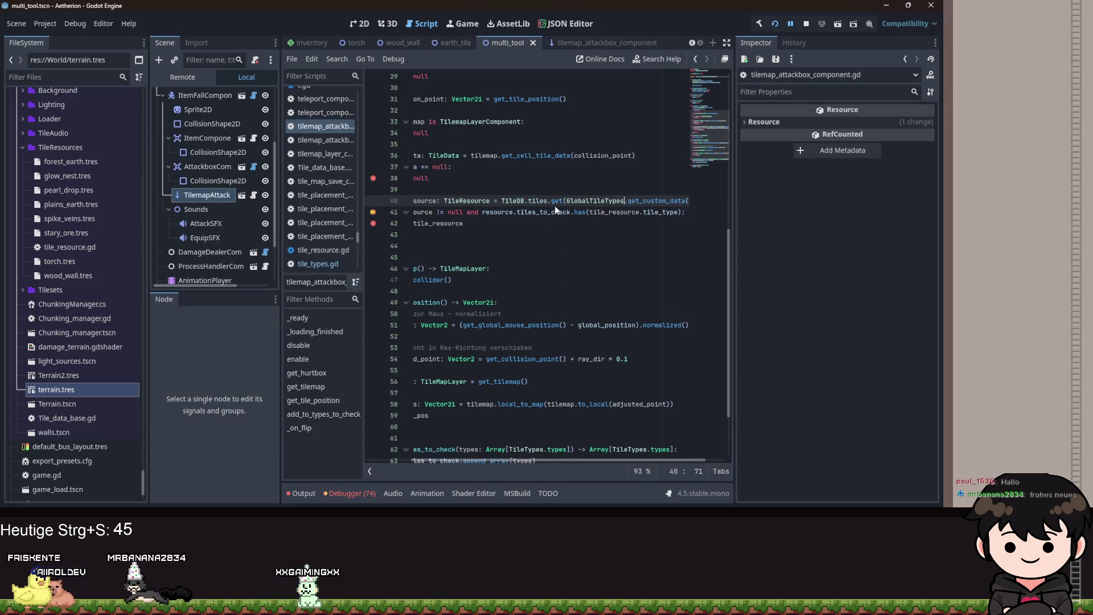
pyautogui.write('.')
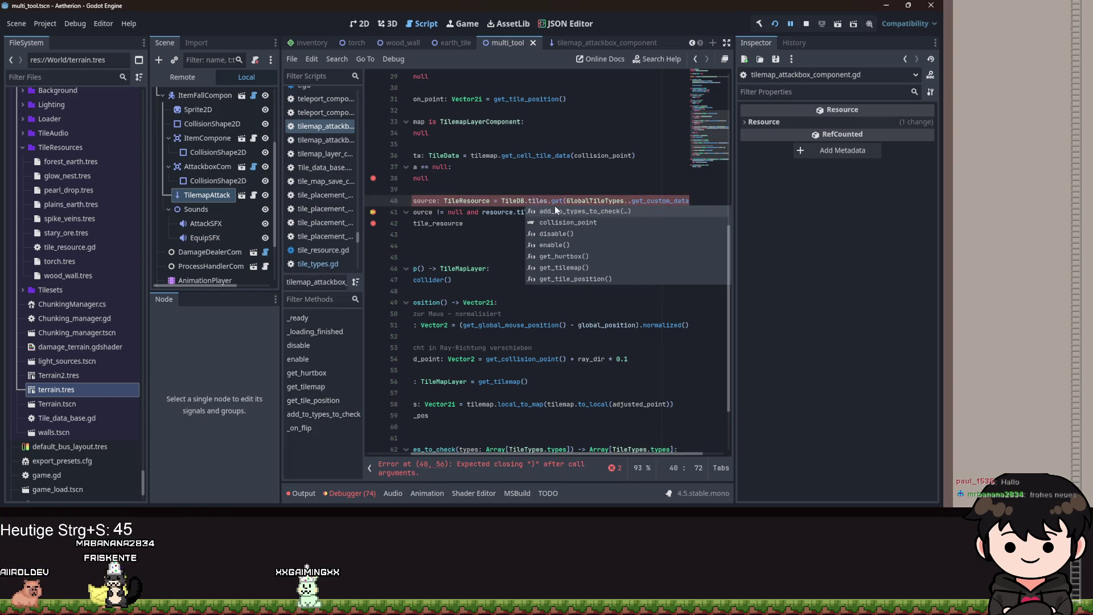
pyautogui.write('id_to_types')
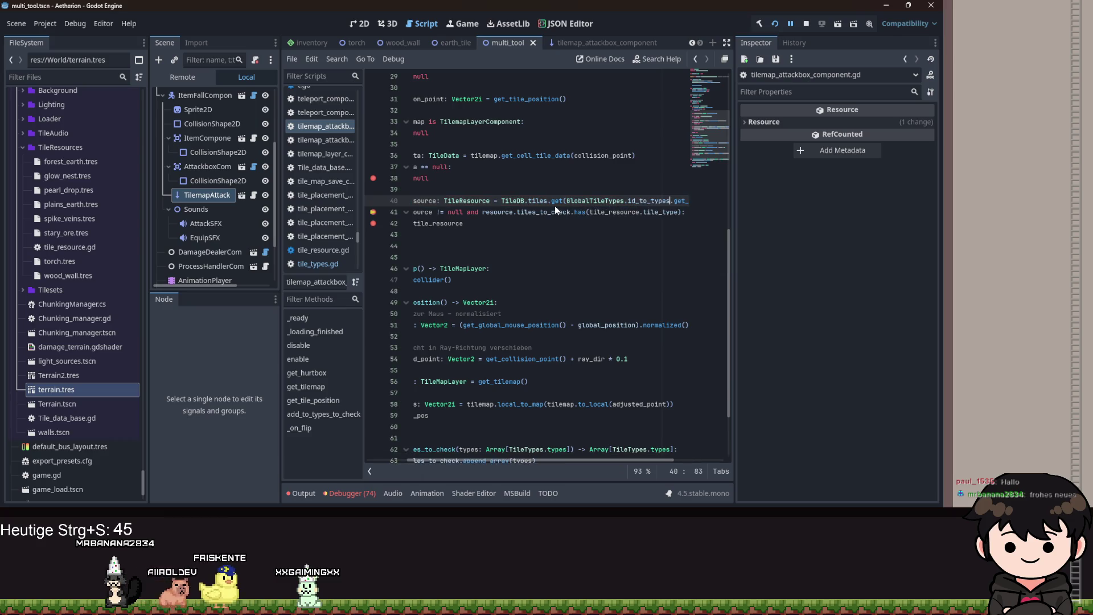
pyautogui.write('[')
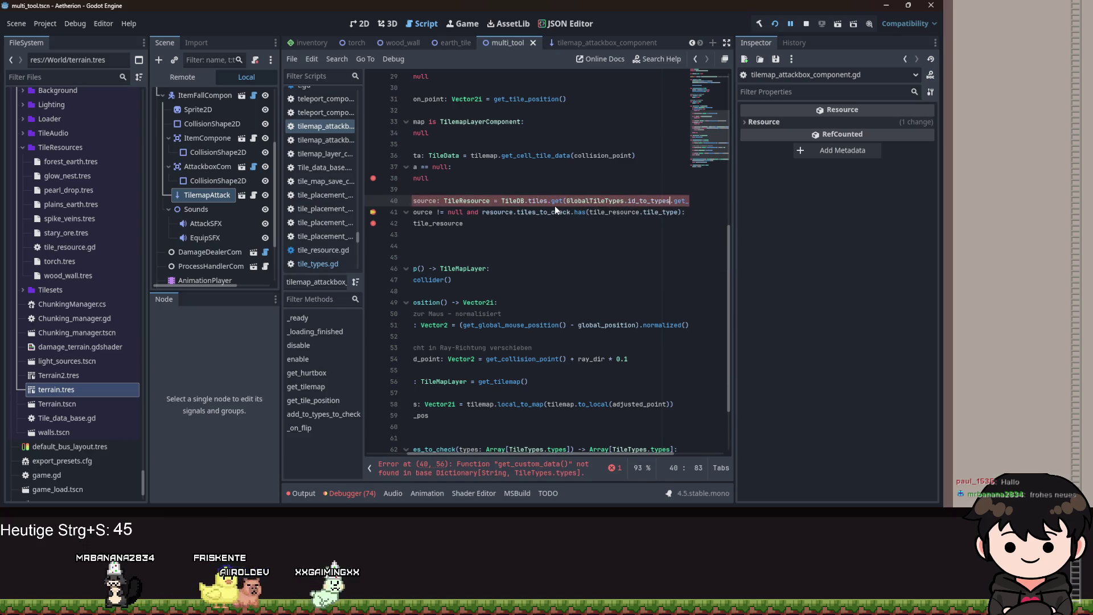
pyautogui.press('Delete')
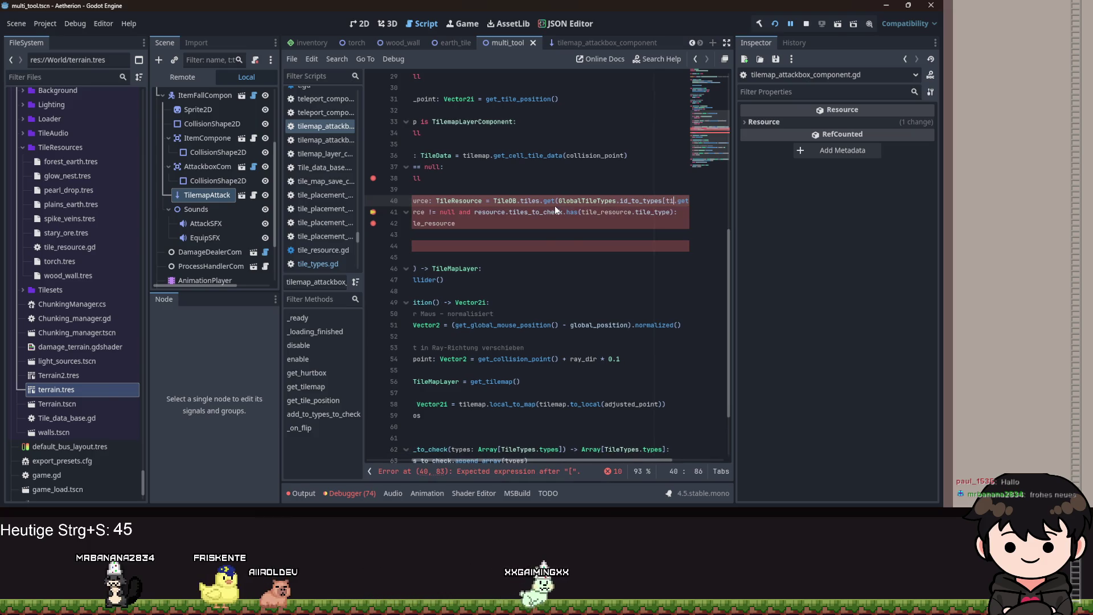
pyautogui.write('tile')
pyautogui.press('Return')
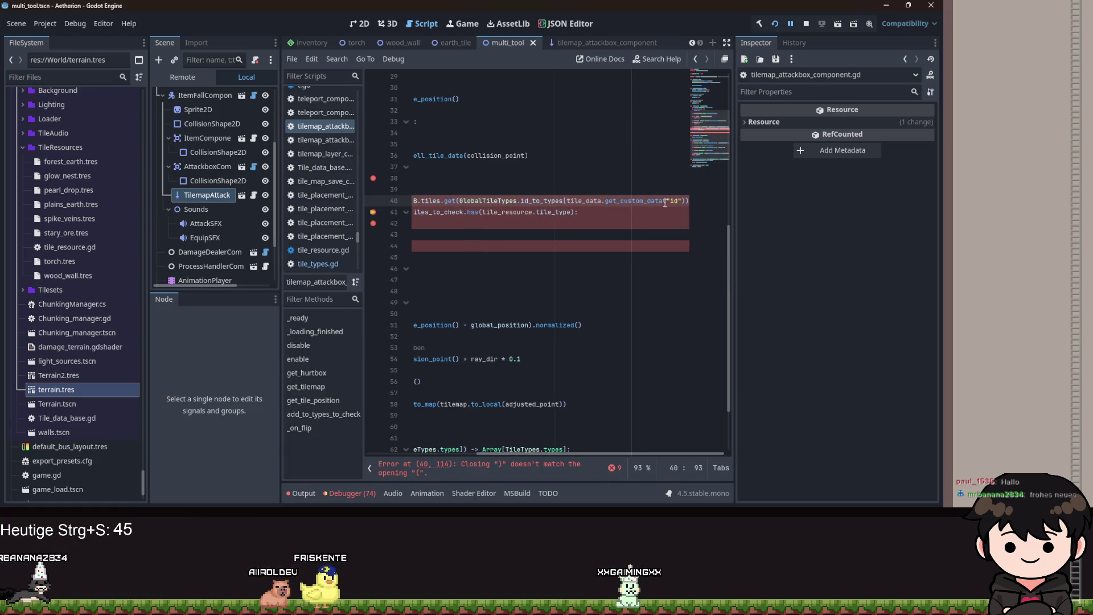
pyautogui.click(686, 201)
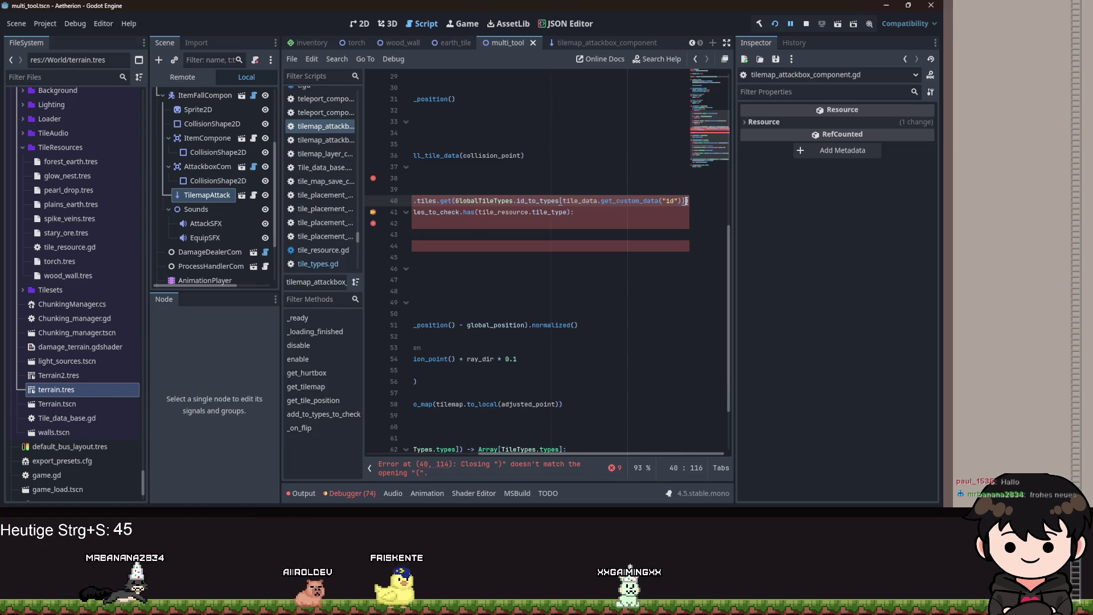
pyautogui.write(']')
pyautogui.click(529, 257)
pyautogui.hotkey('ctrl', 's')
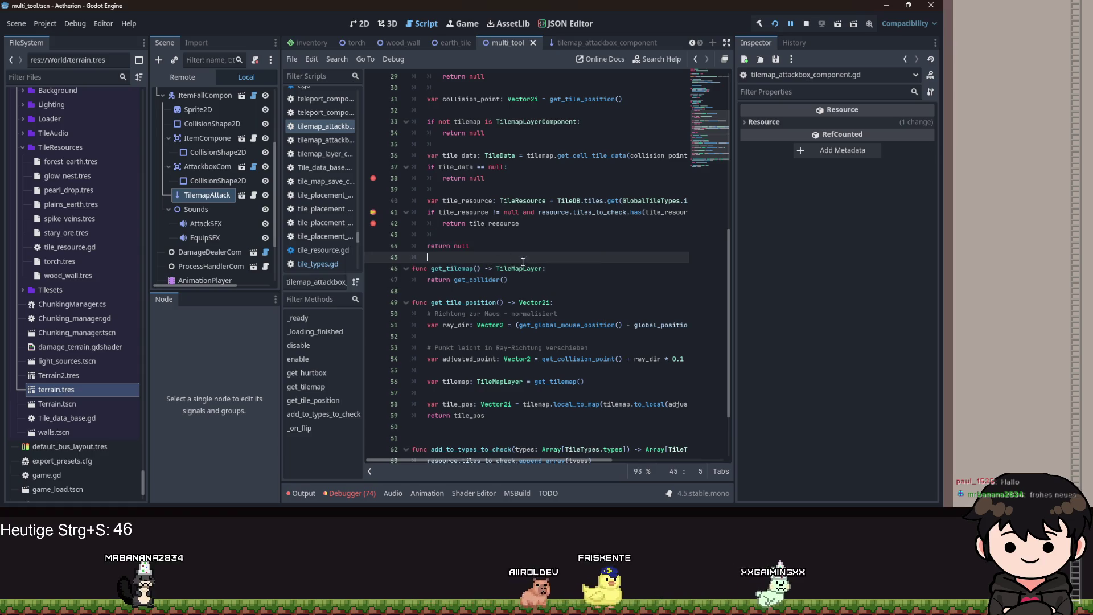
# - Add a breakpoint on the return tile_resource line, resume execution, and restart the game with F5
pyautogui.click(373, 224)
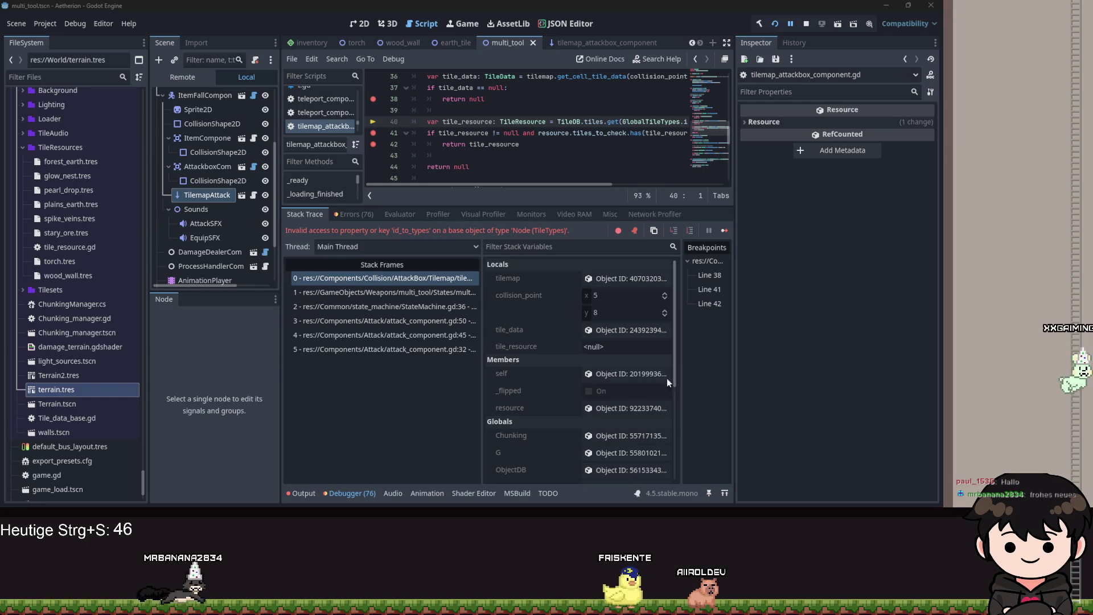
pyautogui.click(789, 25)
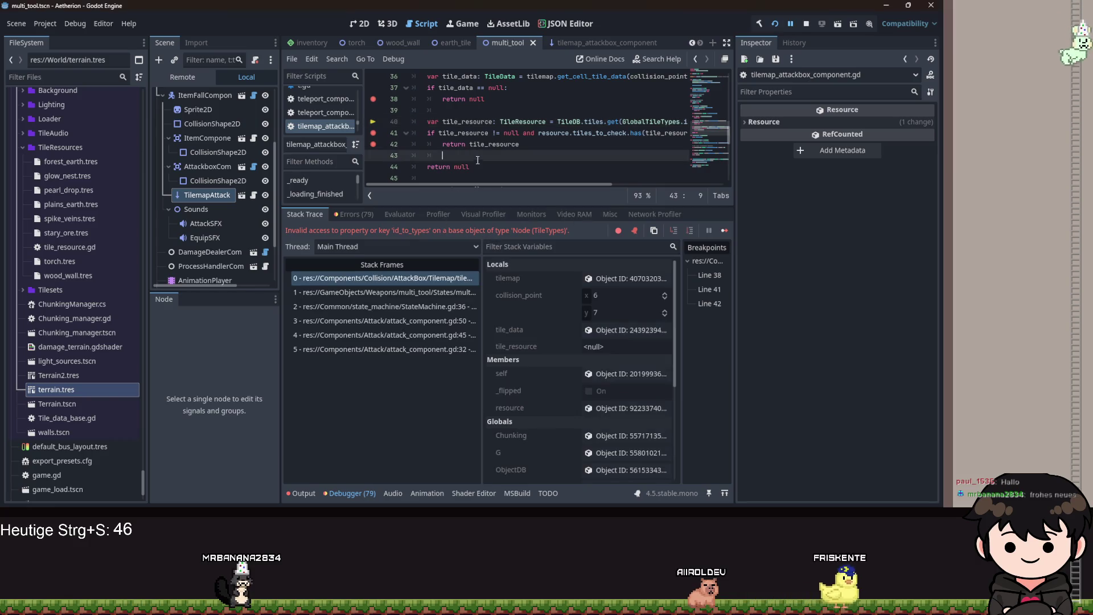
pyautogui.press('F5')
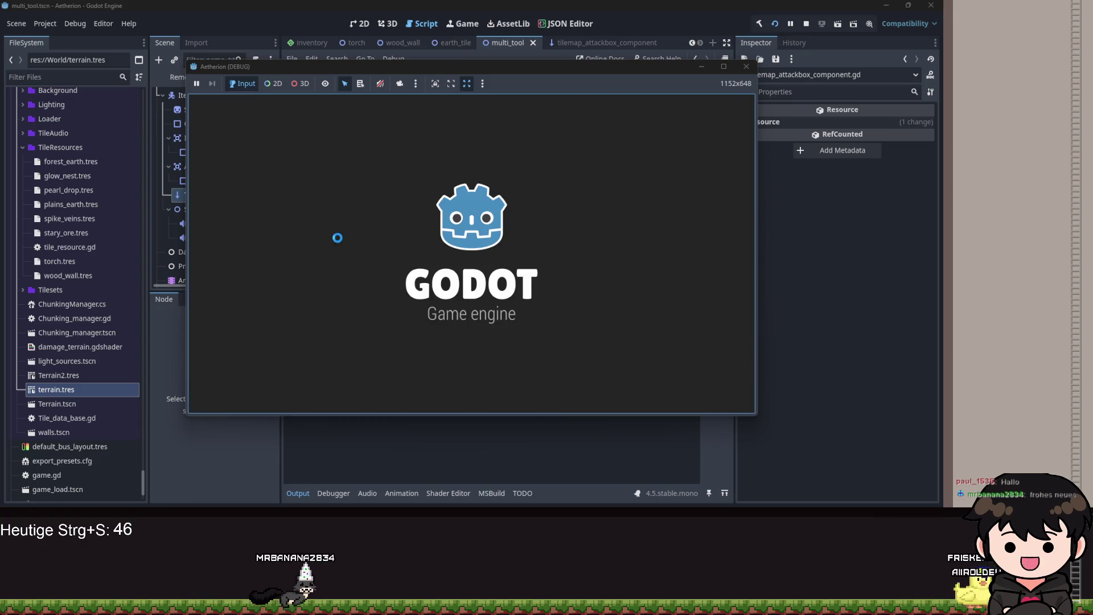
# - Load Spielstand 1, run right to hit a tile, and inspect tile_resource at the breakpoint
pyautogui.click(337, 238)
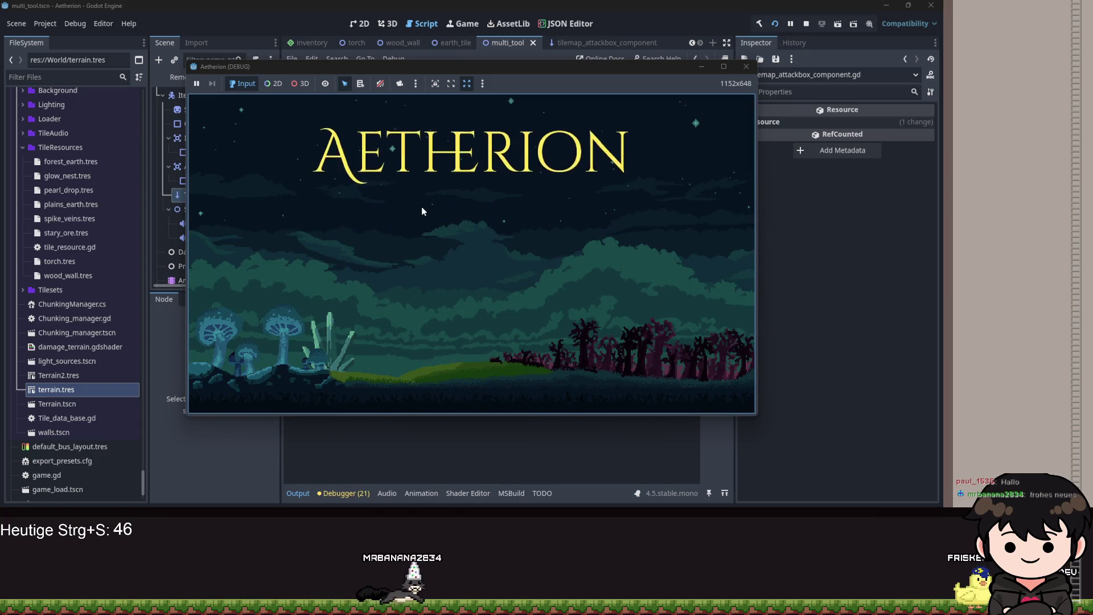
pyautogui.click(459, 260)
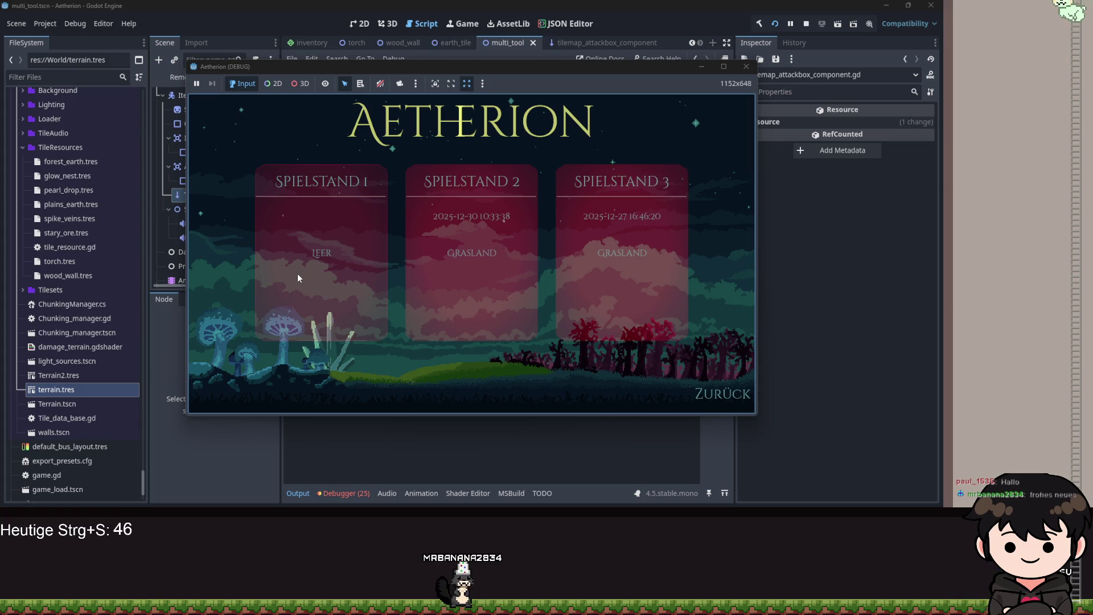
pyautogui.click(297, 274)
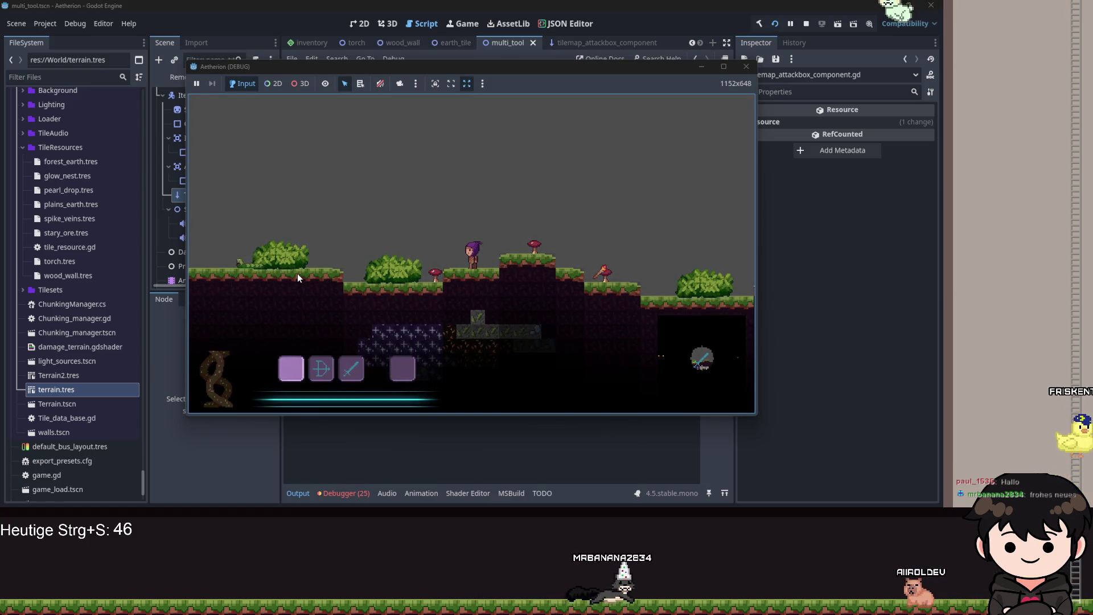
pyautogui.press('d')
pyautogui.press('space')
pyautogui.press('d')
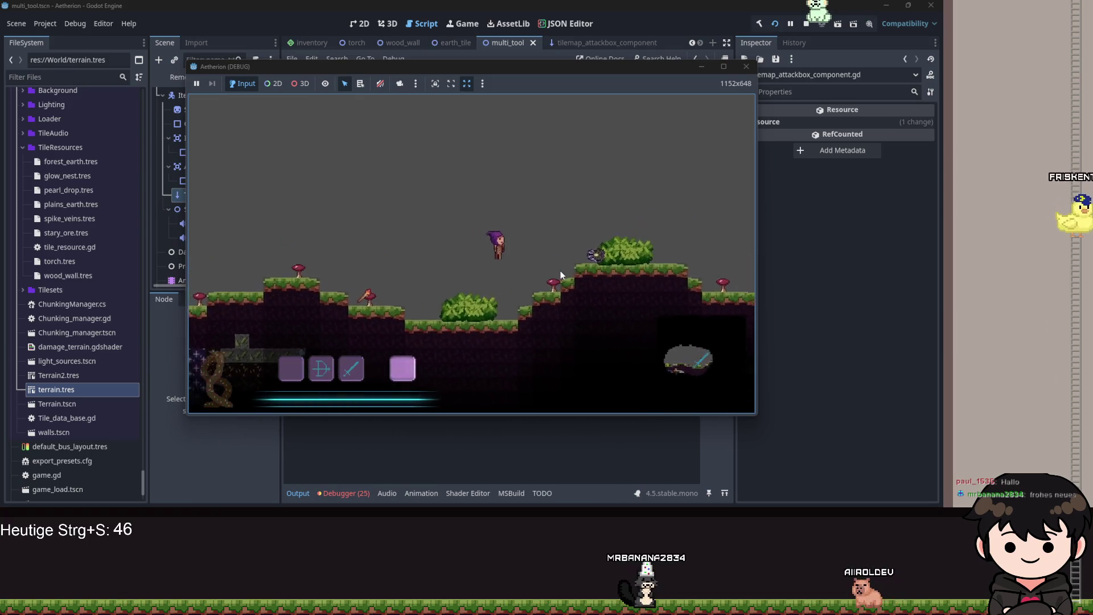
pyautogui.press('d')
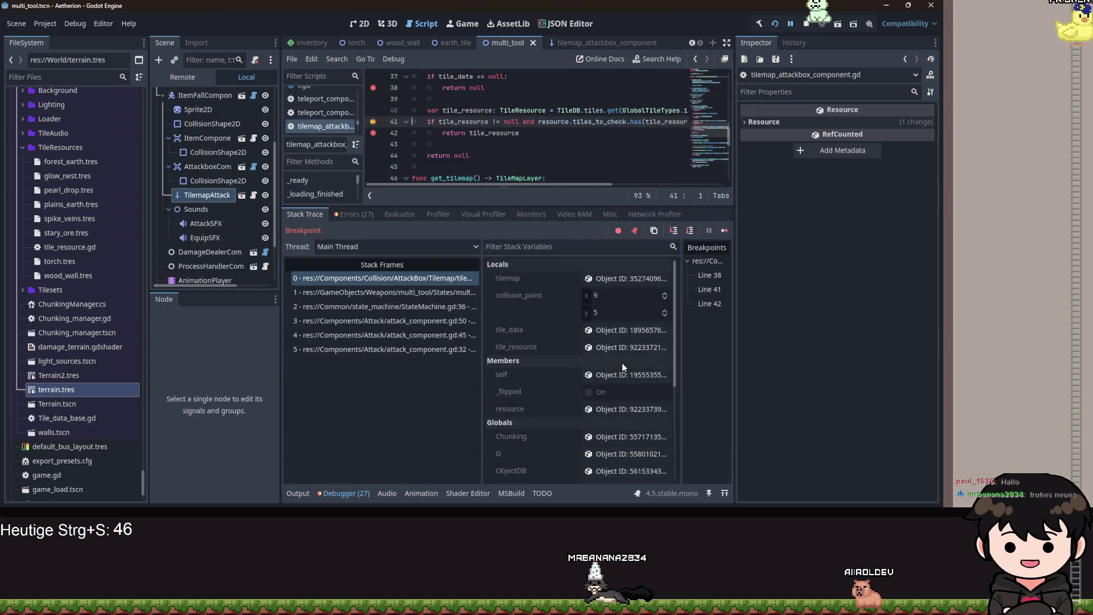
pyautogui.click(612, 345)
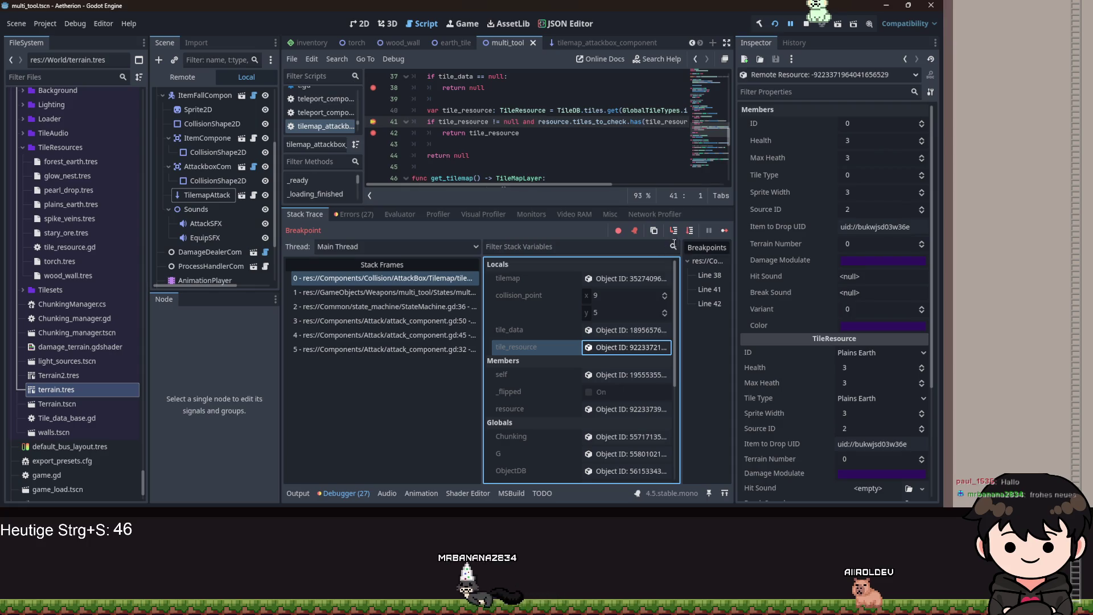
# - Step over and continue past the breakpoint, collapse the debugger, and place the caret in line 67's get call
pyautogui.click(673, 230)
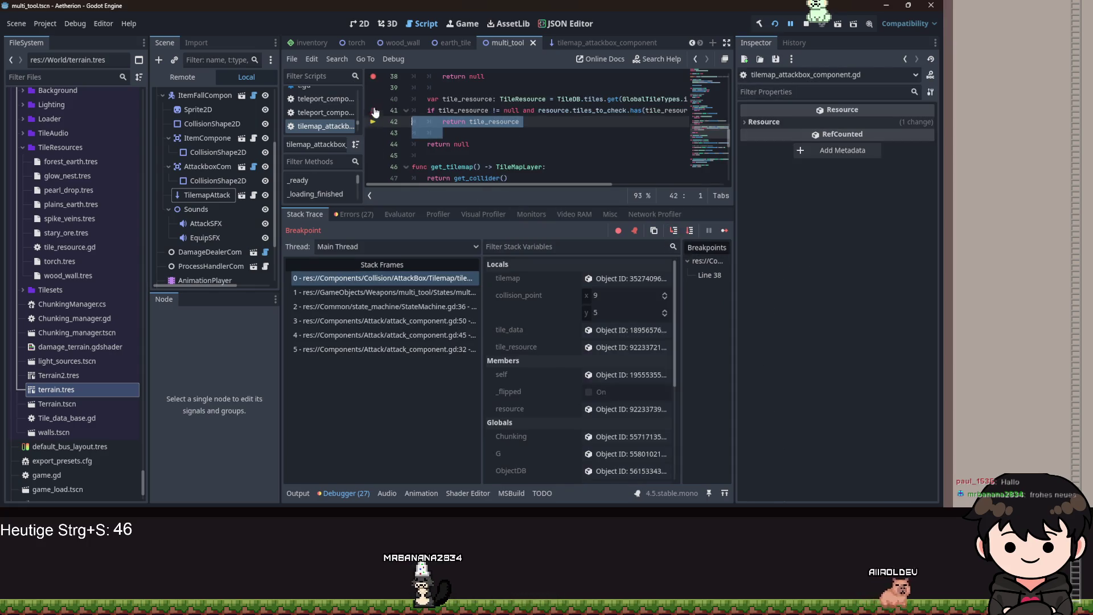
pyautogui.click(790, 26)
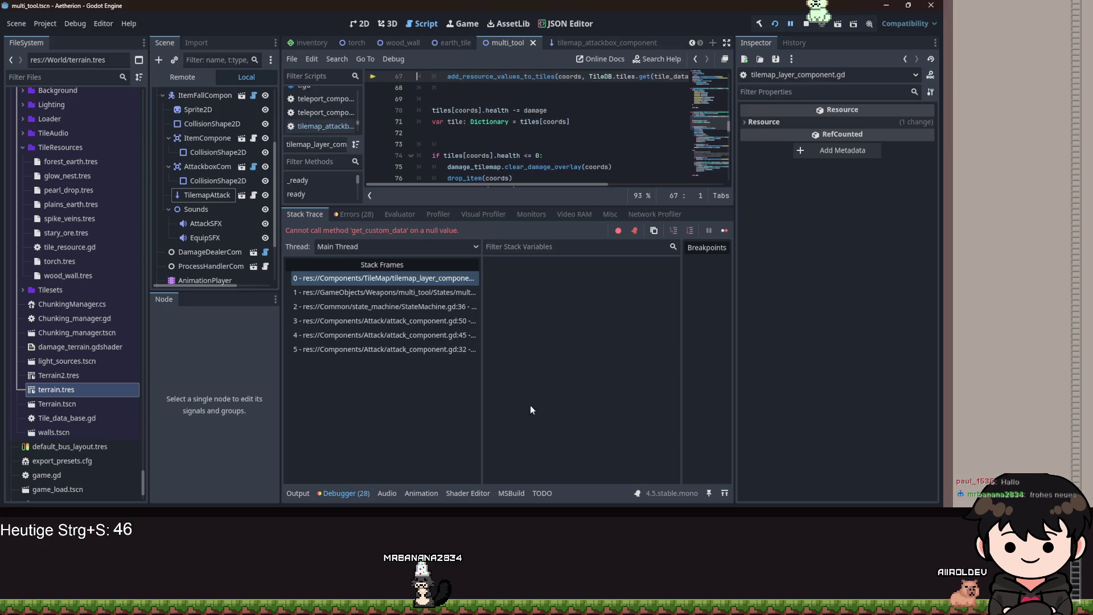
pyautogui.moveTo(549, 183); pyautogui.dragTo(596, 184)
pyautogui.scroll(2, 614, 157)
pyautogui.scroll(-1, 614, 158)
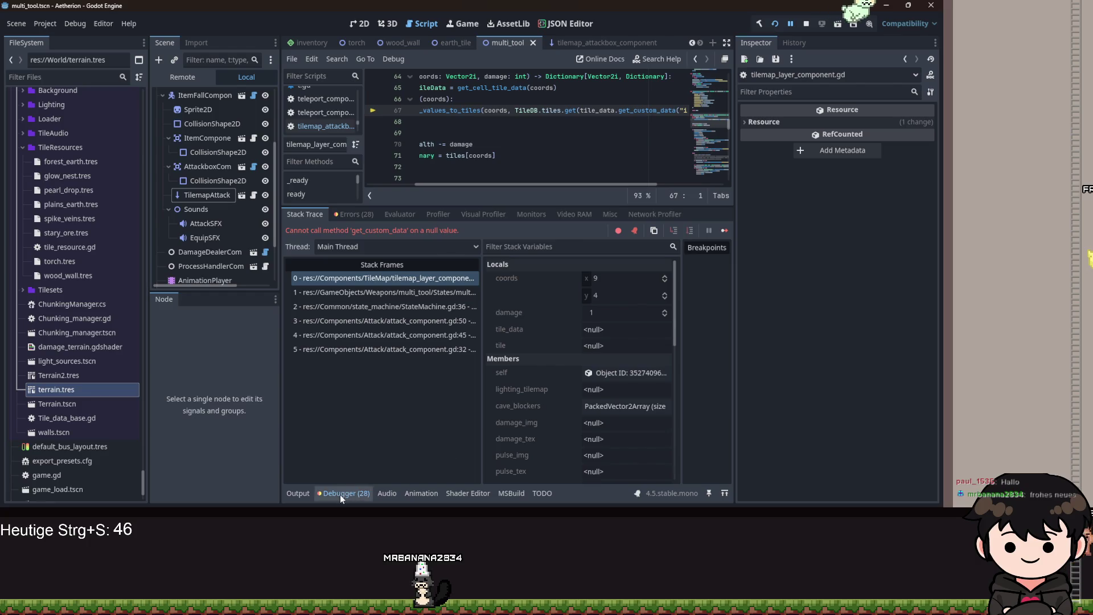
pyautogui.click(340, 494)
pyautogui.moveTo(571, 462)
pyautogui.mouseDown()
pyautogui.moveTo(634, 463)
pyautogui.moveTo(580, 462)
pyautogui.mouseUp()
pyautogui.click(556, 179)
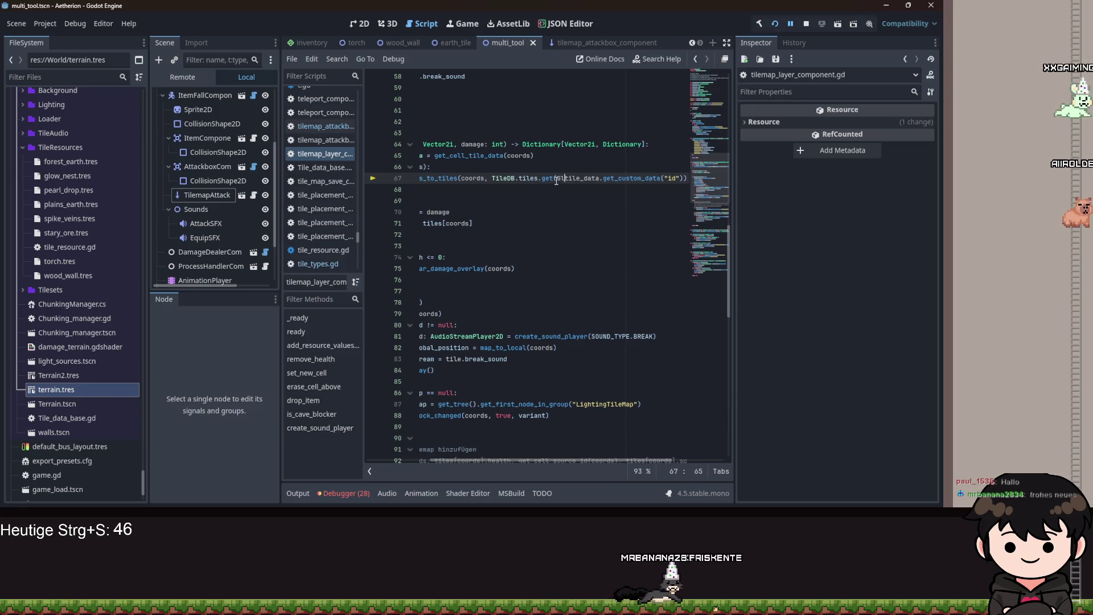
# - Wrap line 67's custom data id as GlobalTileTypes.id_to_types[...] inside TileDB.tiles.get and save the script
pyautogui.write('Global')
pyautogui.write('TileType')
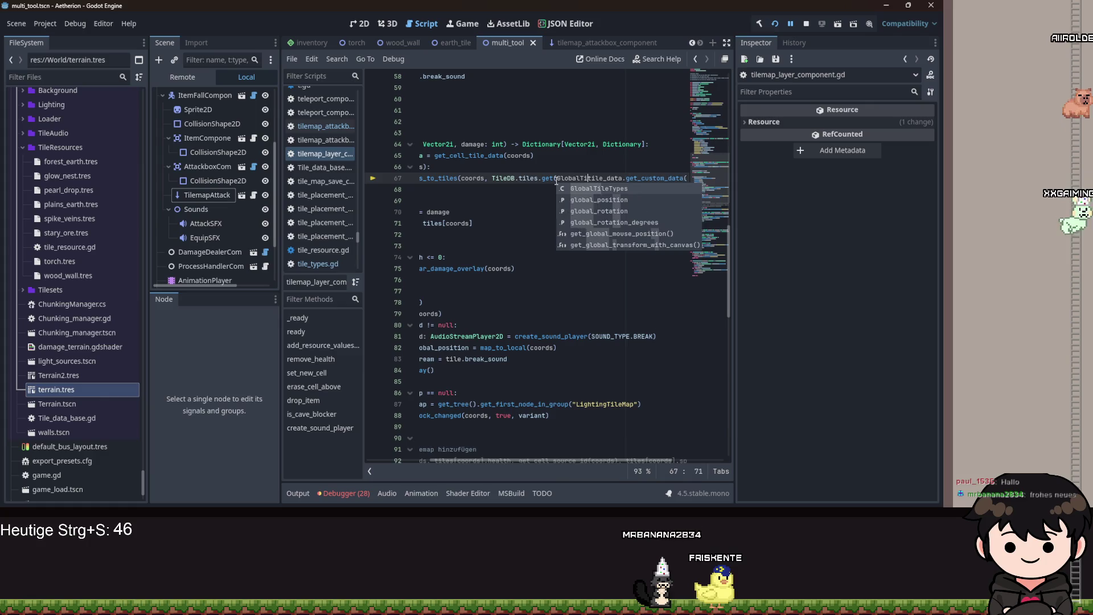
pyautogui.write('s.t')
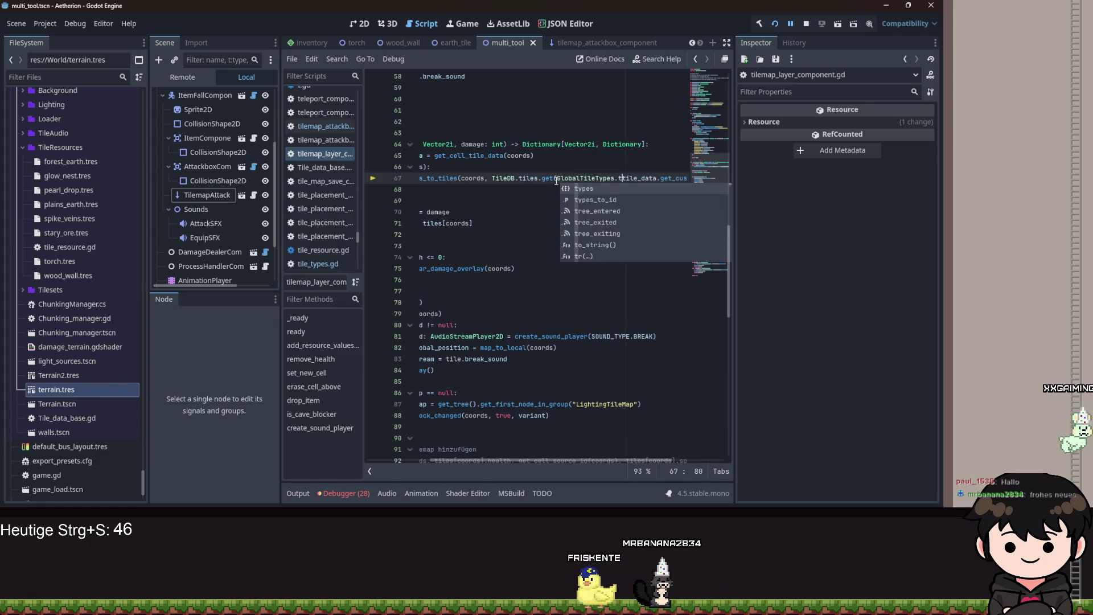
pyautogui.write('id_to_t')
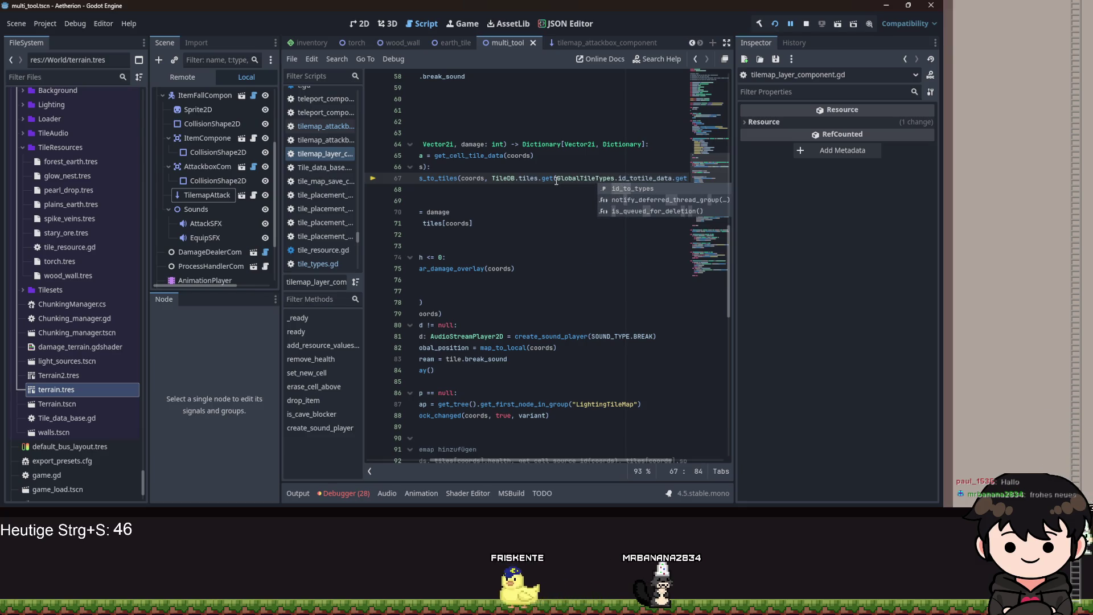
pyautogui.press('Return')
pyautogui.hotkey('ctrl', 'shift', 'Right')
pyautogui.hotkey('ctrl', 'shift', 'Right')
pyautogui.hotkey('ctrl', 'shift', 'Right')
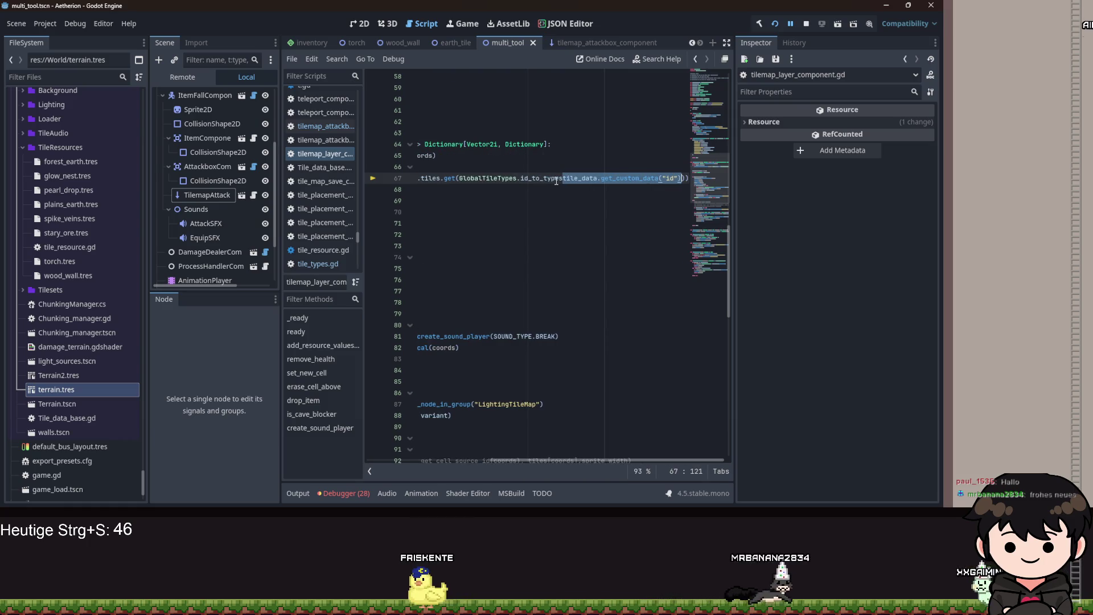
pyautogui.write('[')
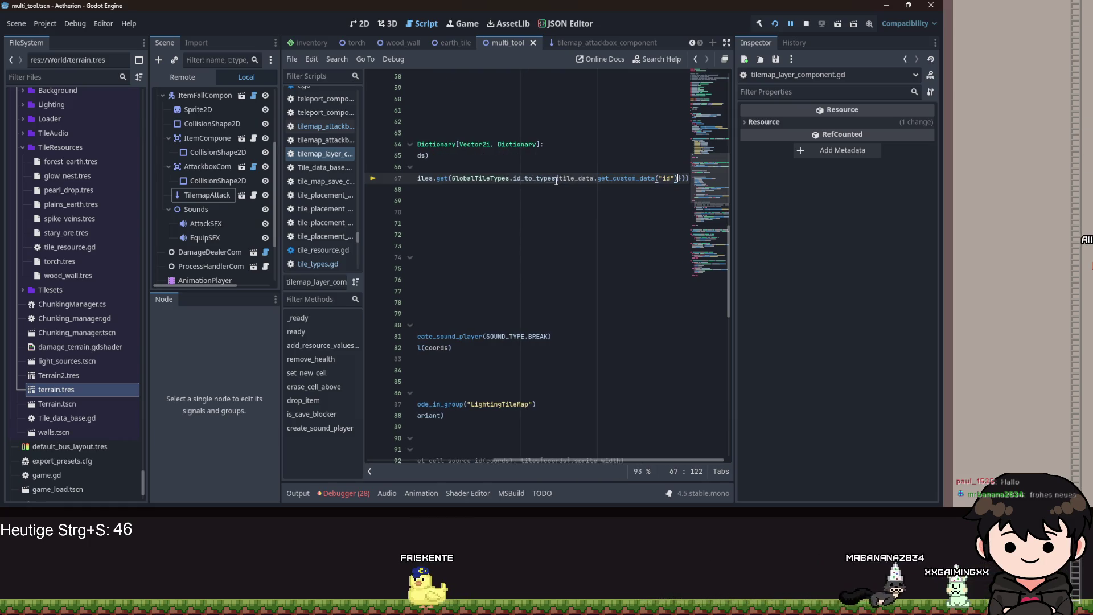
pyautogui.hotkey('ctrl', 'z')
pyautogui.write('[')
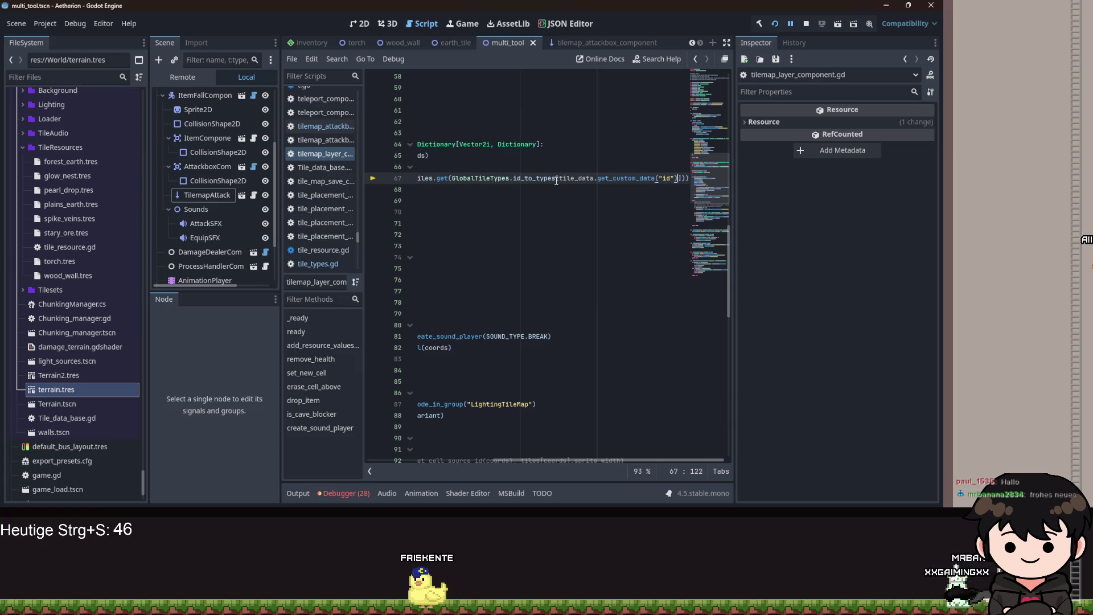
pyautogui.click(608, 216)
pyautogui.hotkey('ctrl', 's')
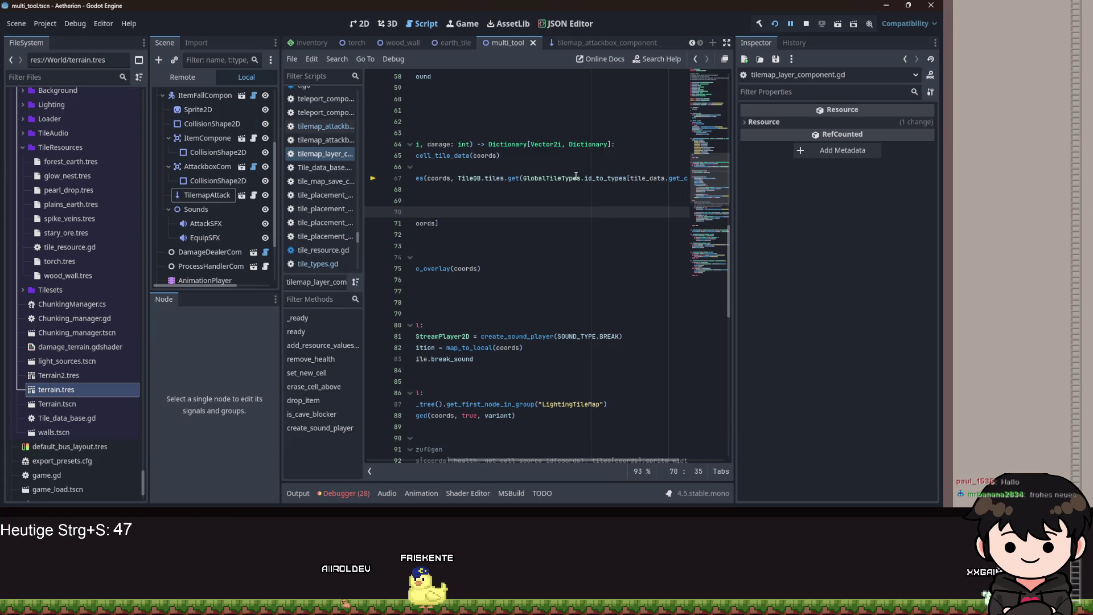
pyautogui.hscroll(-5, 528, 459)
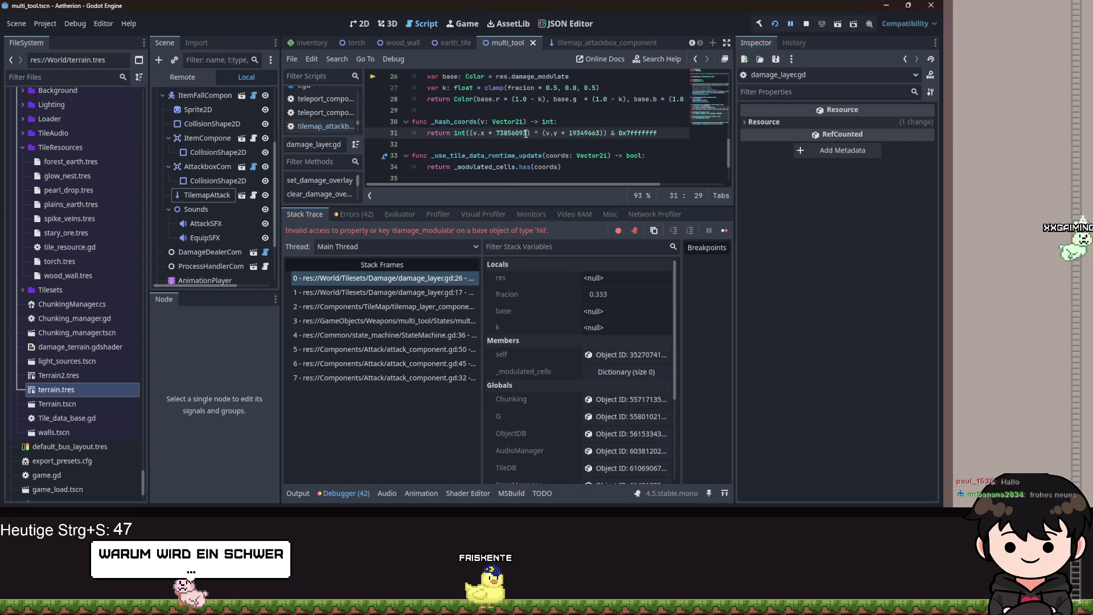
# - Collapse the debugger, restart the game with the updated code, and dismiss the title prompt
pyautogui.click(336, 487)
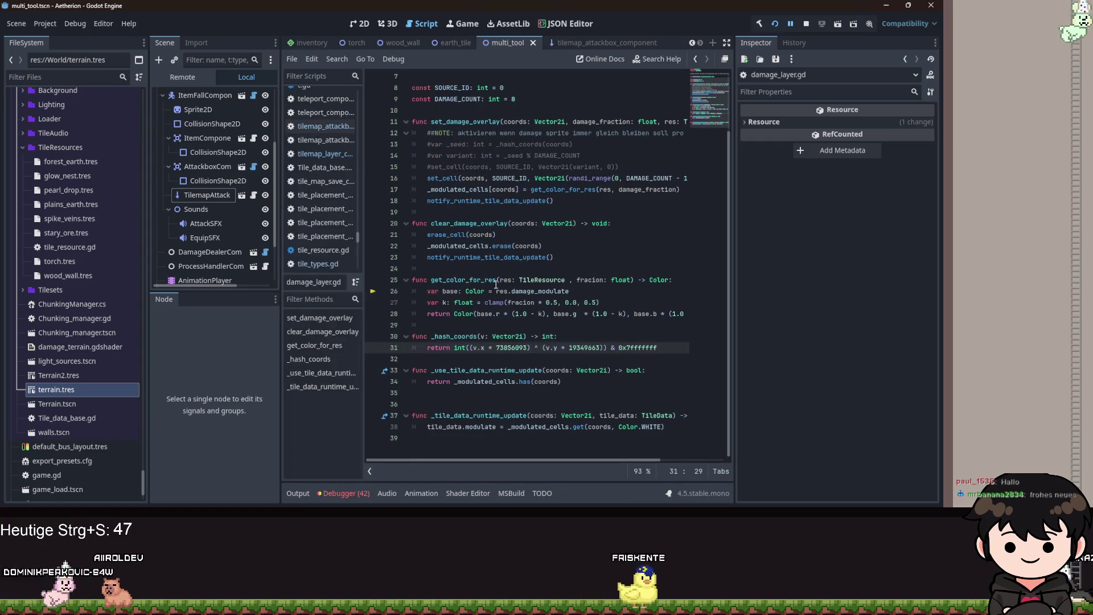
pyautogui.click(775, 25)
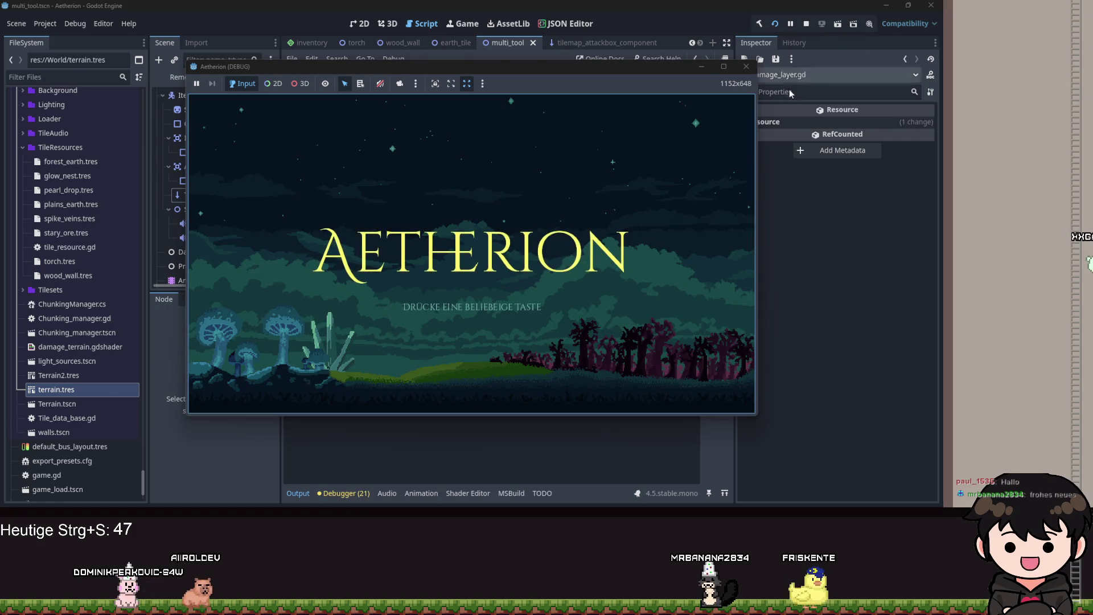
pyautogui.click(704, 207)
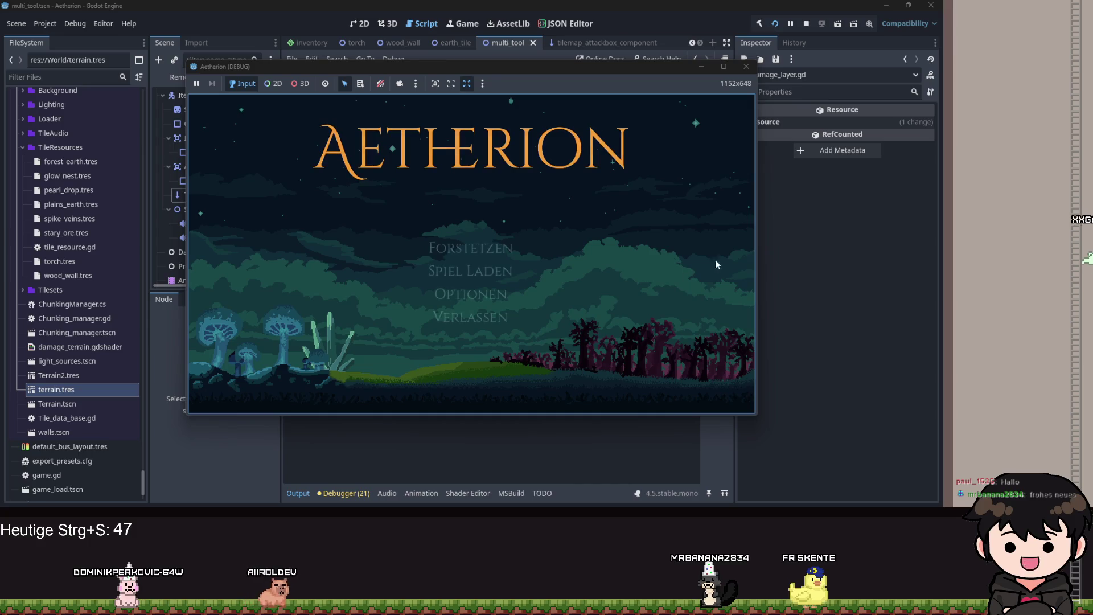
# - Load Spielstand 1, run right, pick up the item, and attack a tile to test the fix
pyautogui.press('Return')
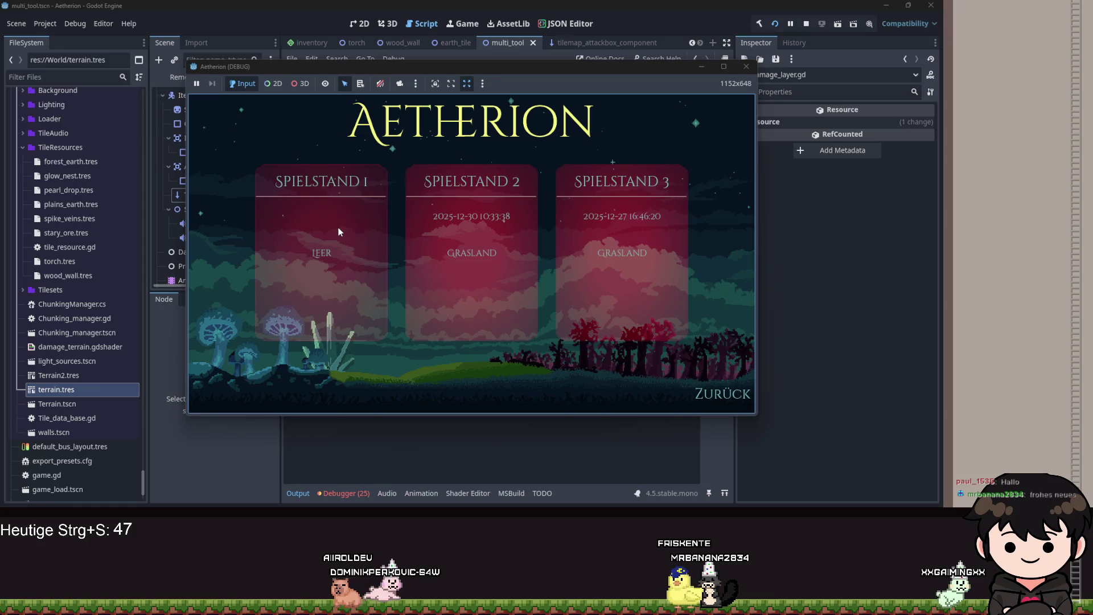
pyautogui.click(338, 231)
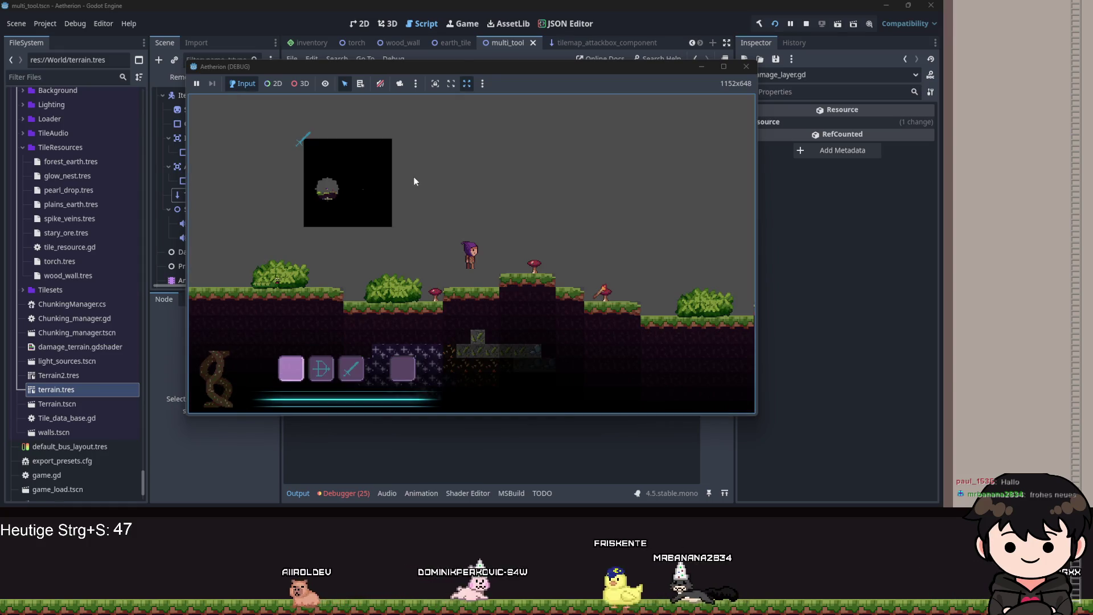
pyautogui.press('d')
pyautogui.press('4')
pyautogui.press('d')
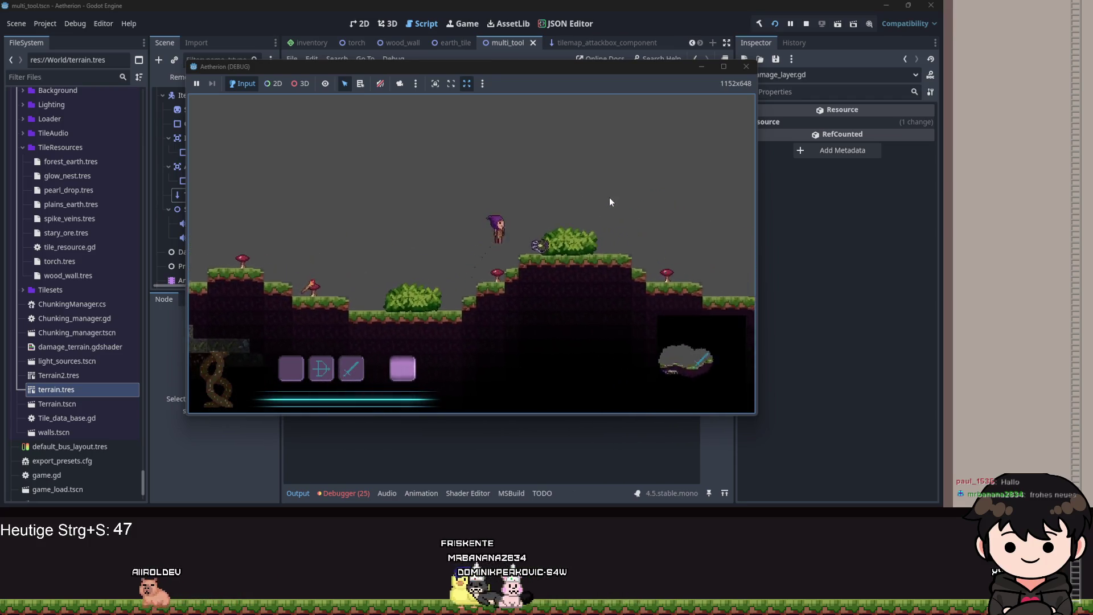
pyautogui.click(470, 273)
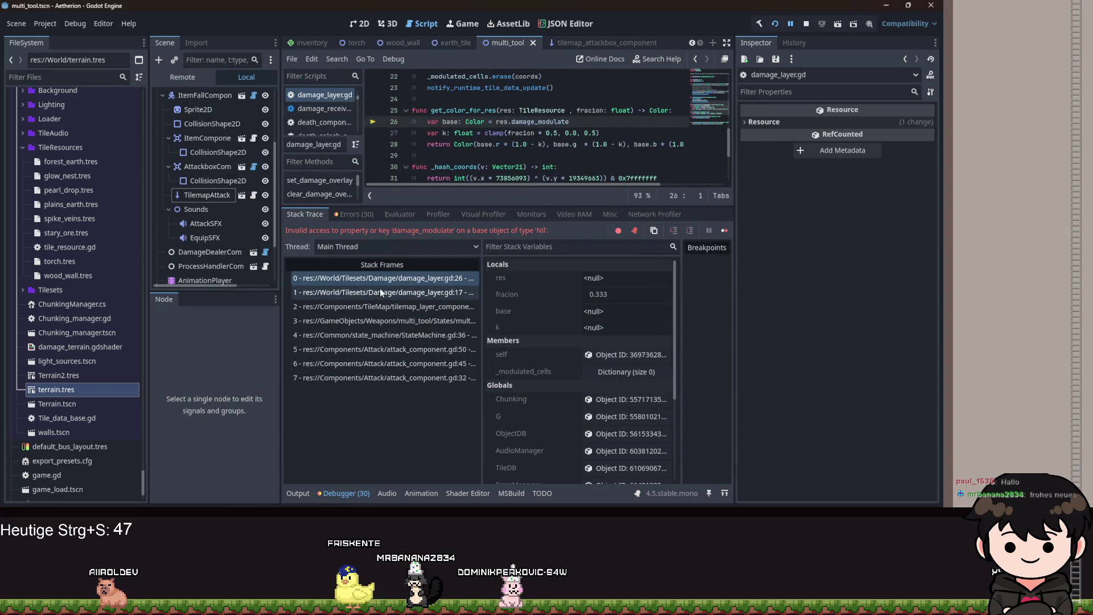
# - Inspect the damage_layer.gd line 17 caller frame and shrink the debugger to show more code
pyautogui.click(380, 289)
pyautogui.click(299, 493)
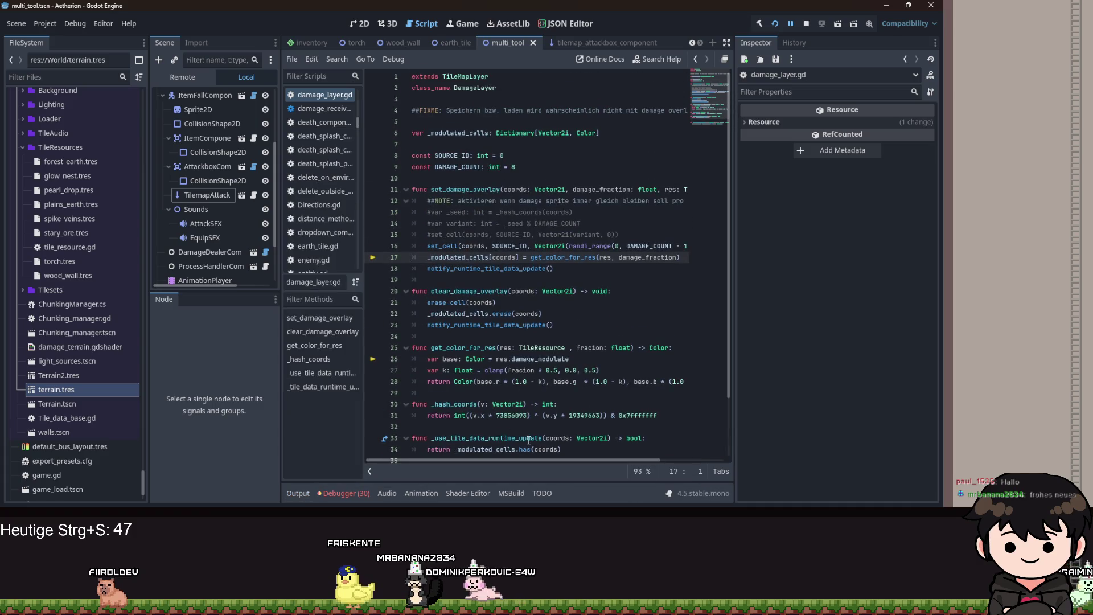
pyautogui.click(368, 496)
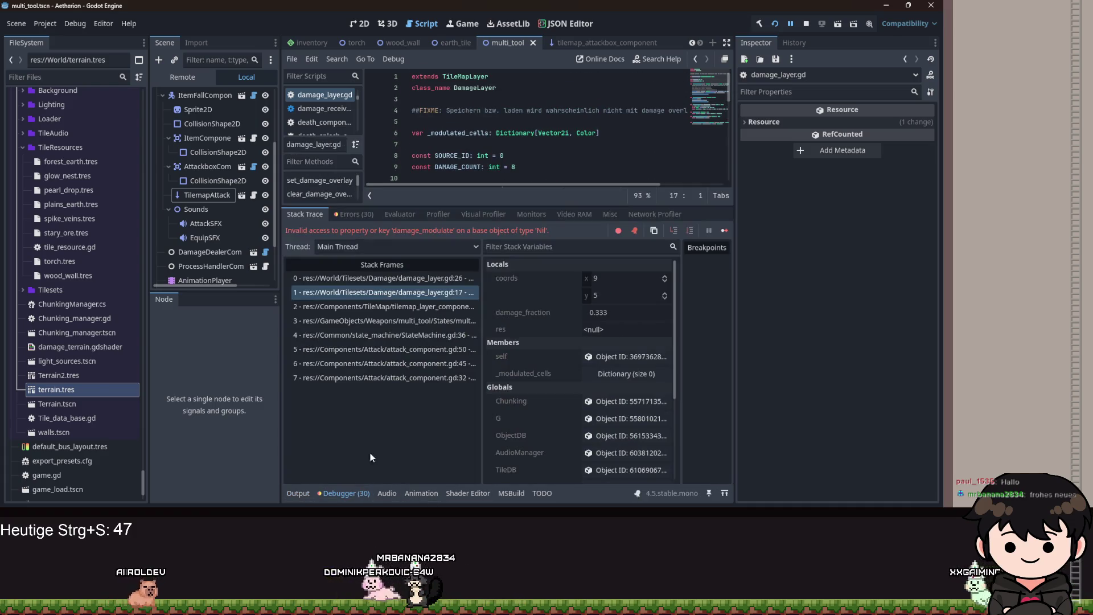
pyautogui.moveTo(596, 205); pyautogui.dragTo(596, 347)
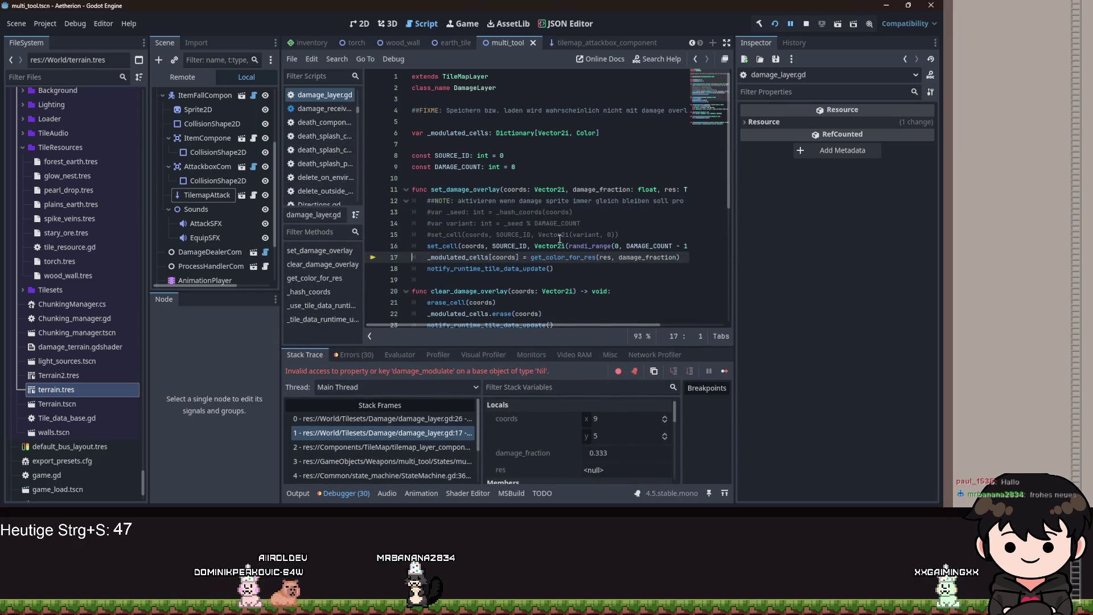
pyautogui.click(517, 178)
pyautogui.scroll(-1, 517, 228)
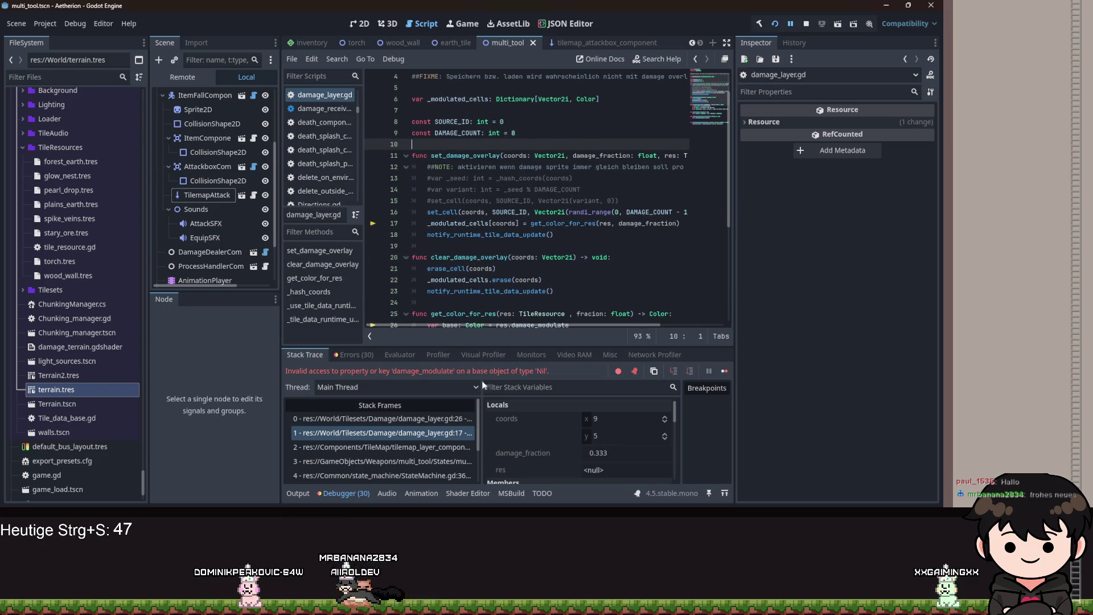
# - Jump to tilemap_layer_component.gd line 99, start typing a GlobalTileTypes prefix, and check the map_to_local docs
pyautogui.click(394, 447)
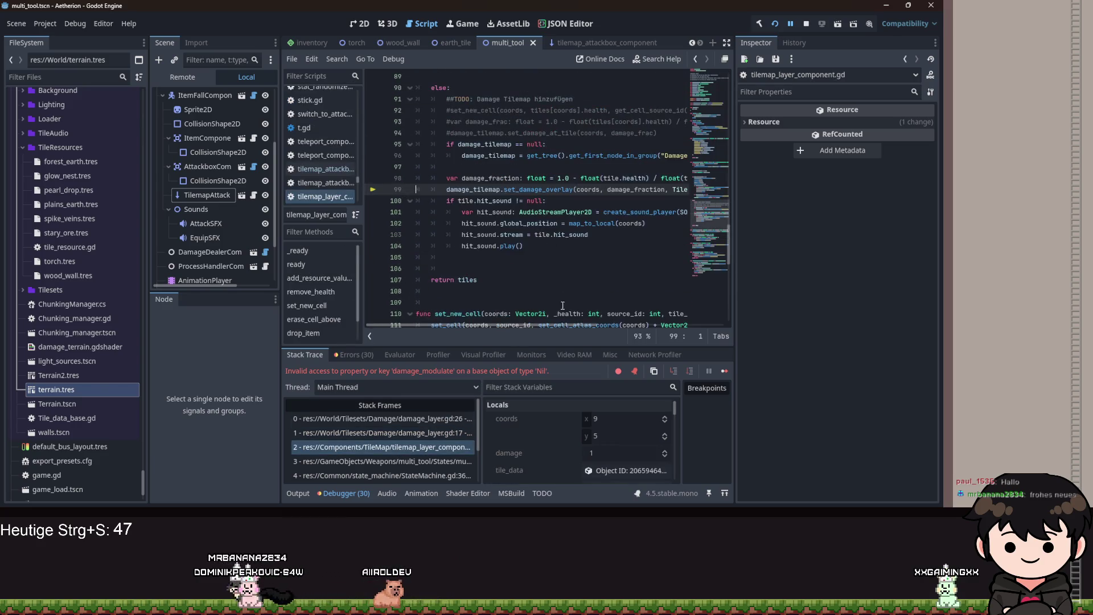
pyautogui.moveTo(537, 327); pyautogui.dragTo(668, 335)
pyautogui.write('Global')
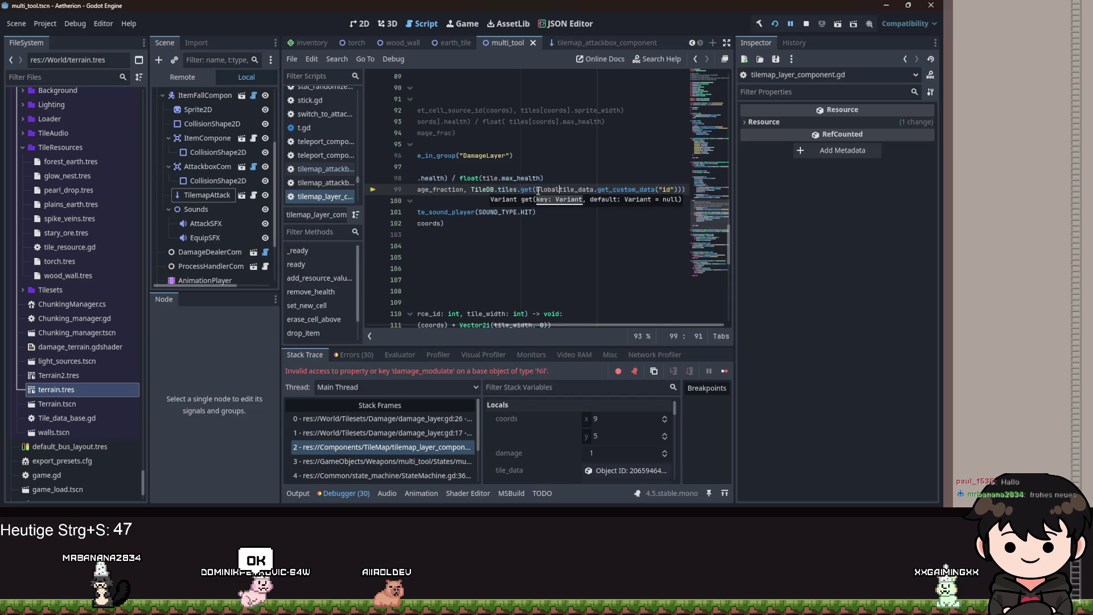
pyautogui.write('Tiley')
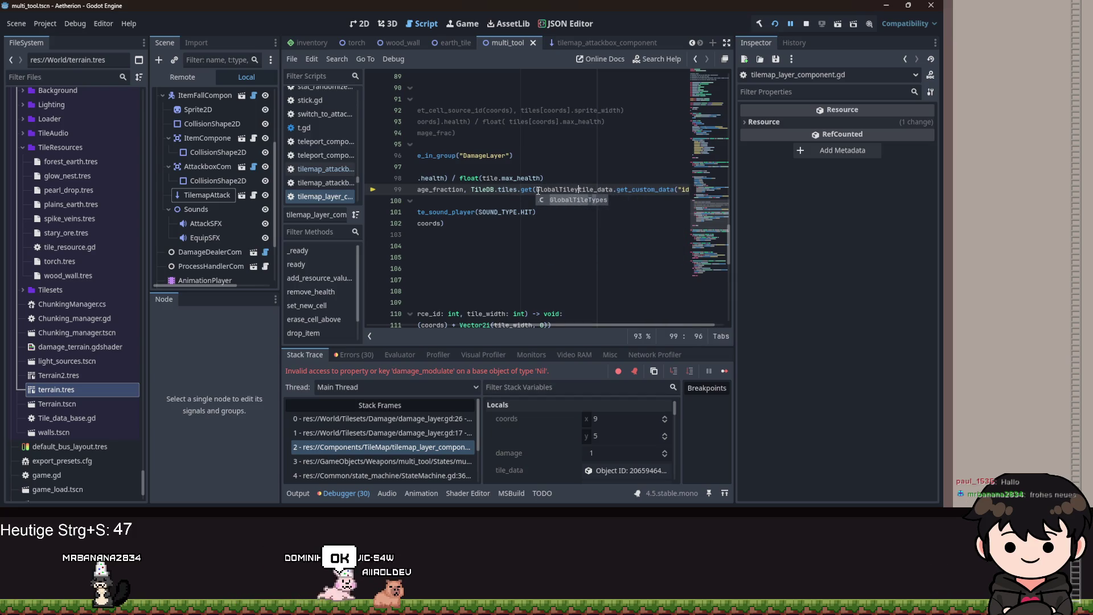
pyautogui.press('BackSpace')
pyautogui.press('BackSpace')
pyautogui.press('BackSpace')
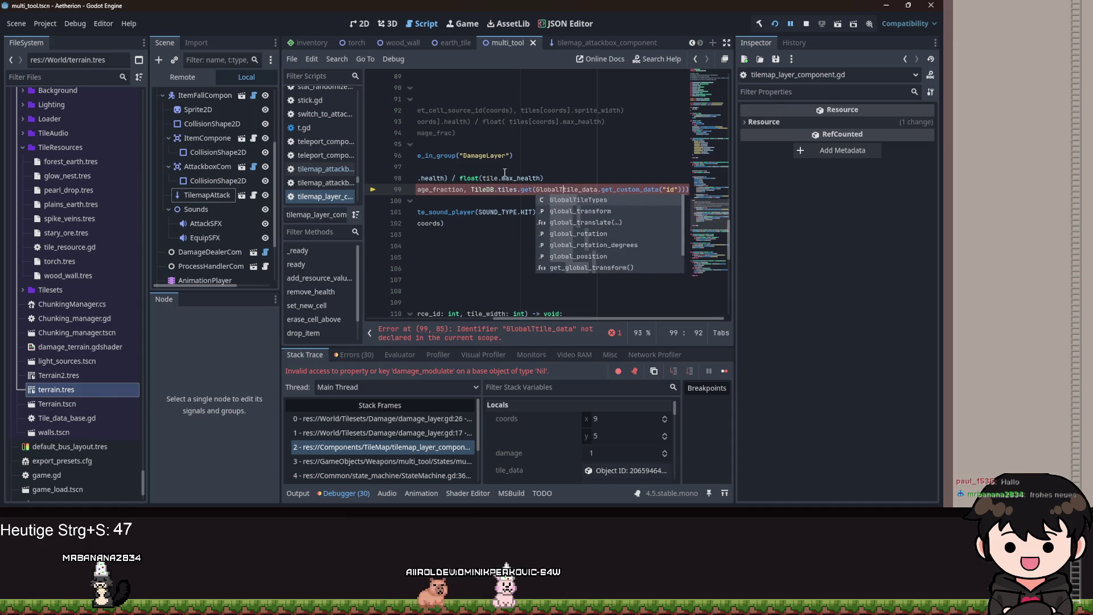
pyautogui.press('Escape')
pyautogui.press('Up')
pyautogui.press('Up')
pyautogui.keyDown('ctrl'); pyautogui.click(552, 223); pyautogui.keyUp('ctrl')
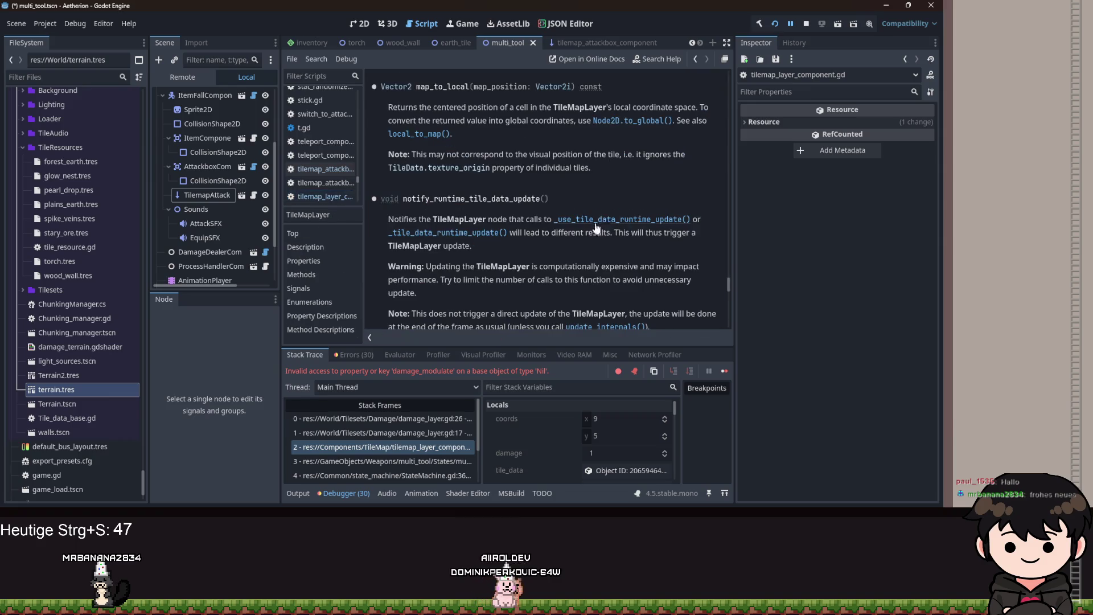
pyautogui.hotkey('alt', 'Left')
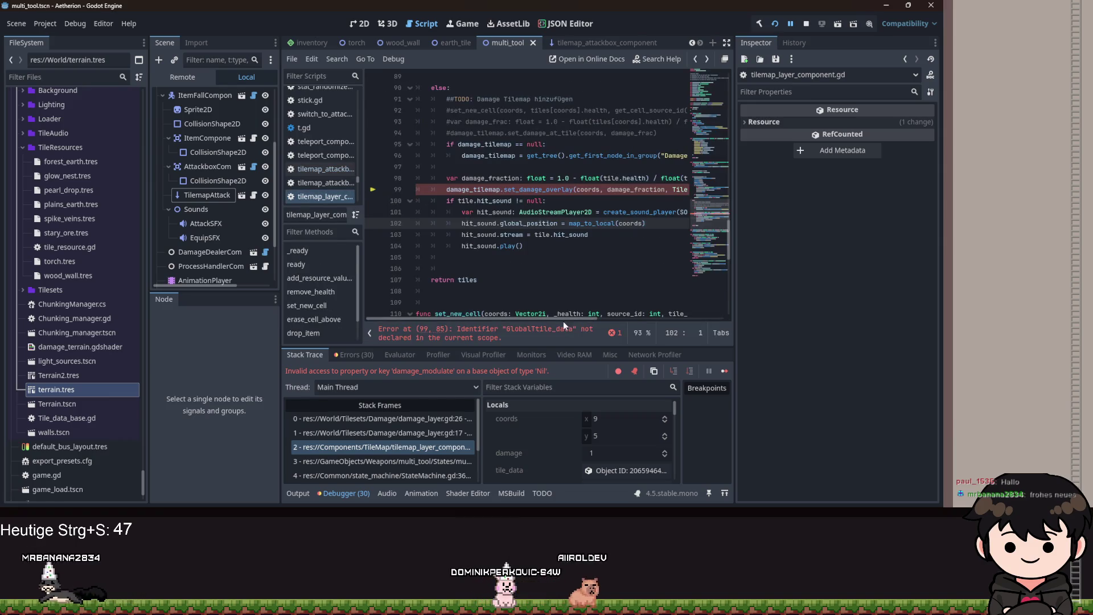
# - Replace the partial prefix on line 99 with GlobalTileTypes. and bring up tile_types.gd to check id_to_types
pyautogui.click(605, 190)
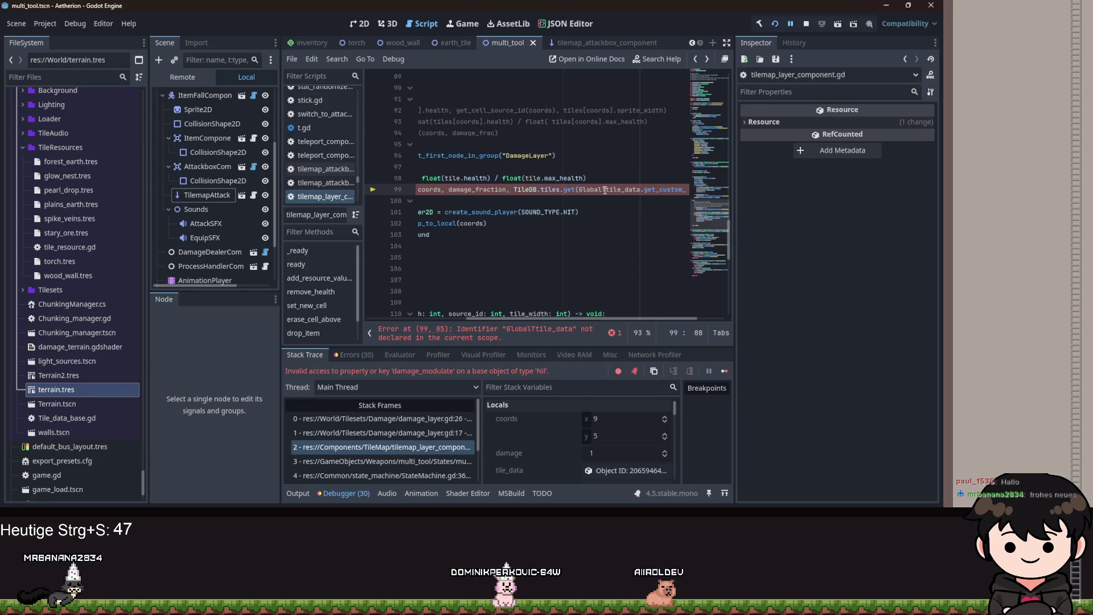
pyautogui.hotkey('ctrl', 'shift', 'Left')
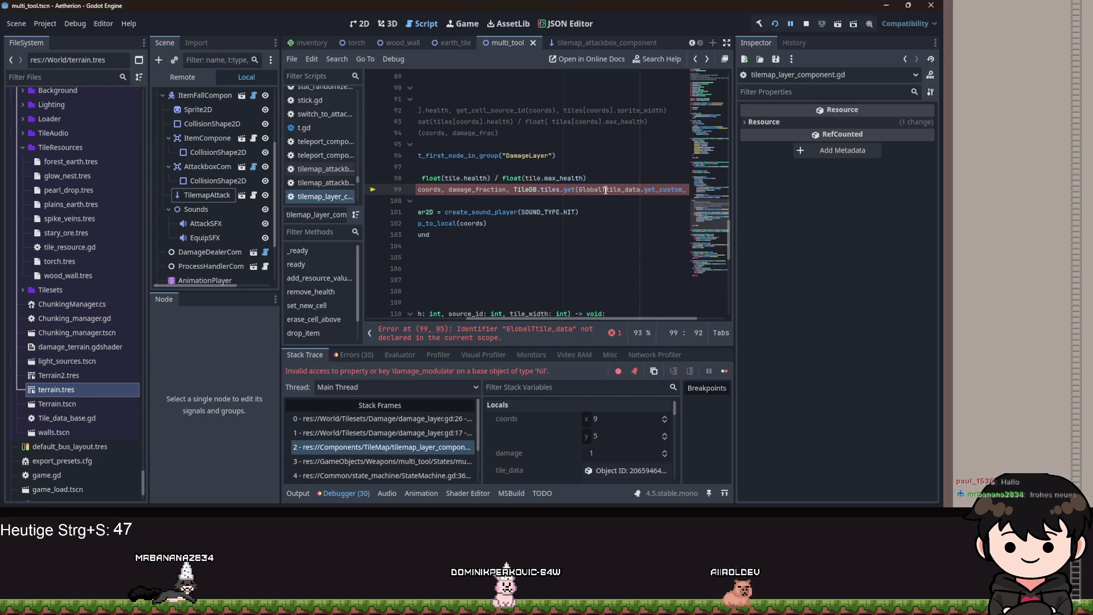
pyautogui.write('GlobalTile')
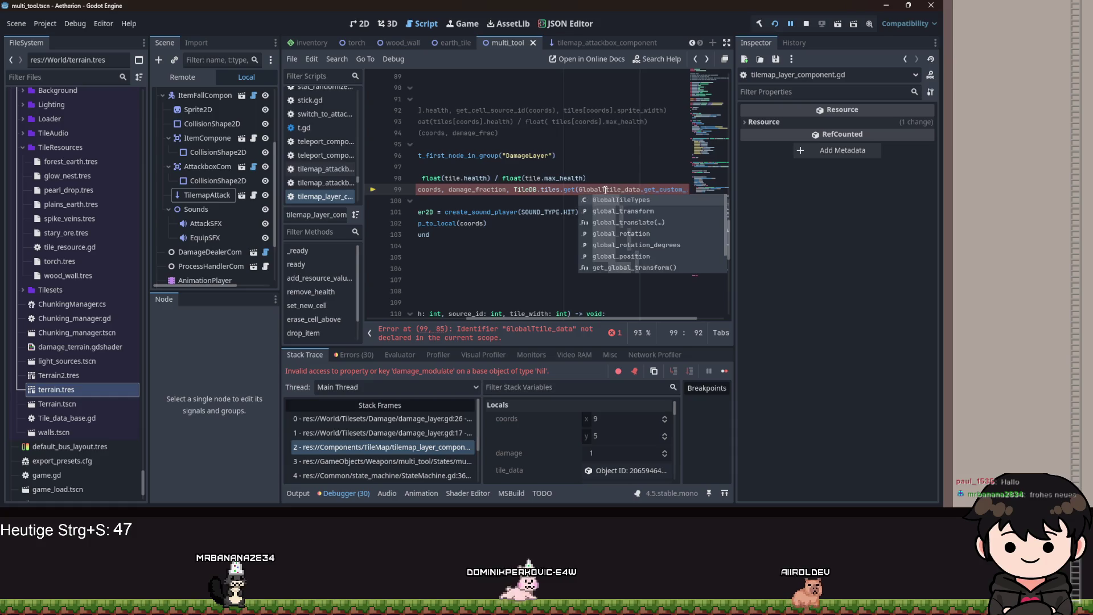
pyautogui.write('Types.')
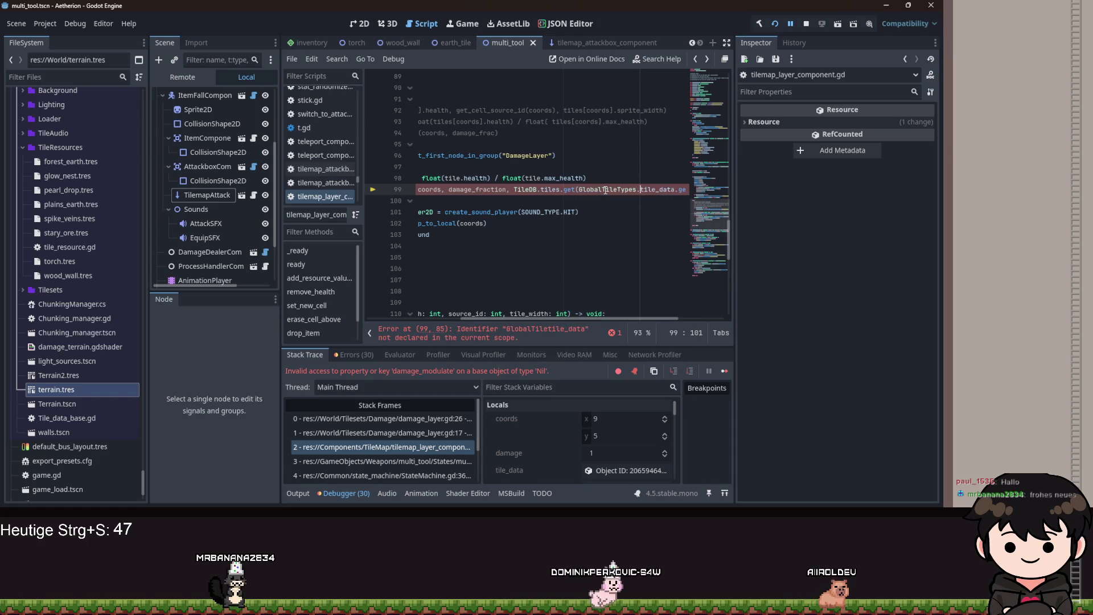
pyautogui.keyDown('ctrl'); pyautogui.click(605, 190); pyautogui.keyUp('ctrl')
pyautogui.scroll(-10, 454, 300)
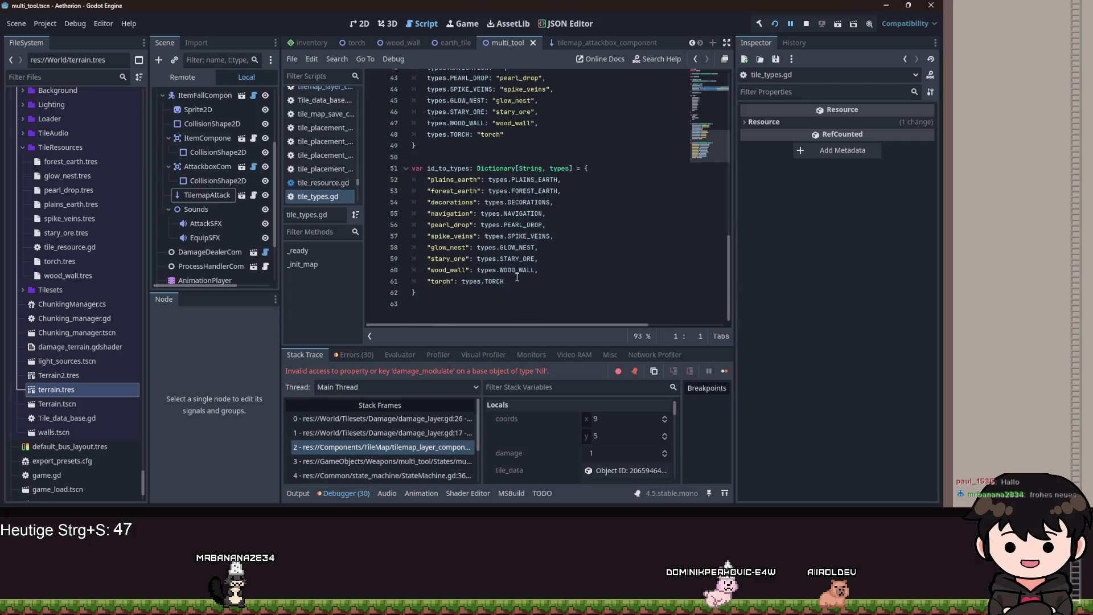
# - Add a func get_res_from_id(id: String) -> TileResource: declaration at the end of tile_types.gd
pyautogui.click(454, 300)
pyautogui.press('Return')
pyautogui.write('func ge')
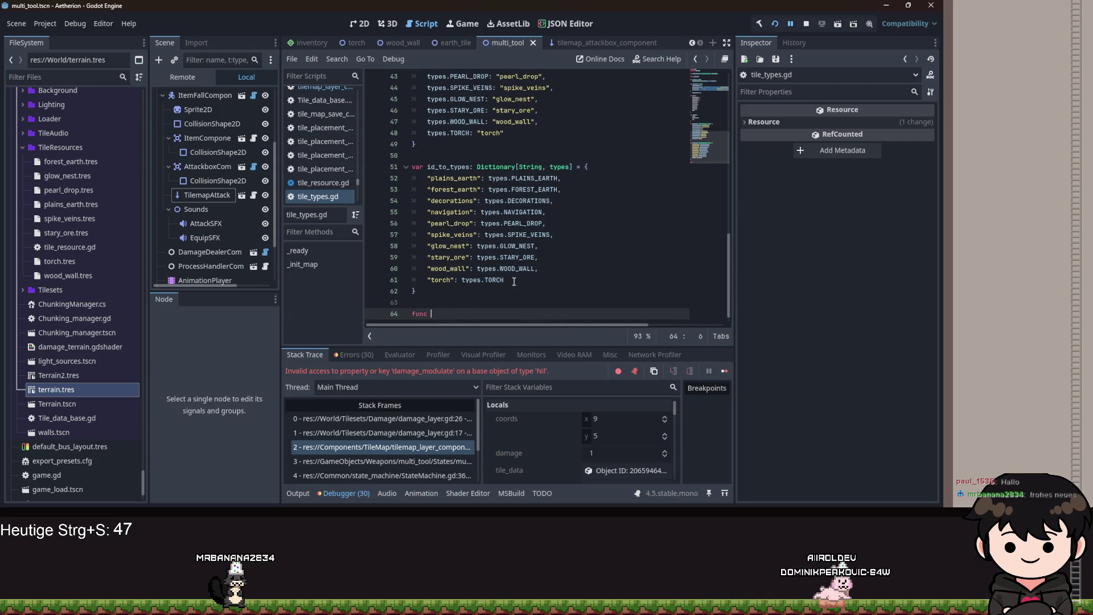
pyautogui.write('t')
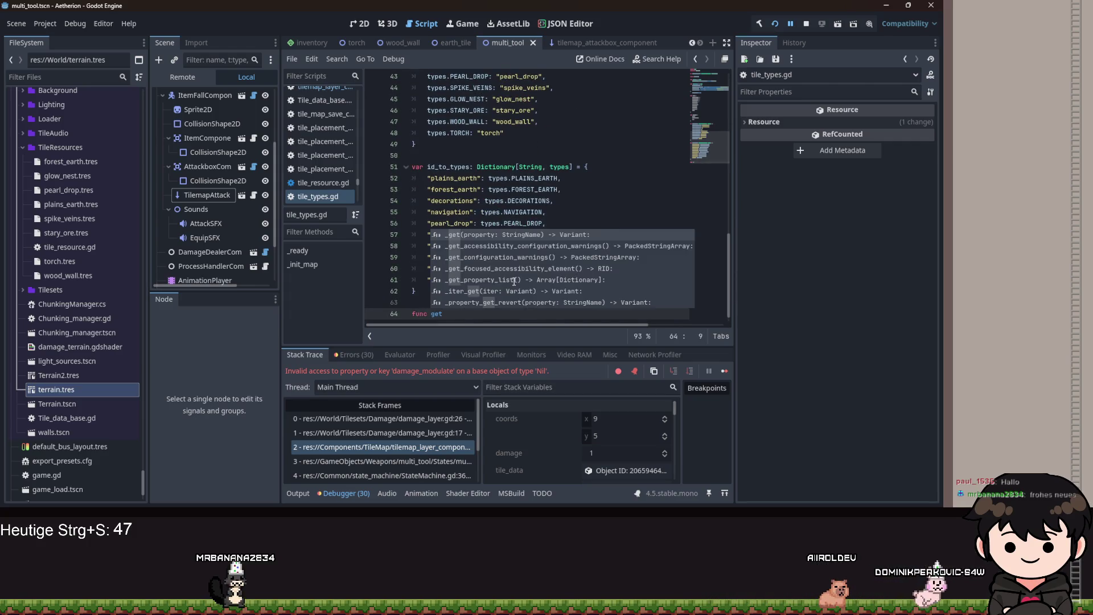
pyautogui.write('_res_from_i')
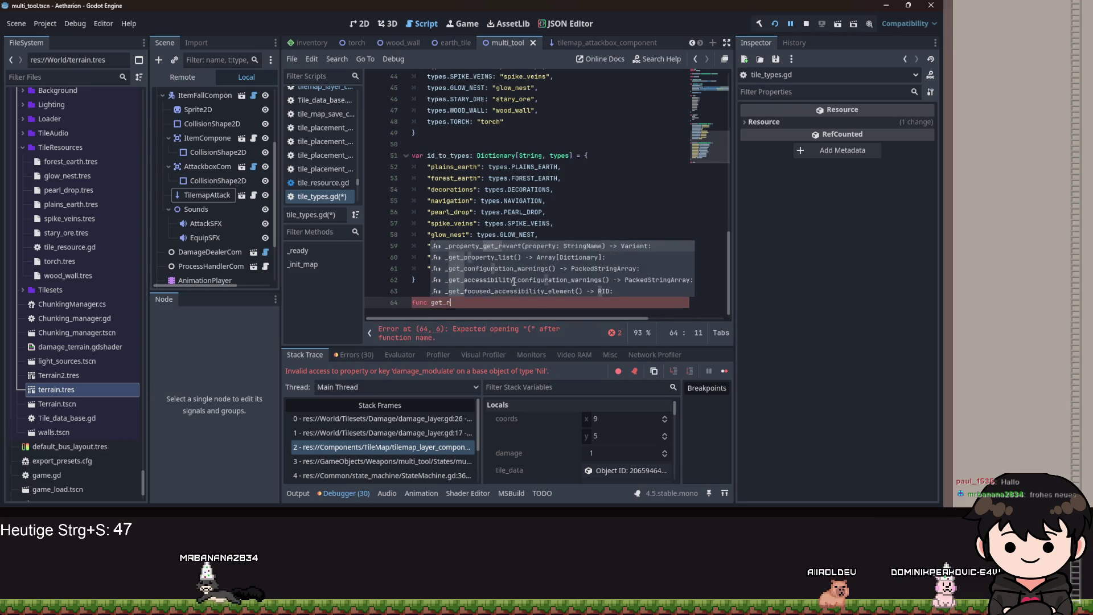
pyautogui.write('d')
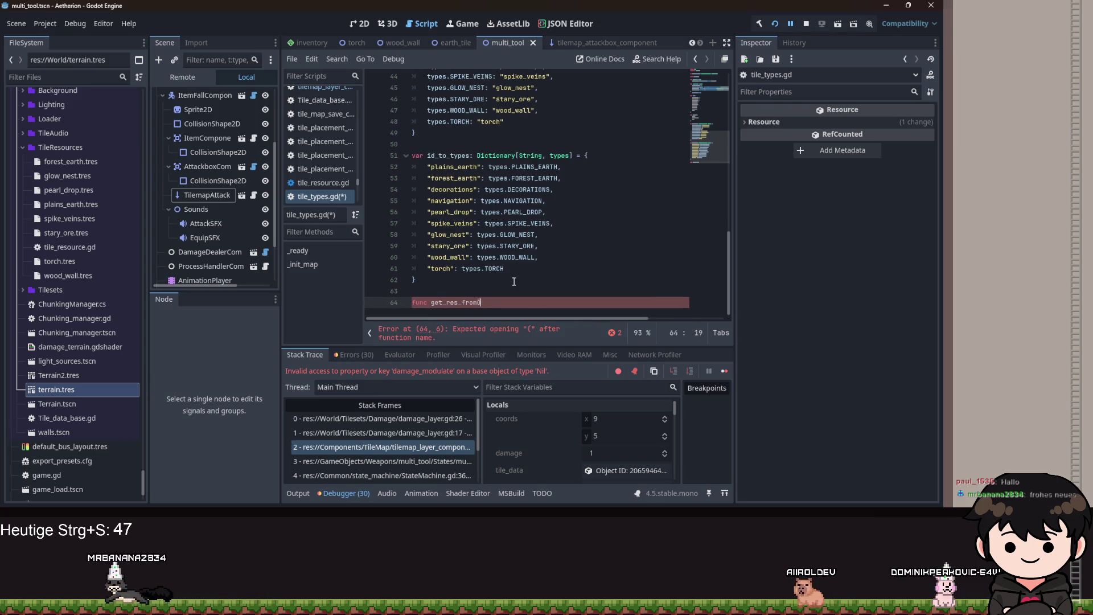
pyautogui.write('(id: S')
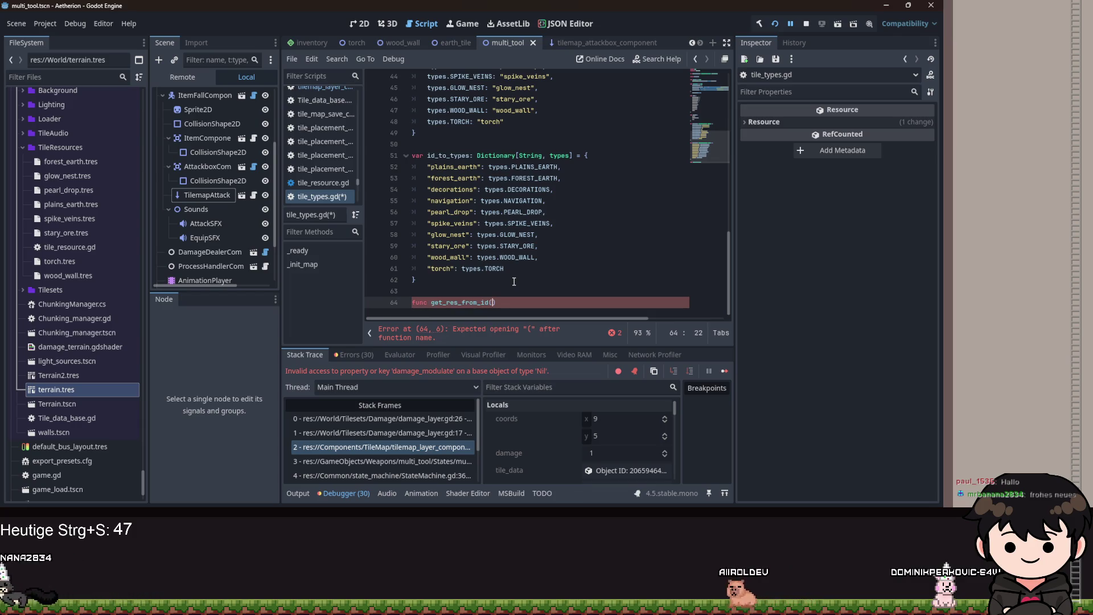
pyautogui.write('tring) -> ')
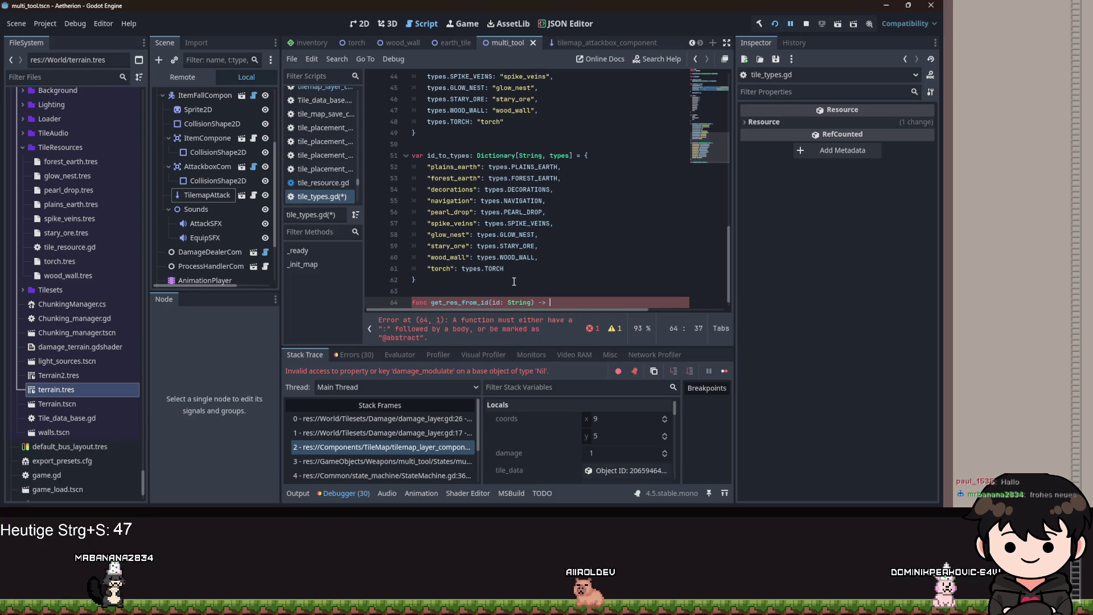
pyautogui.write('TileRes')
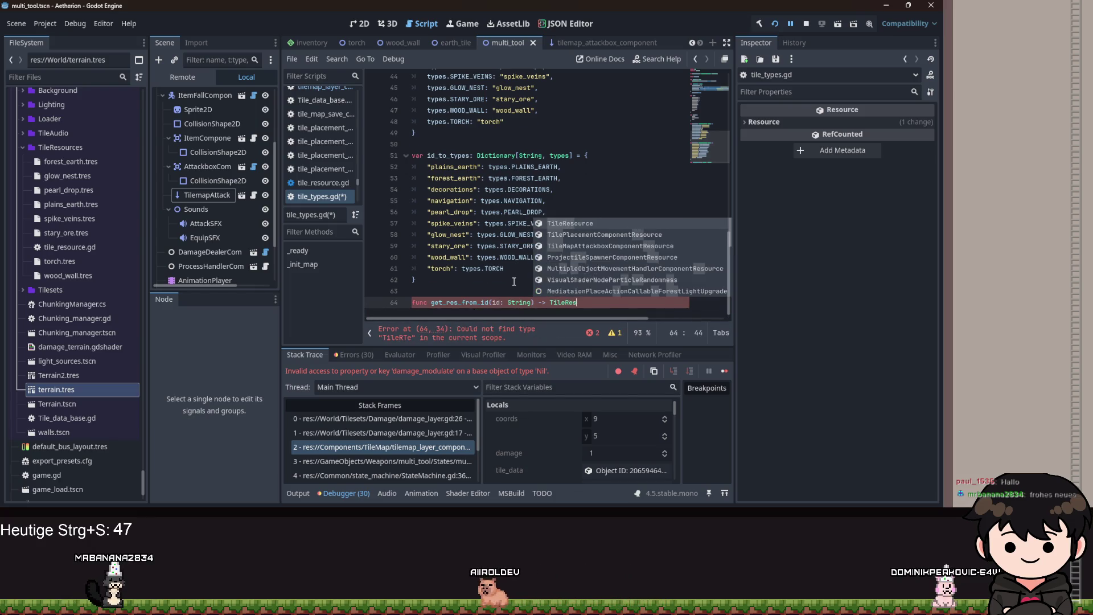
pyautogui.press('Return')
pyautogui.write(':')
pyautogui.press('Return')
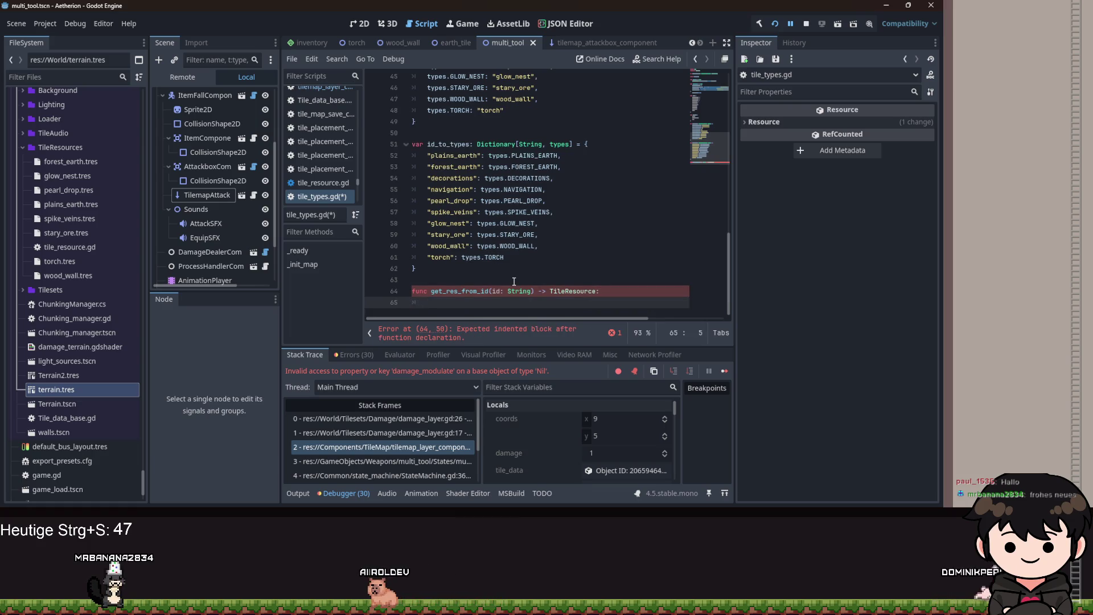
# - Make the function return TileDB.tiles[id_to_types[id]] and save the script
pyautogui.write('eDa')
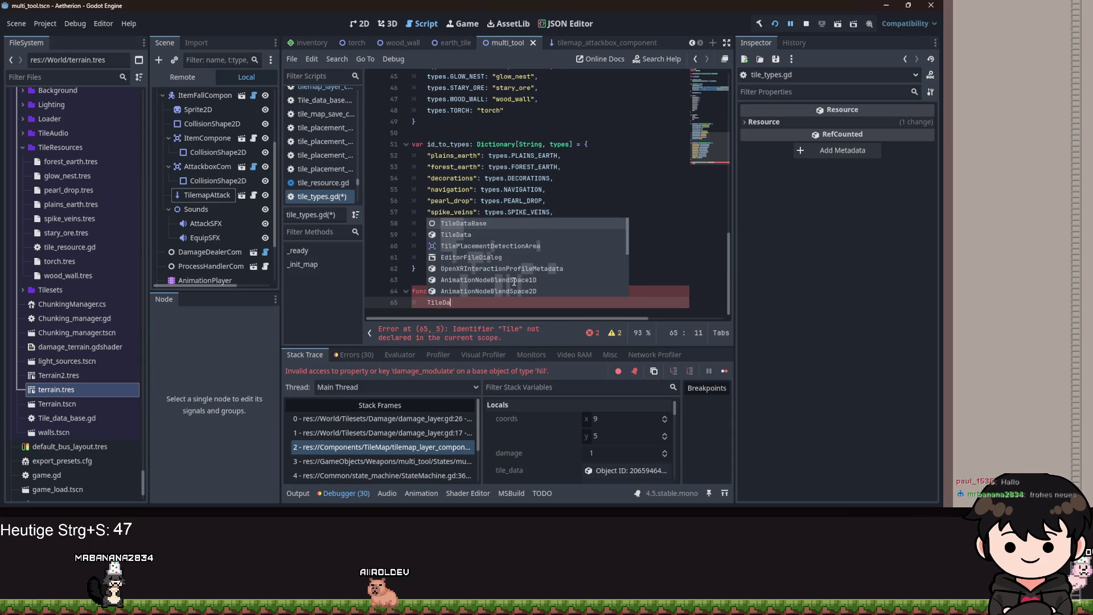
pyautogui.press('BackSpace')
pyautogui.write('VB')
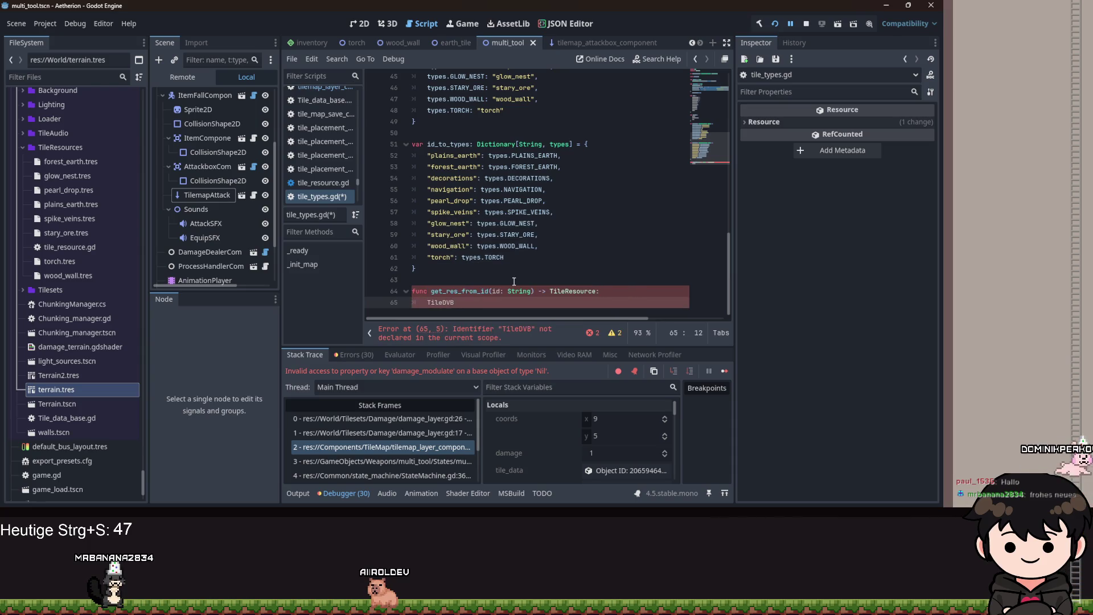
pyautogui.press('BackSpace')
pyautogui.press('BackSpace')
pyautogui.write('B.')
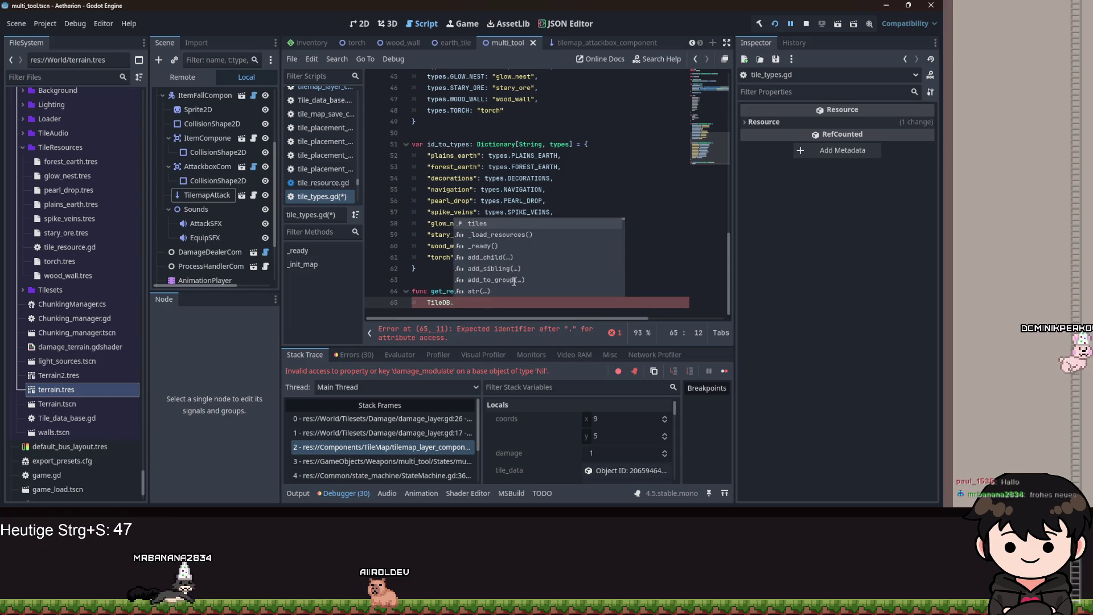
pyautogui.press('Return')
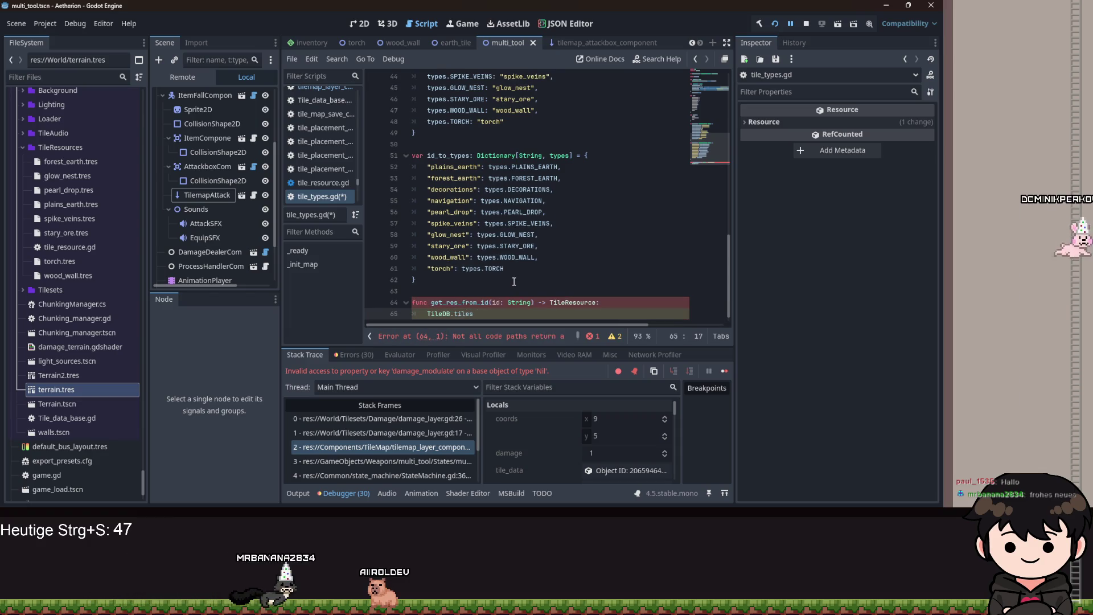
pyautogui.write('[id')
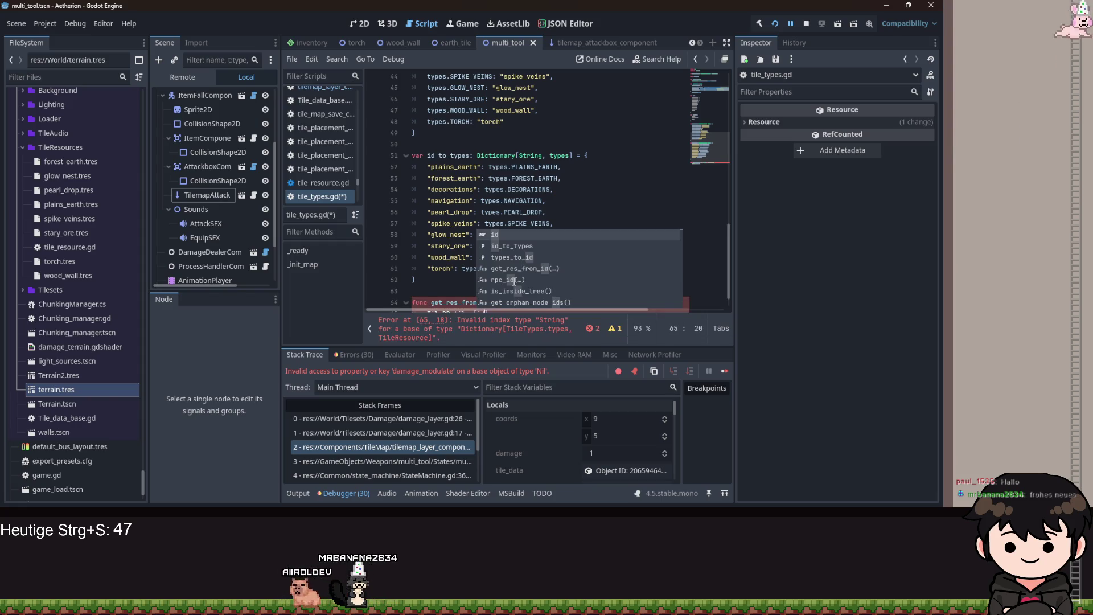
pyautogui.press('Return')
pyautogui.press('BackSpace')
pyautogui.press('BackSpace')
pyautogui.write(']]')
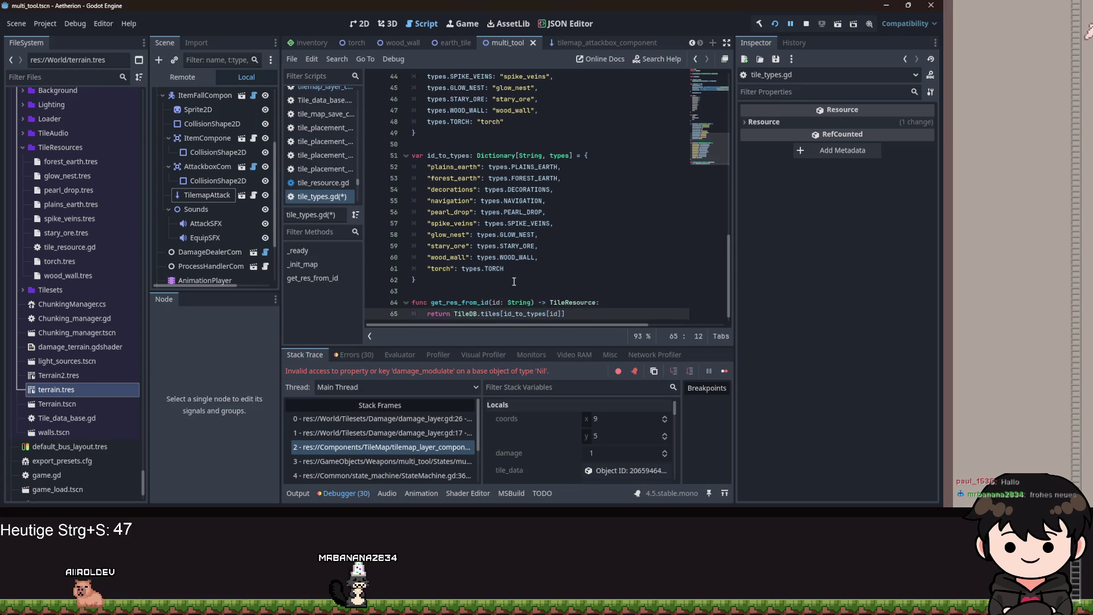
pyautogui.click(553, 259)
pyautogui.hotkey('ctrl', 's')
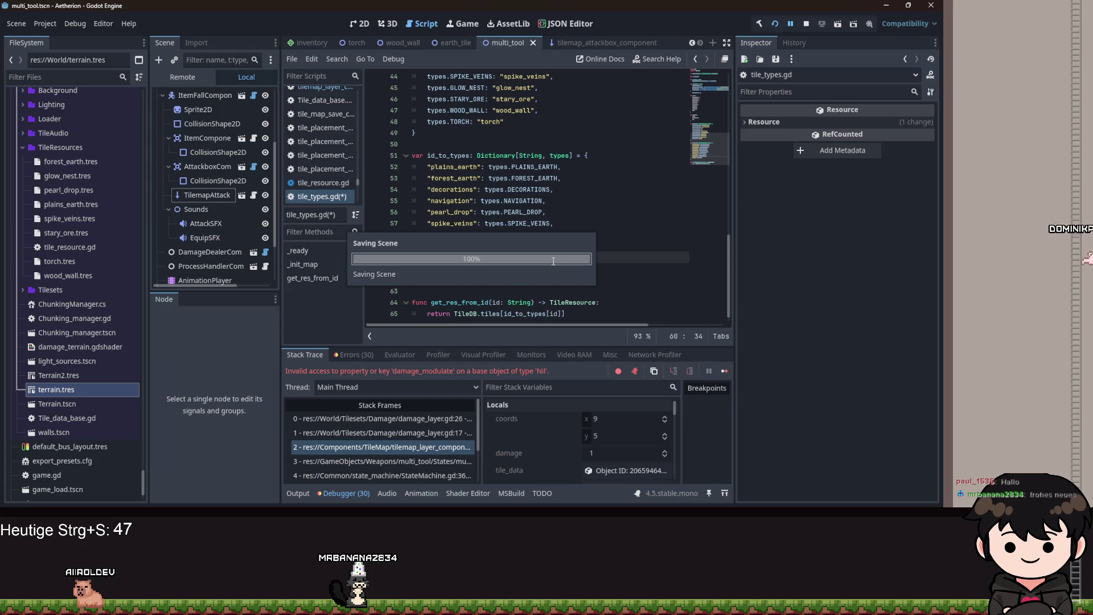
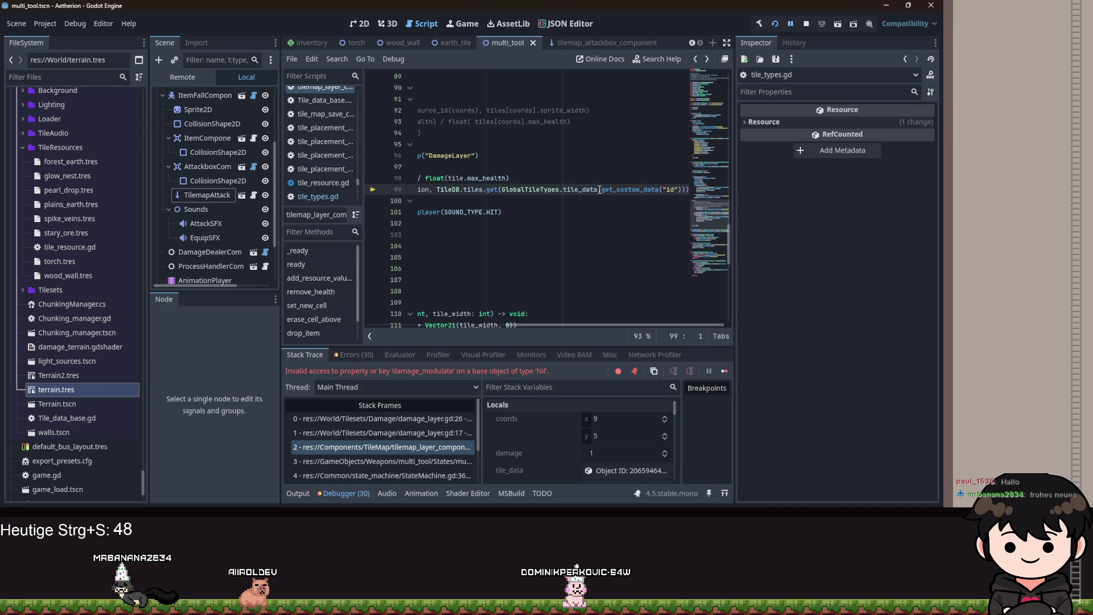
# - On line 99, replace the tile_data lookup with GlobalTileTypes.get_res_from_id via autocomplete
pyautogui.moveTo(597, 189); pyautogui.dragTo(528, 191)
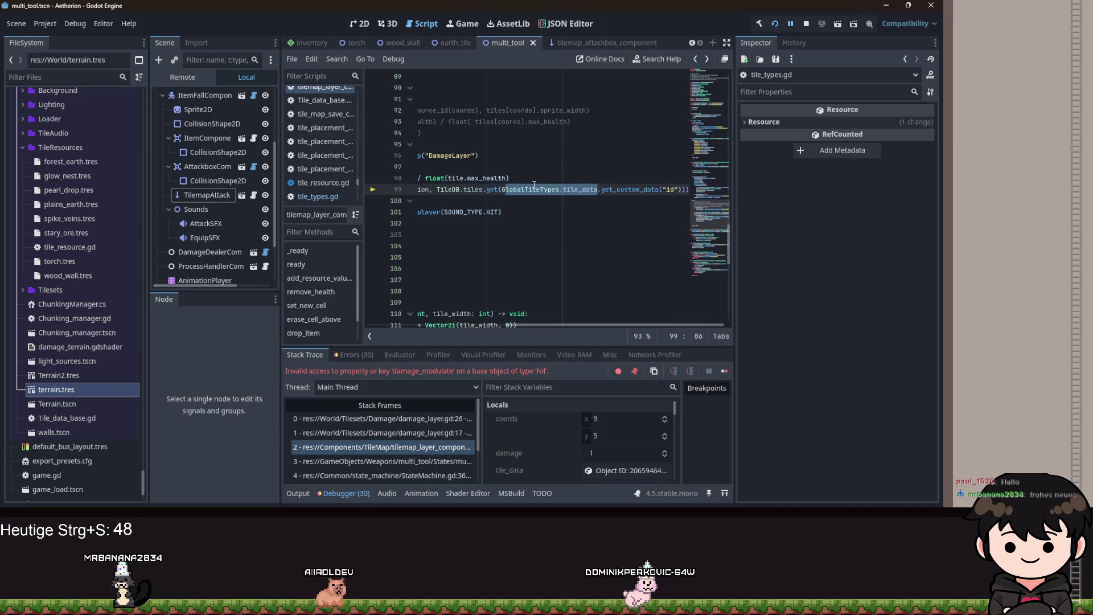
pyautogui.click(541, 190)
pyautogui.click(564, 190)
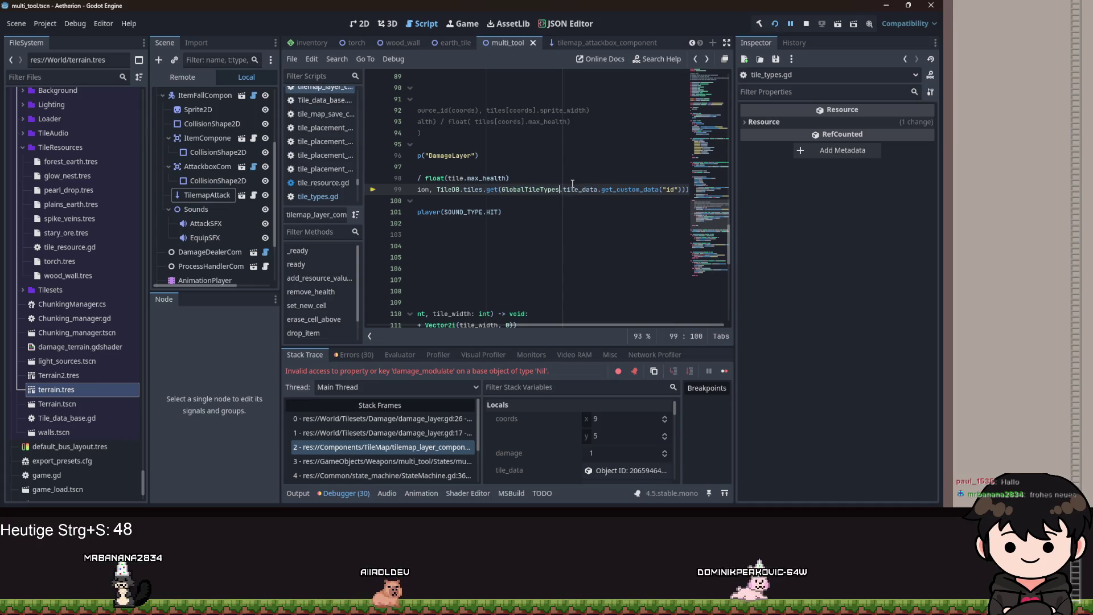
pyautogui.write('get.')
pyautogui.press('Return')
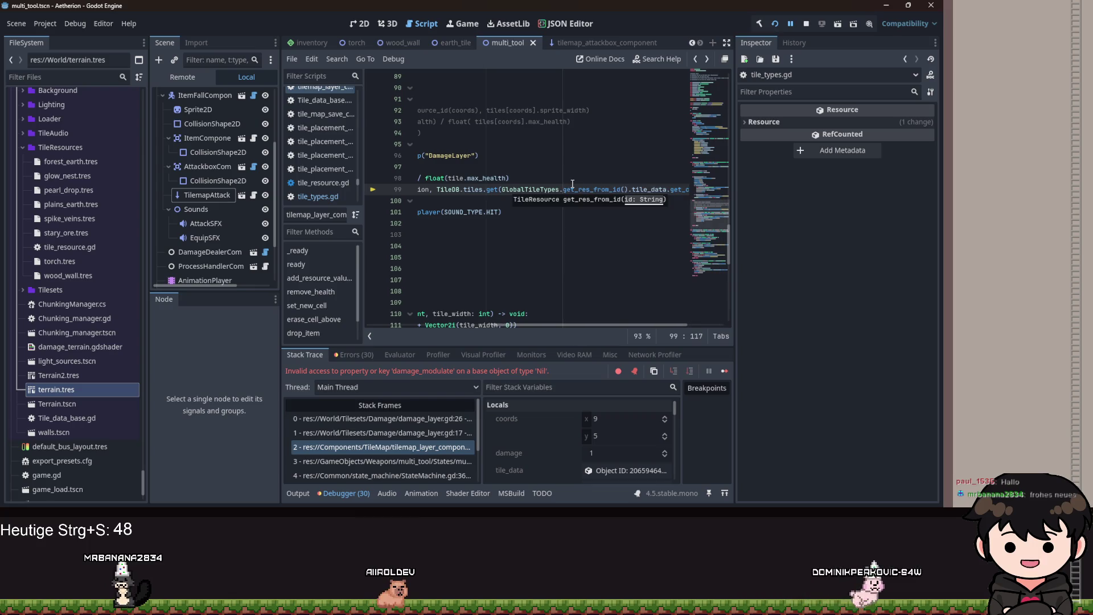
# - Close the get_res_from_id call on line 99, save, and inspect the multi-tool attack frame
pyautogui.press('End')
pyautogui.write(')')
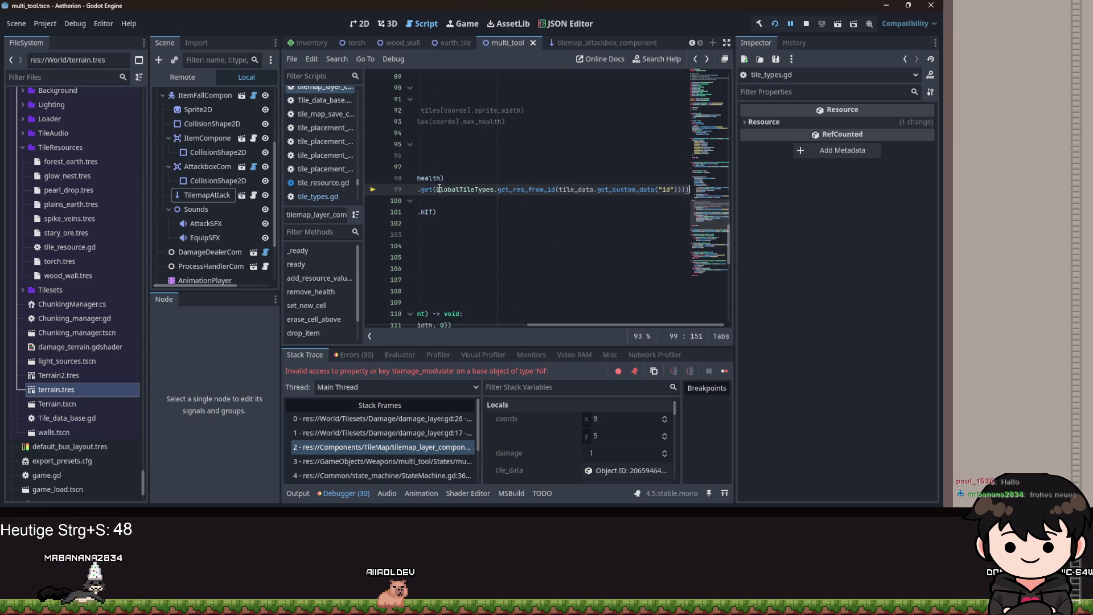
pyautogui.moveTo(437, 190); pyautogui.dragTo(677, 188)
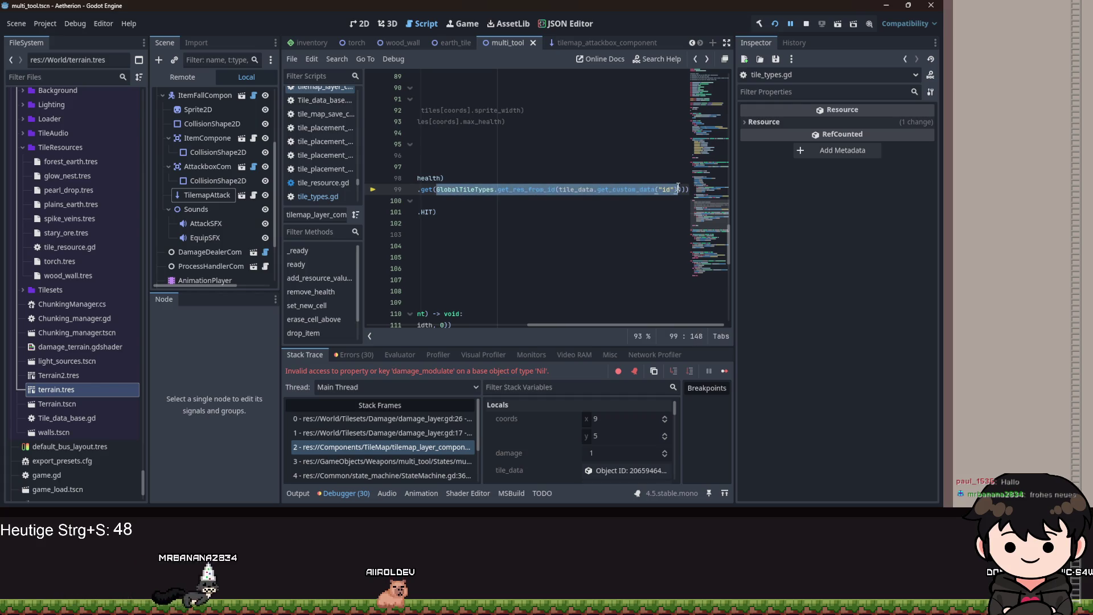
pyautogui.click(621, 214)
pyautogui.hotkey('ctrl', 's')
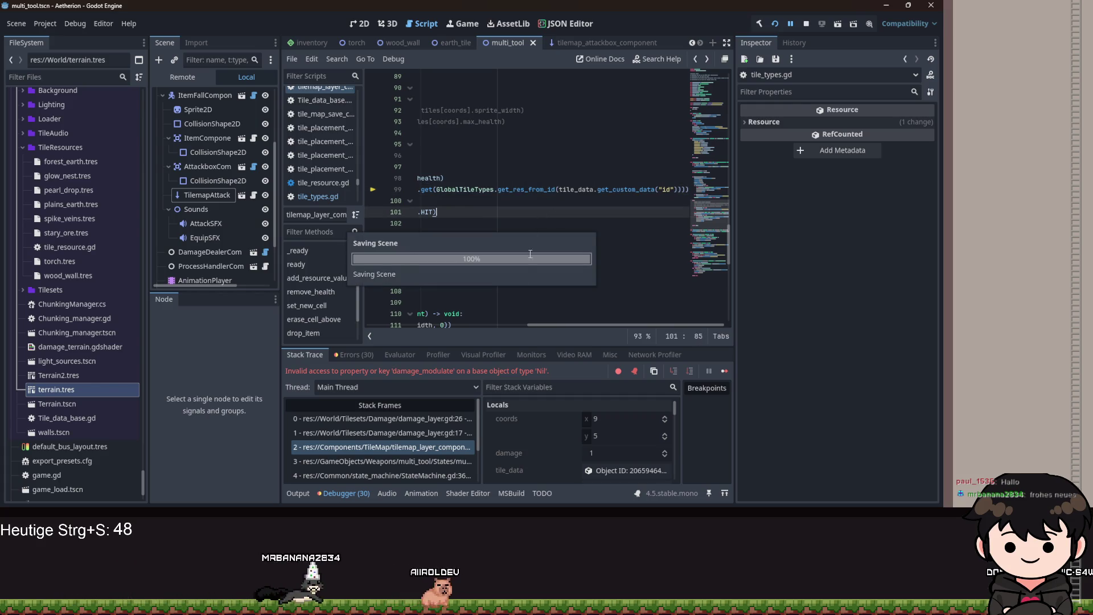
pyautogui.click(422, 462)
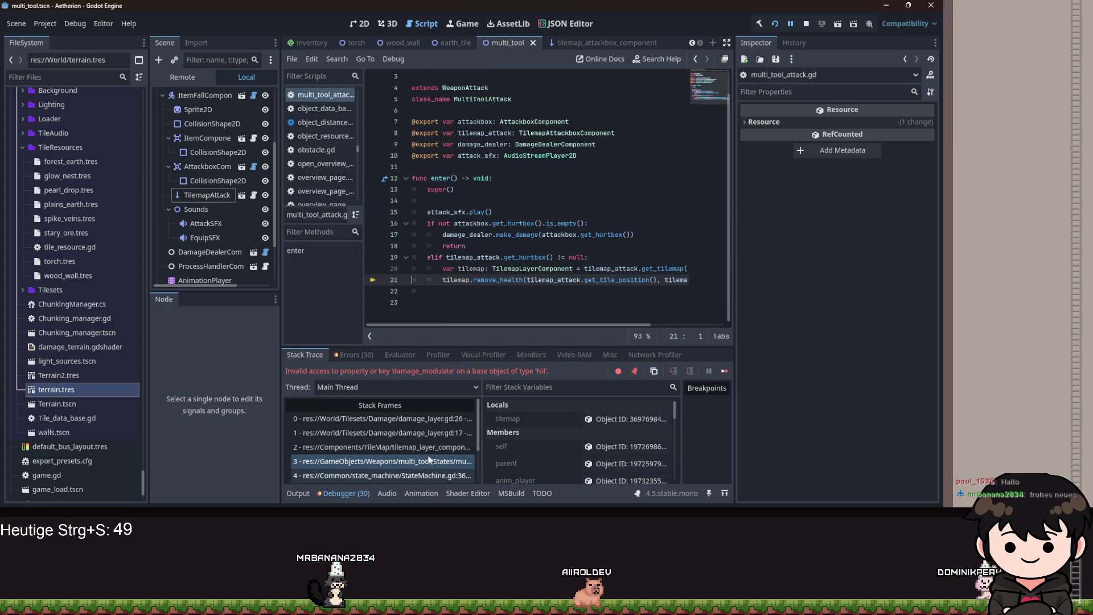
# - Trace the attack component stack frames back to tilemap_attackbox_component.gd
pyautogui.scroll(-1, 411, 444)
pyautogui.click(414, 444)
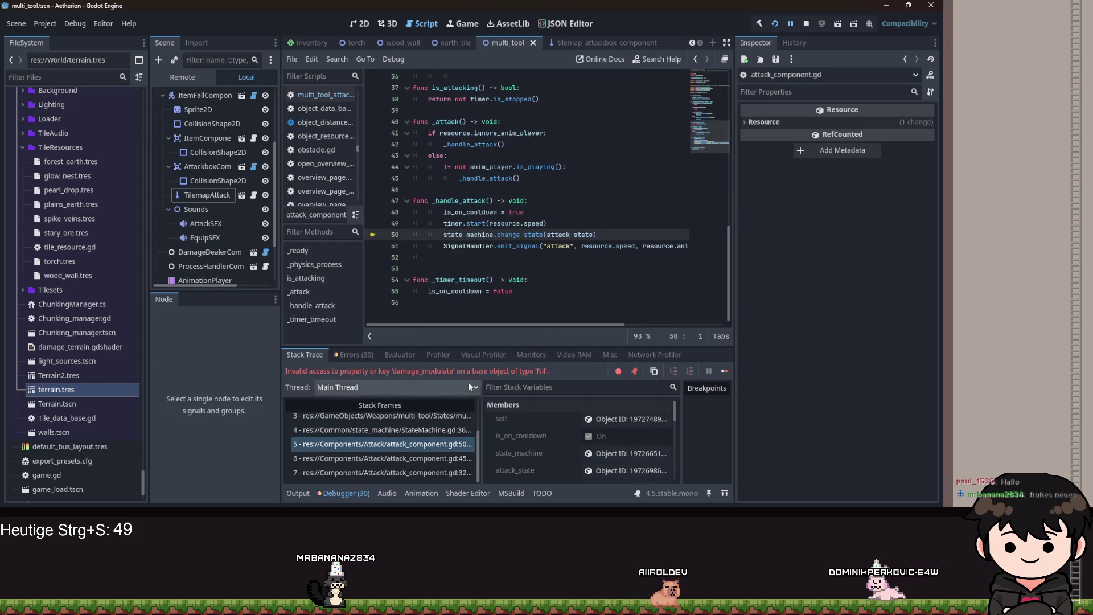
pyautogui.click(426, 468)
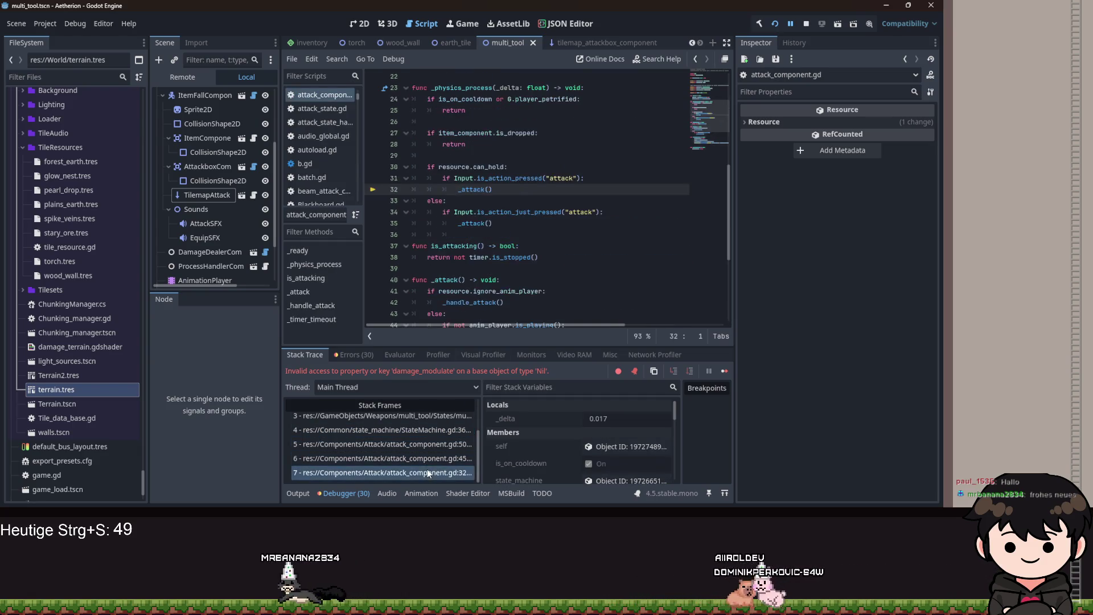
pyautogui.hotkey('alt', 'Left')
pyautogui.scroll(3, 547, 199)
pyautogui.hscroll(2, 617, 326)
pyautogui.moveTo(617, 329); pyautogui.dragTo(675, 333)
# - Replace id_to_types on line 40 with get_res_from_id, close the call with ')', and save
pyautogui.moveTo(456, 190); pyautogui.dragTo(479, 193)
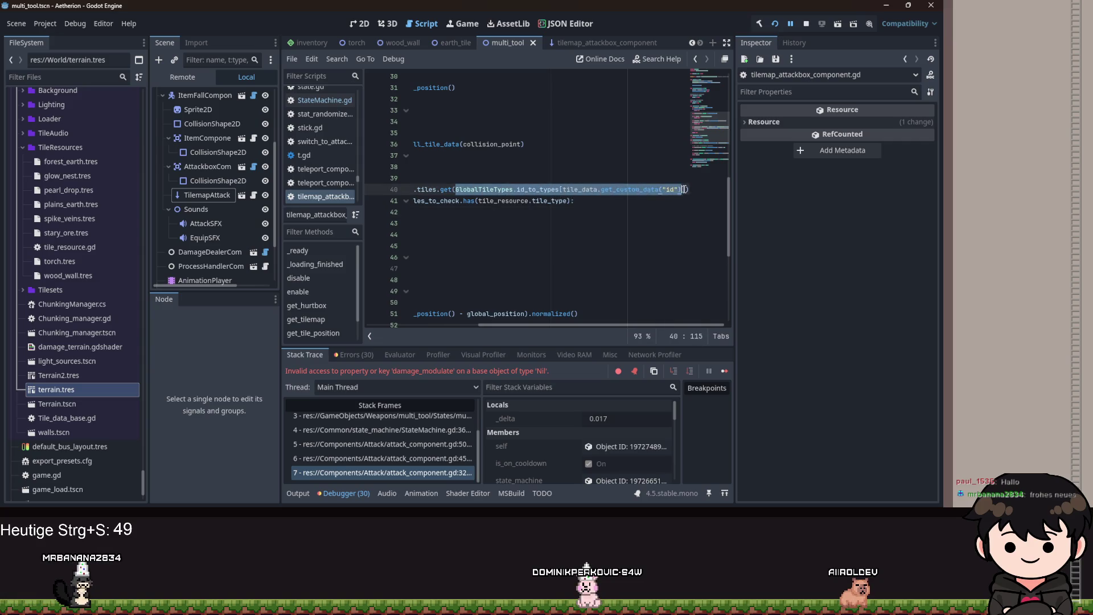
pyautogui.write('GlobalTileTypes.get_res_from_id(tile_data.get_custom_data("id")')
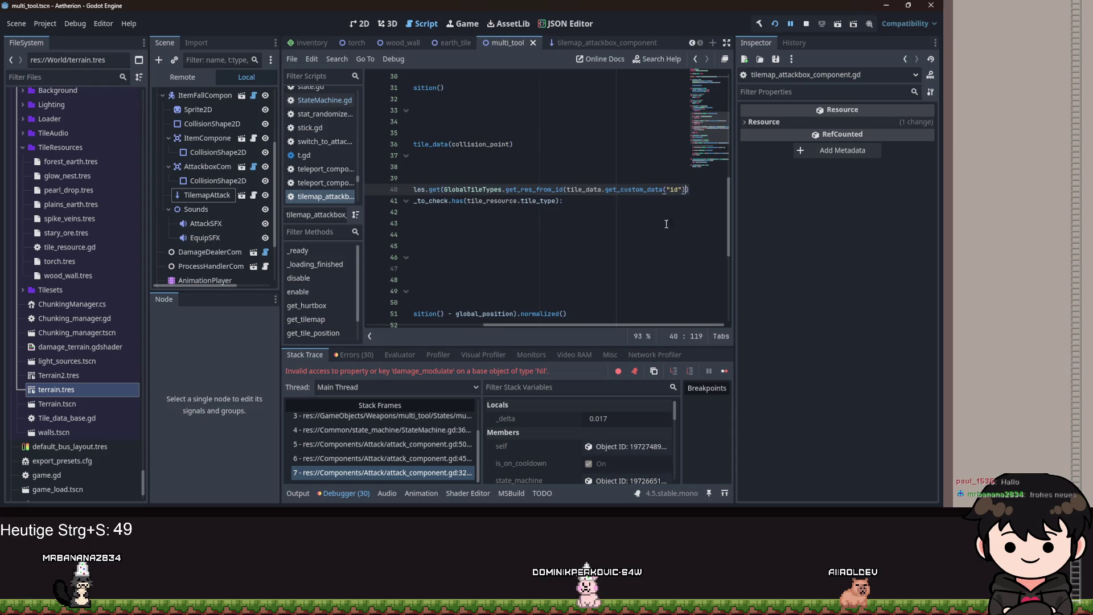
pyautogui.hotkey('ctrl', 's')
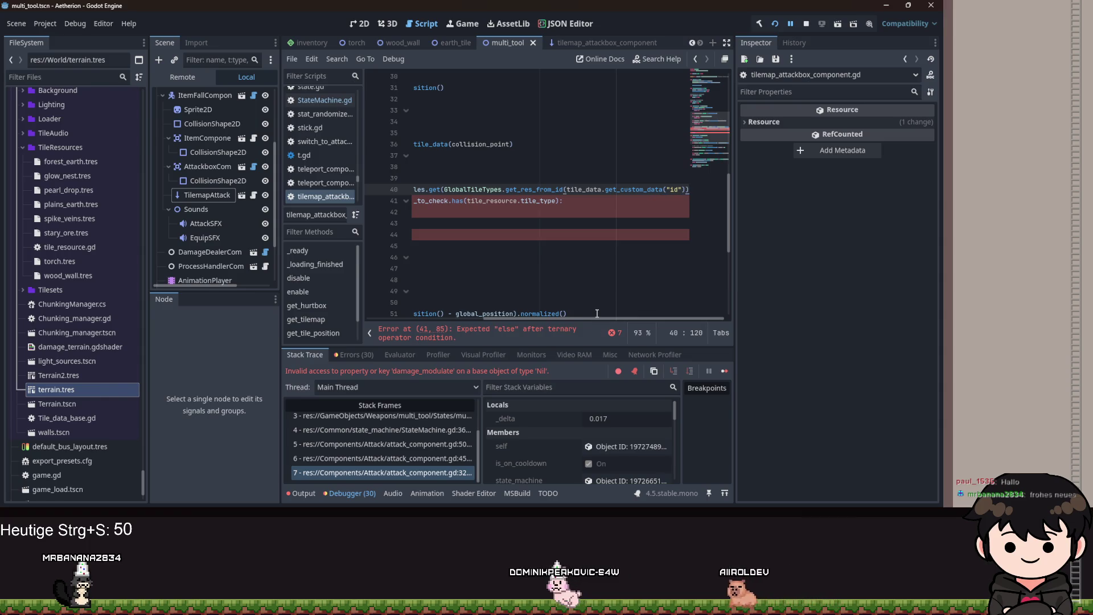
pyautogui.write(')')
pyautogui.hotkey('ctrl', 's')
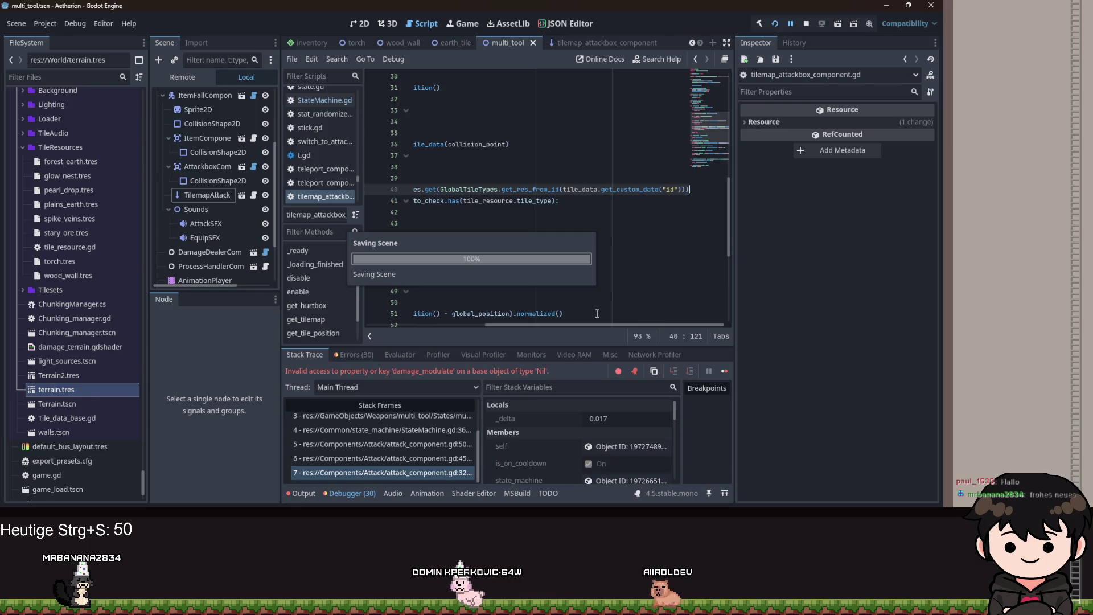
# - Review the attackbox script and relaunch the game
pyautogui.hscroll(-5, 554, 323)
pyautogui.scroll(8, 496, 256)
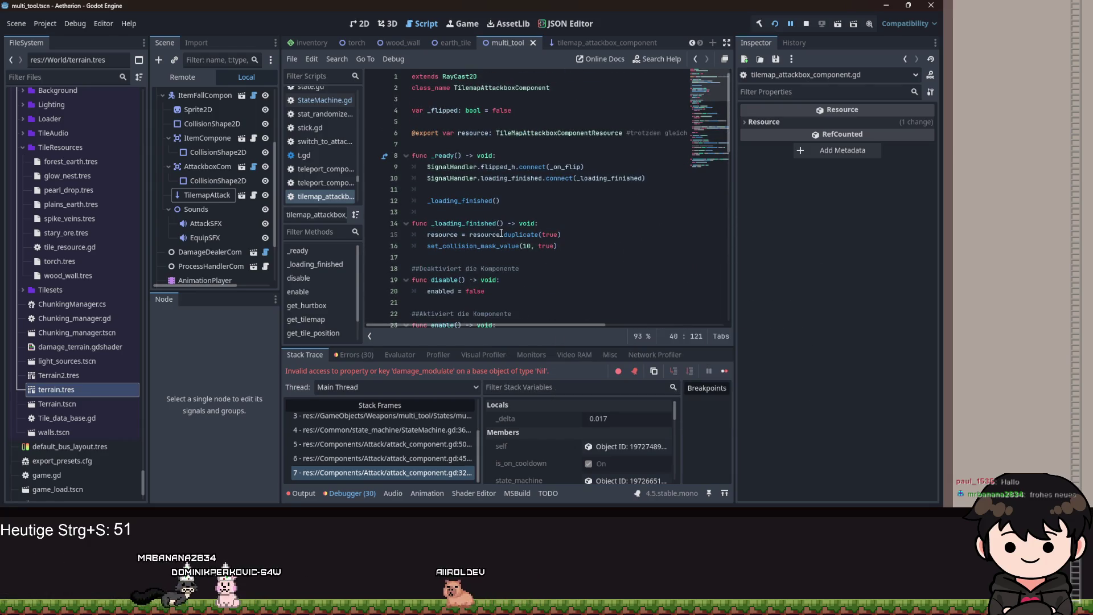
pyautogui.scroll(-7, 490, 234)
pyautogui.scroll(-7, 502, 240)
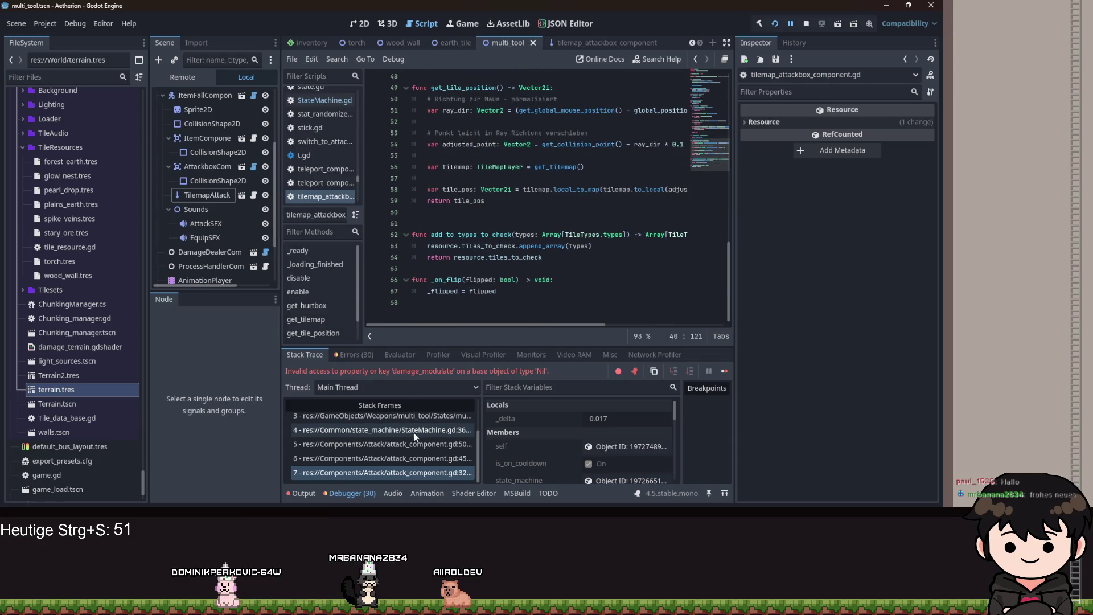
pyautogui.click(774, 24)
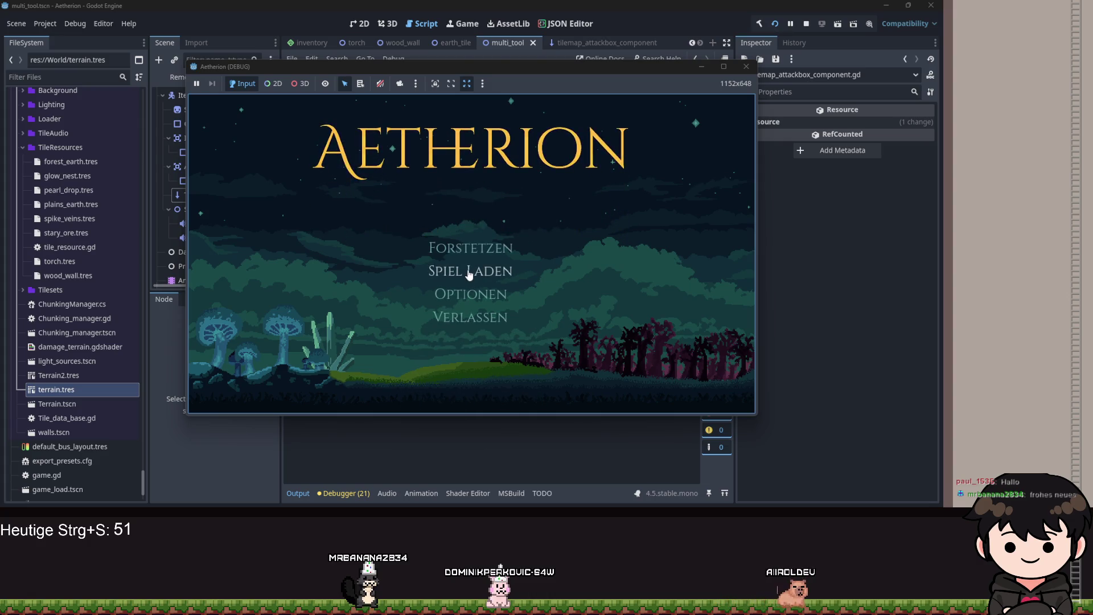
# - Load the Spielstand 2 save and start walking right
pyautogui.click(465, 270)
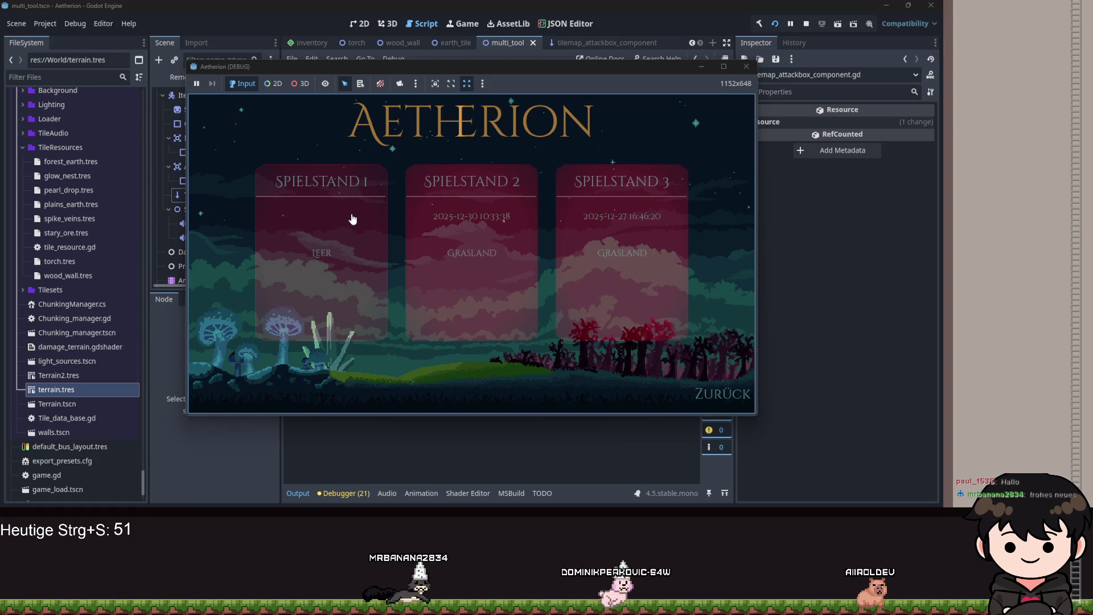
pyautogui.click(406, 248)
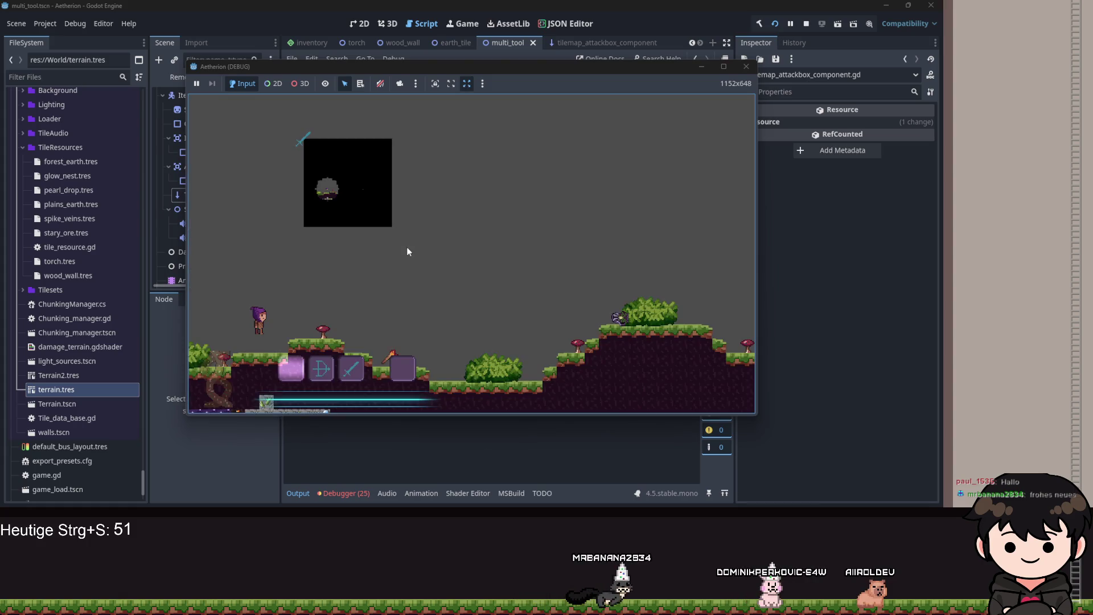
pyautogui.press('d')
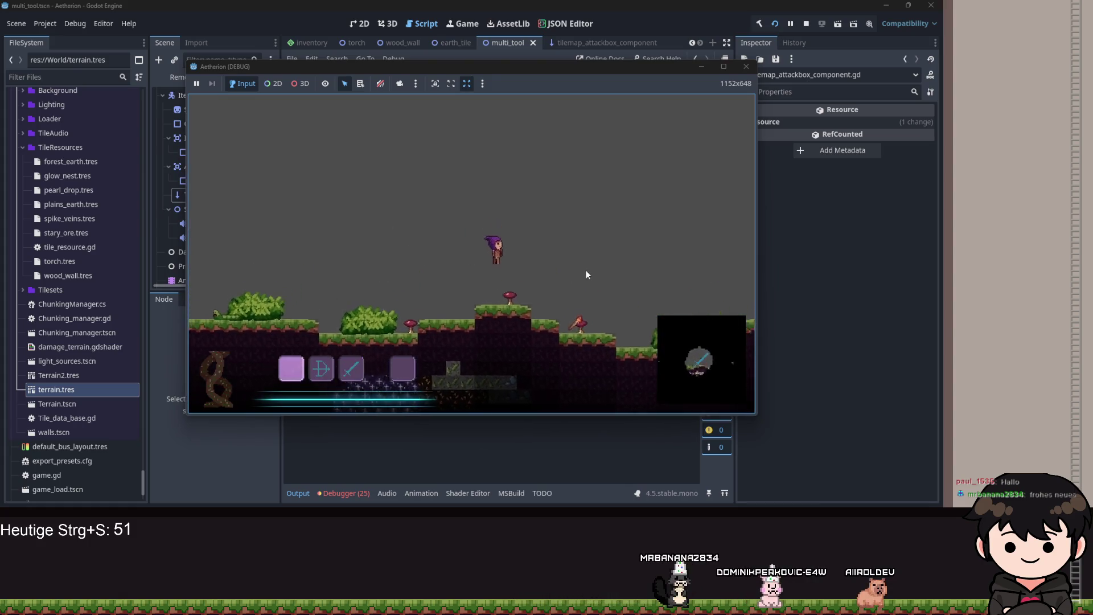
# - Walk and jump, equip the multi-tool from hotbar slot 4, open the inventory, then stop the game
pyautogui.press('3')
pyautogui.press('d')
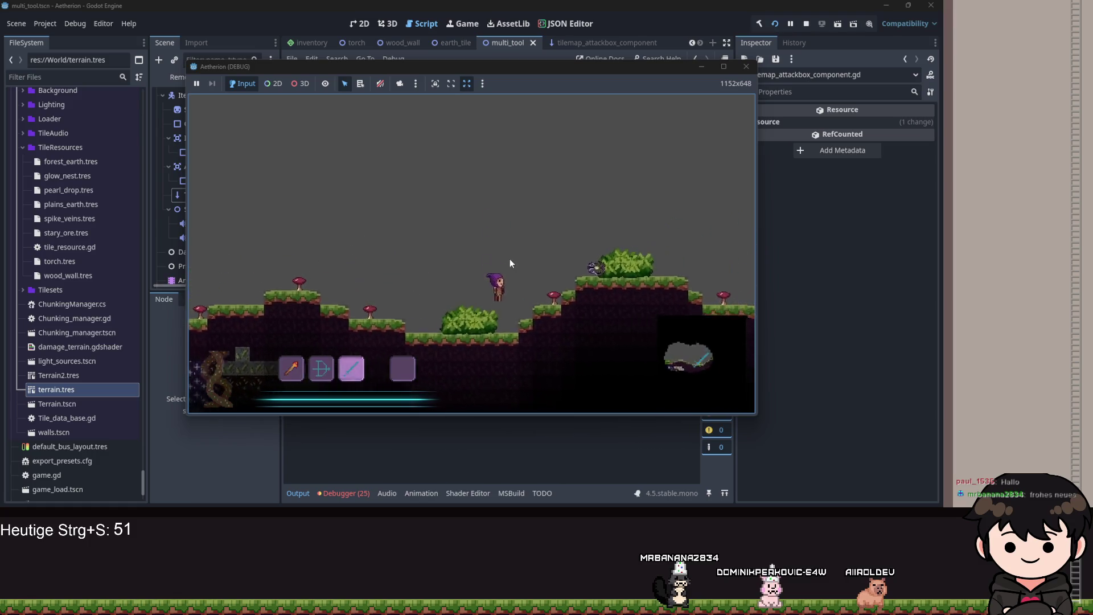
pyautogui.press('space')
pyautogui.press('4')
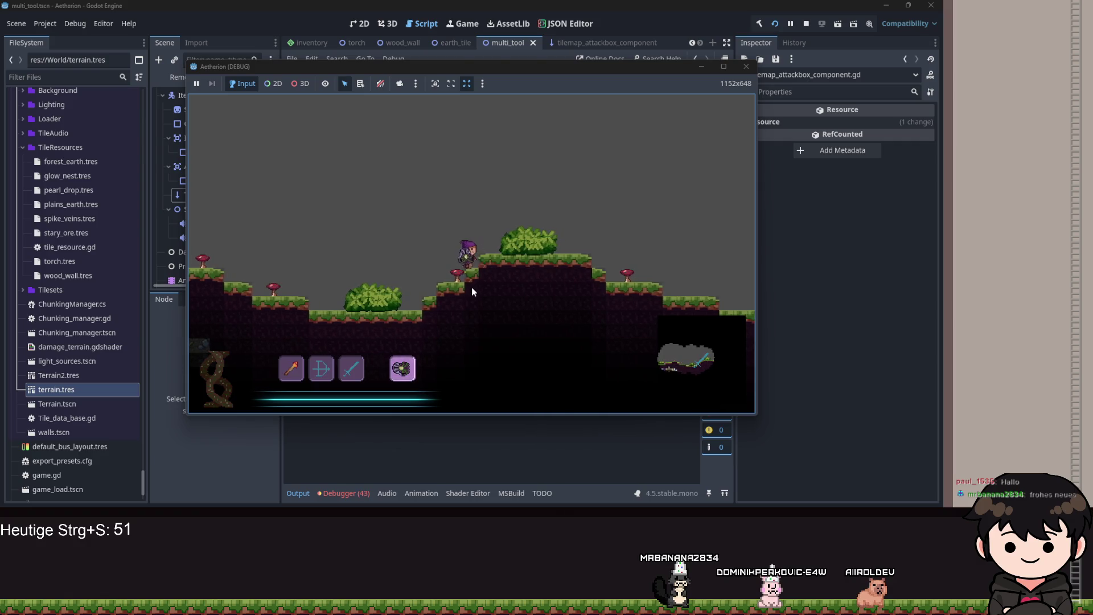
pyautogui.press('a')
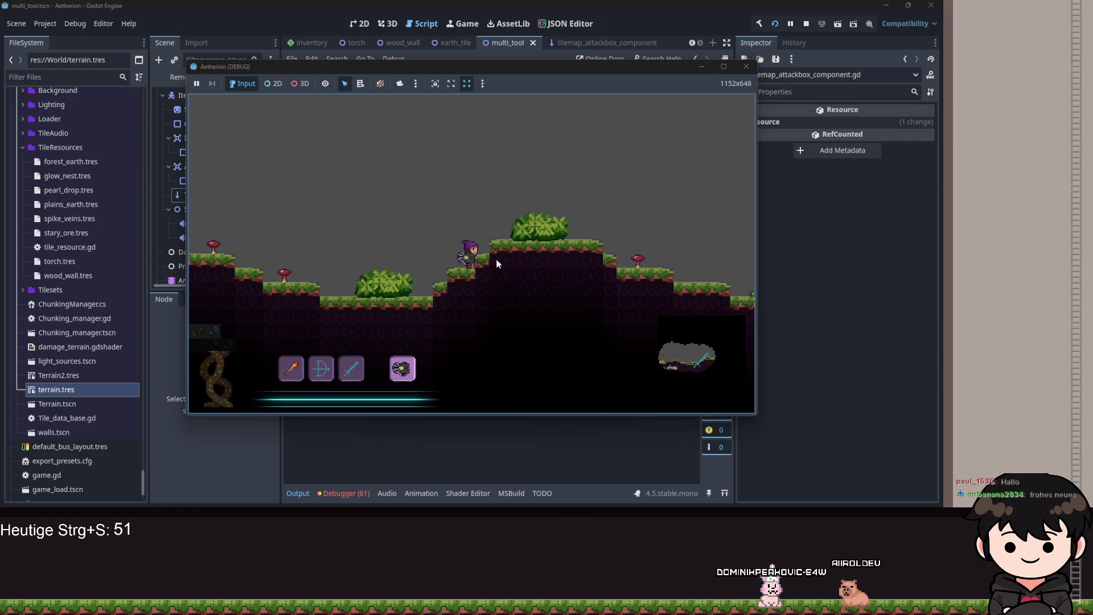
pyautogui.press('Escape')
pyautogui.click(704, 66)
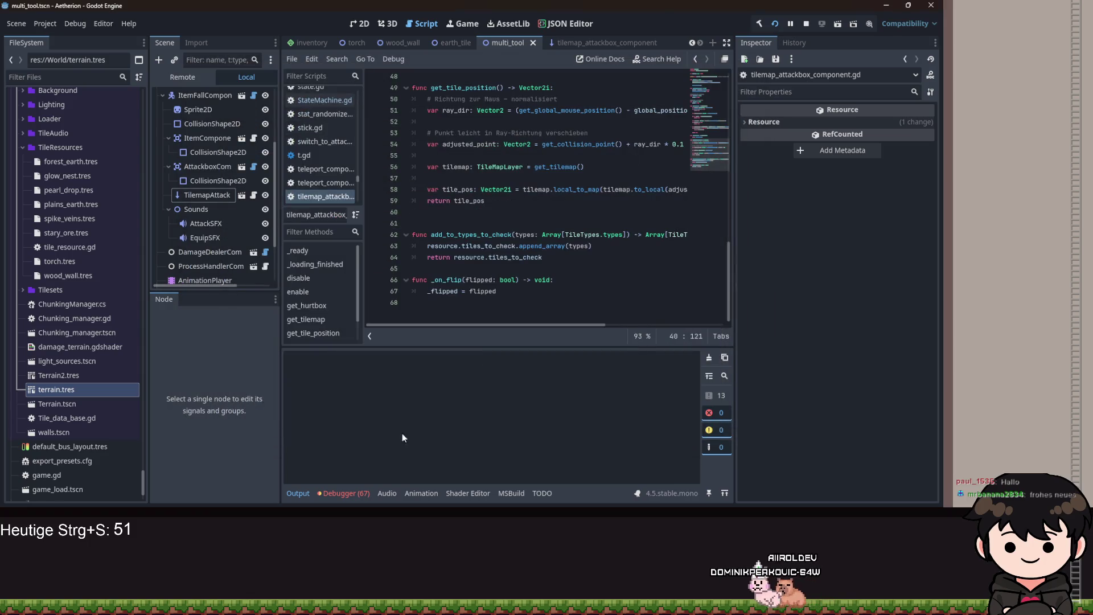
# - Open the debugger's error list and jump to the line 40 error in the attackbox script
pyautogui.click(327, 493)
pyautogui.click(354, 355)
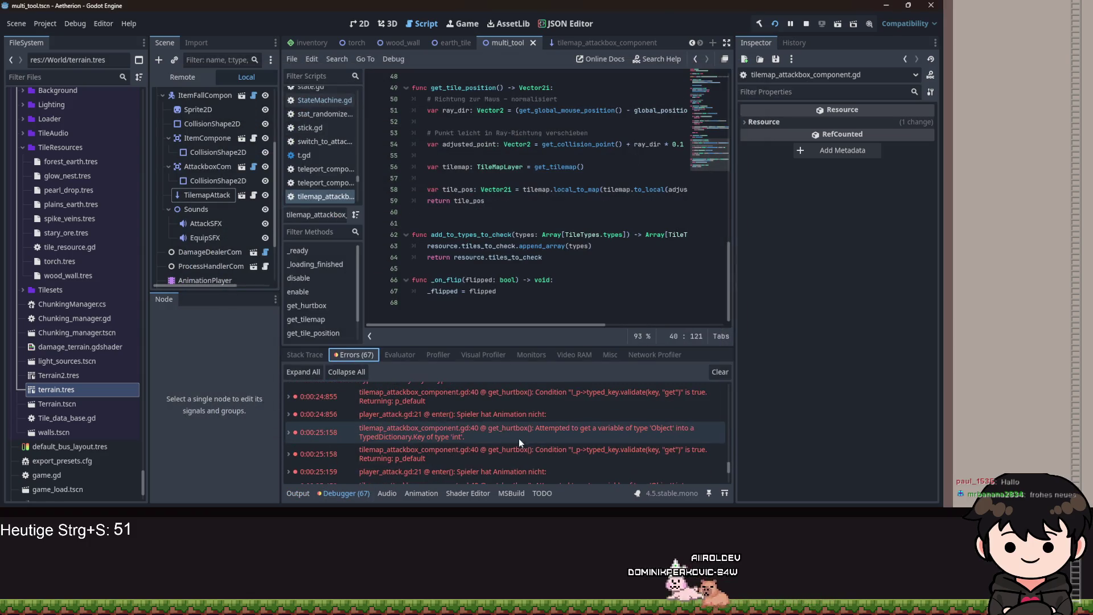
pyautogui.click(587, 454)
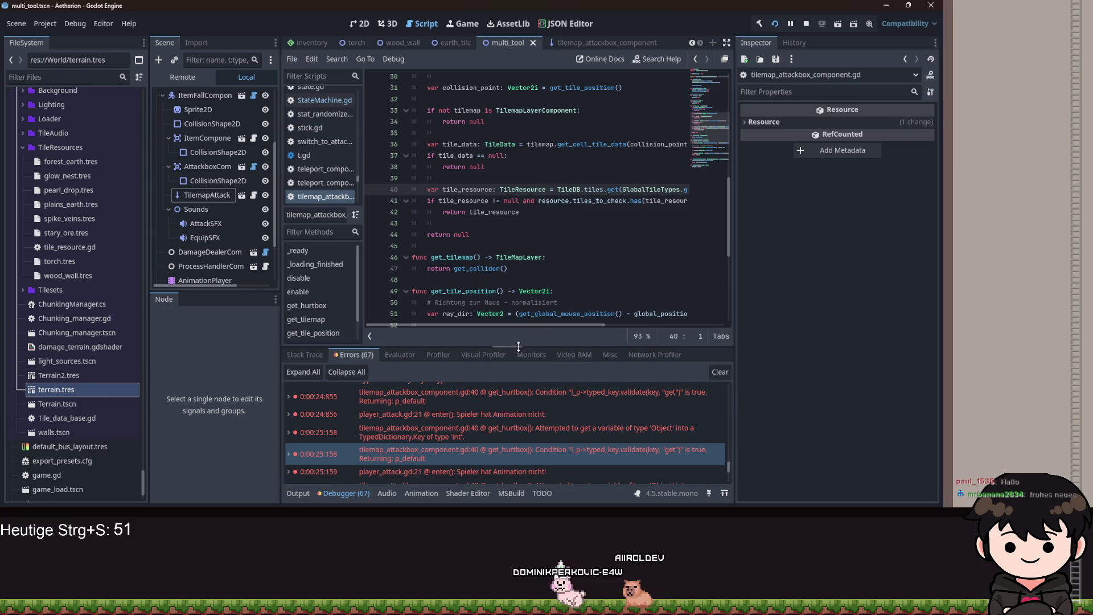
# - Check the get_res_from_id call on line 40, save, and return to attack_component
pyautogui.moveTo(528, 323)
pyautogui.mouseDown()
pyautogui.moveTo(669, 313)
pyautogui.moveTo(640, 320)
pyautogui.mouseUp()
pyautogui.hscroll(1, 533, 194)
pyautogui.moveTo(531, 320); pyautogui.dragTo(452, 312)
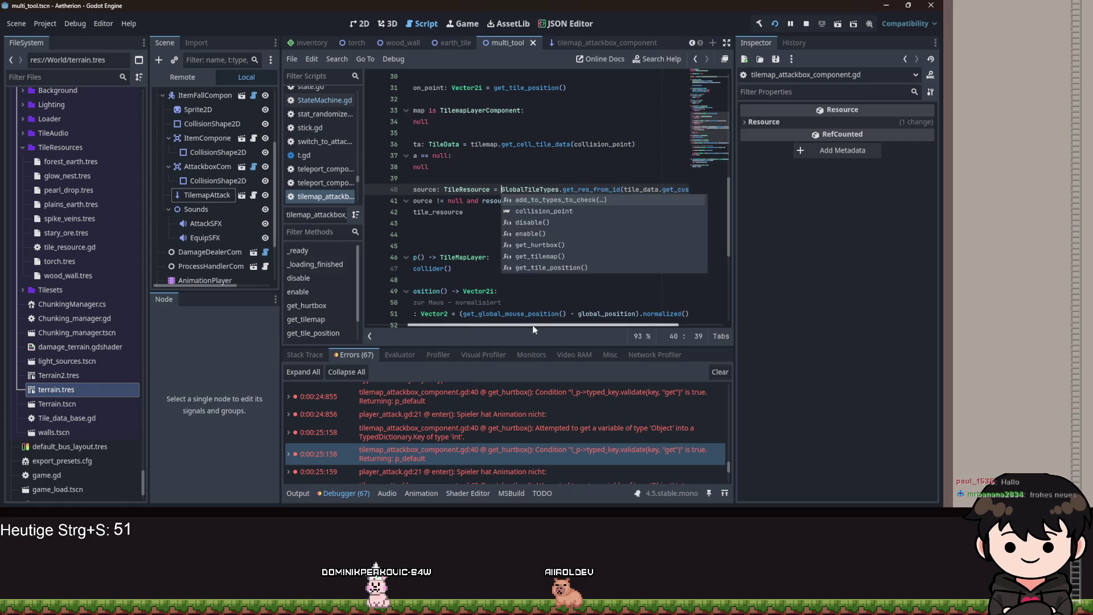
pyautogui.click(690, 188)
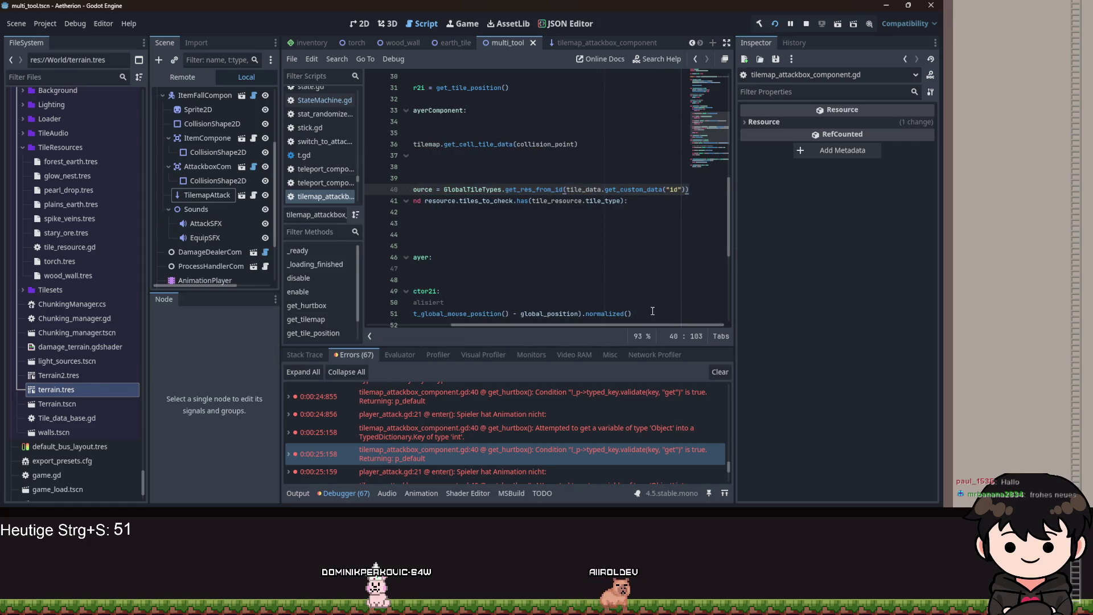
pyautogui.moveTo(646, 323); pyautogui.dragTo(540, 314)
pyautogui.hotkey('ctrl', 's')
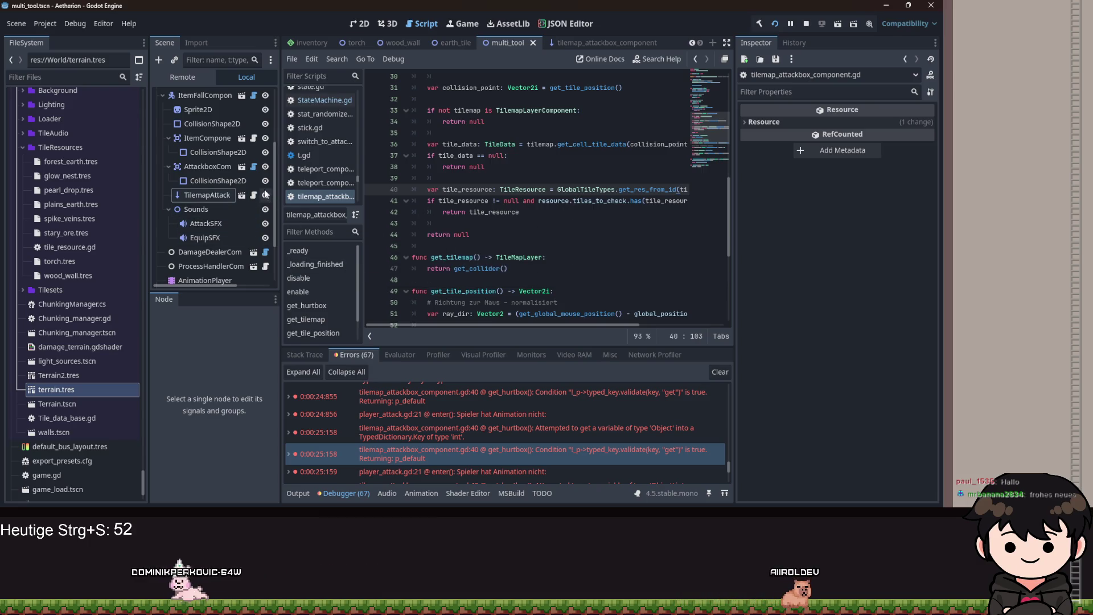
pyautogui.scroll(-2, 507, 425)
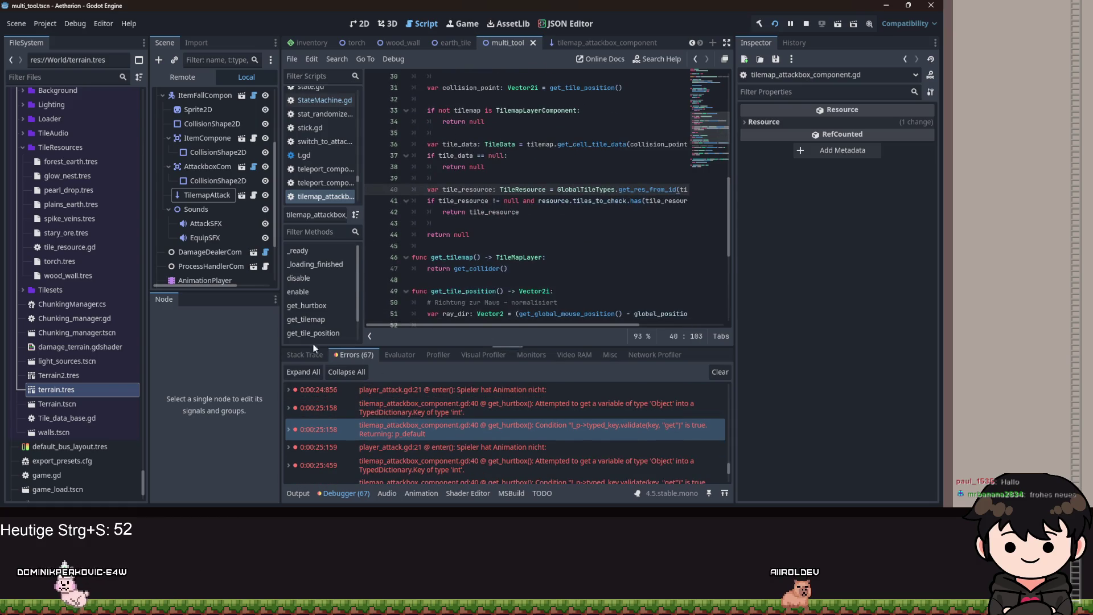
pyautogui.hotkey('alt', 'Left')
pyautogui.hotkey('alt', 'Left')
pyautogui.hotkey('alt', 'Left')
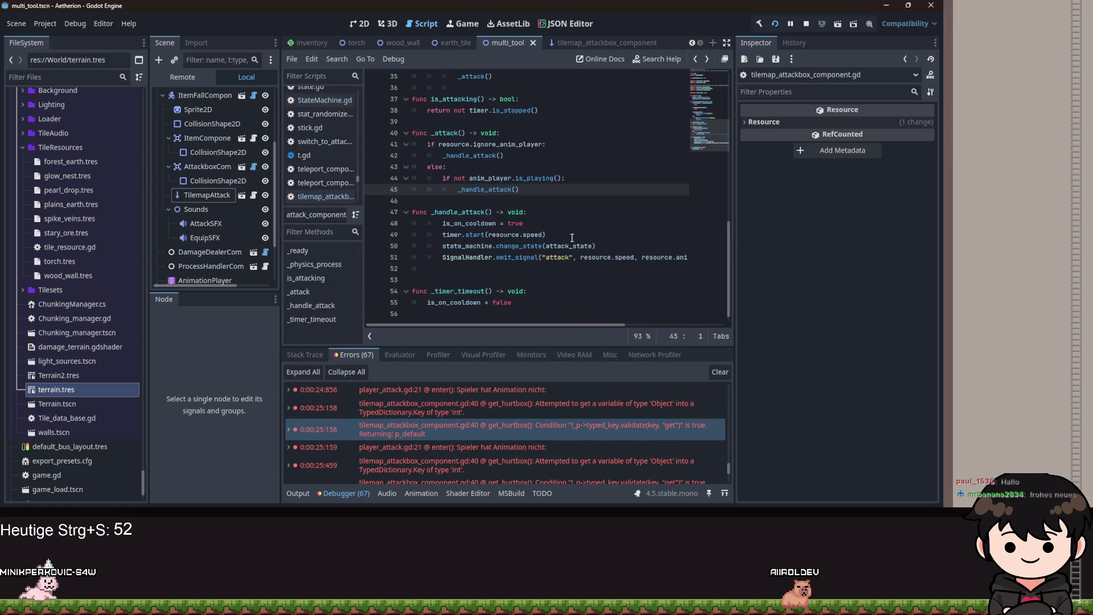
# - Step through the state change and multi-tool attack into the tile layer's remove_health
pyautogui.hotkey('alt', 'Left')
pyautogui.press('F11')
pyautogui.press('F11')
pyautogui.press('F11')
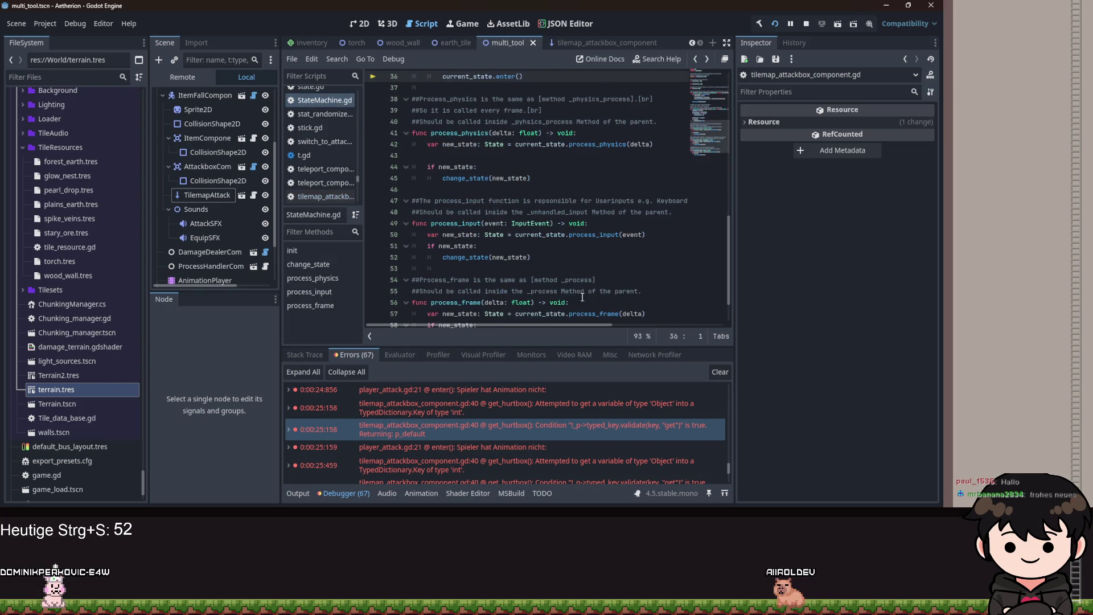
pyautogui.press('F11')
pyautogui.press('F11')
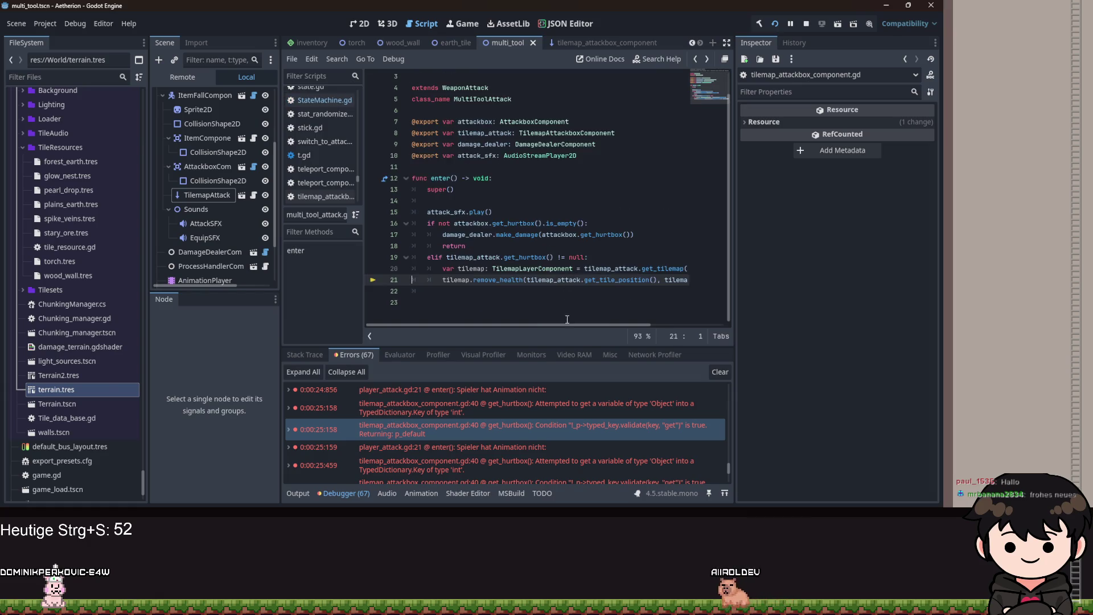
pyautogui.moveTo(569, 326)
pyautogui.mouseDown()
pyautogui.moveTo(656, 327)
pyautogui.moveTo(569, 327)
pyautogui.mouseUp()
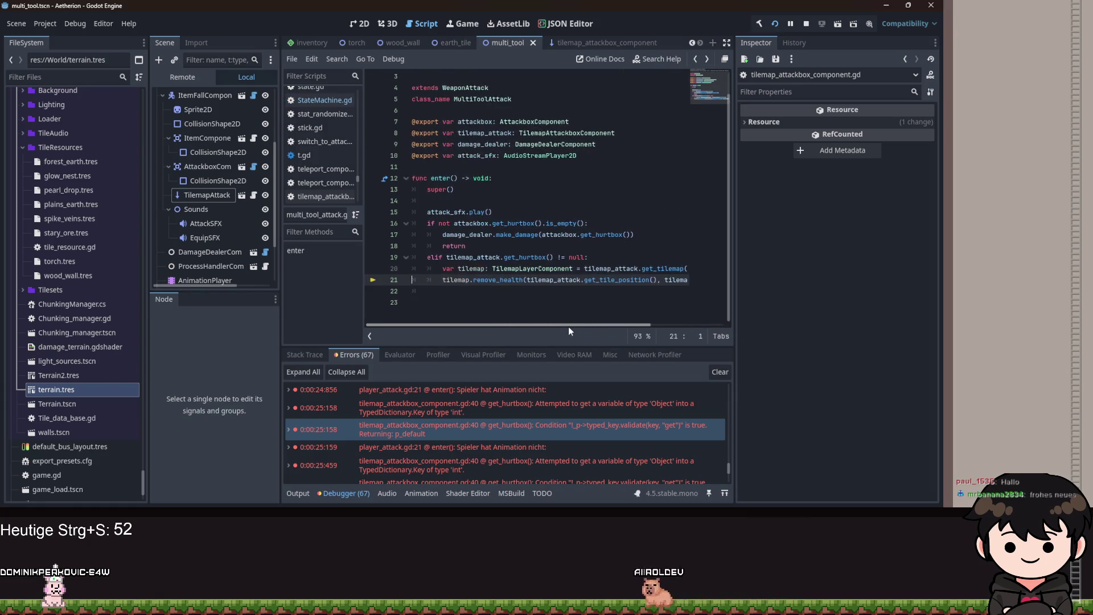
pyautogui.press('F11')
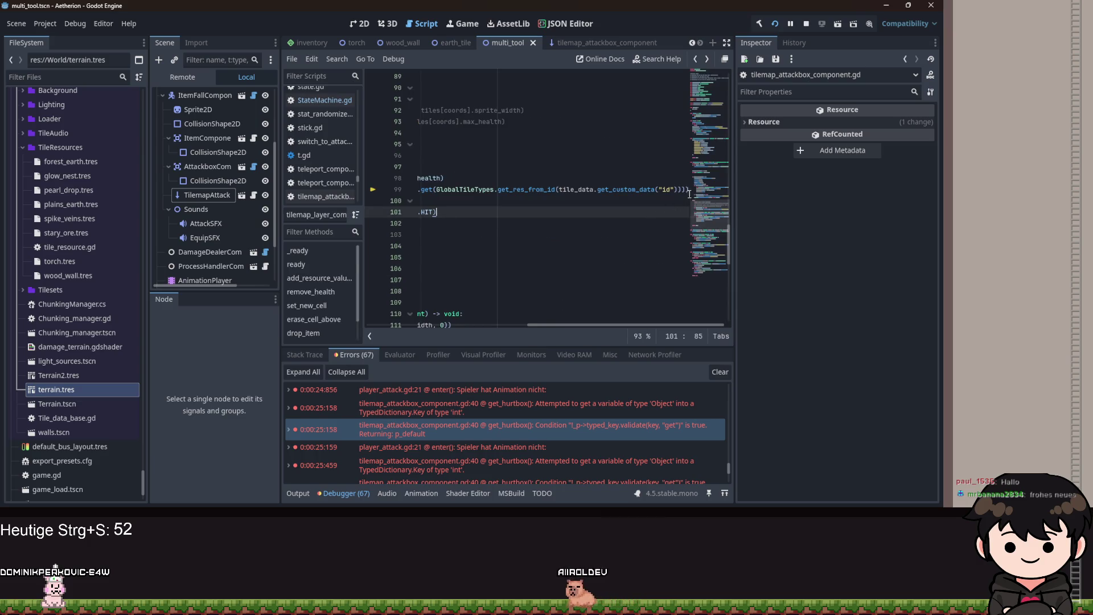
# - Locate the TileDB.tiles.get( lookup on line 67 in remove_health
pyautogui.scroll(5, 690, 192)
pyautogui.scroll(3, 624, 290)
pyautogui.hscroll(-3, 570, 239)
pyautogui.click(558, 217)
pyautogui.scroll(4, 541, 227)
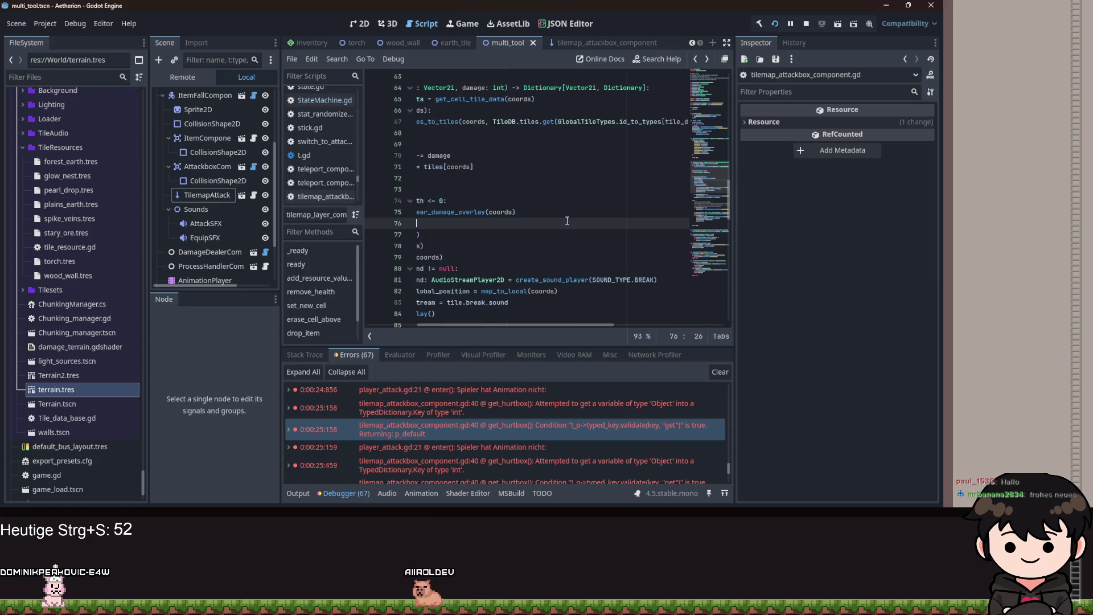
pyautogui.hscroll(-3, 525, 247)
pyautogui.moveTo(494, 257); pyautogui.dragTo(564, 259)
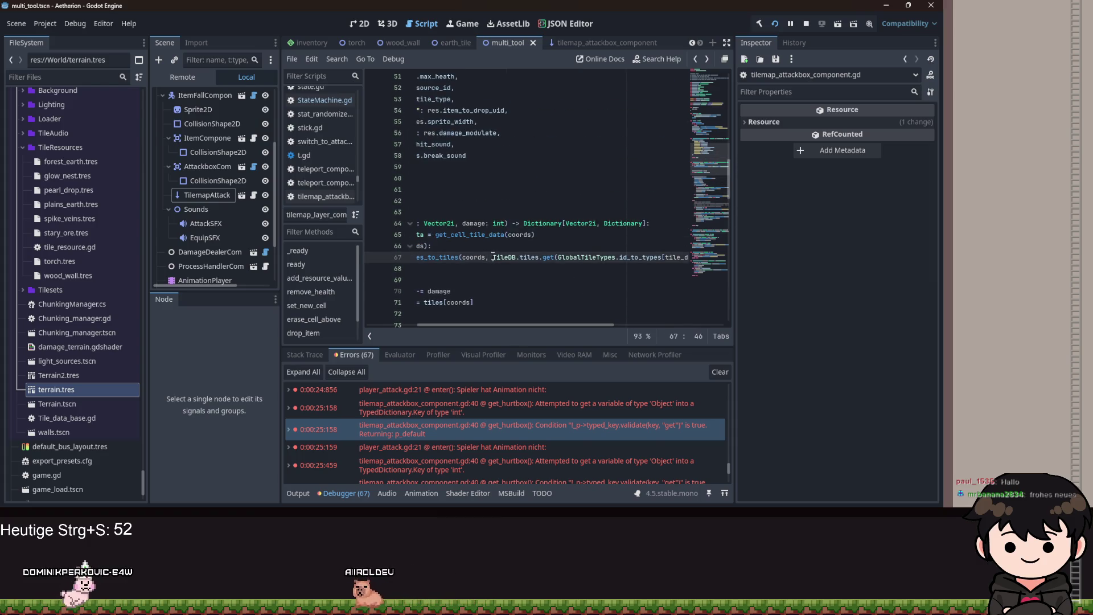
pyautogui.click(590, 258)
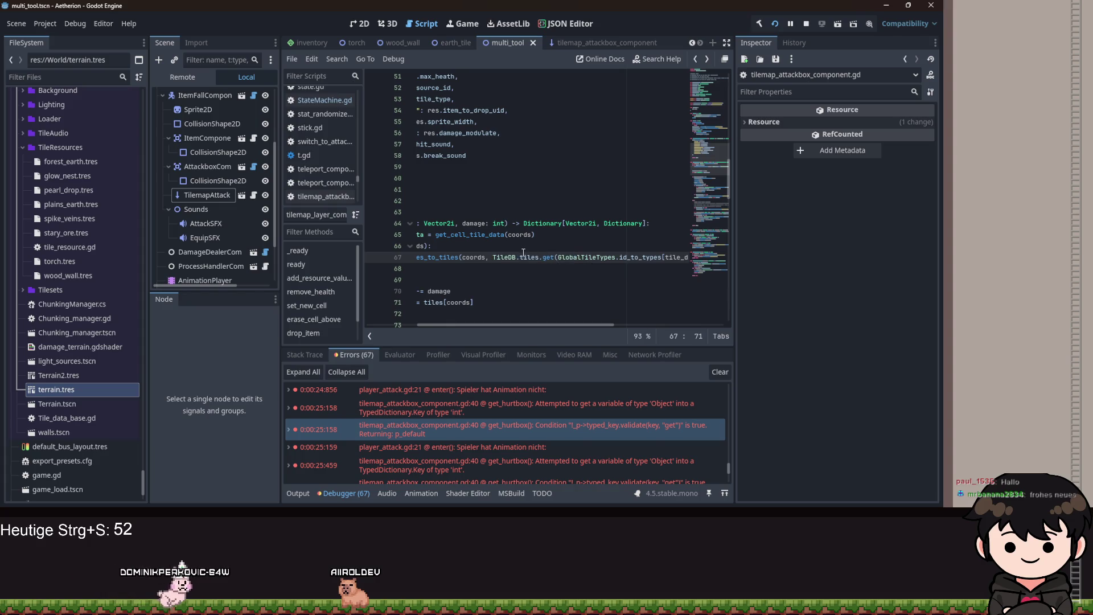
# - Replace it with GlobalTileTypes.get_res_from_id, save, and step into set_damage_overlay and get_color_for_res
pyautogui.hscroll(5, 589, 327)
pyautogui.hscroll(-3, 590, 317)
pyautogui.hscroll(3, 627, 310)
pyautogui.hscroll(-3, 646, 310)
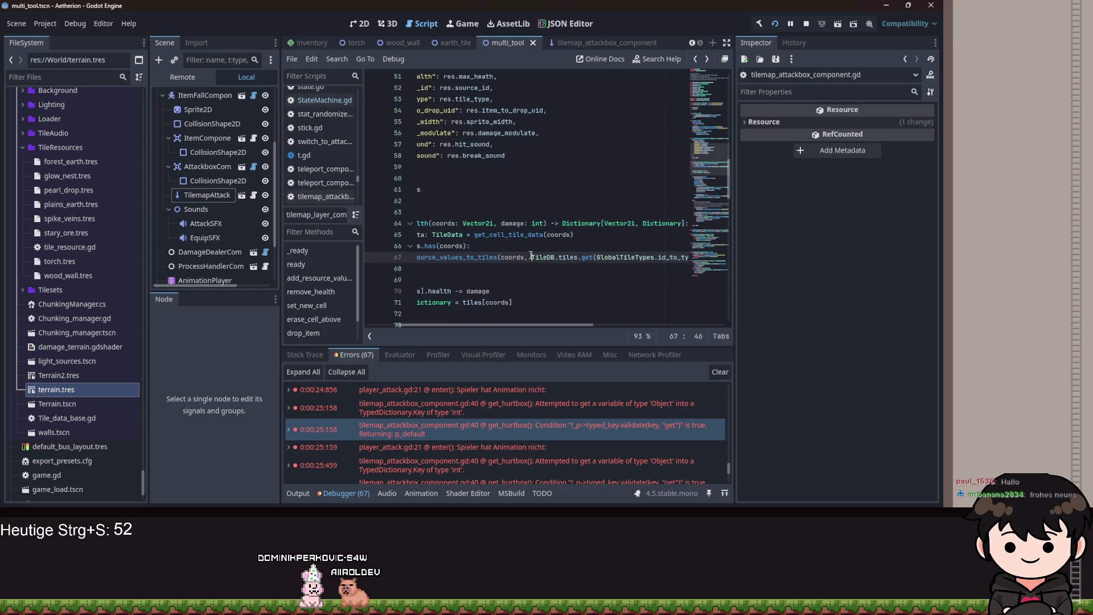
pyautogui.moveTo(531, 256); pyautogui.dragTo(741, 262)
pyautogui.write('GlobalTileTypes.get_res_from_id(tile_data.get_custom_data("id")')
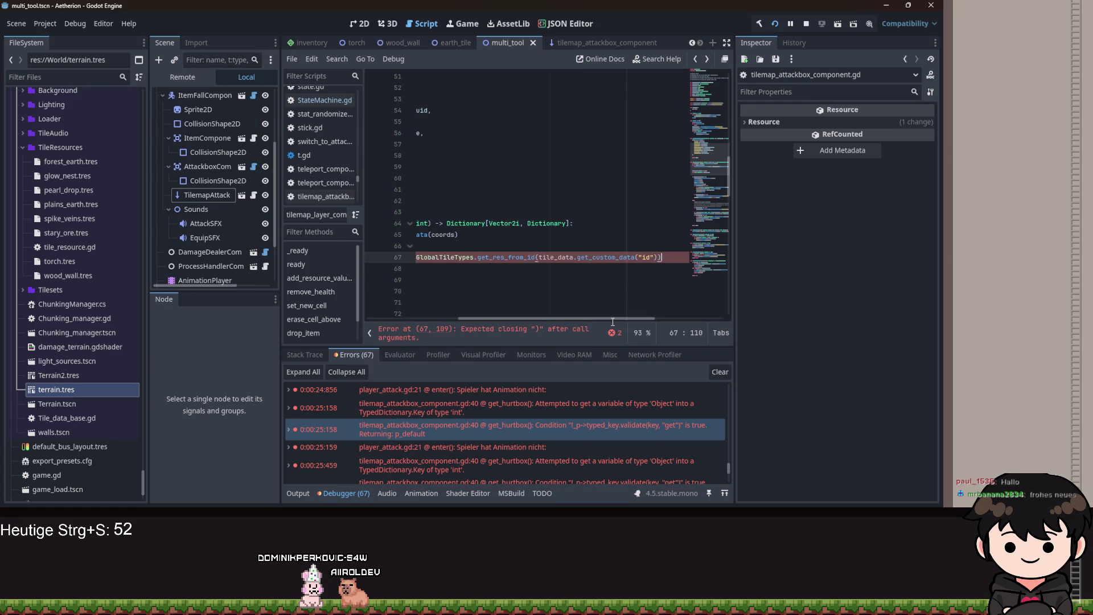
pyautogui.hotkey('ctrl', 's')
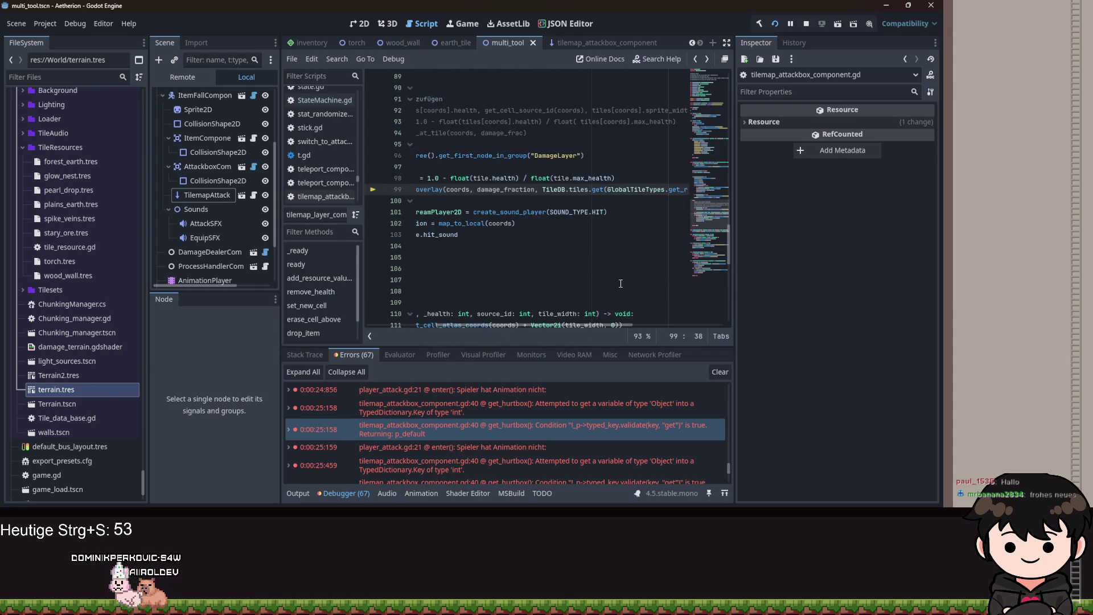
pyautogui.press('F11')
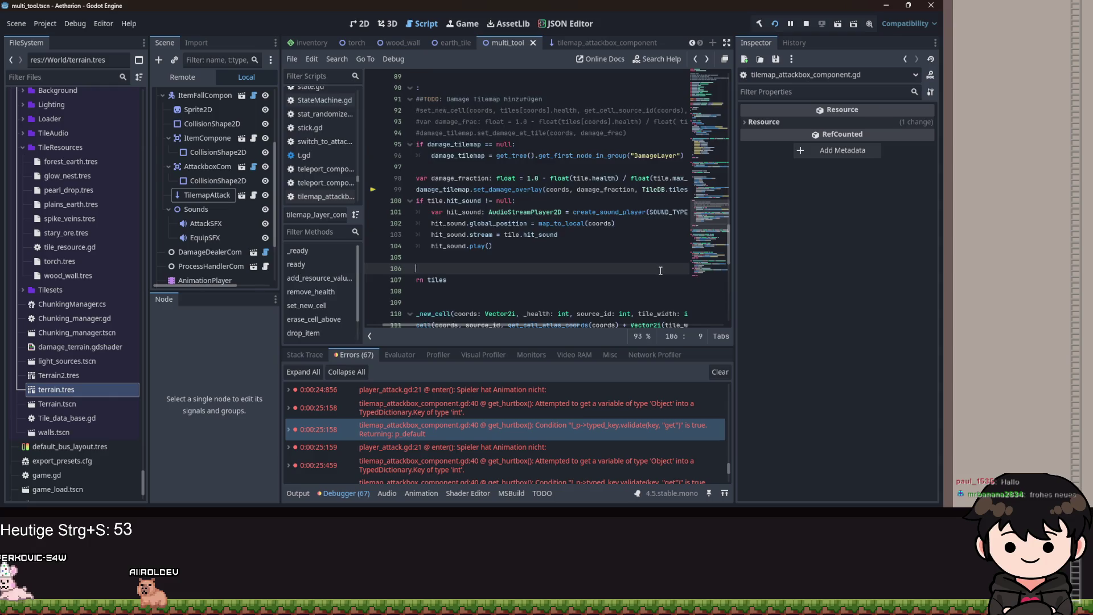
pyautogui.press('F11')
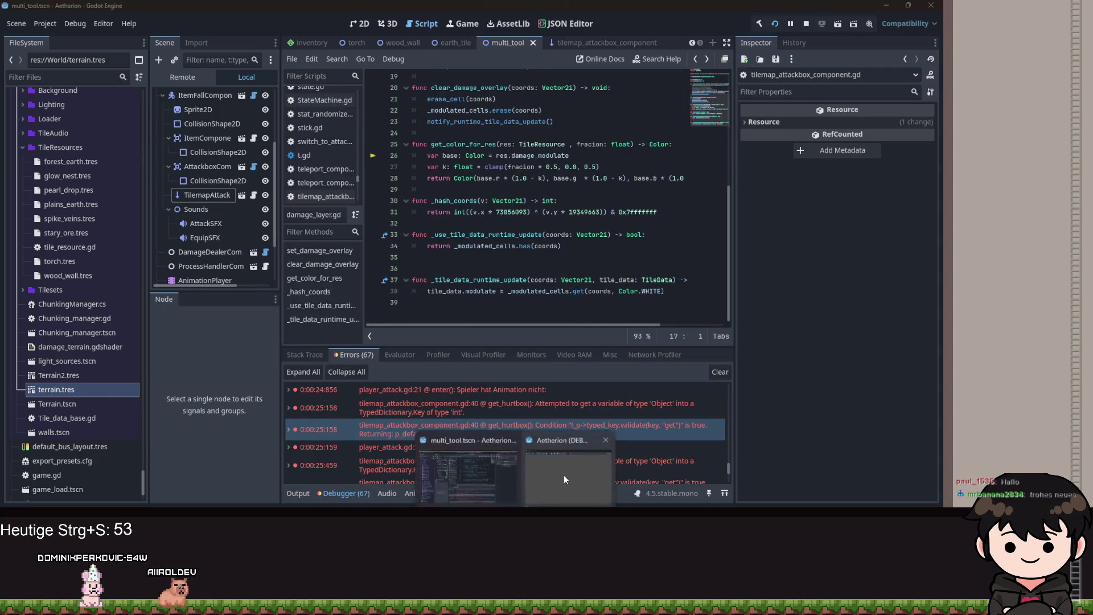
# - Resume the paused game, close its pause menu, and bring the debugger back into view
pyautogui.press('F12')
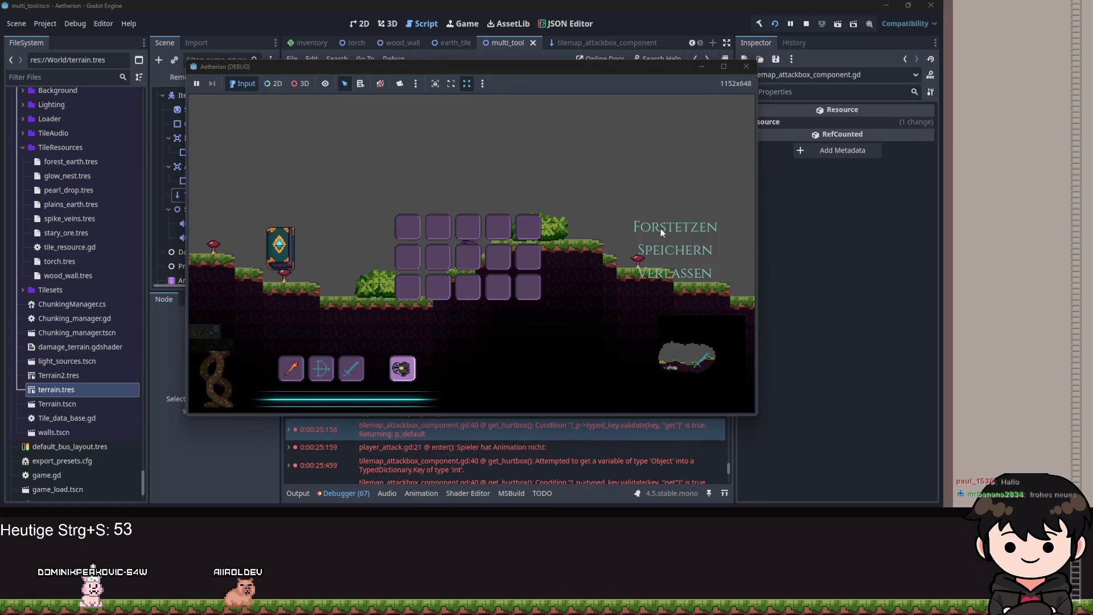
pyautogui.click(655, 227)
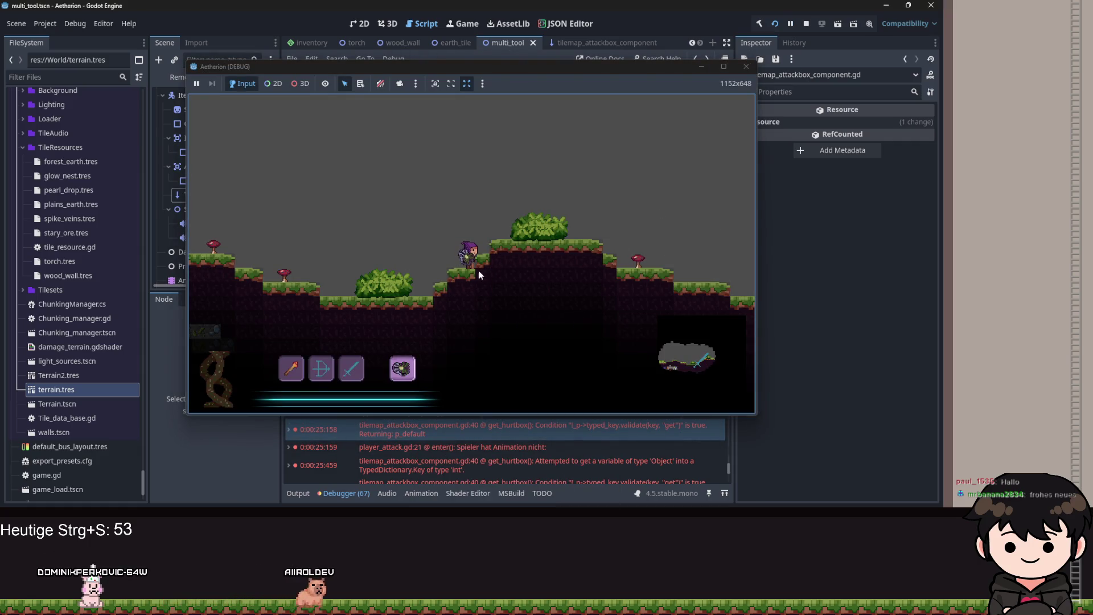
pyautogui.click(701, 67)
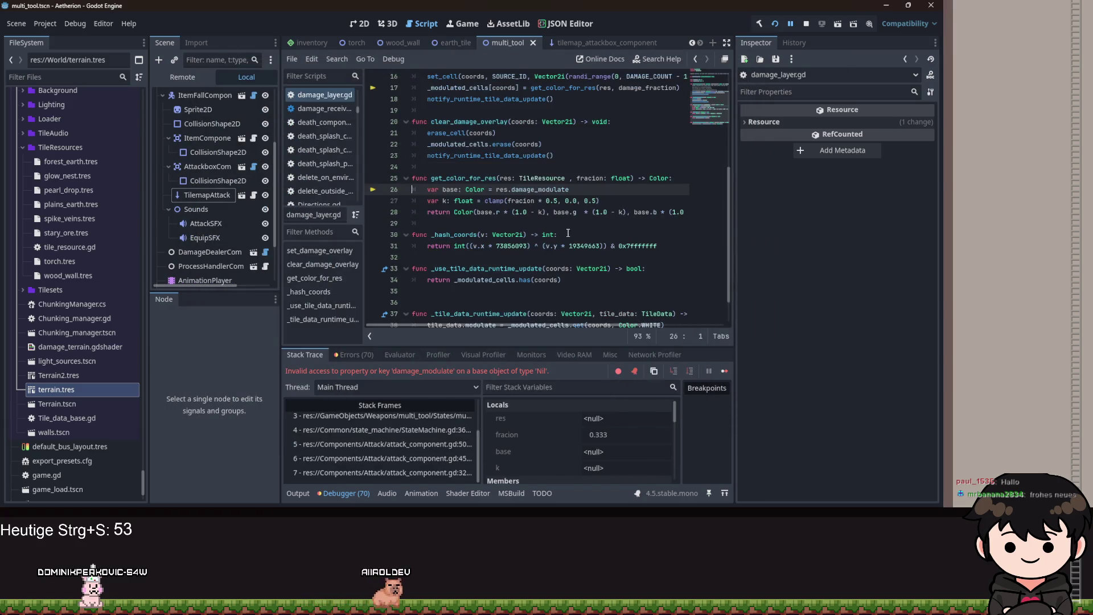
# - Inspect the damage_layer.gd stack frames and the tile layer's remove_health frame
pyautogui.click(401, 422)
pyautogui.scroll(2, 400, 433)
pyautogui.click(398, 420)
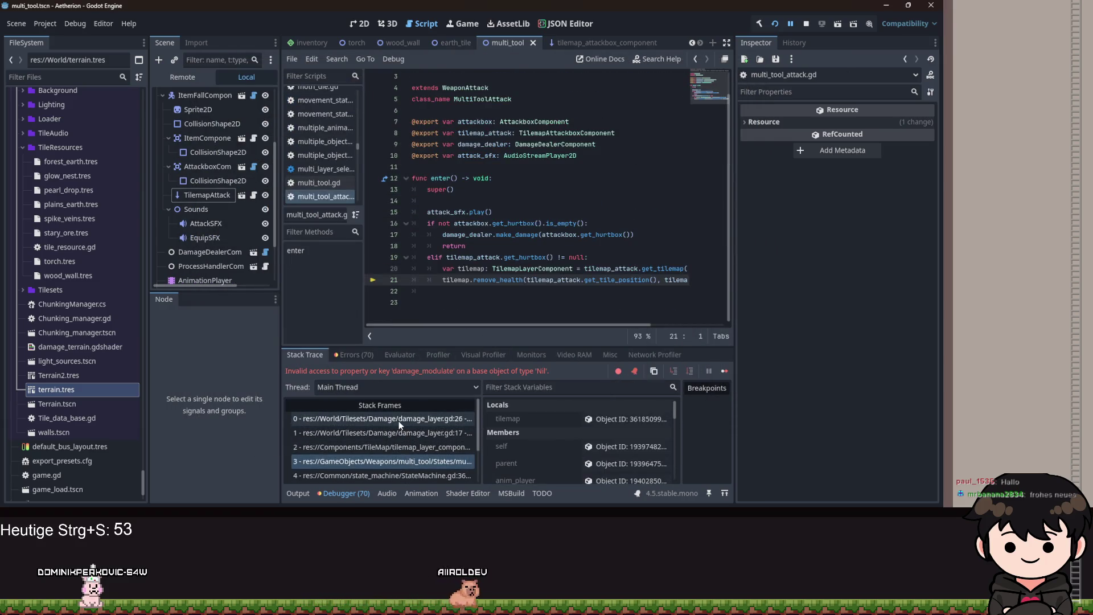
pyautogui.click(408, 433)
pyautogui.scroll(-1, 408, 438)
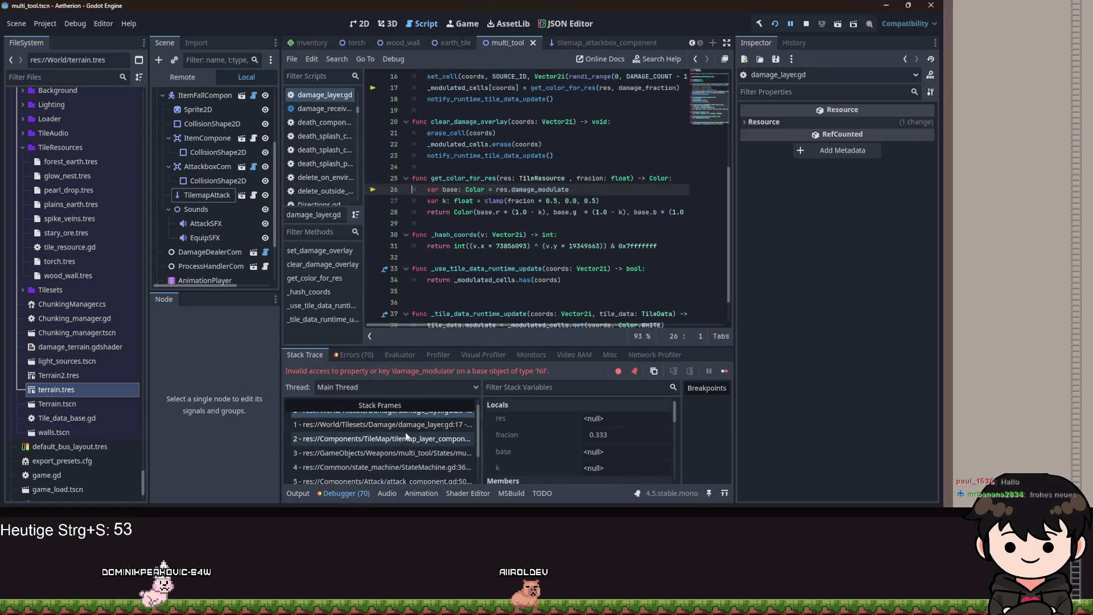
pyautogui.click(409, 432)
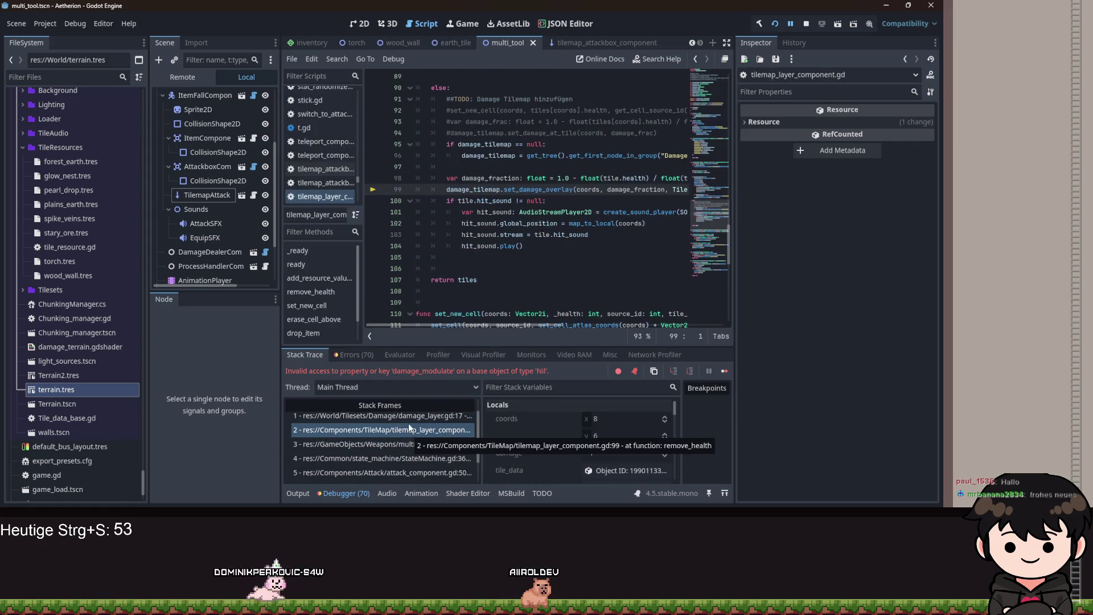
pyautogui.click(405, 419)
pyautogui.scroll(1, 405, 419)
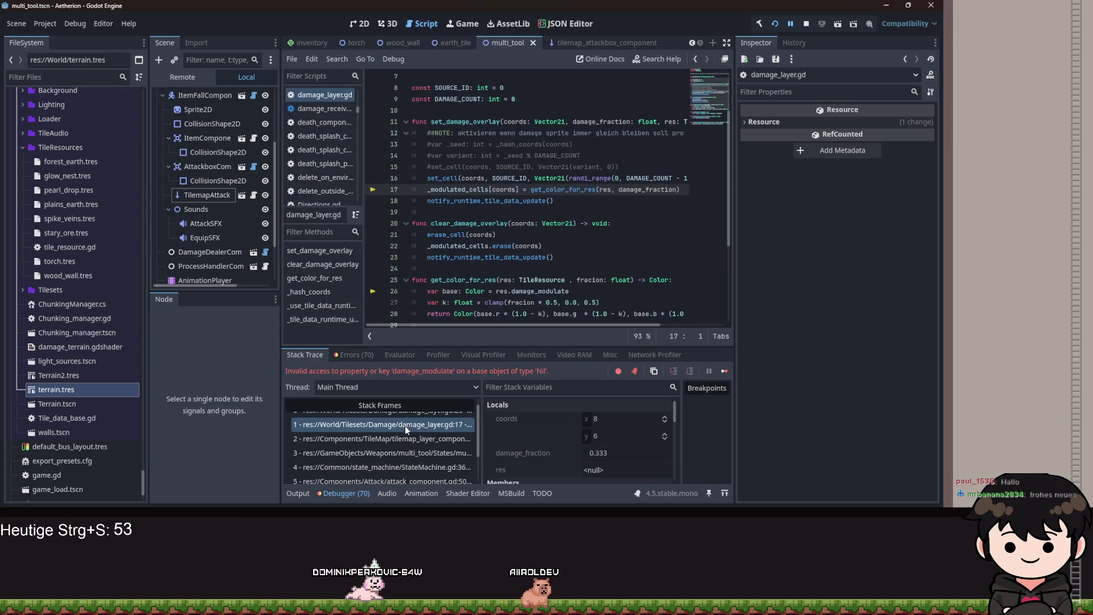
pyautogui.scroll(1, 405, 426)
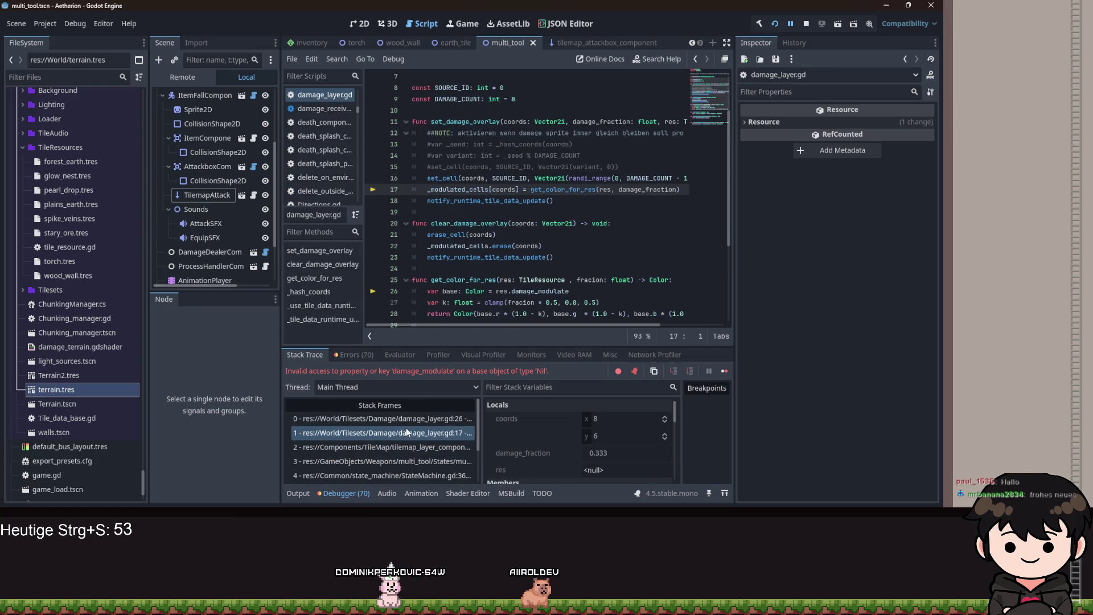
# - Inspect the multi-tool attack, attack_component lines 50 and 32, and change_state frames
pyautogui.click(416, 460)
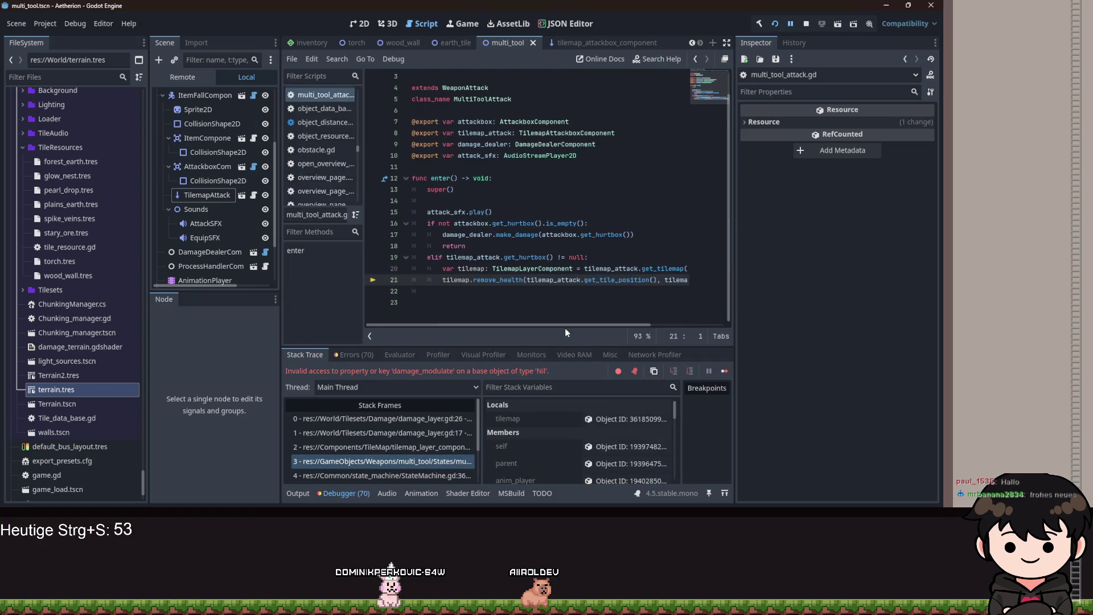
pyautogui.moveTo(564, 326); pyautogui.dragTo(676, 327)
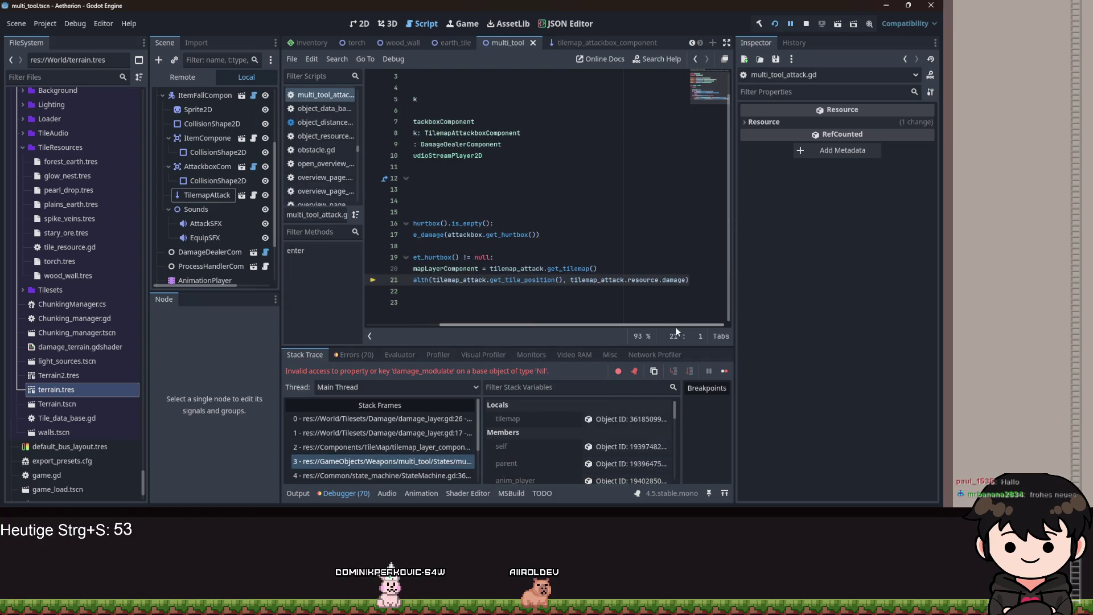
pyautogui.click(403, 477)
pyautogui.click(412, 472)
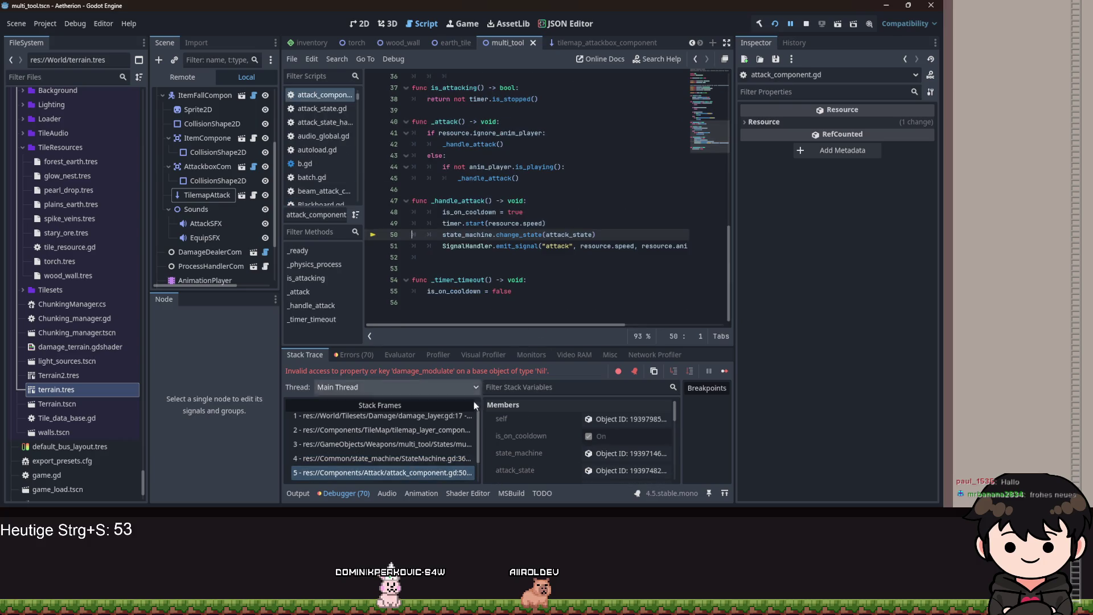
pyautogui.scroll(-2, 398, 449)
pyautogui.click(425, 464)
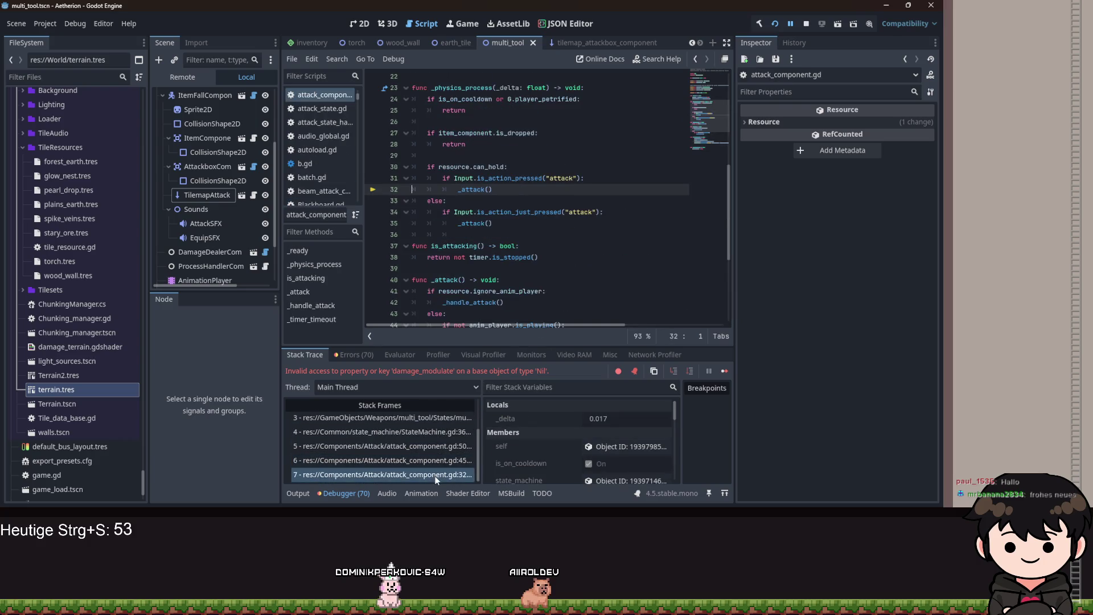
pyautogui.scroll(1, 434, 476)
pyautogui.click(424, 453)
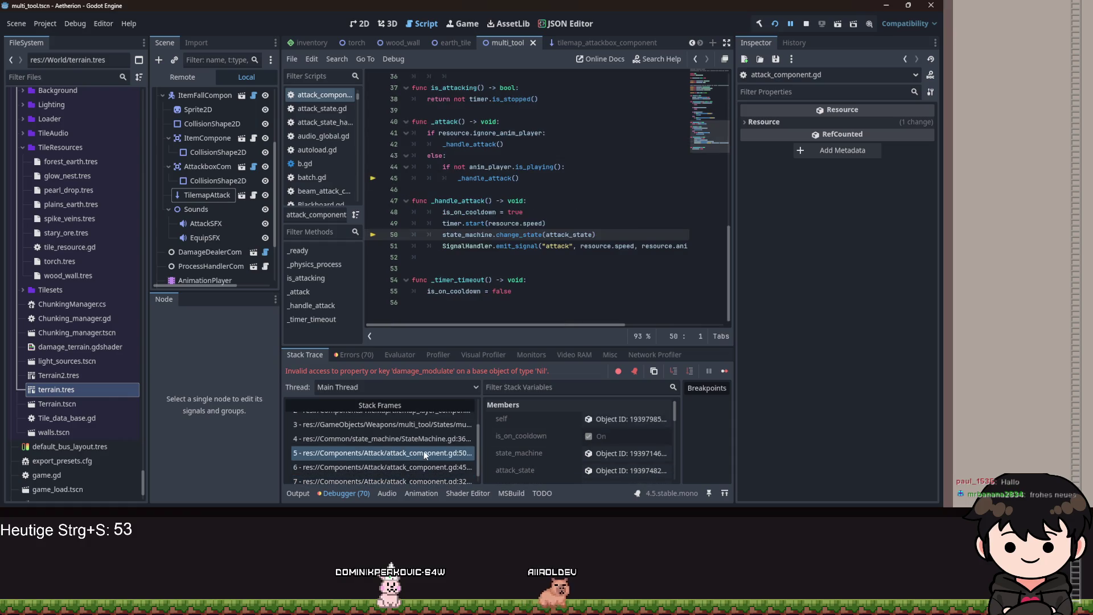
pyautogui.click(429, 443)
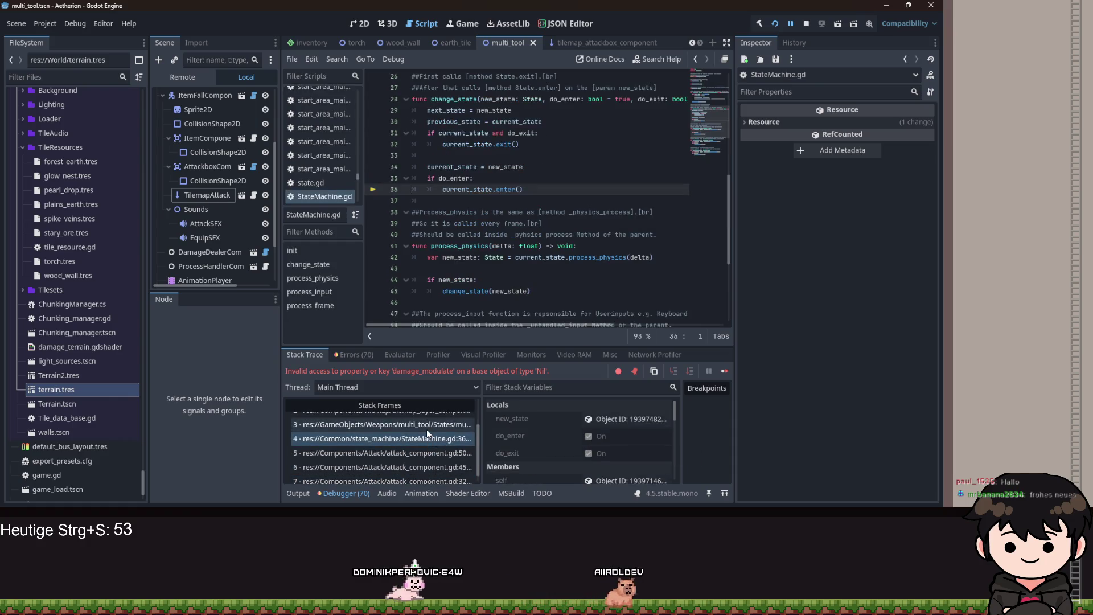
pyautogui.click(426, 429)
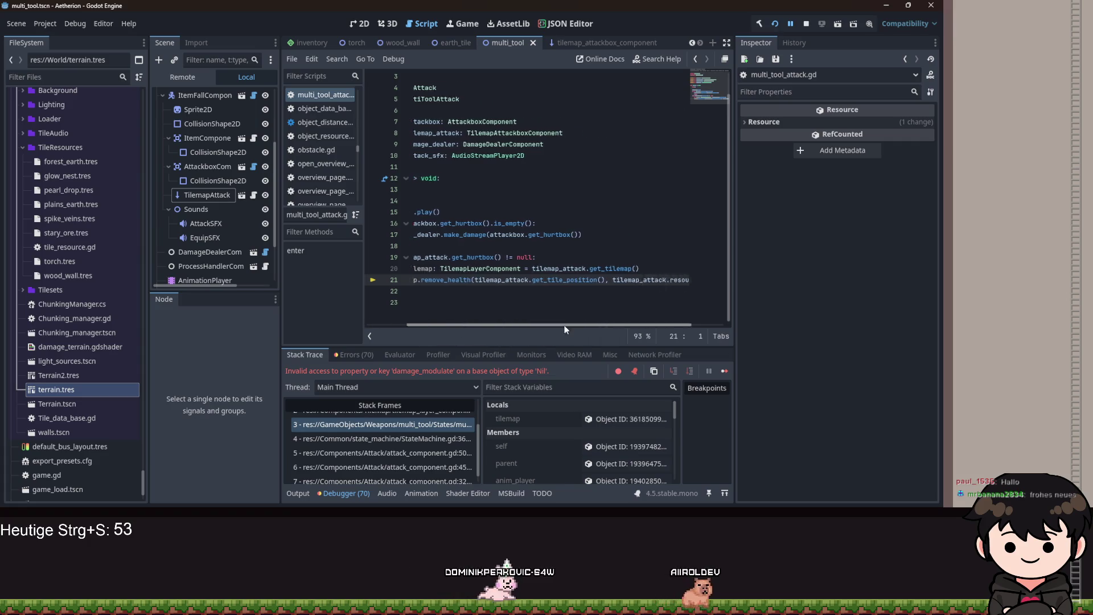
pyautogui.moveTo(566, 325); pyautogui.dragTo(526, 325)
pyautogui.scroll(1, 408, 425)
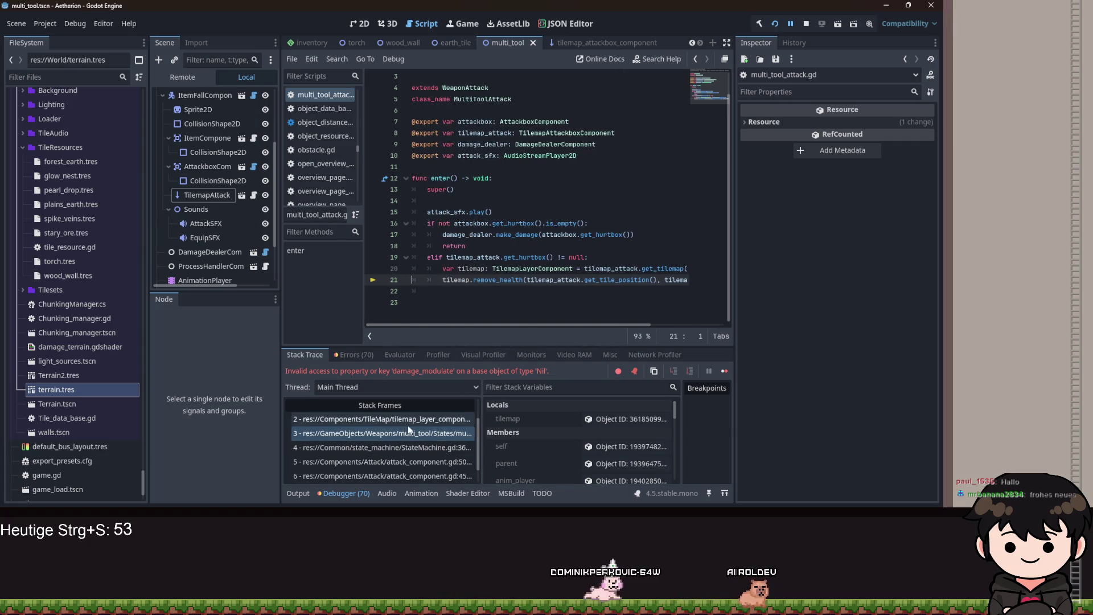
# - Check damage_layer.gd lines 17 and 26, ending on tilemap_layer_component.gd line 99
pyautogui.click(408, 425)
pyautogui.moveTo(514, 329); pyautogui.dragTo(578, 326)
pyautogui.scroll(2, 411, 447)
pyautogui.click(419, 432)
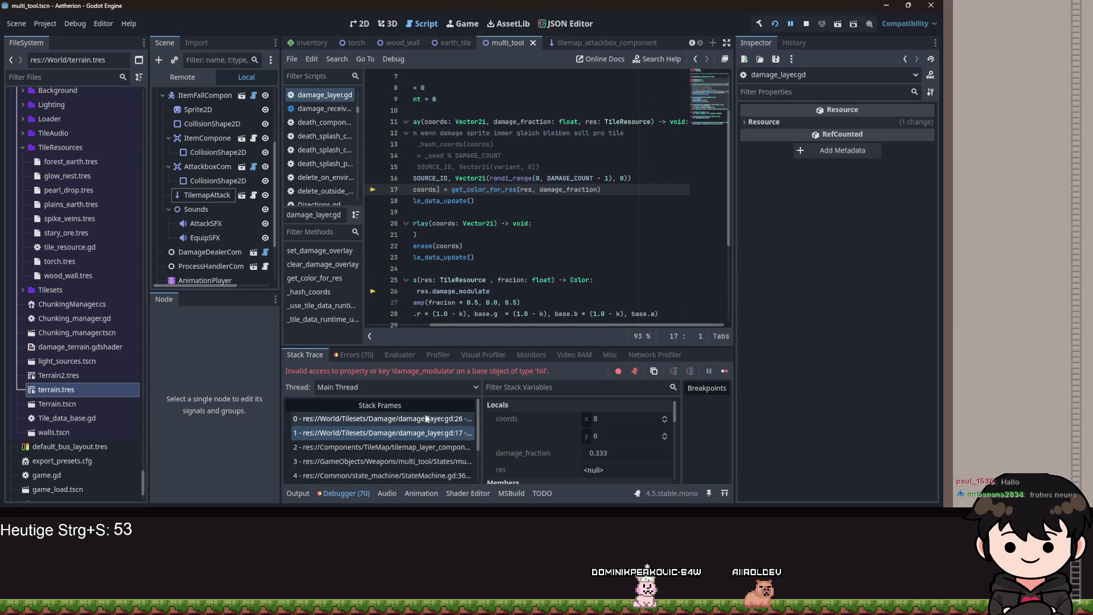
pyautogui.click(425, 416)
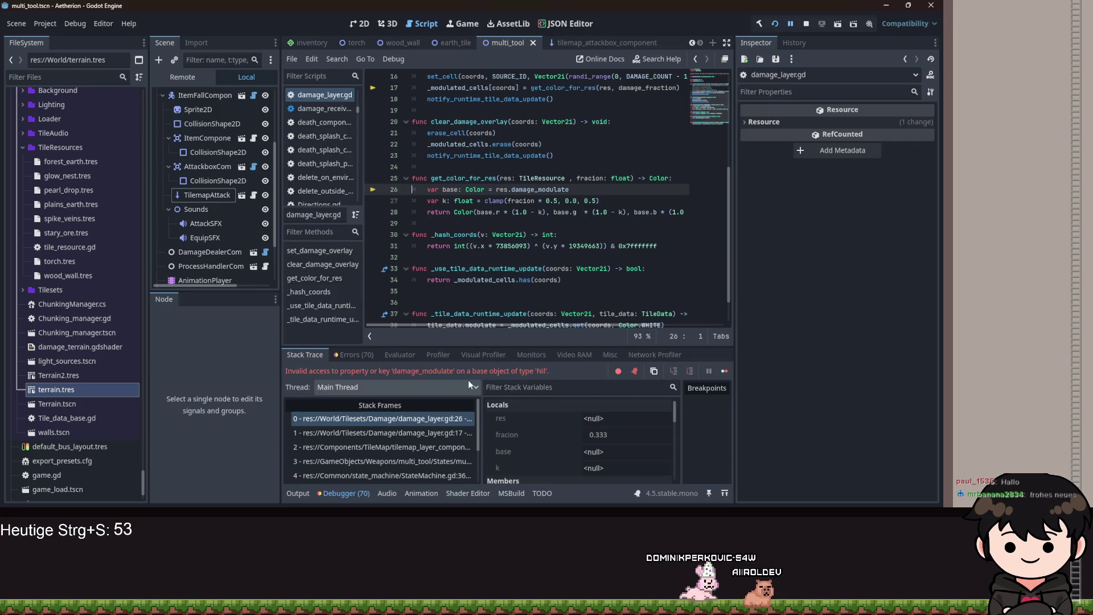
pyautogui.click(422, 431)
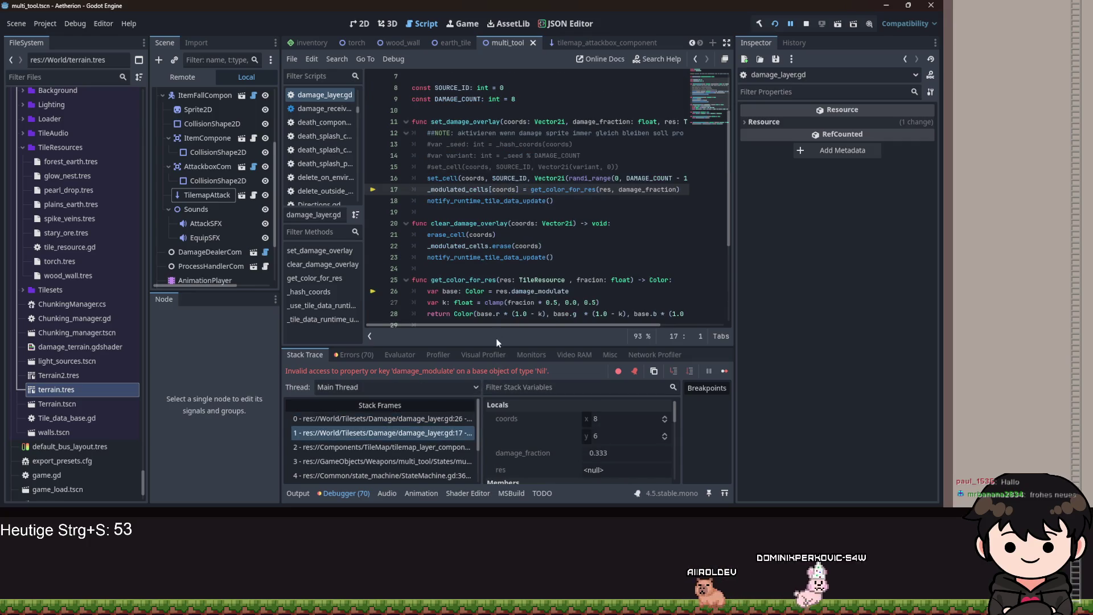
pyautogui.click(430, 443)
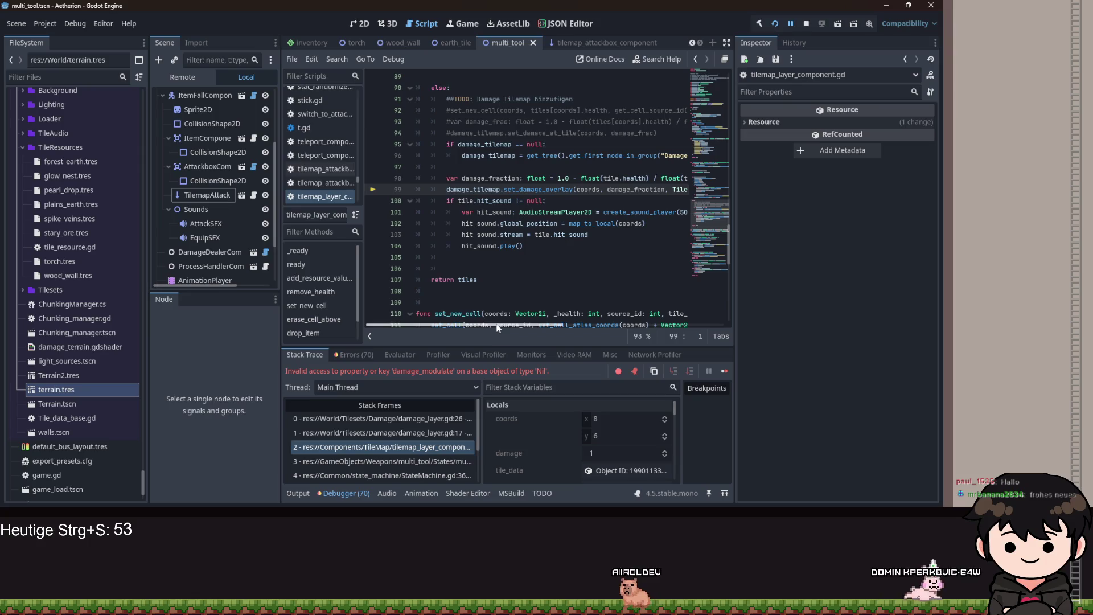
# - Remove the old TileDB.tiles.get( lookup from line 99 and save
pyautogui.moveTo(496, 323); pyautogui.dragTo(666, 322)
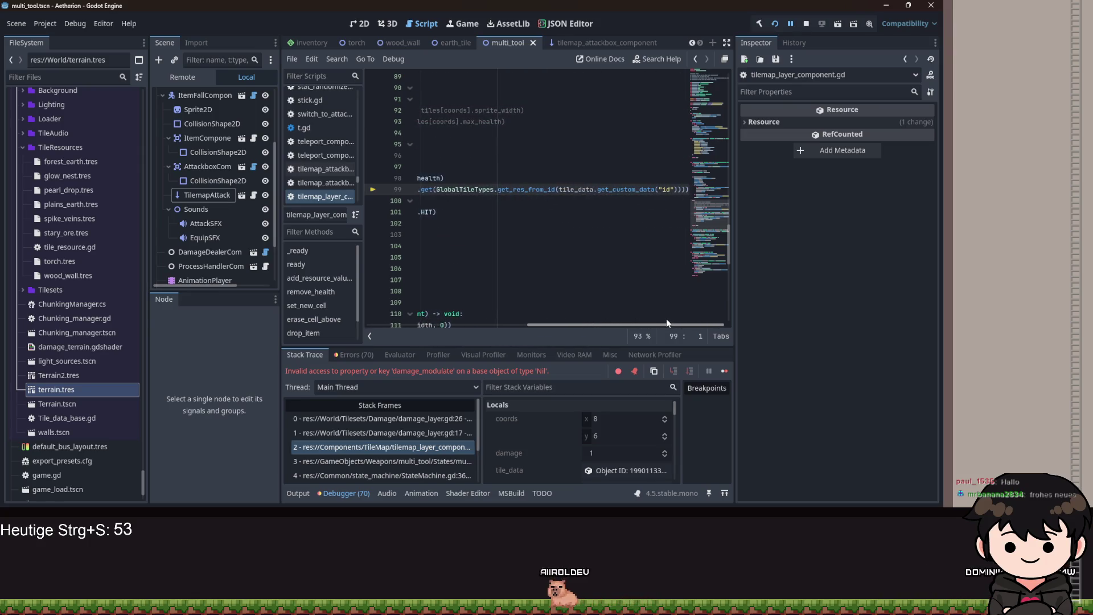
pyautogui.moveTo(419, 193); pyautogui.dragTo(721, 187)
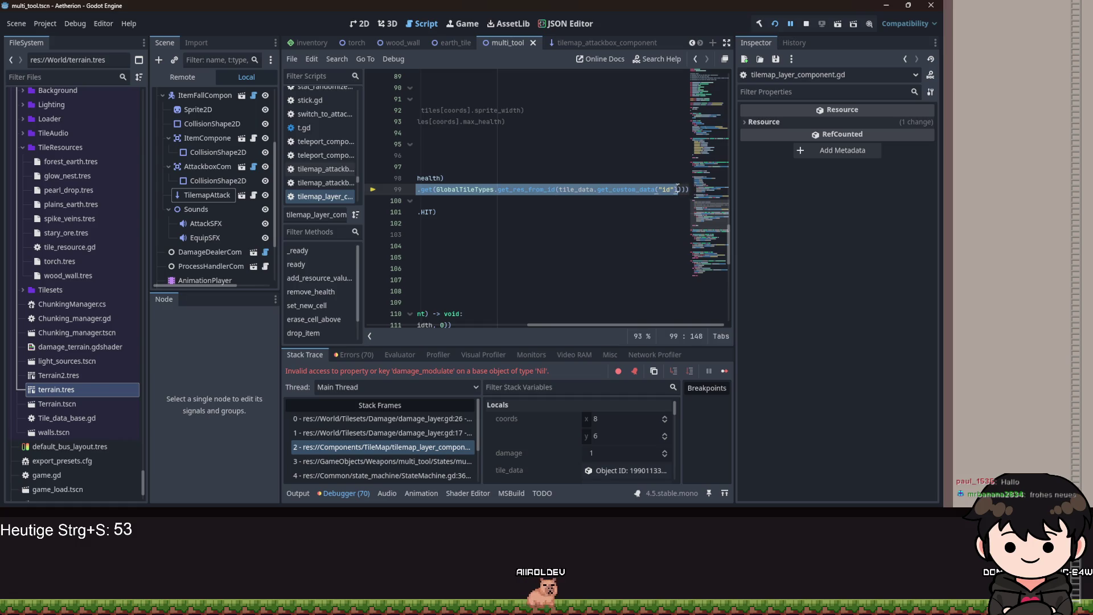
pyautogui.hotkey('ctrl', 'v')
pyautogui.hotkey('ctrl', 's')
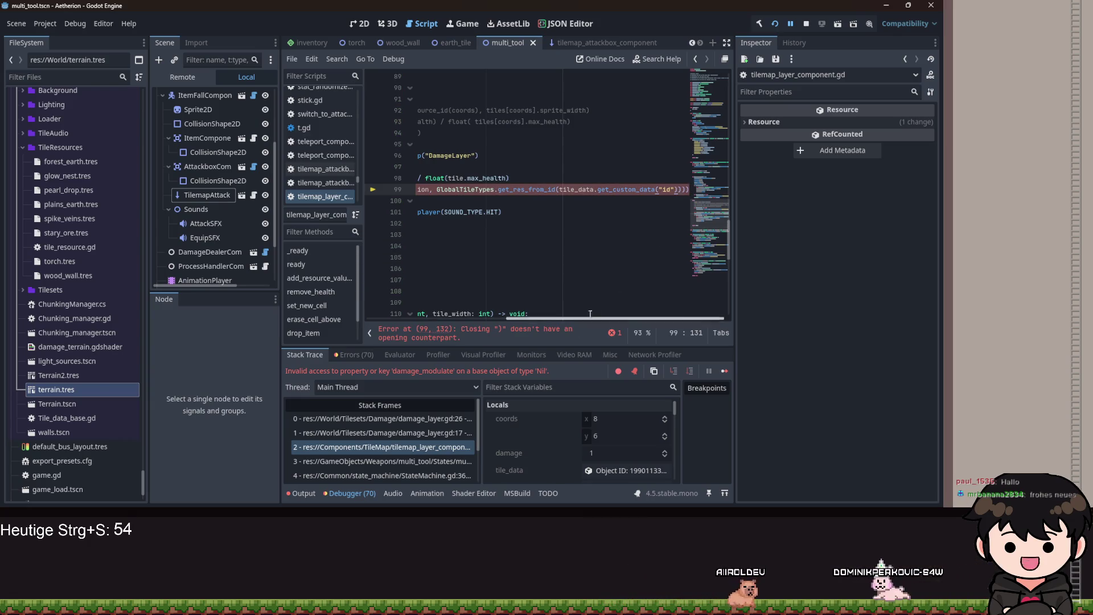
# - Fix the unmatched bracket at the end of line 99 and save
pyautogui.moveTo(576, 320); pyautogui.dragTo(525, 308)
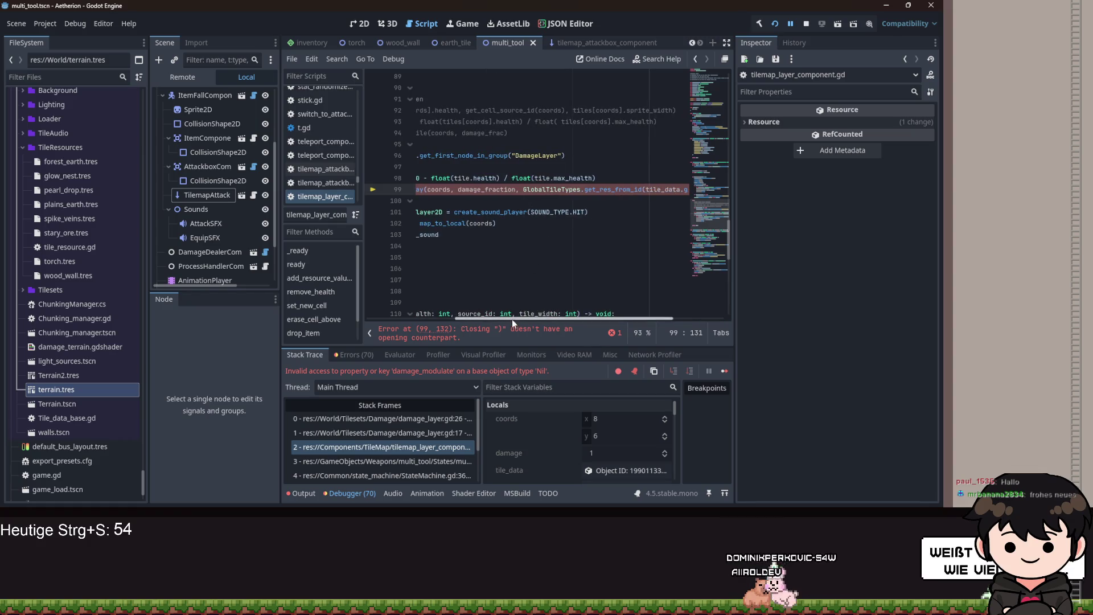
pyautogui.click(685, 192)
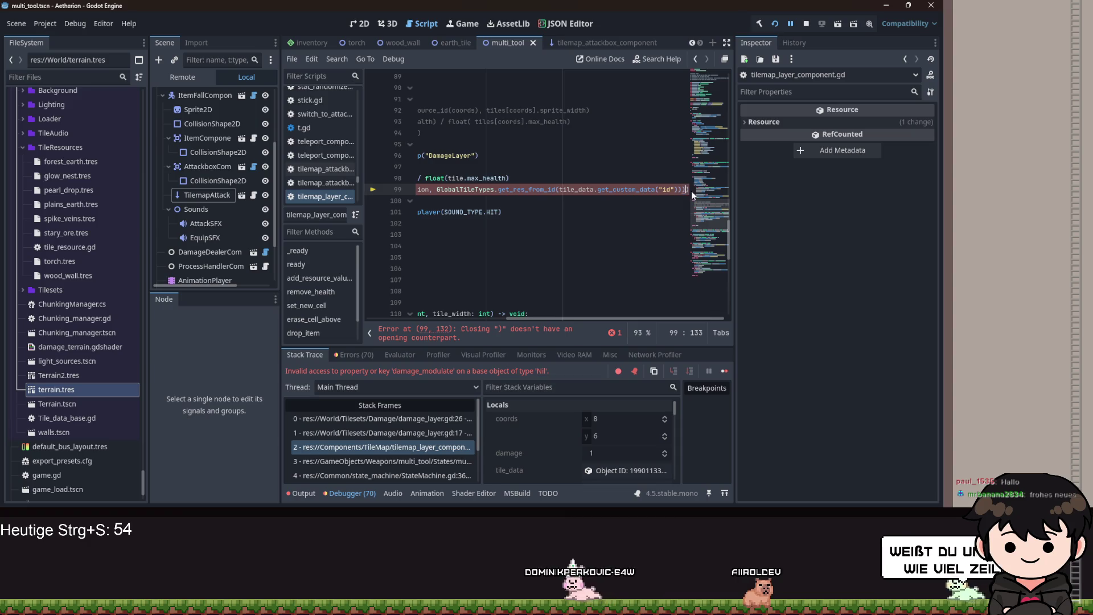
pyautogui.hscroll(-1, 691, 190)
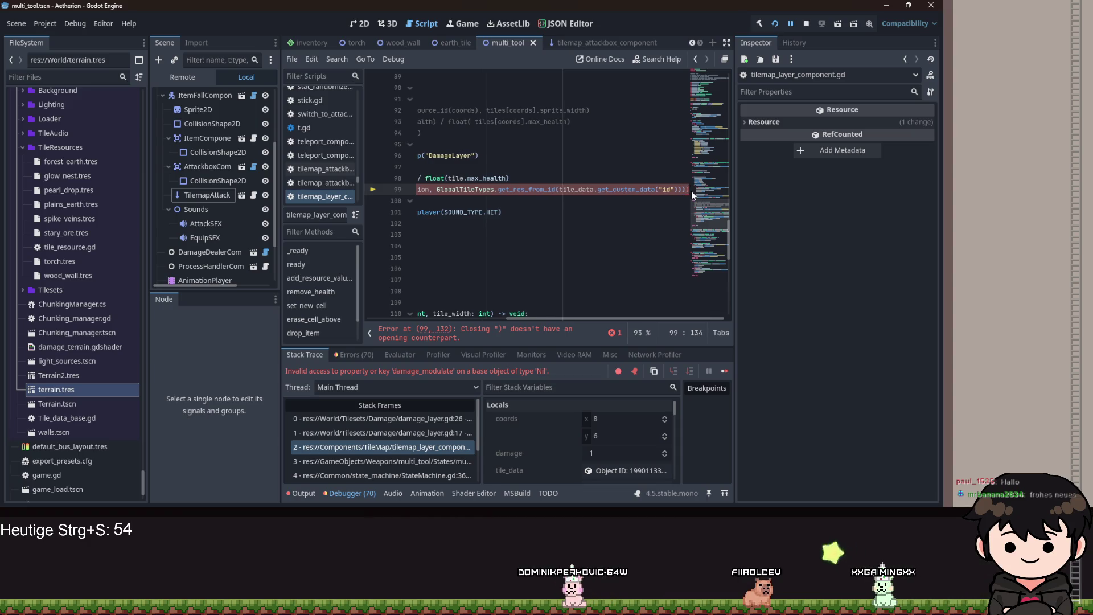
pyautogui.hotkey('ctrl', 's')
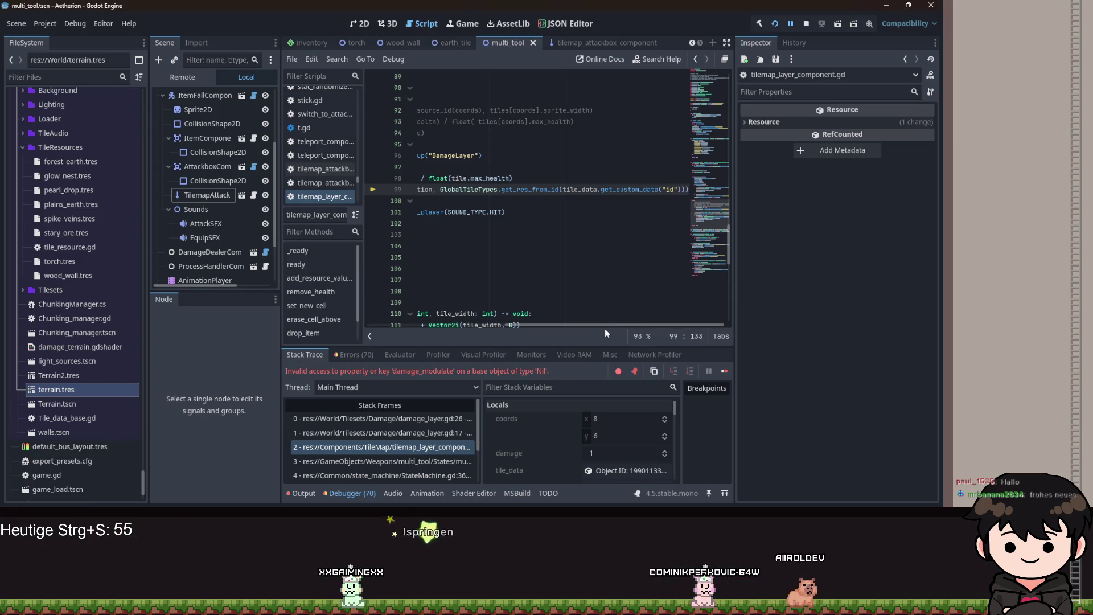
# - Recheck the damage_tilemap call on line 99, save again, and relaunch the game
pyautogui.hscroll(-5, 581, 329)
pyautogui.click(468, 211)
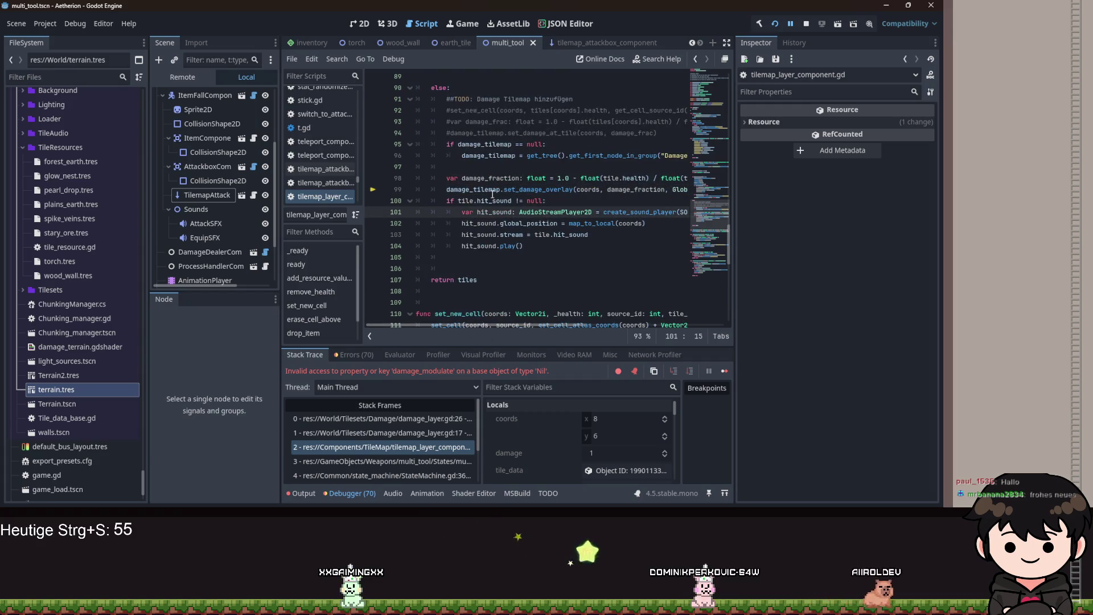
pyautogui.moveTo(492, 194)
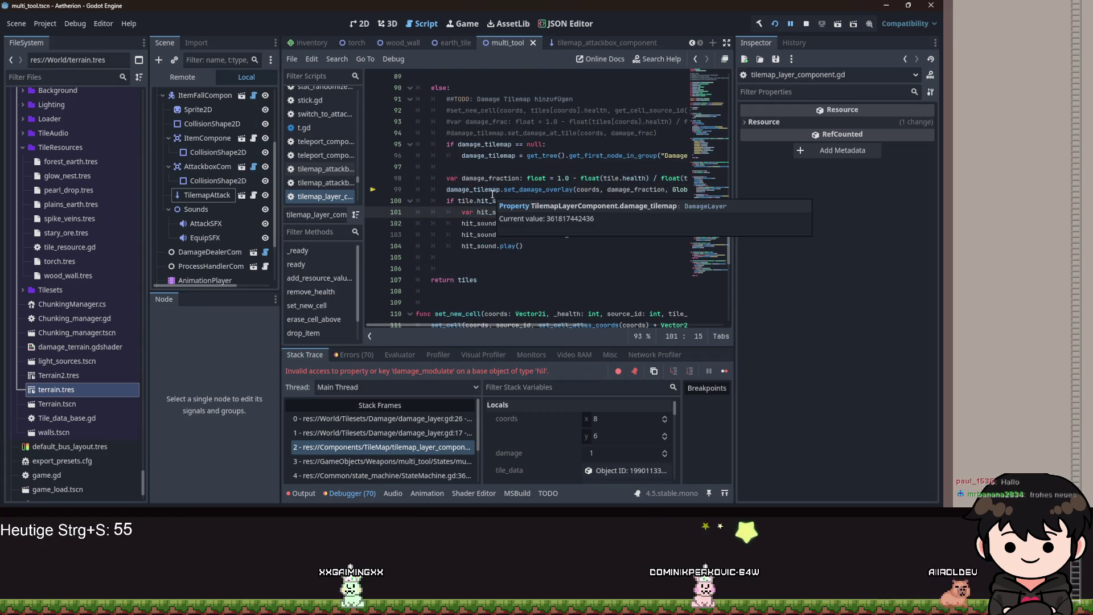
pyautogui.click(493, 194)
pyautogui.hotkey('ctrl', 's')
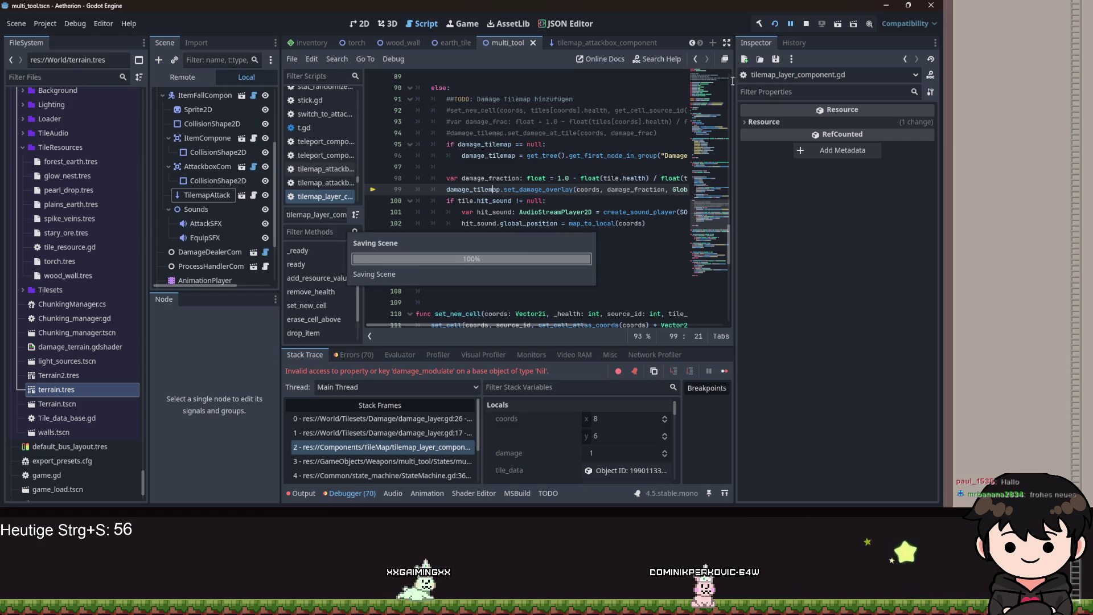
pyautogui.click(776, 24)
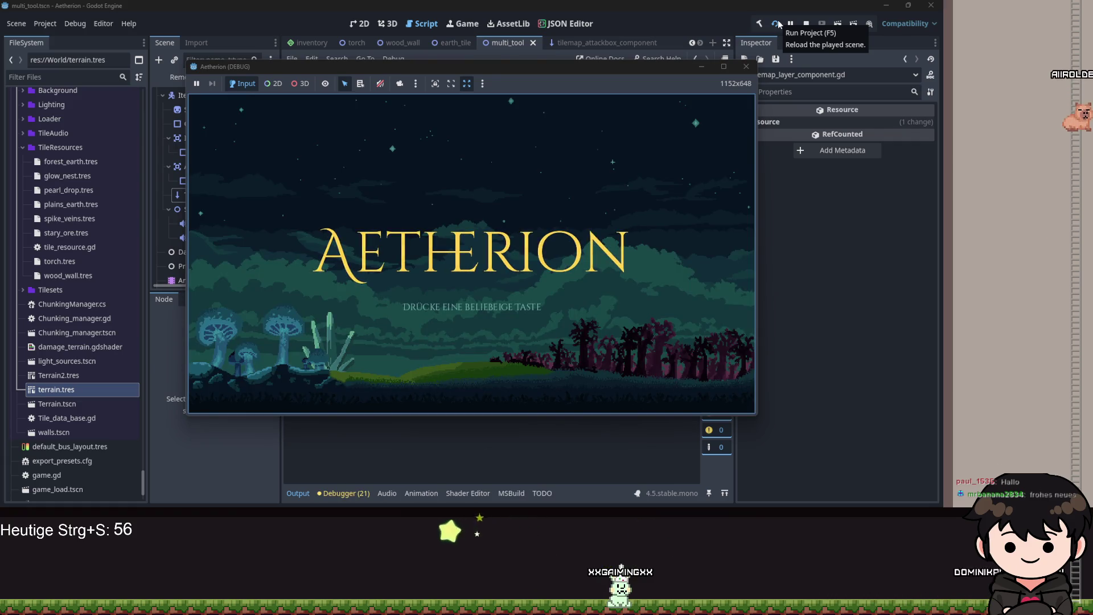
# - Pass the title screen and load the Spielstand 2 save
pyautogui.click(512, 229)
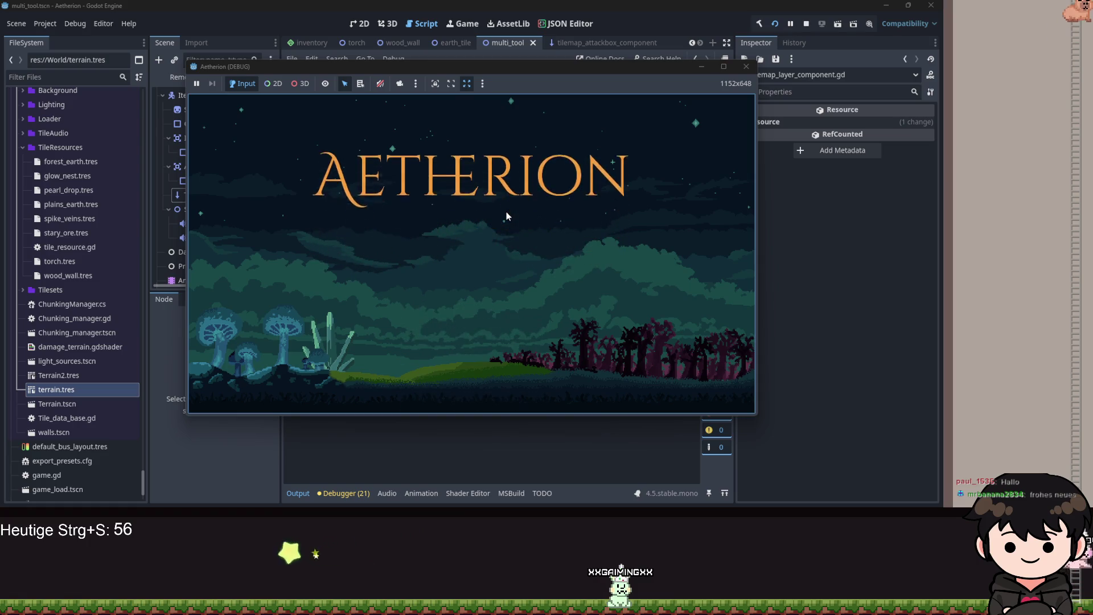
pyautogui.click(485, 270)
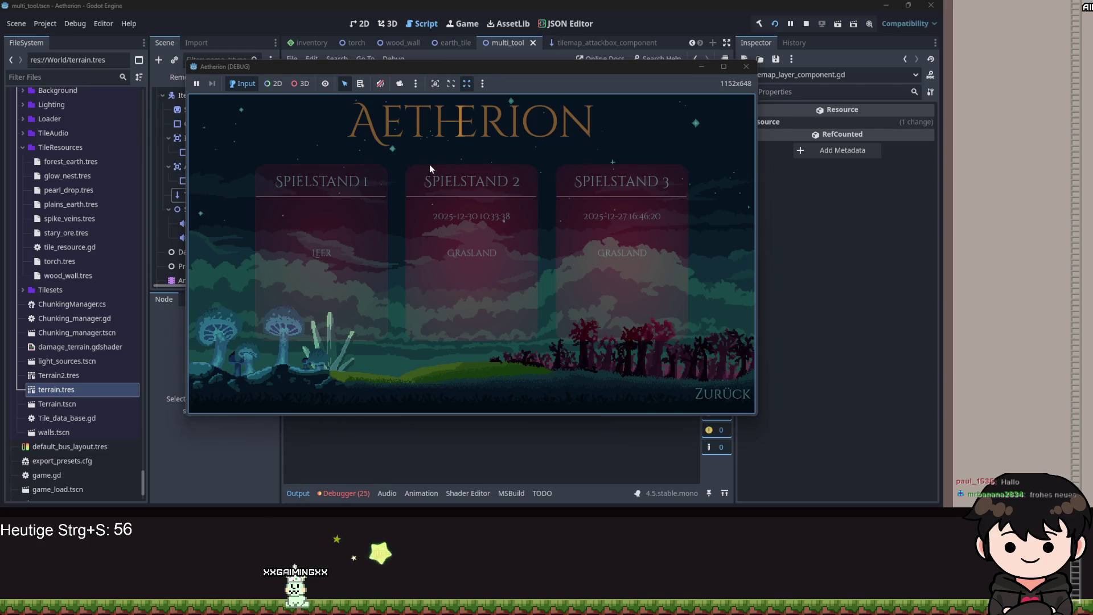
pyautogui.click(466, 217)
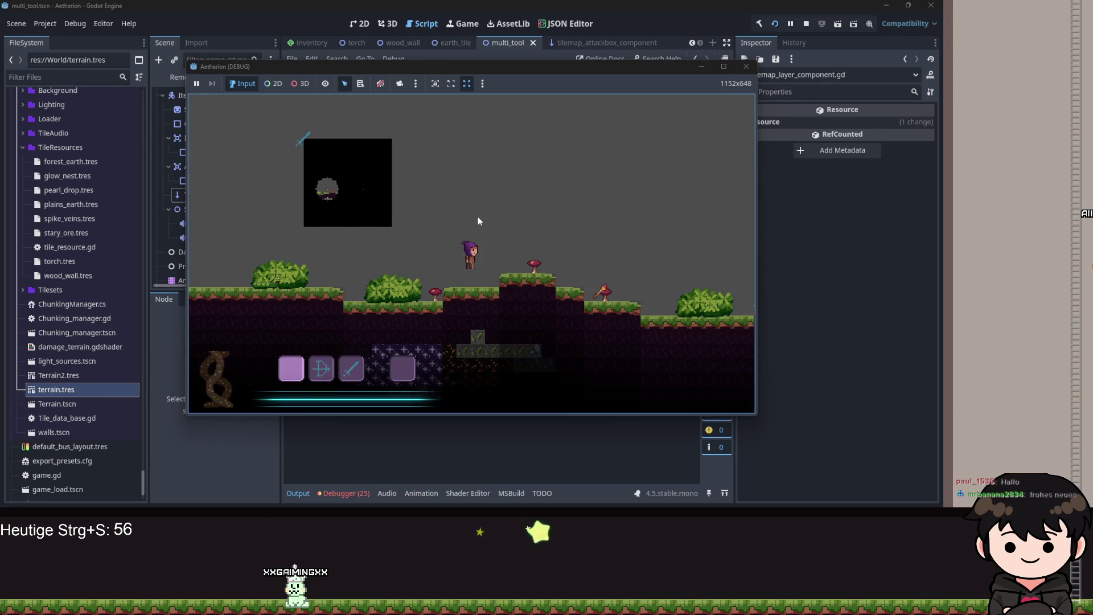
# - Walk and jump through the level, cycling hotbar slots 2–4, then open the inventory
pyautogui.press('d')
pyautogui.press('d')
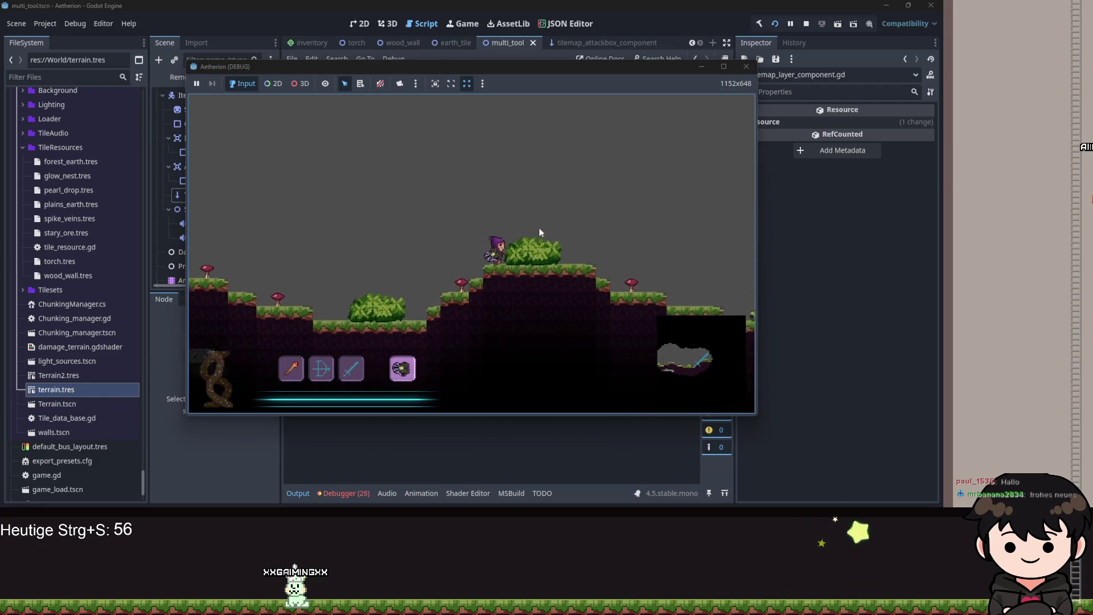
pyautogui.press('a')
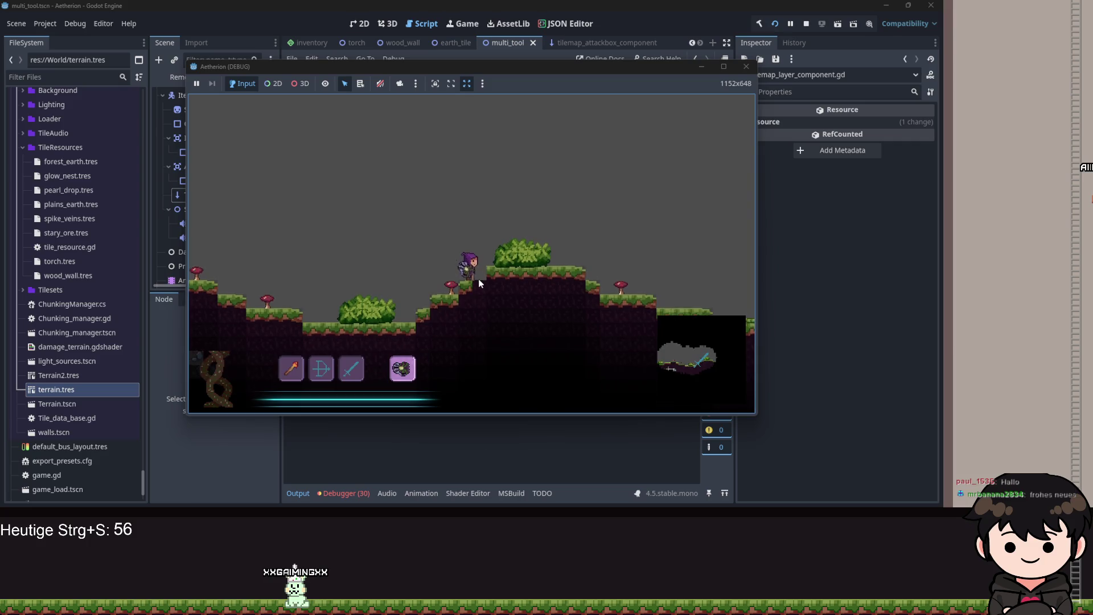
pyautogui.press('2')
pyautogui.press('space')
pyautogui.press('a')
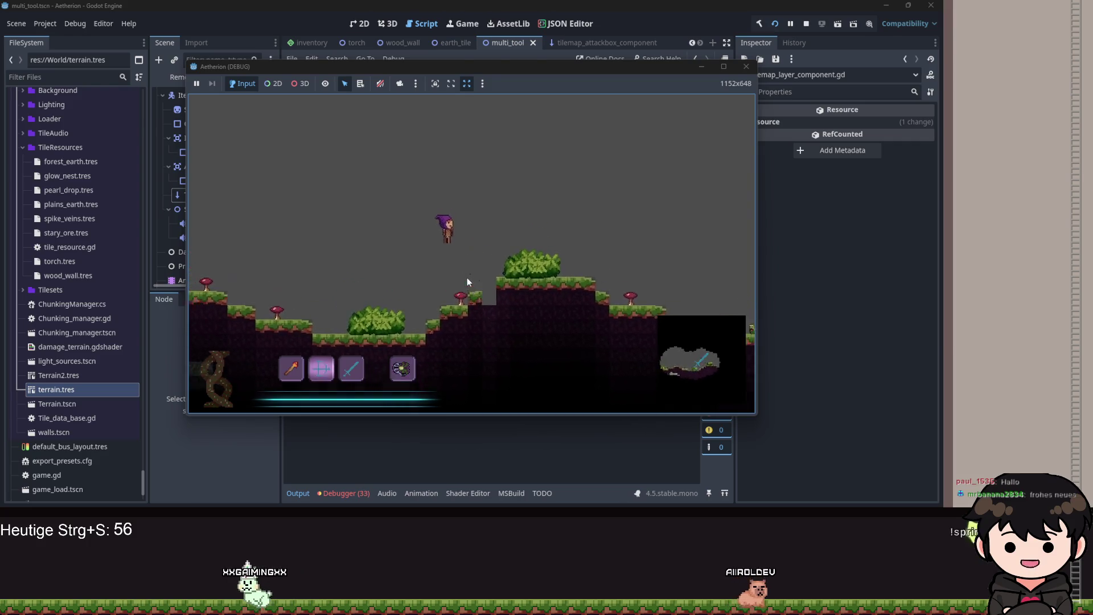
pyautogui.press('a')
pyautogui.press('3')
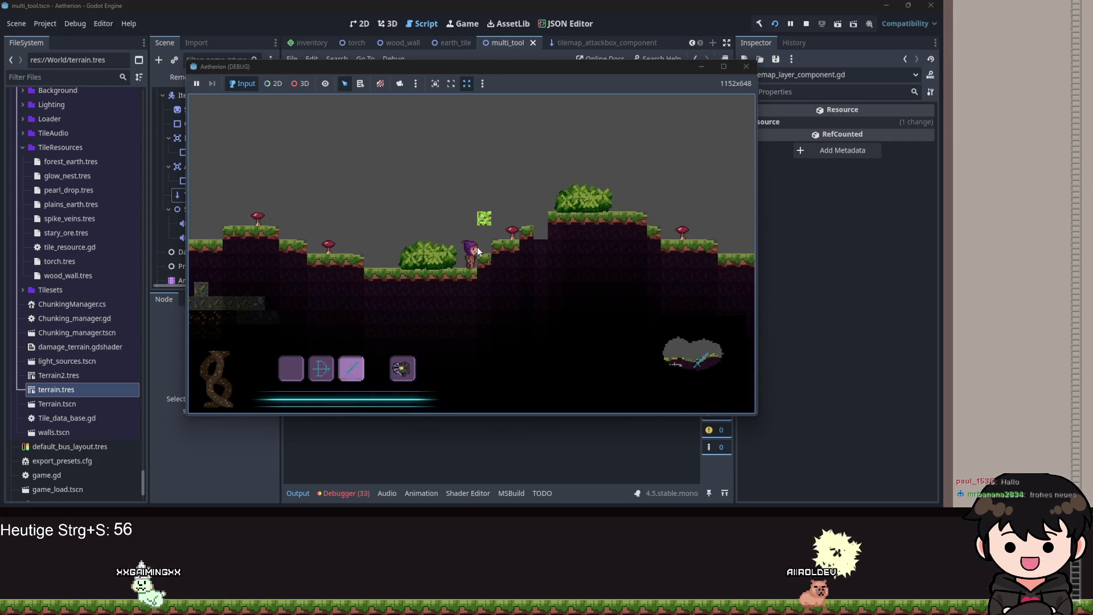
pyautogui.press('a')
pyautogui.press('4')
pyautogui.press('Escape')
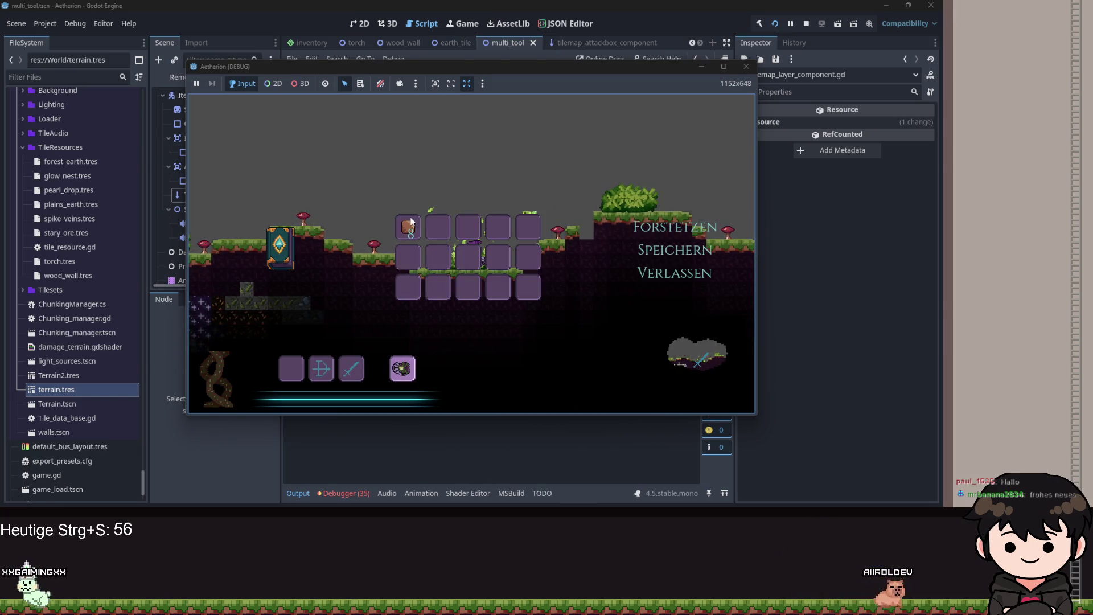
# - Put the held block into hotbar slot 1, close the inventory, and stop the game
pyautogui.click(291, 364)
pyautogui.press('Escape')
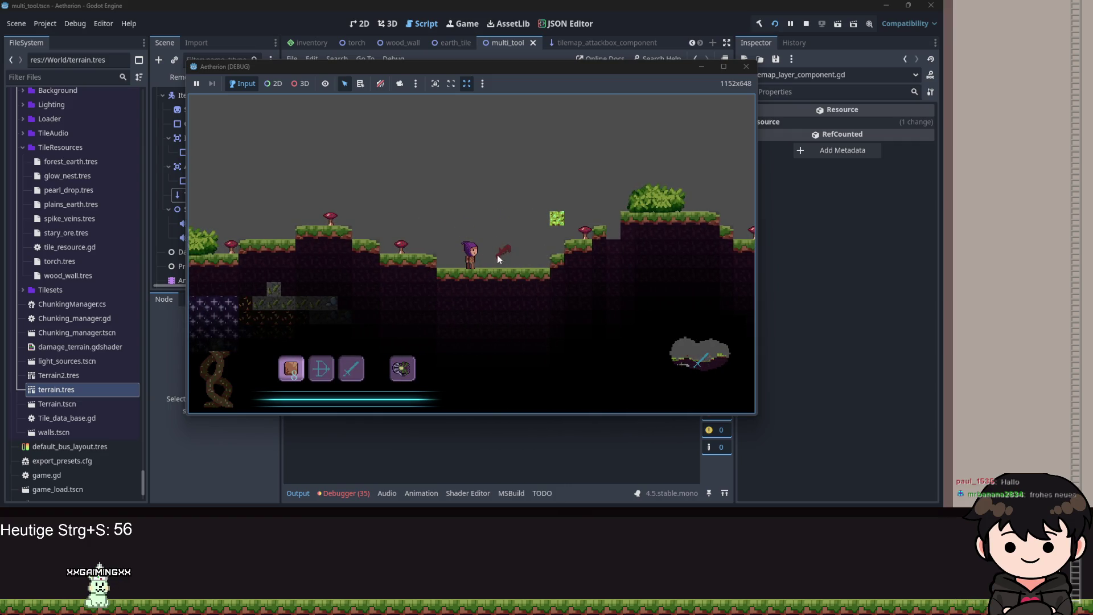
pyautogui.press('Escape')
pyautogui.press('F8')
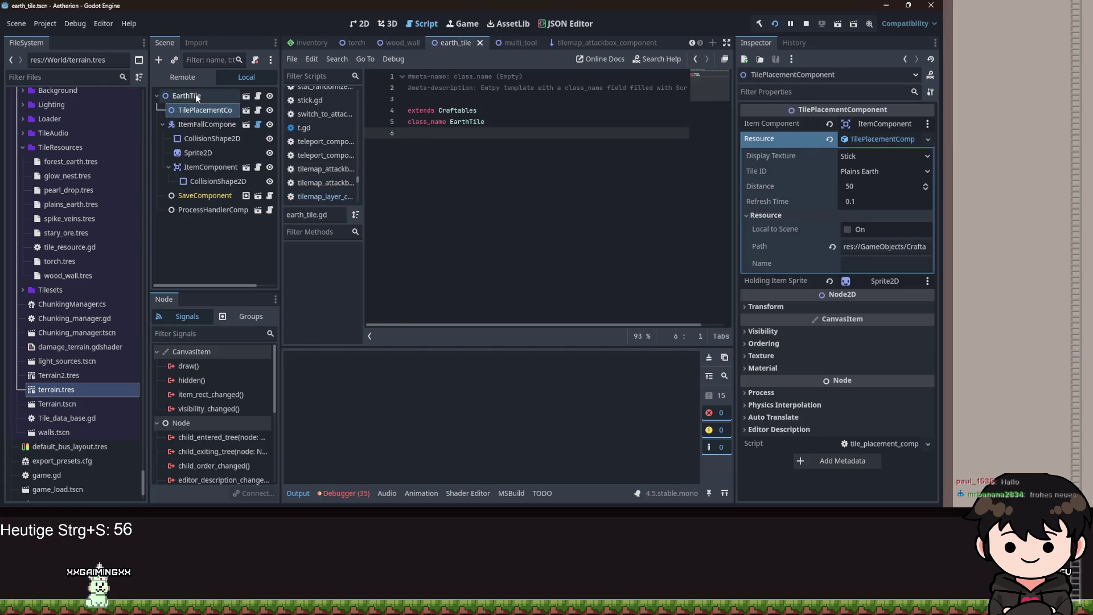
# - Set the EarthTile placement component's display texture to Wood Tile and Tile ID to Wood Wall, saving each
pyautogui.click(862, 158)
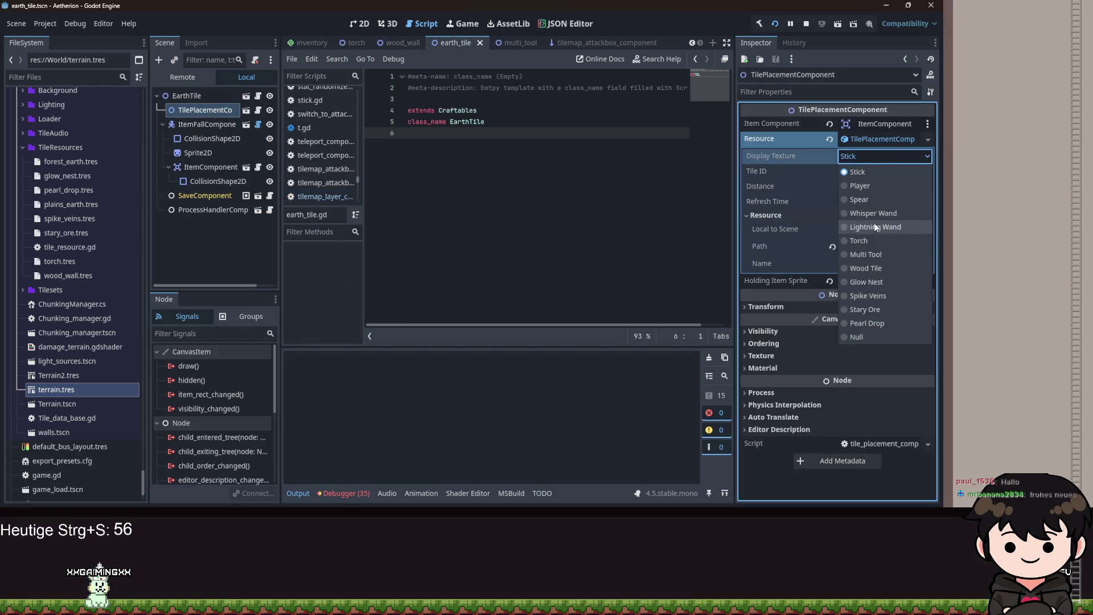
pyautogui.click(872, 265)
pyautogui.hotkey('ctrl', 's')
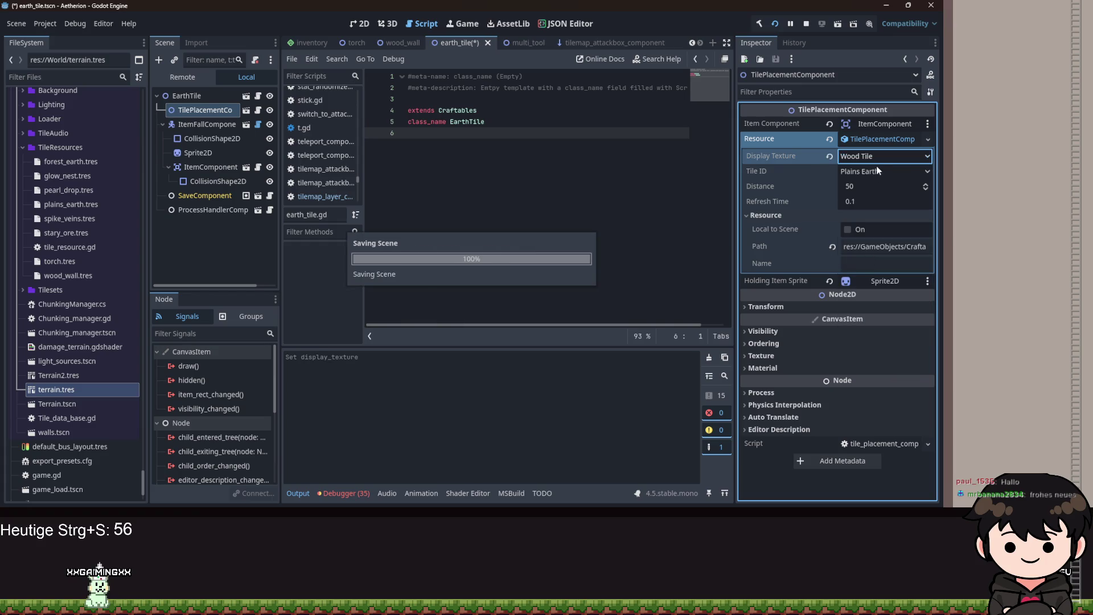
pyautogui.click(870, 172)
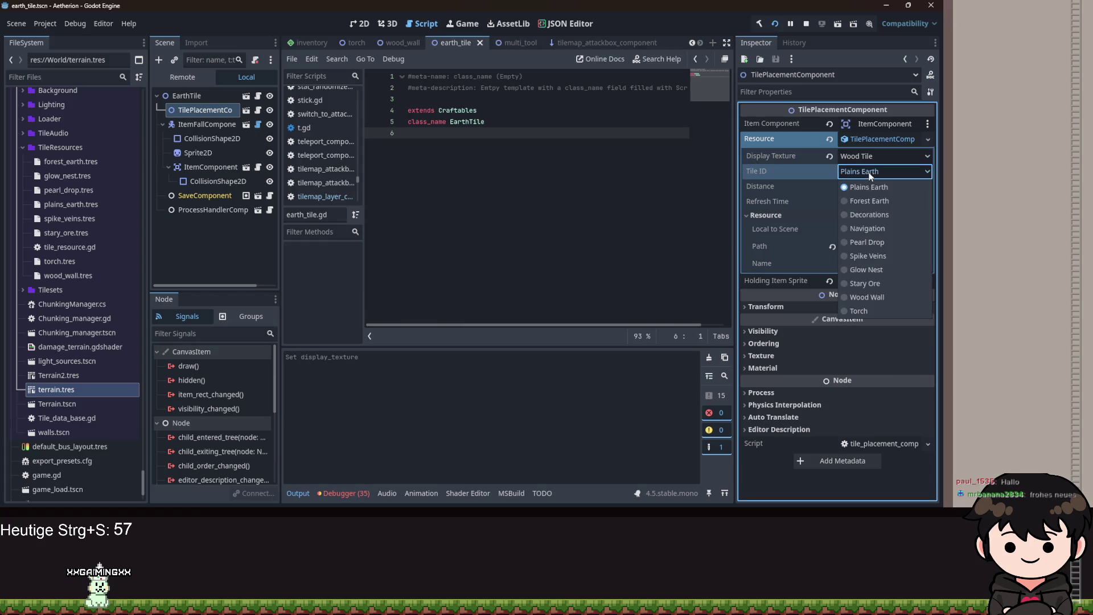
pyautogui.click(874, 297)
pyautogui.hotkey('ctrl', 's')
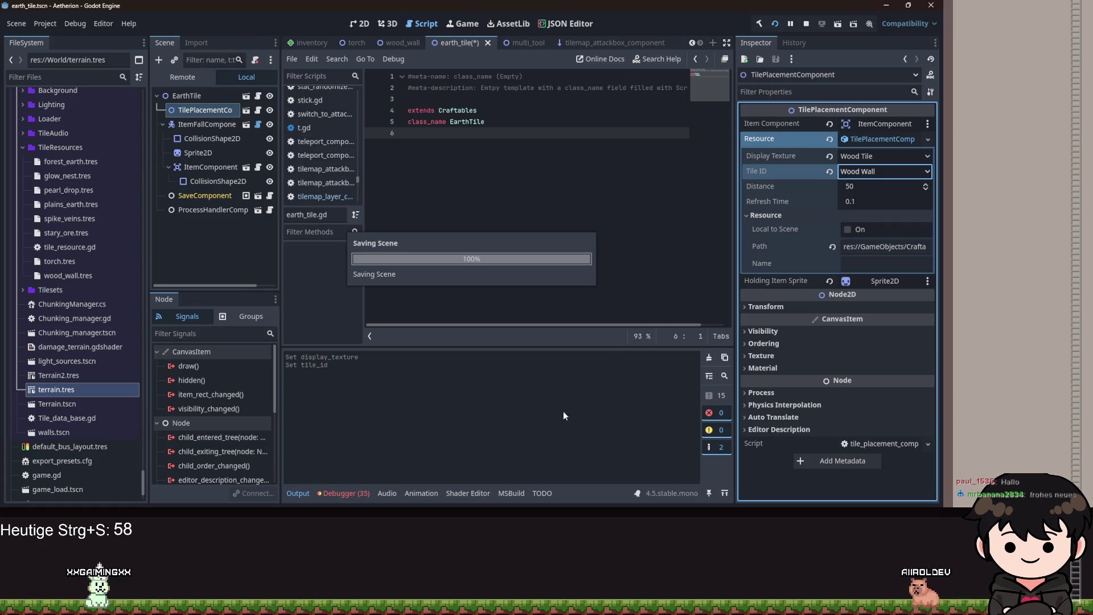
# - Resume the running game, equip hotbar slot 2 and walk the character left up the slope
pyautogui.hotkey('alt', 'Tab')
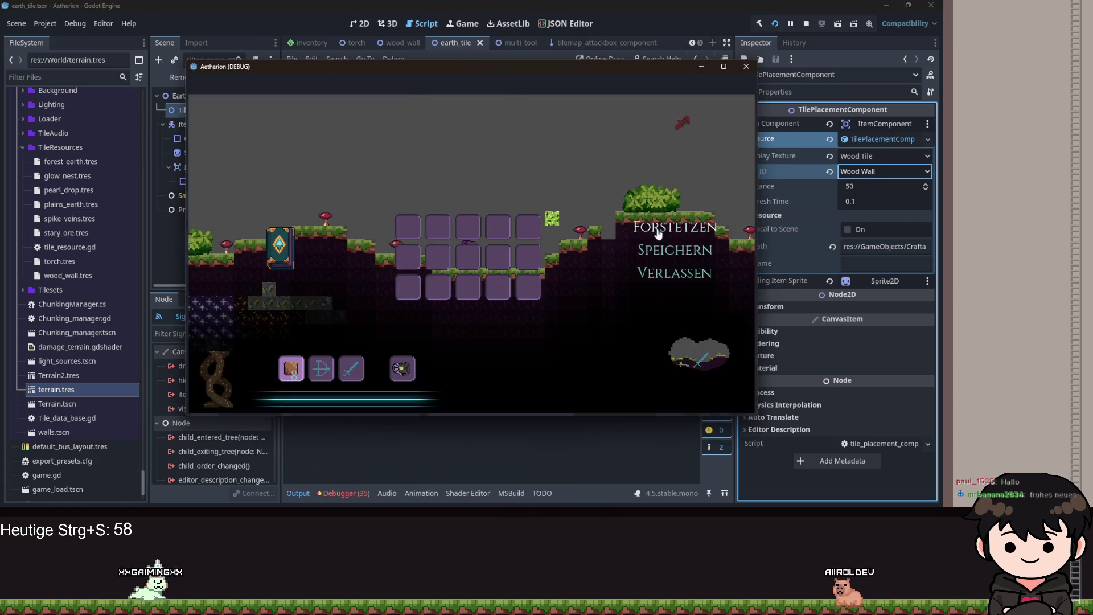
pyautogui.click(677, 227)
pyautogui.press('2')
pyautogui.press('a')
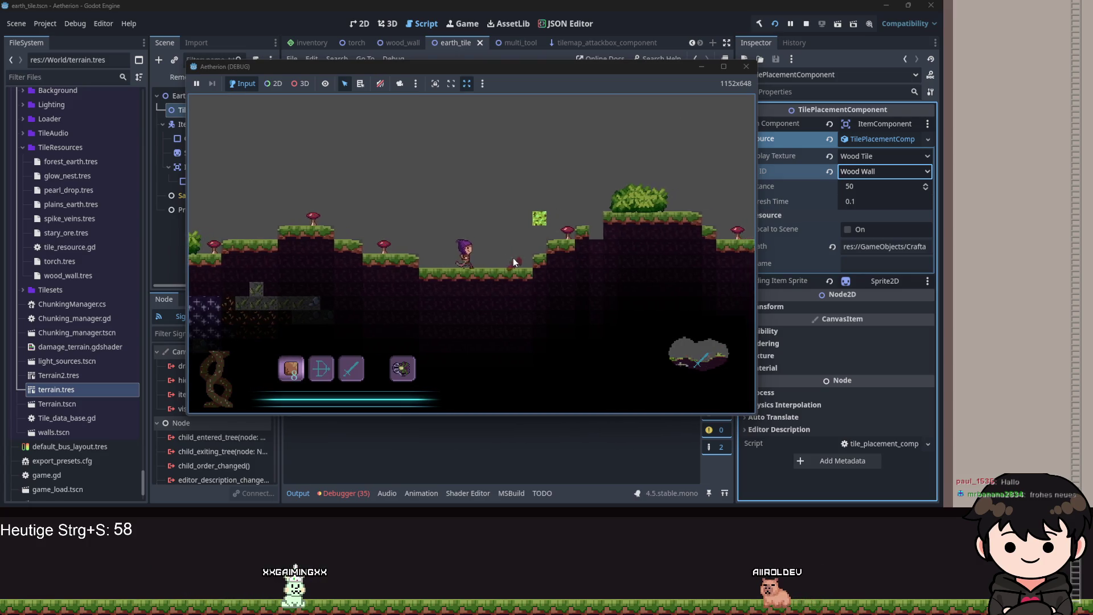
pyautogui.press('a')
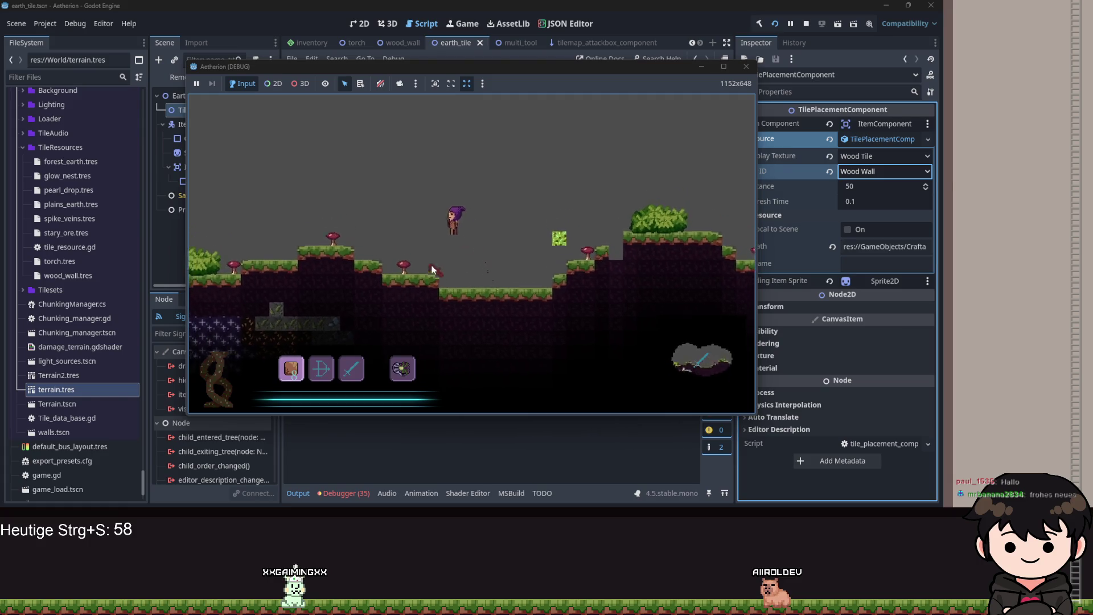
pyautogui.press('a')
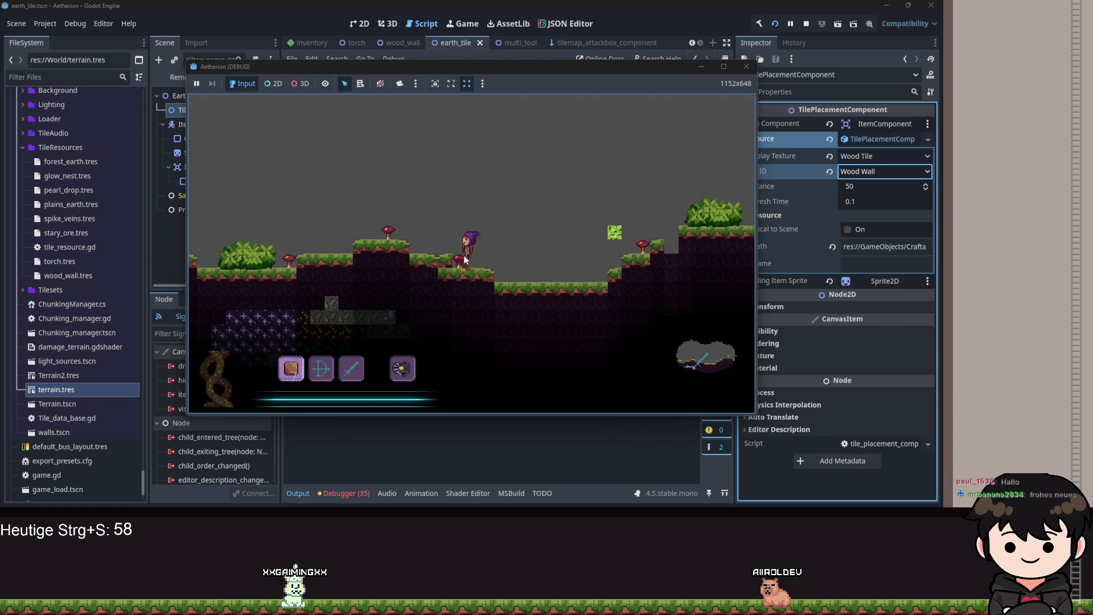
pyautogui.press('a')
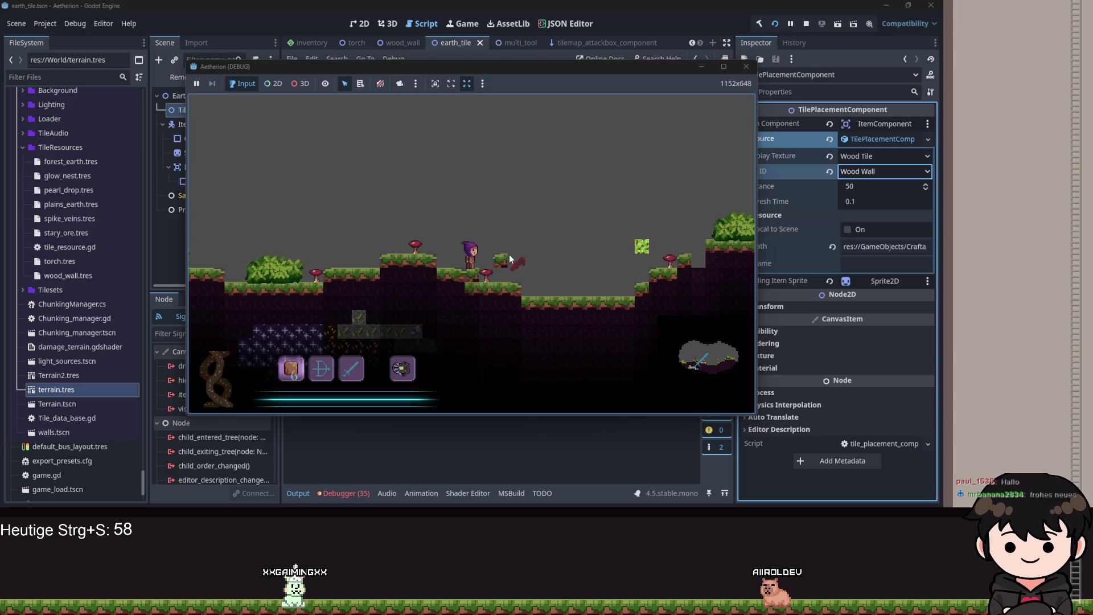
pyautogui.press('a')
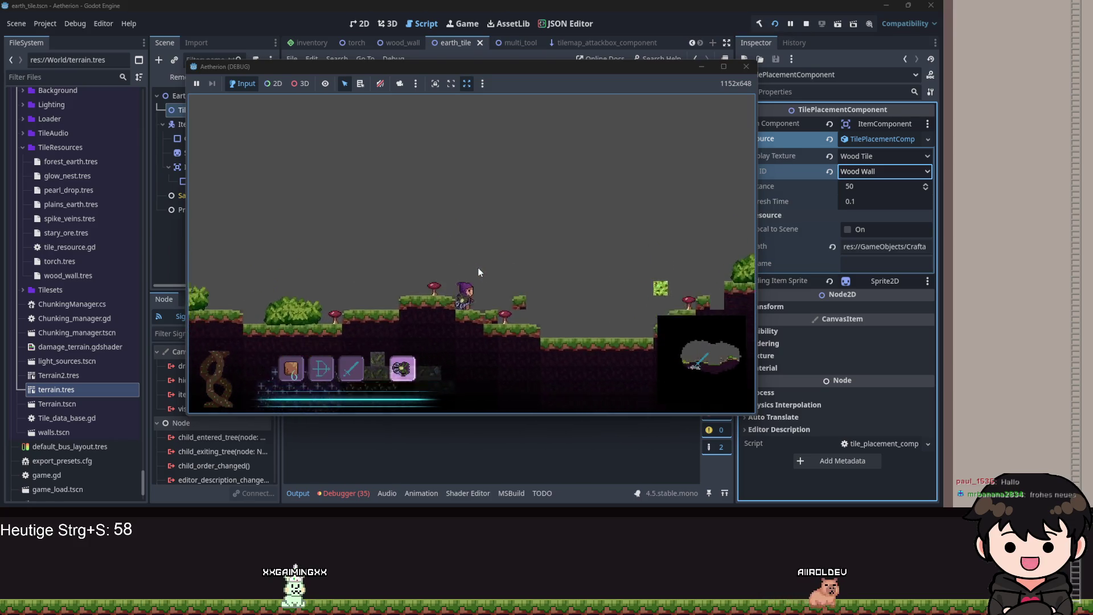
# - Pause and stop the game, then focus the FileSystem name filter
pyautogui.press('Escape')
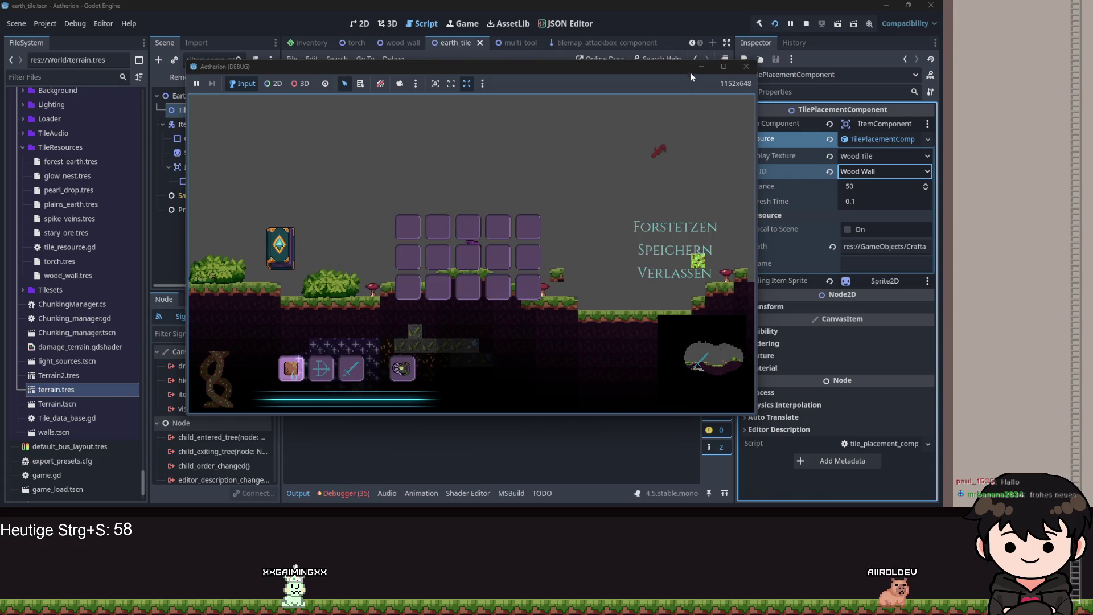
pyautogui.click(746, 66)
pyautogui.click(93, 73)
# - Filter files for 'torch', open torch.tscn and its TilePlacementComponent script
pyautogui.write('torch')
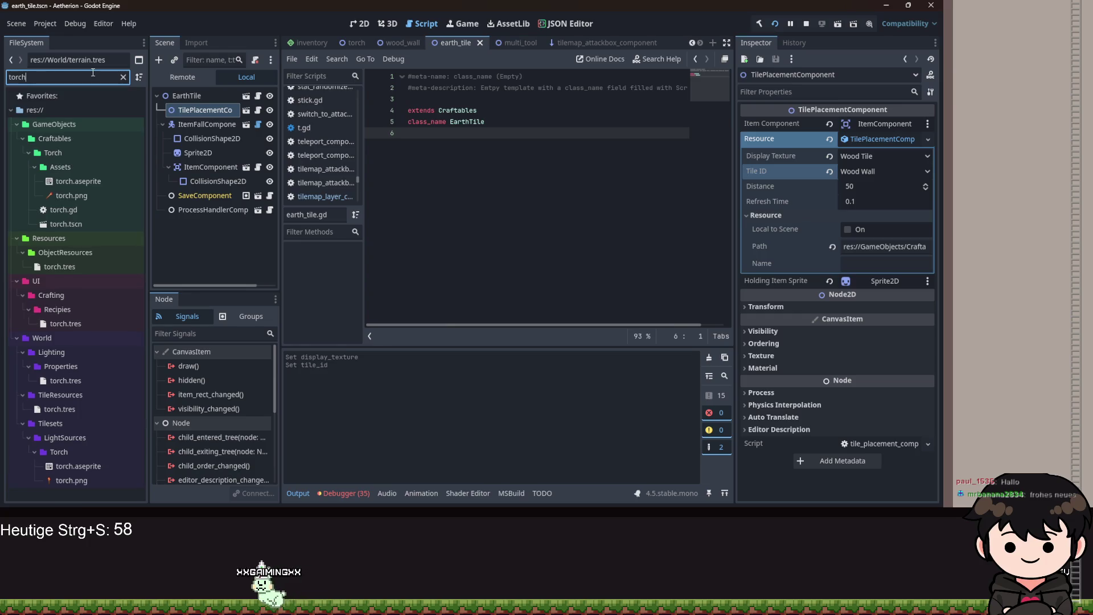
pyautogui.doubleClick(91, 225)
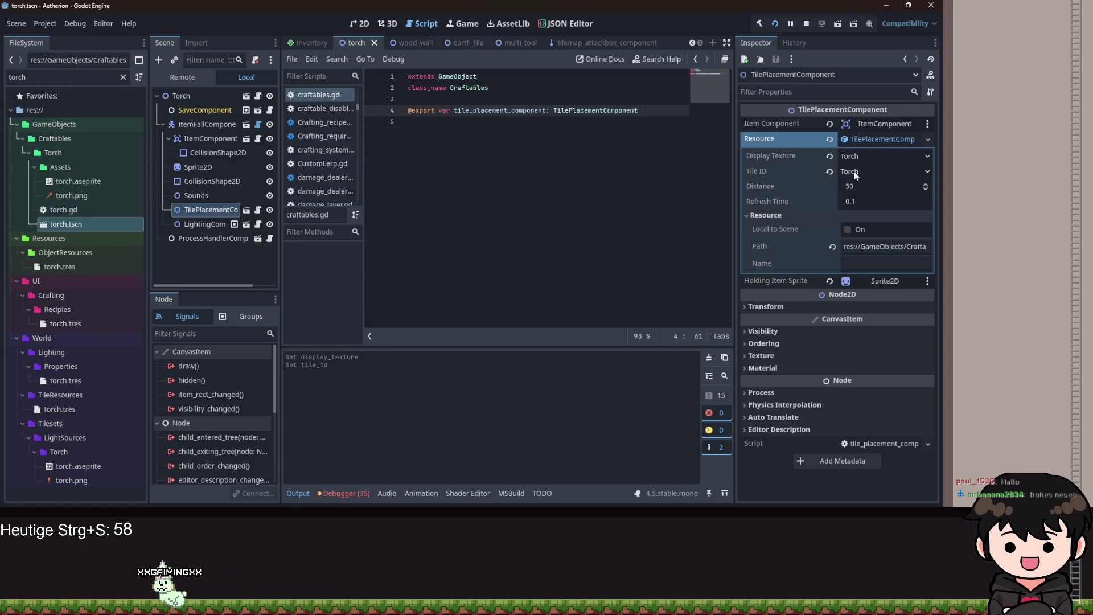
pyautogui.click(208, 210)
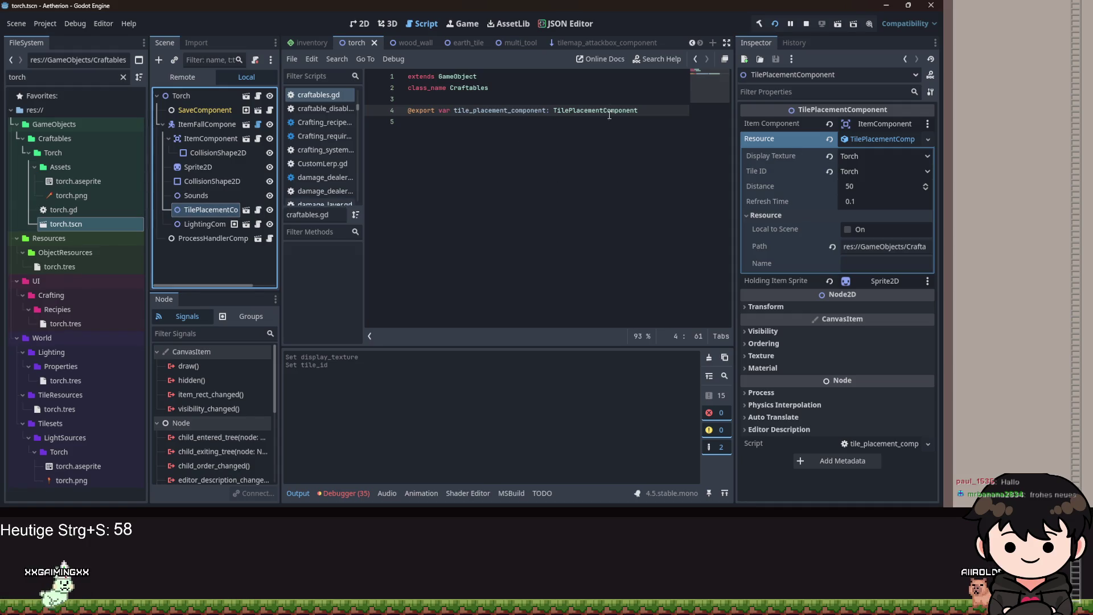
pyautogui.click(258, 211)
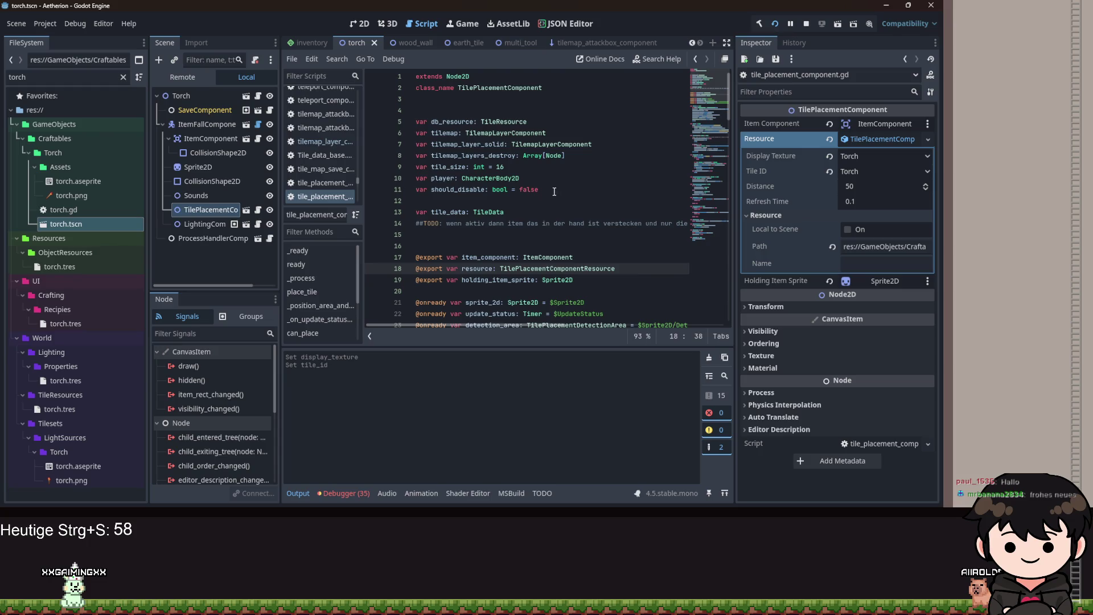
# - Follow the resource type through to tile_types.gd and review the enum's TORCH entry
pyautogui.keyDown('ctrl'); pyautogui.click(560, 272); pyautogui.keyUp('ctrl')
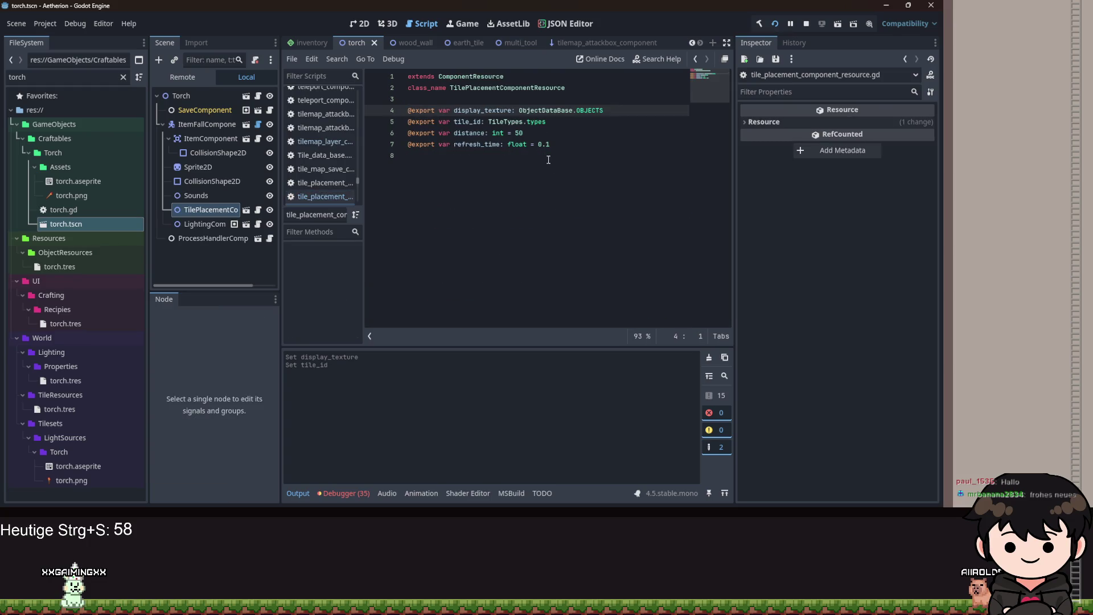
pyautogui.keyDown('ctrl'); pyautogui.click(532, 123); pyautogui.keyUp('ctrl')
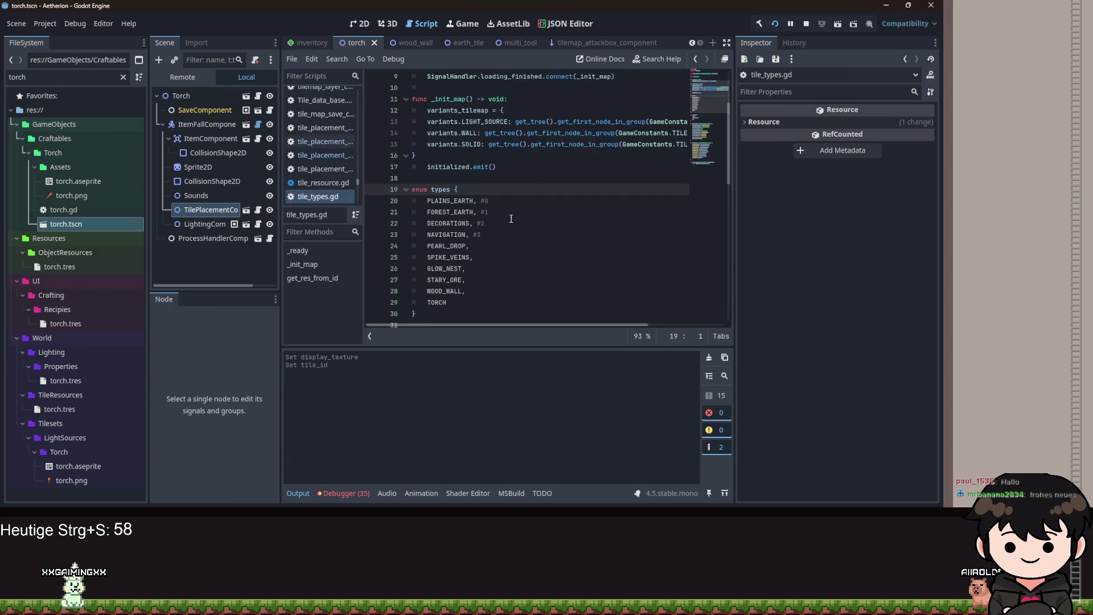
pyautogui.scroll(-8, 510, 219)
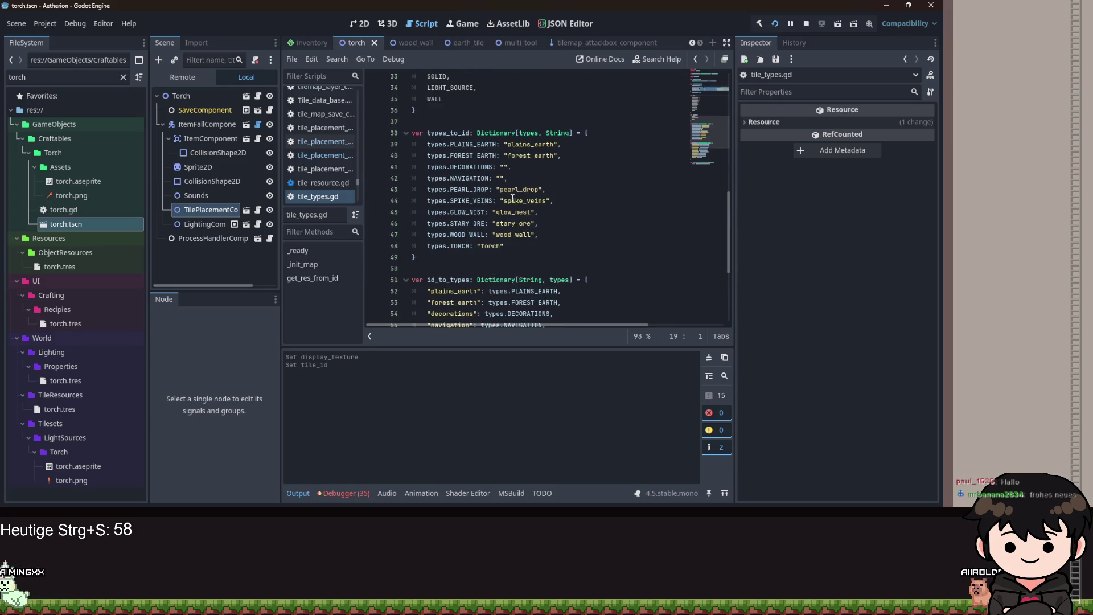
pyautogui.click(516, 242)
pyautogui.scroll(5, 530, 234)
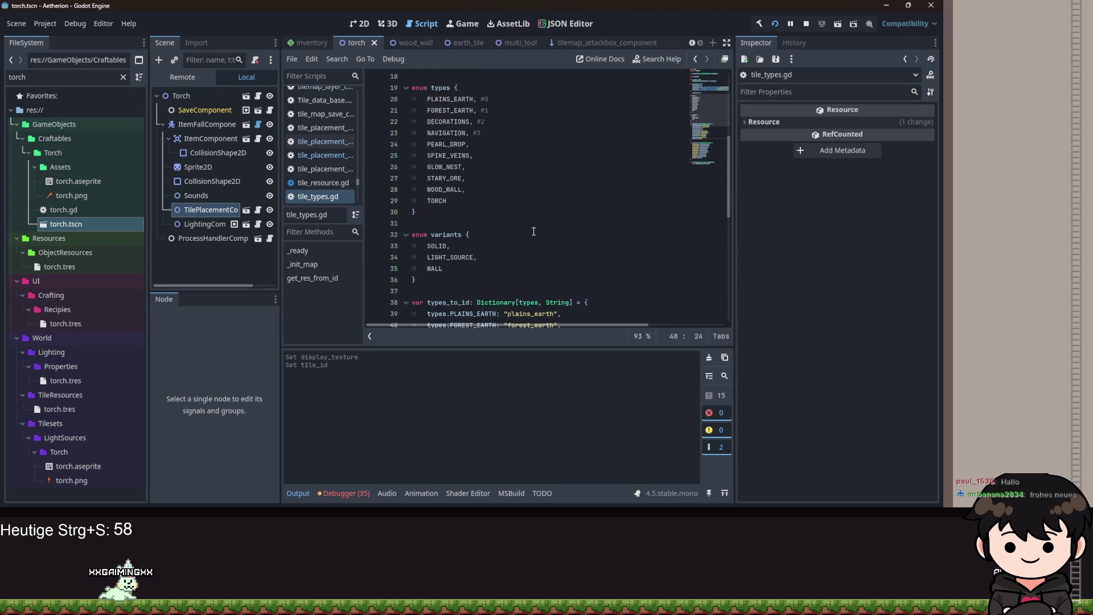
pyautogui.scroll(-1, 501, 210)
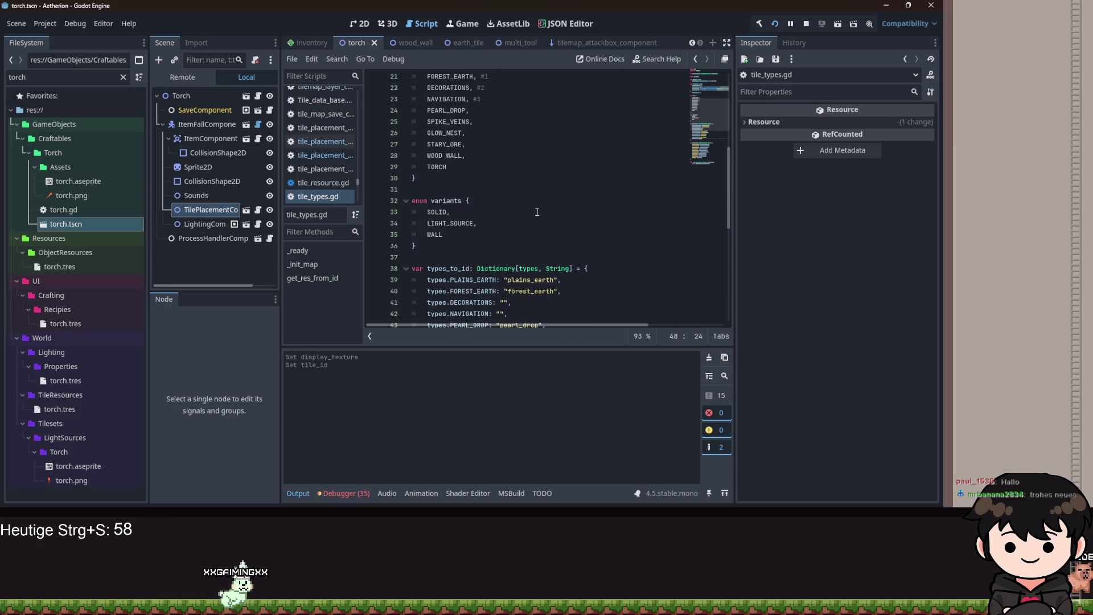
pyautogui.scroll(-1, 537, 212)
# - Reselect TilePlacementComponent and inspect the tile variants enum
pyautogui.click(214, 212)
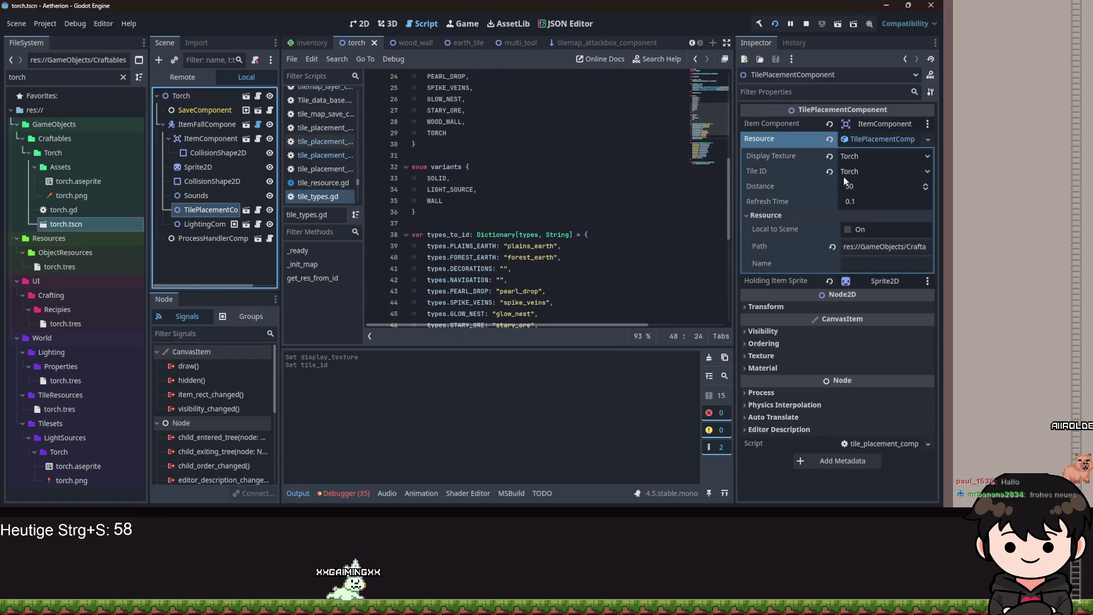
pyautogui.click(568, 189)
pyautogui.scroll(-7, 569, 191)
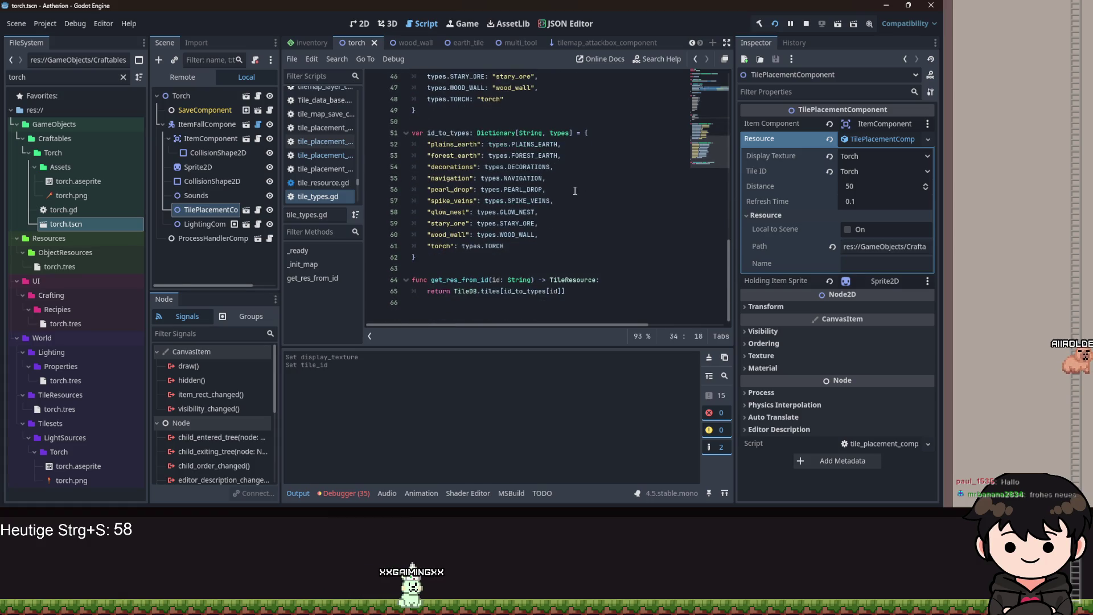
pyautogui.scroll(5, 568, 204)
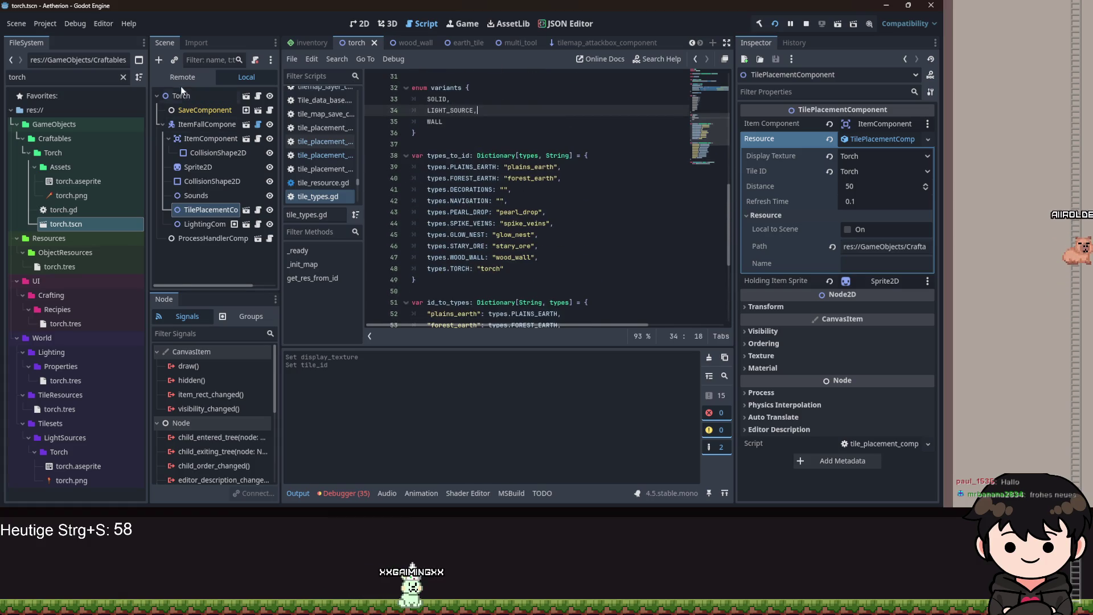
# - Re-filter the files for 'torch' and inspect the torch object resource
pyautogui.click(73, 80)
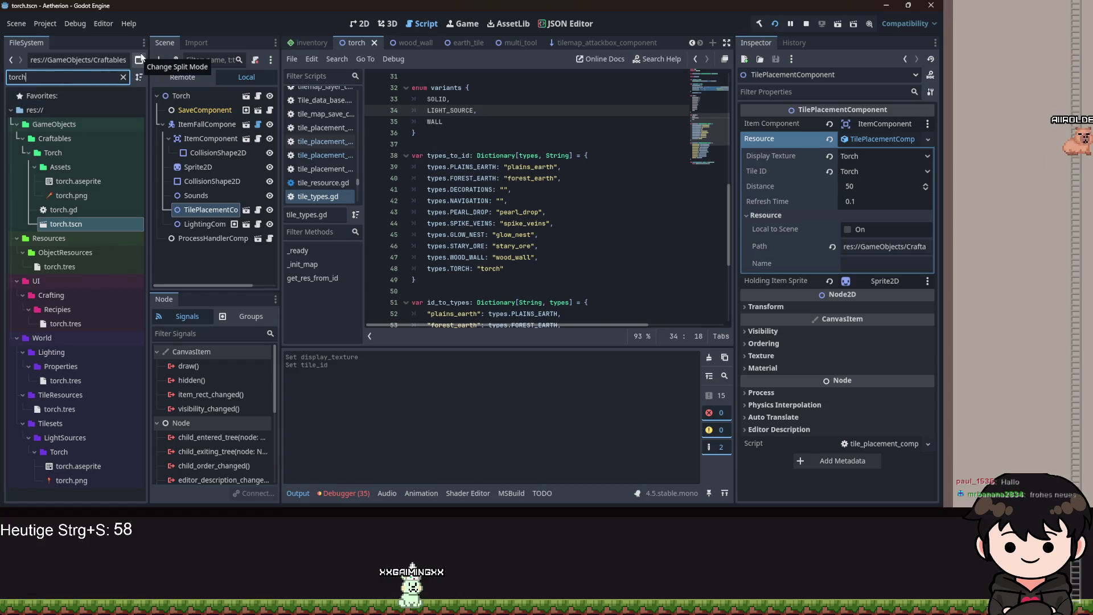
pyautogui.press('BackSpace')
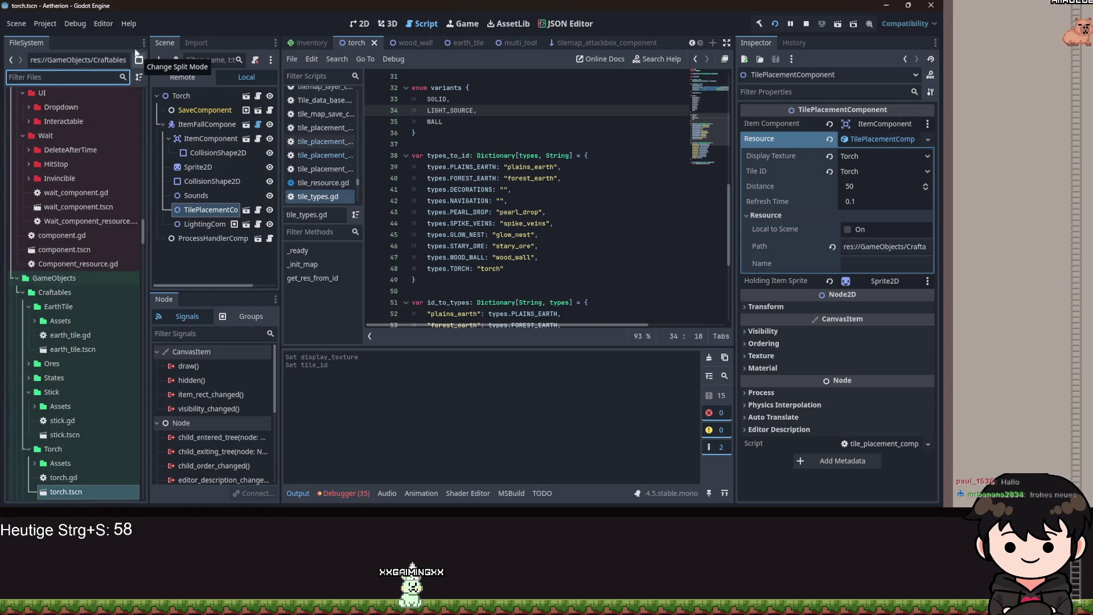
pyautogui.write('torch')
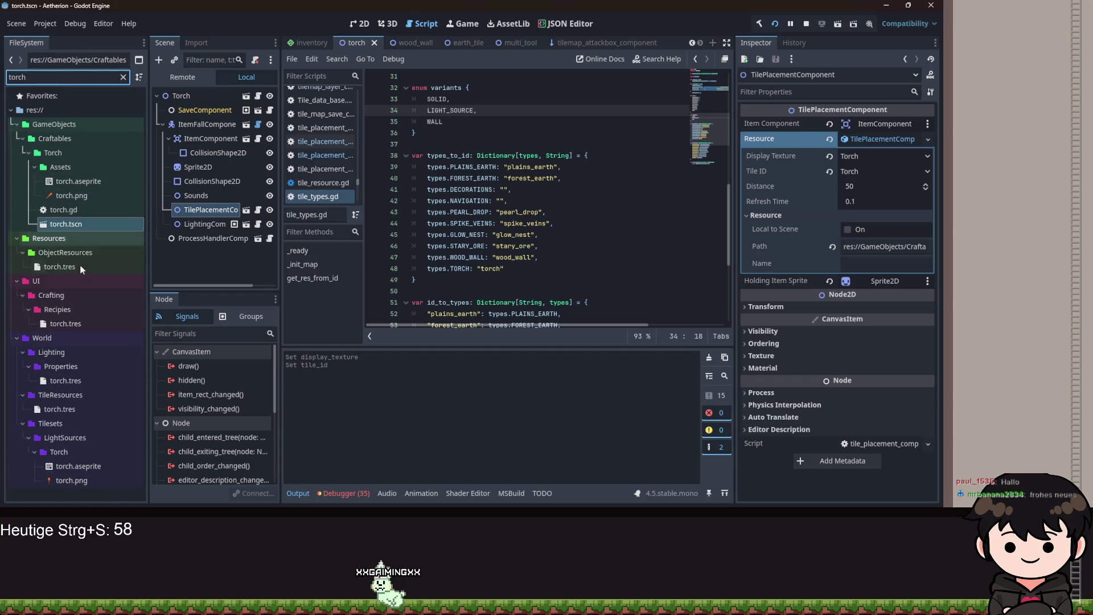
pyautogui.click(74, 268)
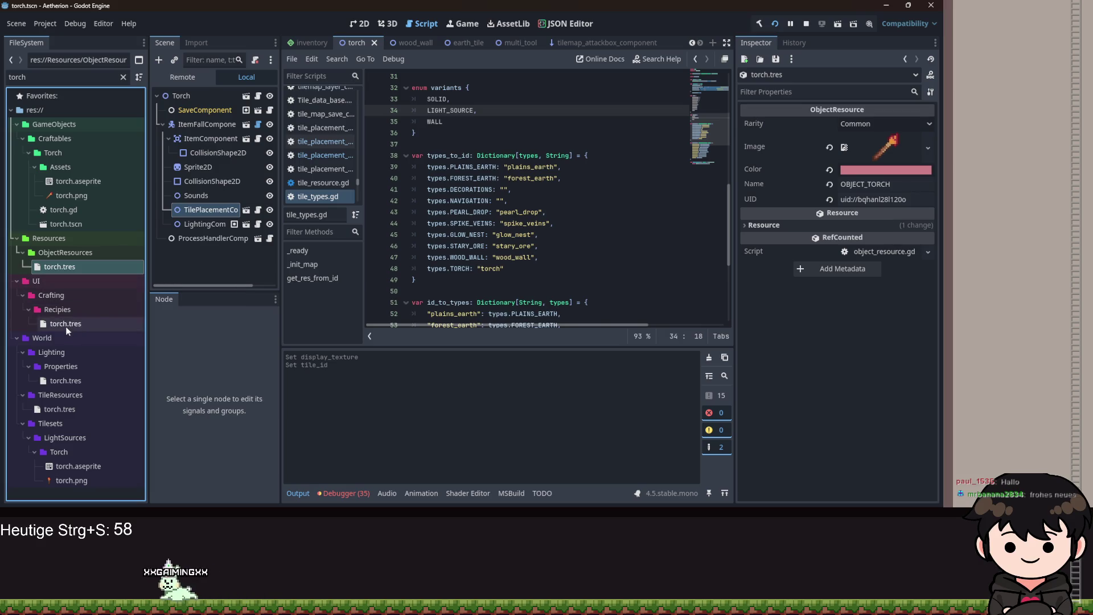
# - Inspect the torch.tres tile resource, then run the project again with F5
pyautogui.click(78, 411)
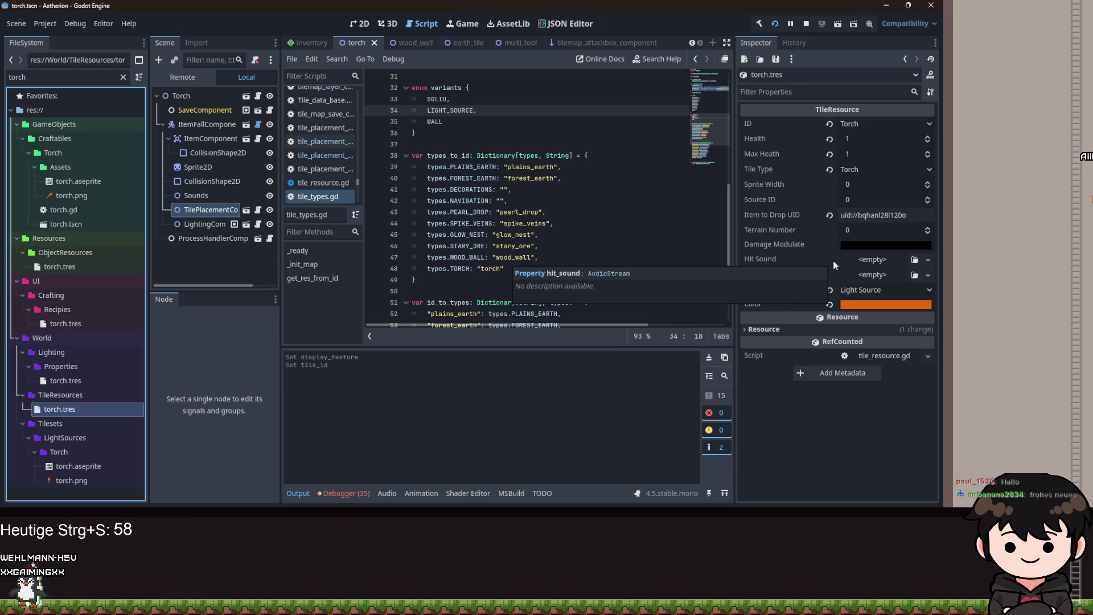
pyautogui.press('F5')
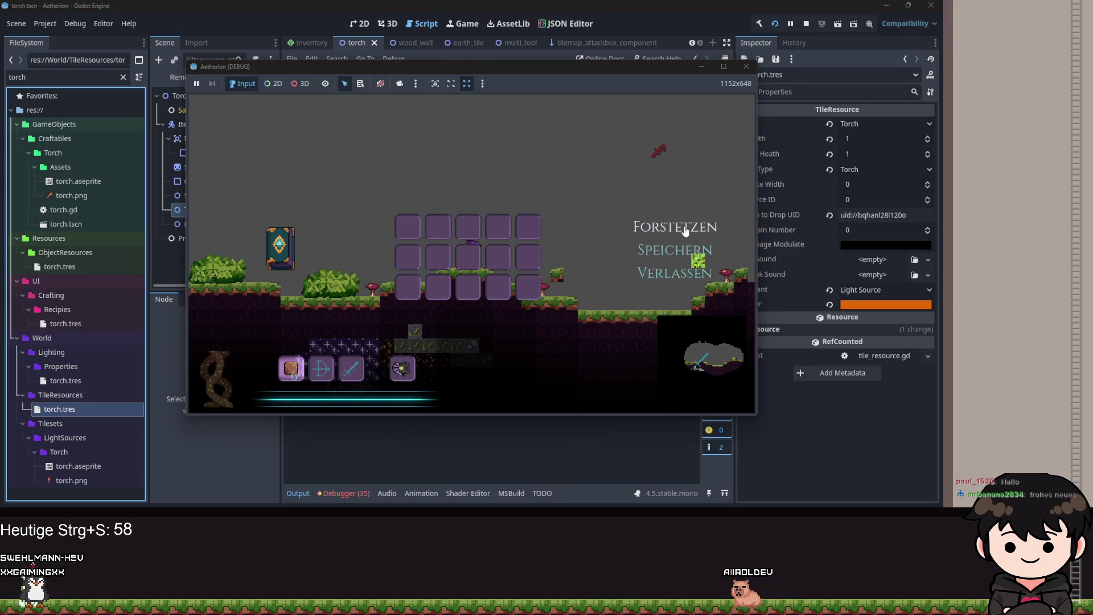
# - Resume the game, walk right and use the tool on terrain until the 'plains_earth_wall' error breaks
pyautogui.click(685, 228)
pyautogui.press('d')
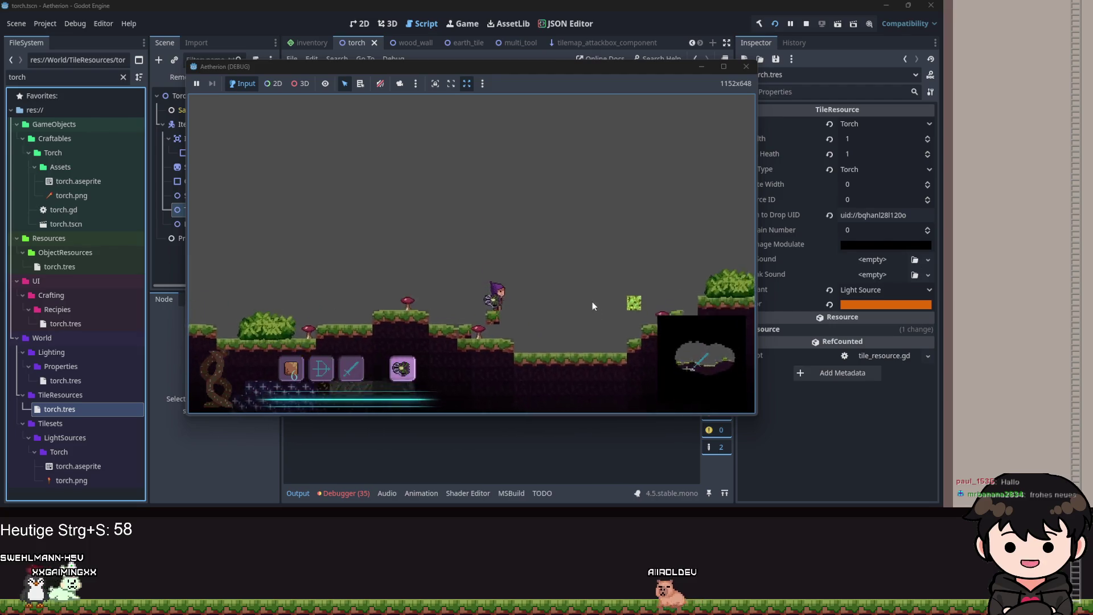
pyautogui.click(466, 249)
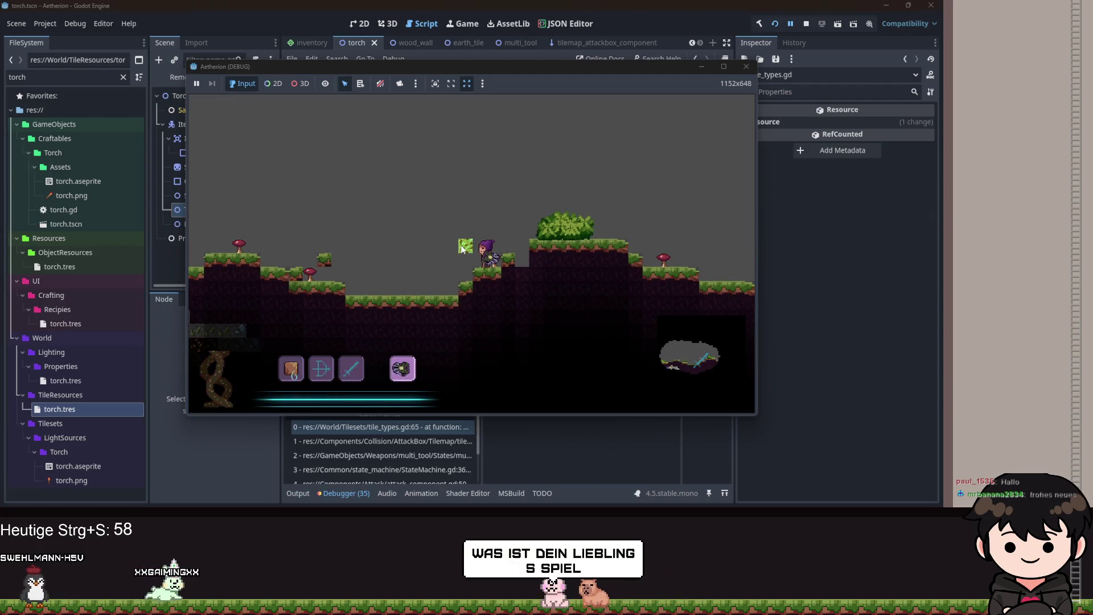
pyautogui.click(695, 69)
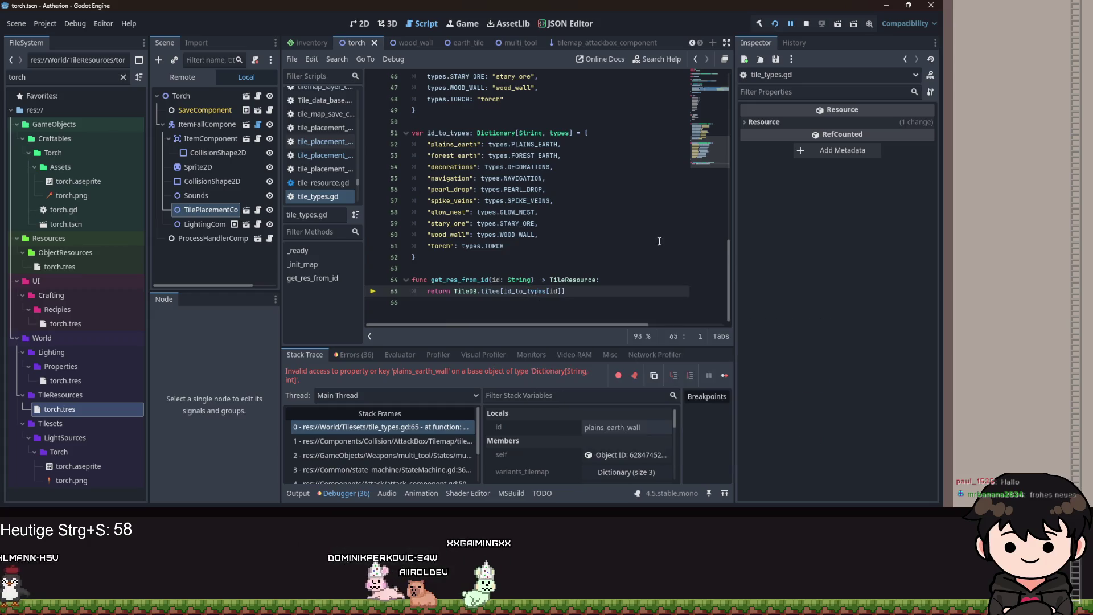
# - Continue past the break and inspect the 'plains_earth_wall' lookup error in the Errors list
pyautogui.click(569, 246)
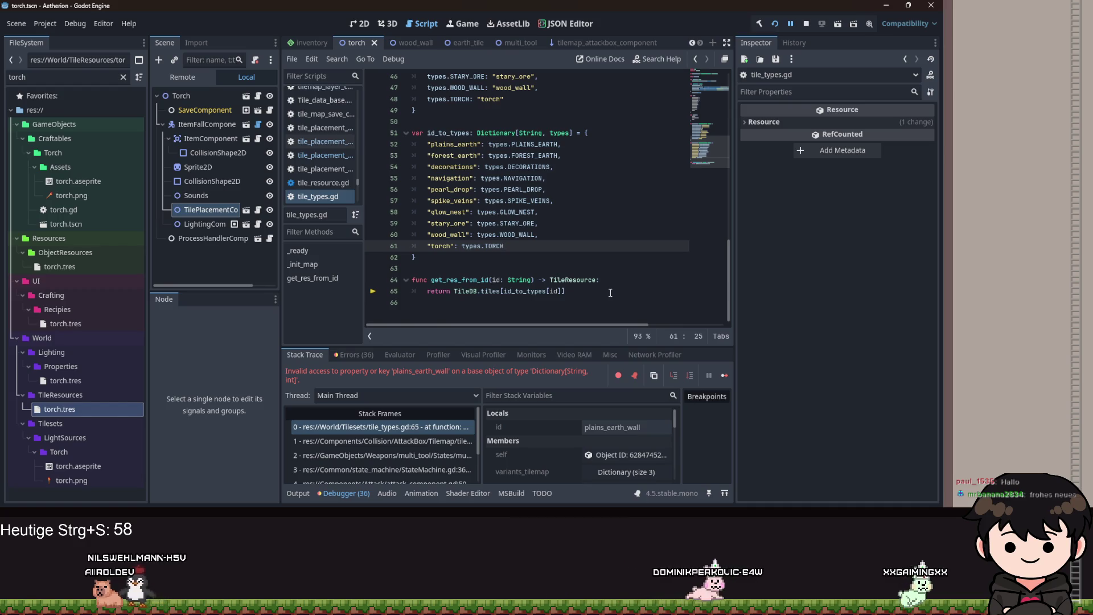
pyautogui.click(790, 25)
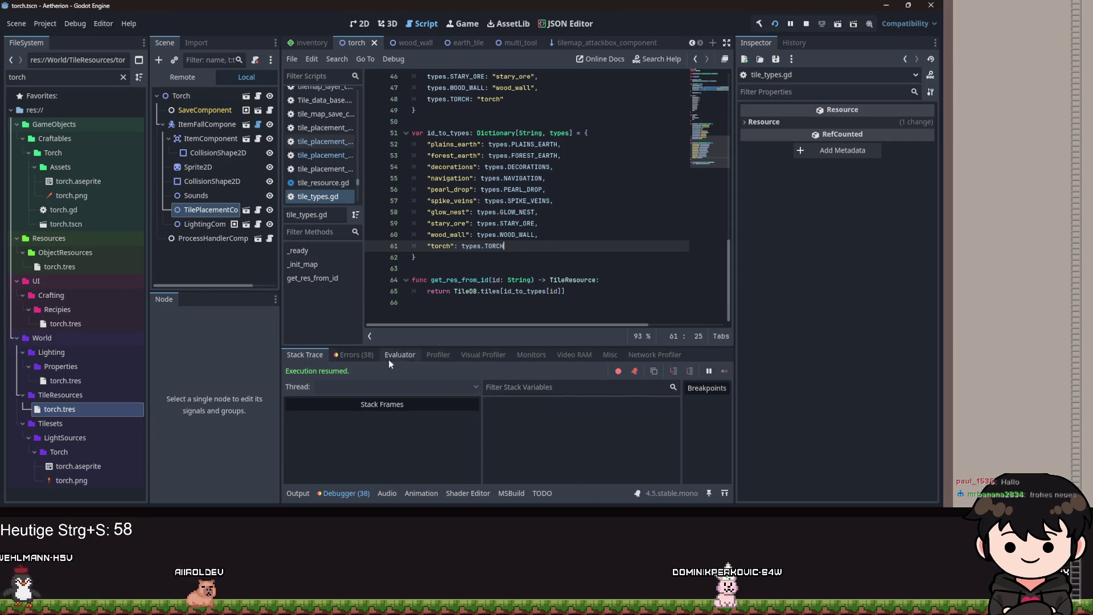
pyautogui.click(364, 354)
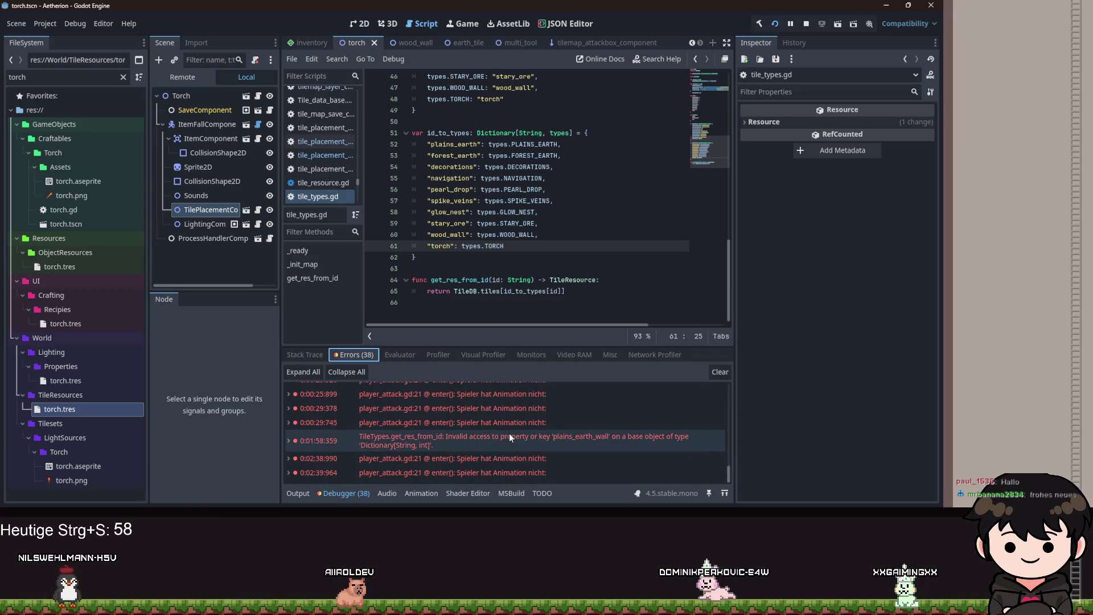
pyautogui.click(509, 432)
# - Inspect the torch's tile placement and lighting components, then close the debug game
pyautogui.moveTo(504, 424)
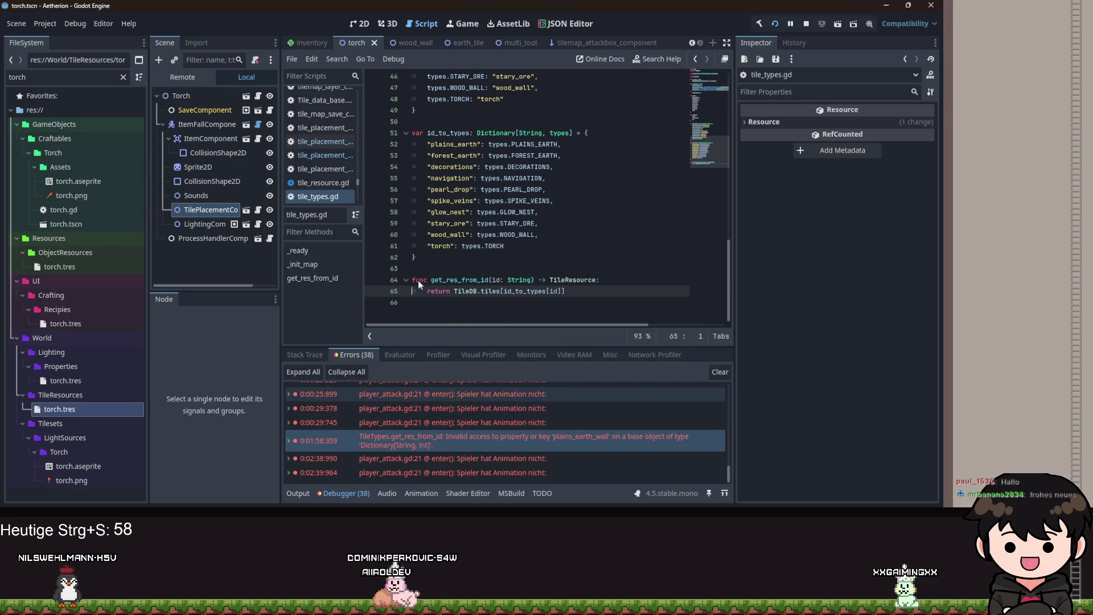
pyautogui.click(205, 210)
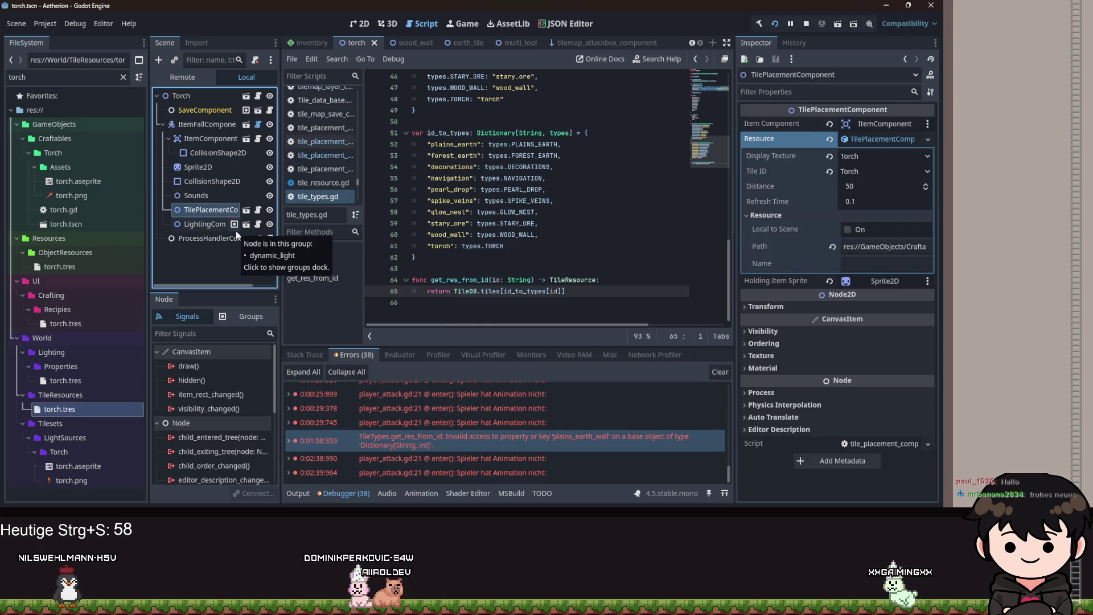
pyautogui.moveTo(788, 181)
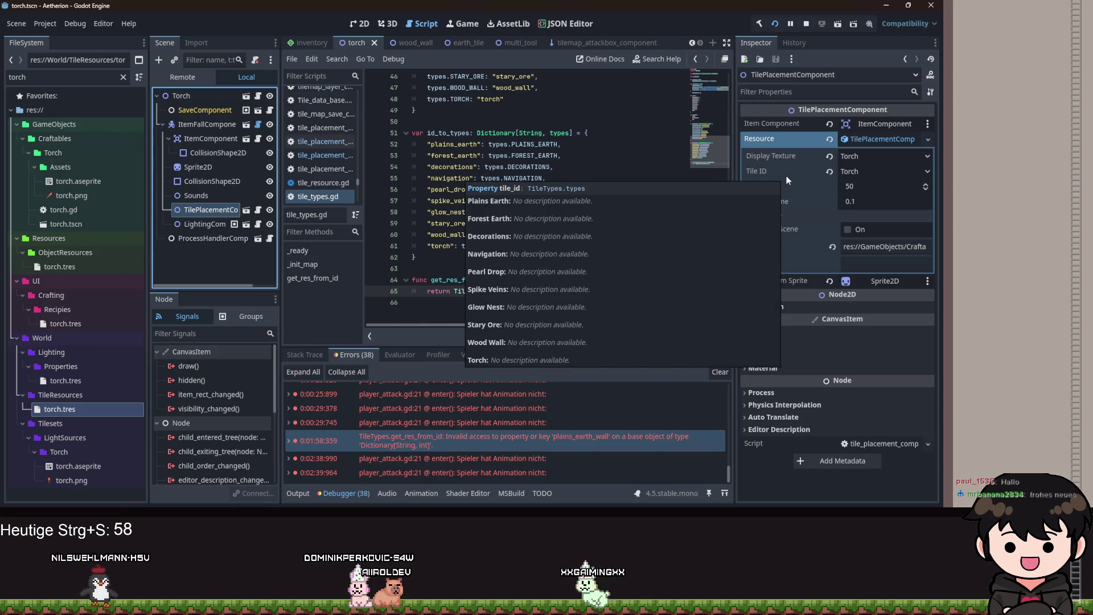
pyautogui.click(798, 186)
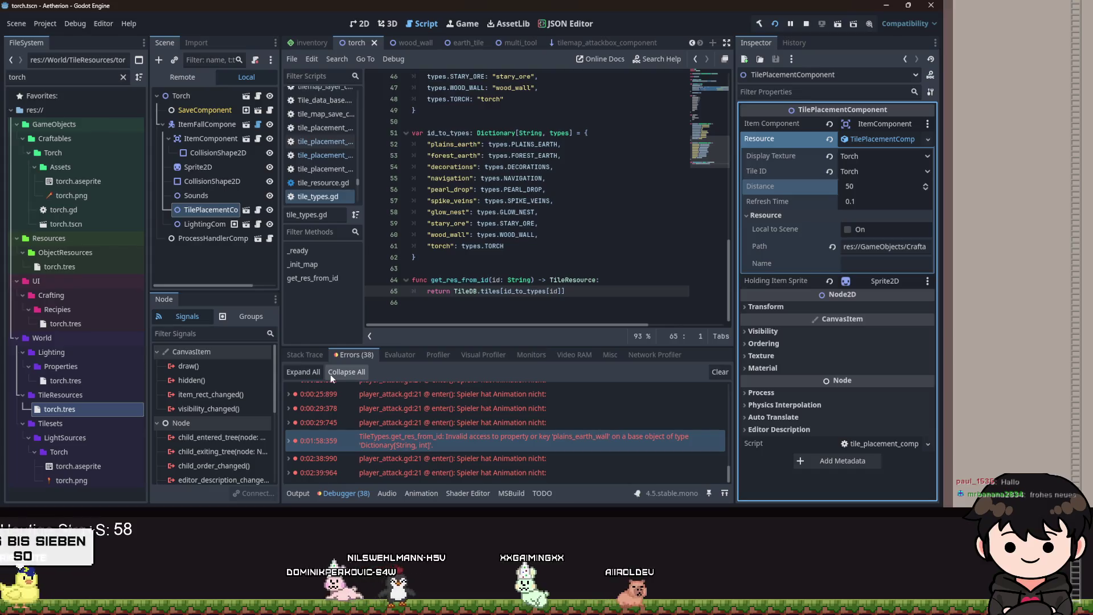
pyautogui.click(202, 224)
pyautogui.click(194, 210)
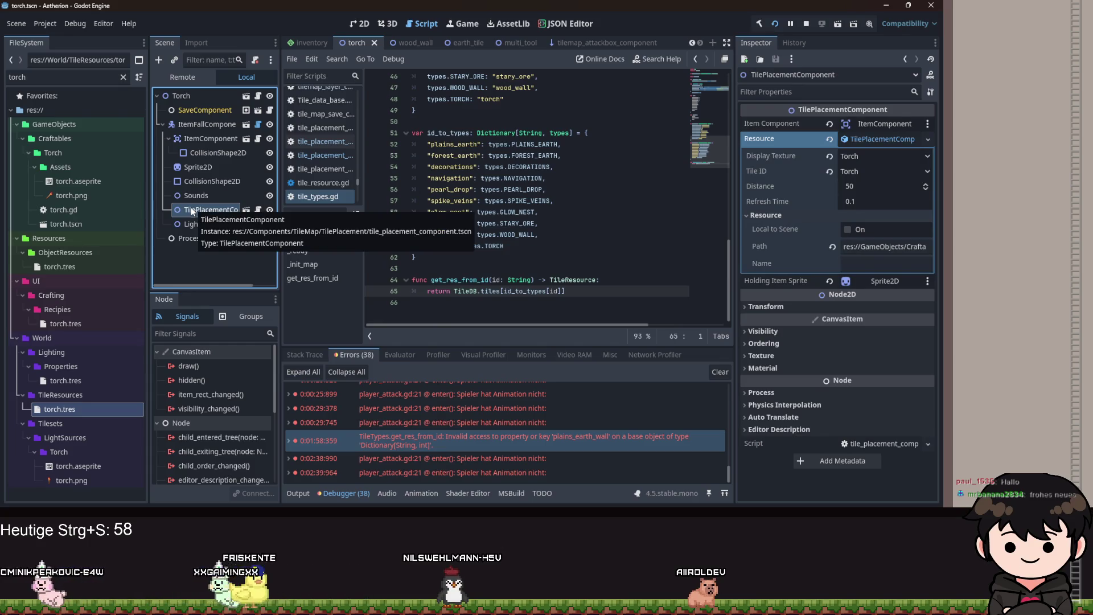
pyautogui.click(200, 197)
pyautogui.click(208, 210)
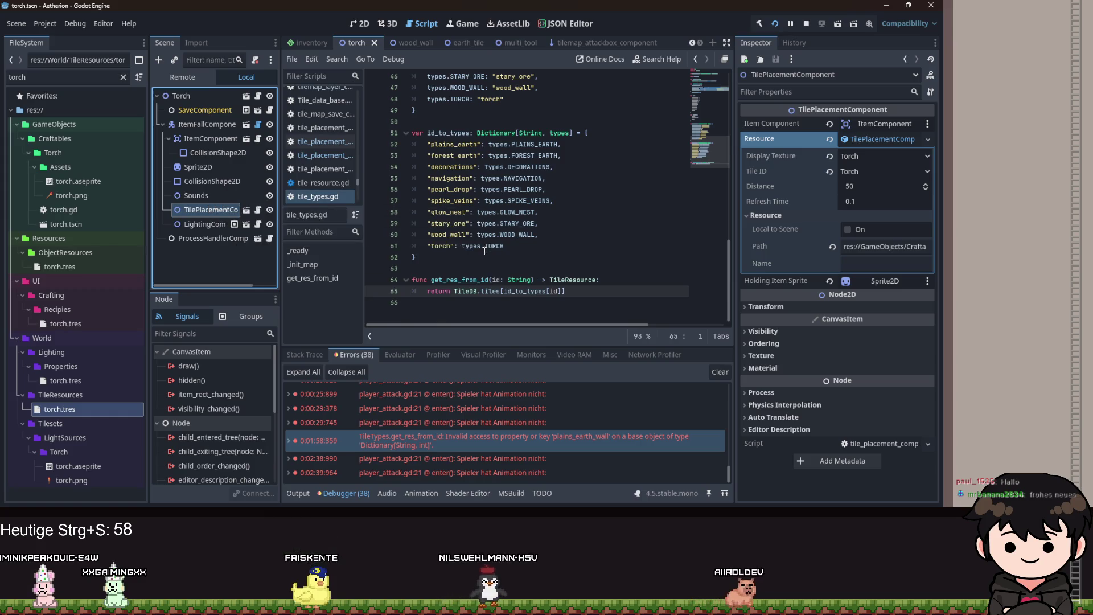
pyautogui.click(517, 262)
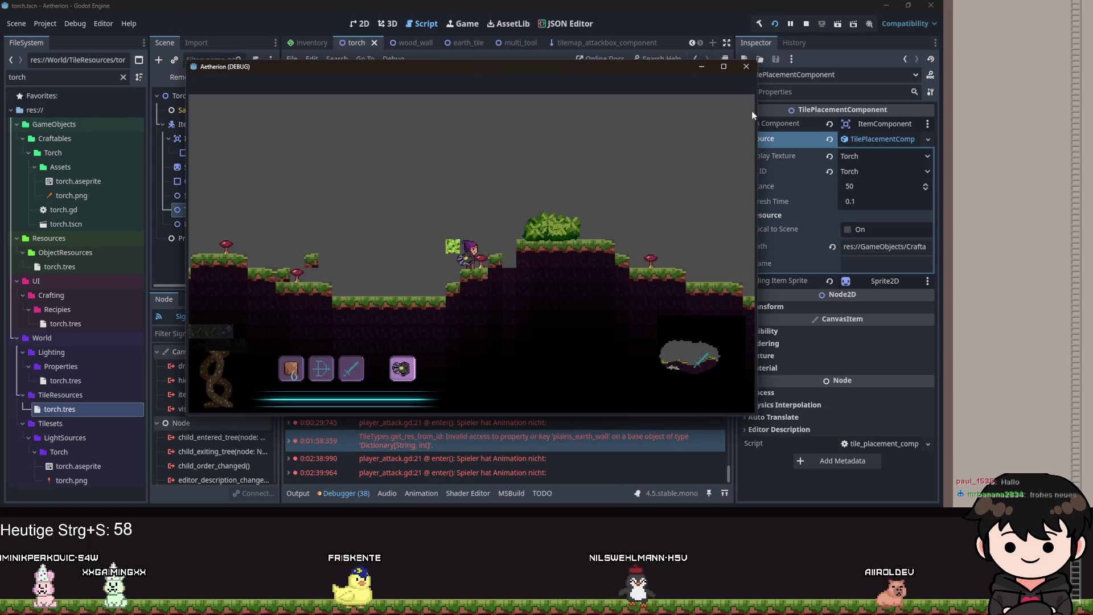
pyautogui.click(744, 67)
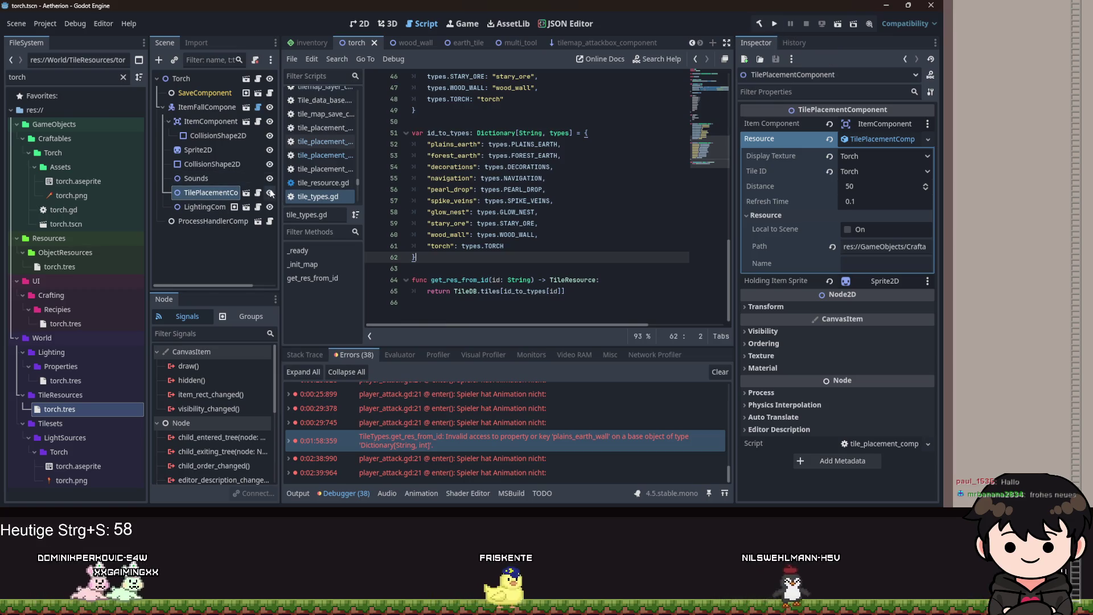
# - In tile_placement_component.gd's place_tile, jump from source_id to its definition in tile_resource.gd
pyautogui.click(258, 193)
pyautogui.scroll(-12, 487, 242)
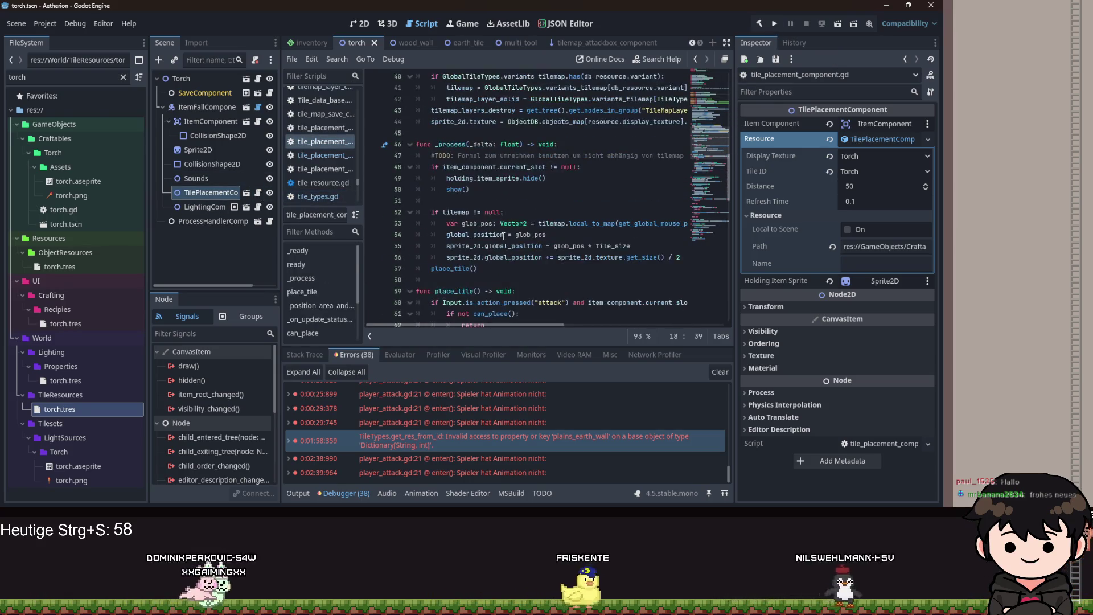
pyautogui.scroll(-2, 501, 234)
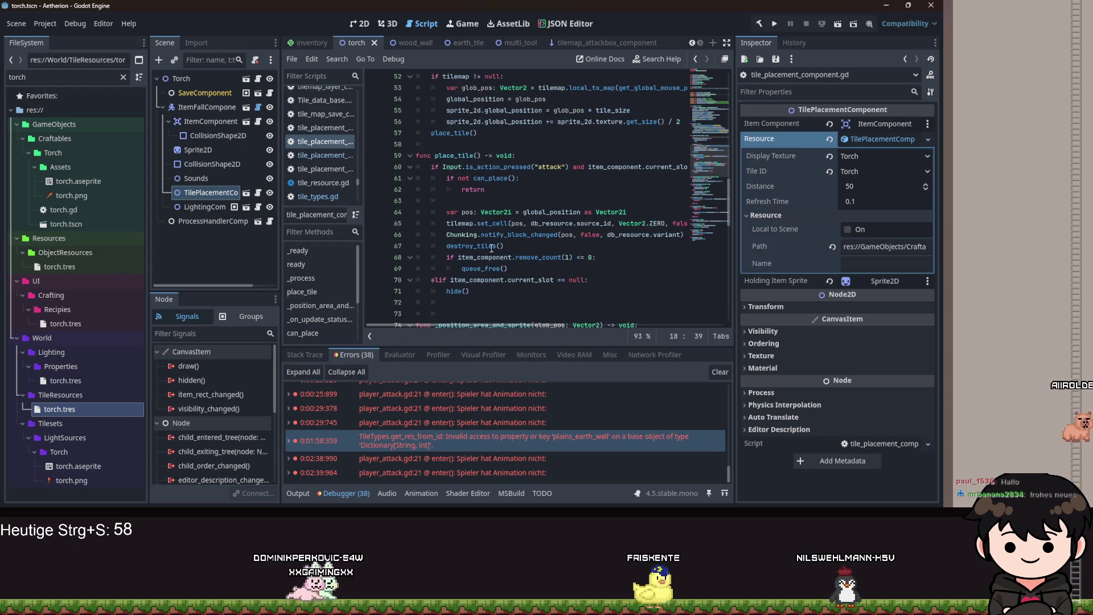
pyautogui.hscroll(2, 524, 323)
pyautogui.hscroll(-2, 504, 321)
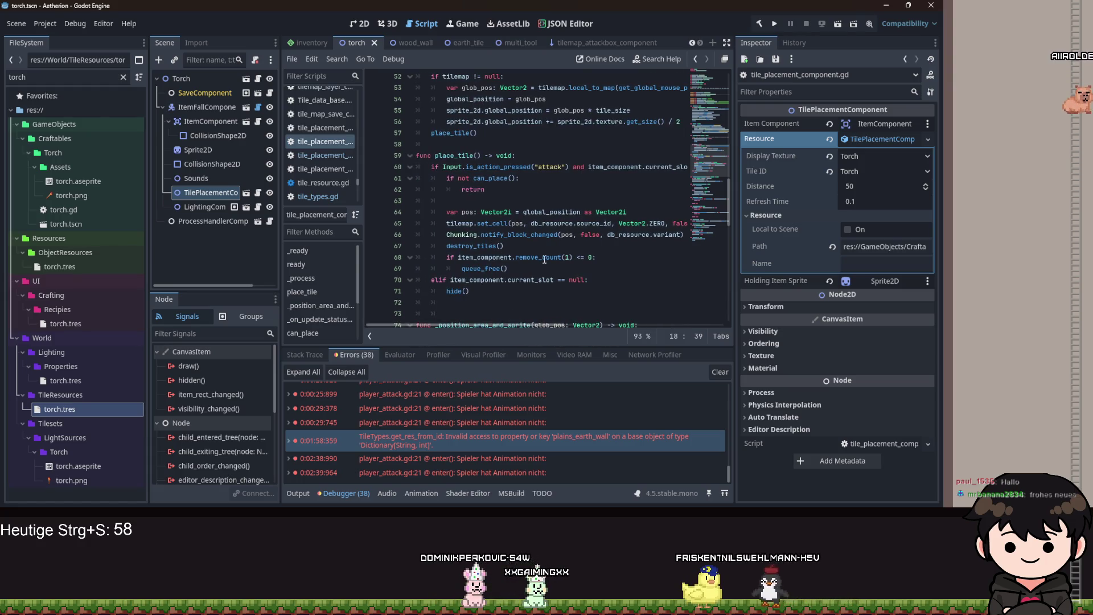
pyautogui.click(579, 224)
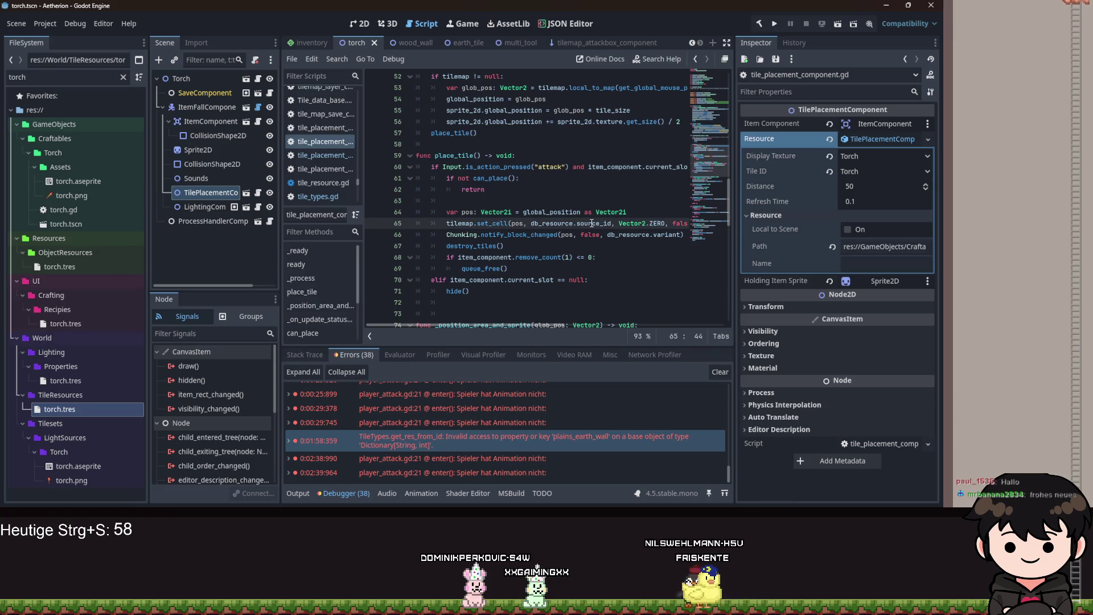
pyautogui.keyDown('ctrl'); pyautogui.click(589, 226); pyautogui.keyUp('ctrl')
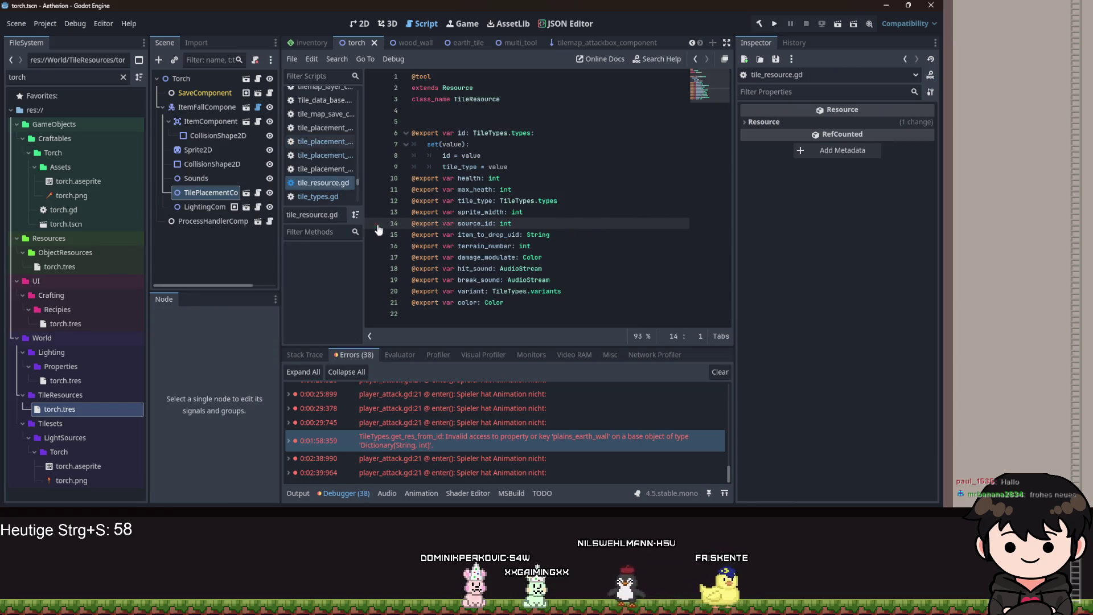
# - Keep the torch.tres tile resource's Variant as Light Source and save it
pyautogui.click(64, 407)
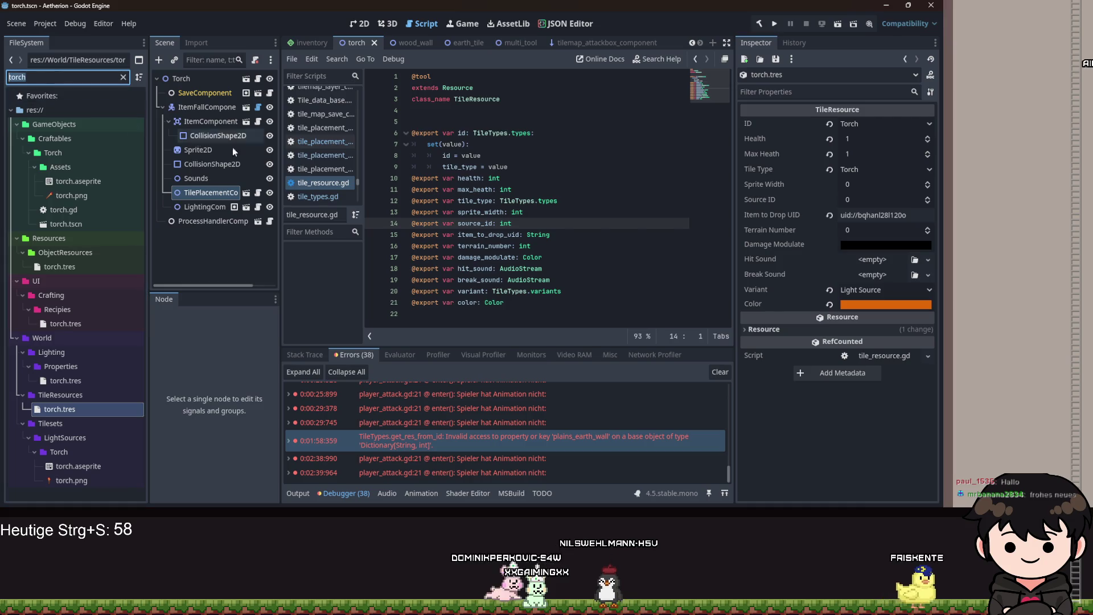
pyautogui.click(551, 243)
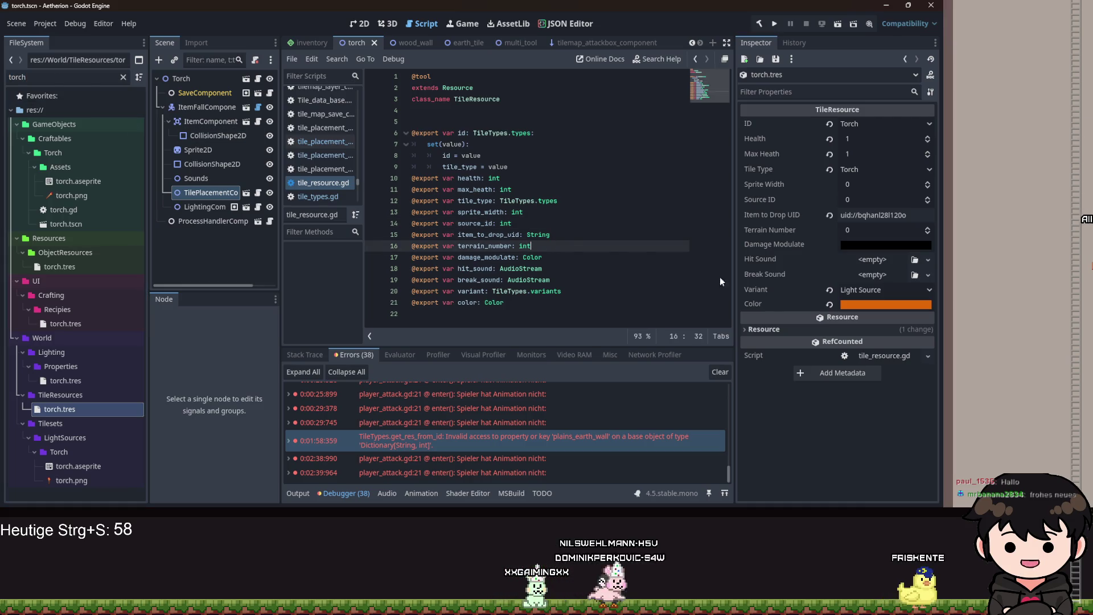
pyautogui.click(863, 289)
pyautogui.click(869, 320)
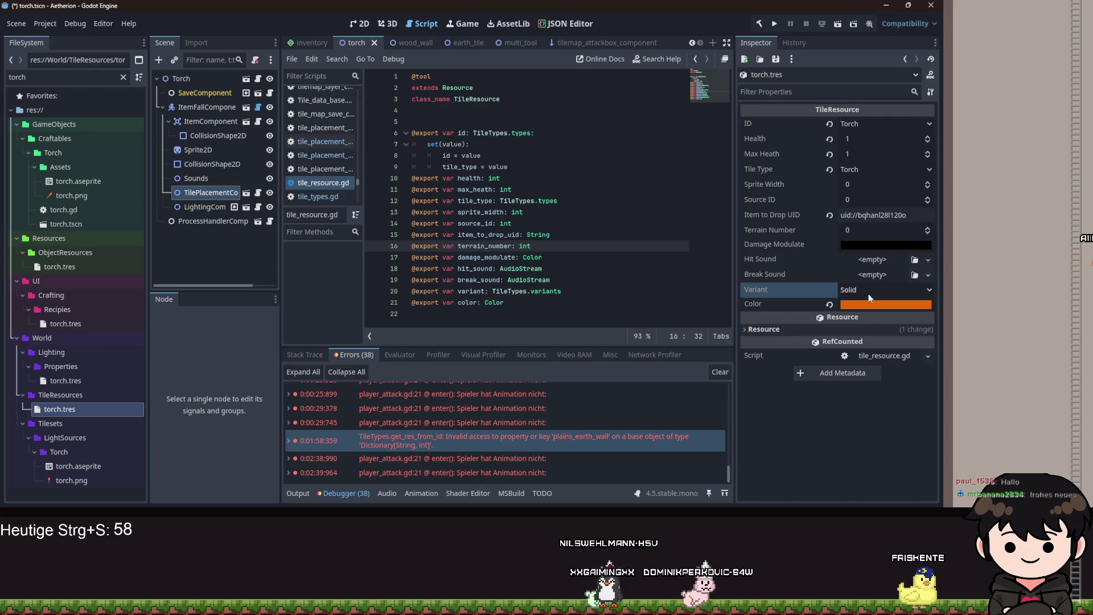
pyautogui.hotkey('ctrl', 's')
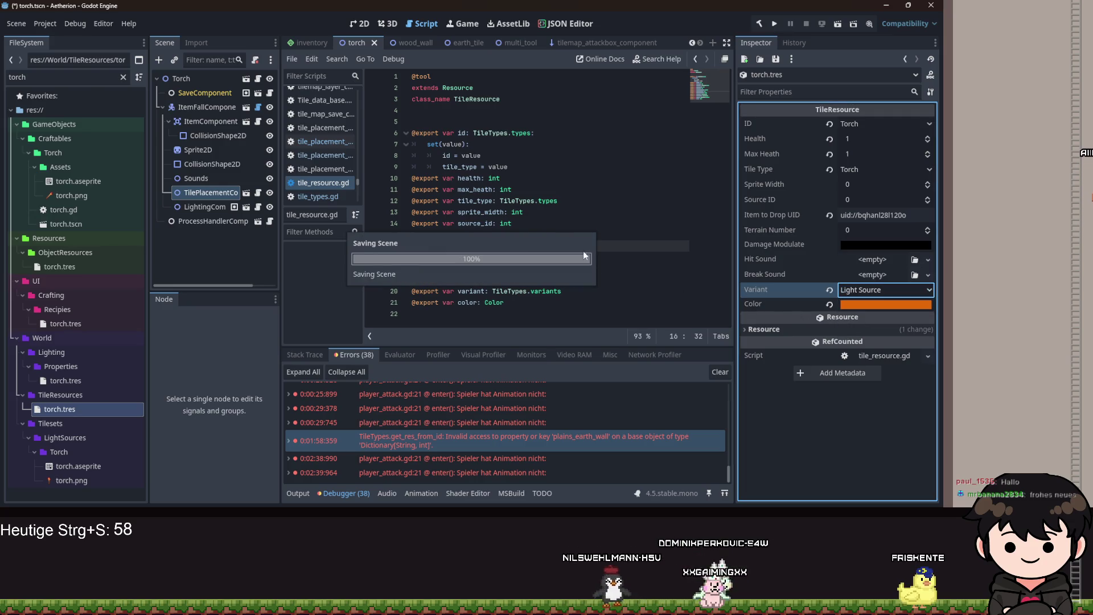
# - Jump to the variants enum in tile_types.gd and select LIGHT_SOURCE
pyautogui.click(56, 78)
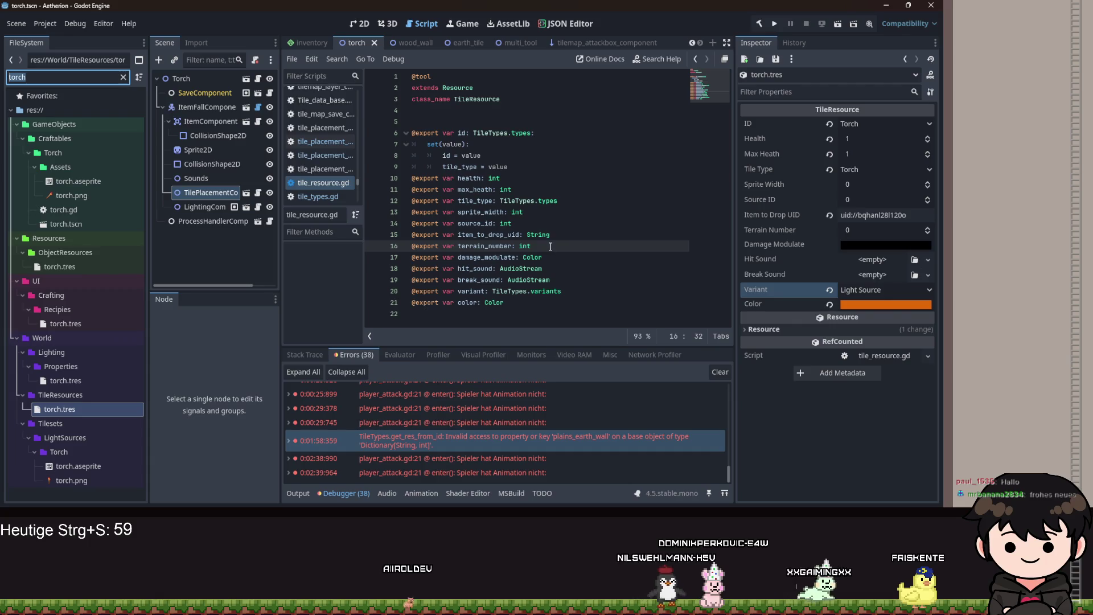
pyautogui.keyDown('ctrl'); pyautogui.click(545, 294); pyautogui.keyUp('ctrl')
pyautogui.doubleClick(451, 212)
pyautogui.scroll(10, 537, 235)
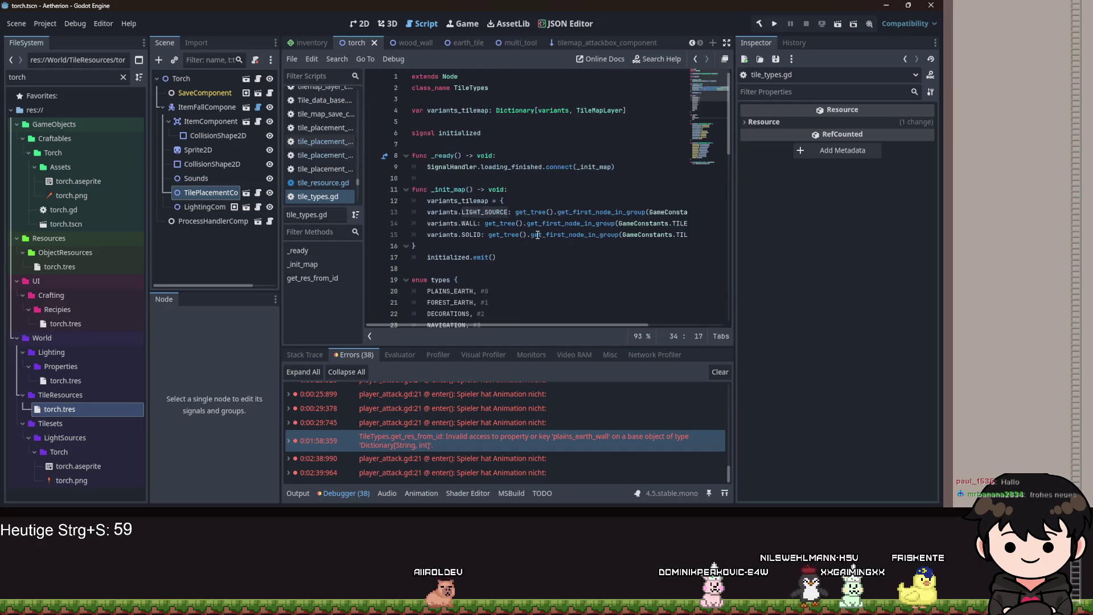
pyautogui.moveTo(546, 324); pyautogui.dragTo(626, 327)
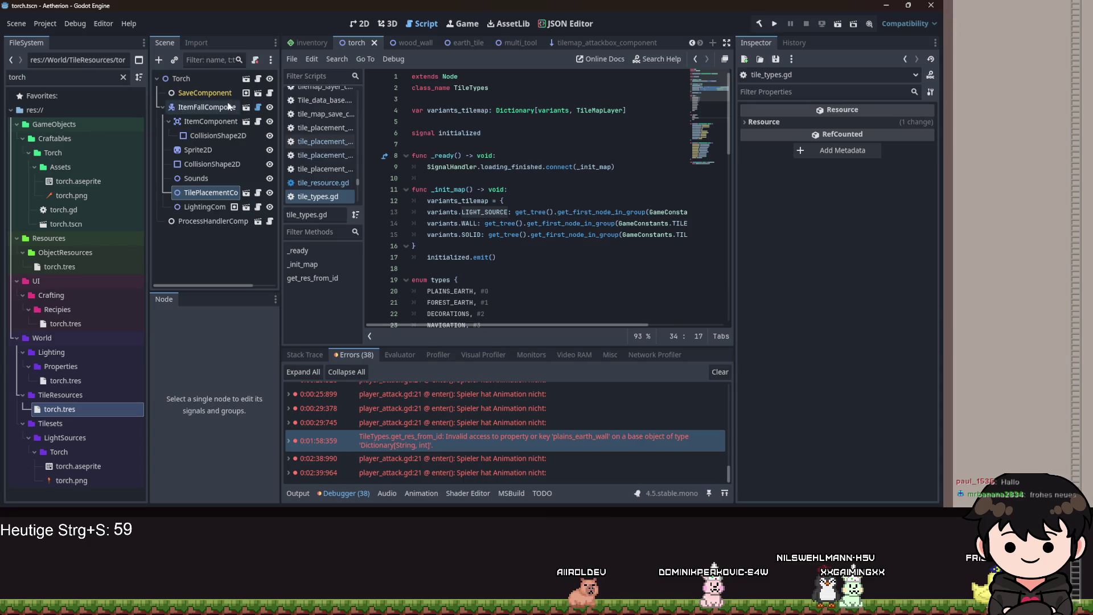
# - In the game_new scene, check the LightSources layer's groups, picking TileMapWall
pyautogui.scroll(3, 329, 46)
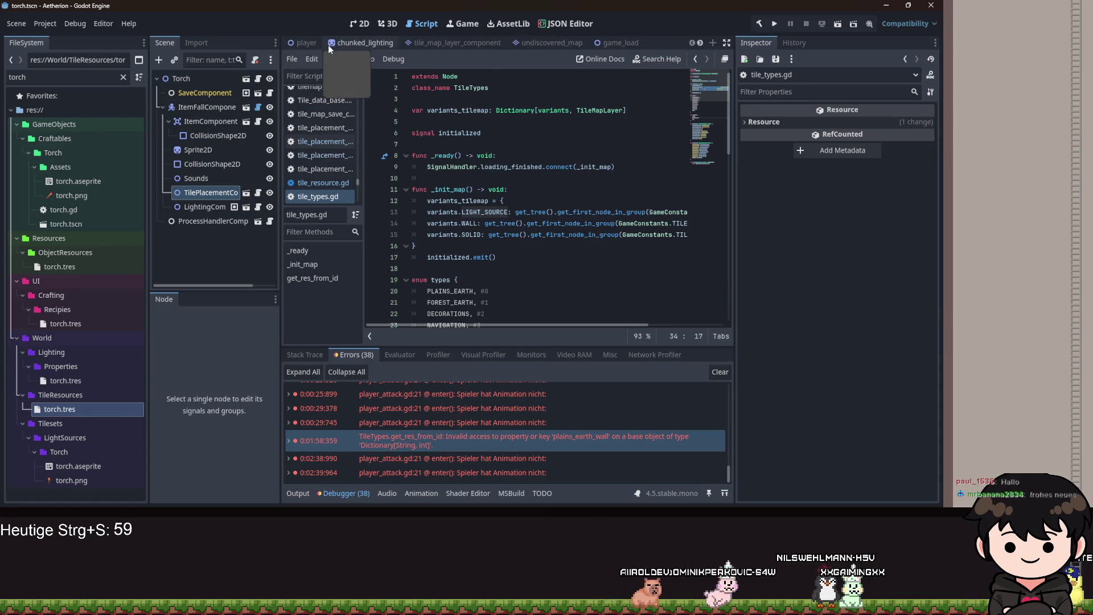
pyautogui.click(313, 45)
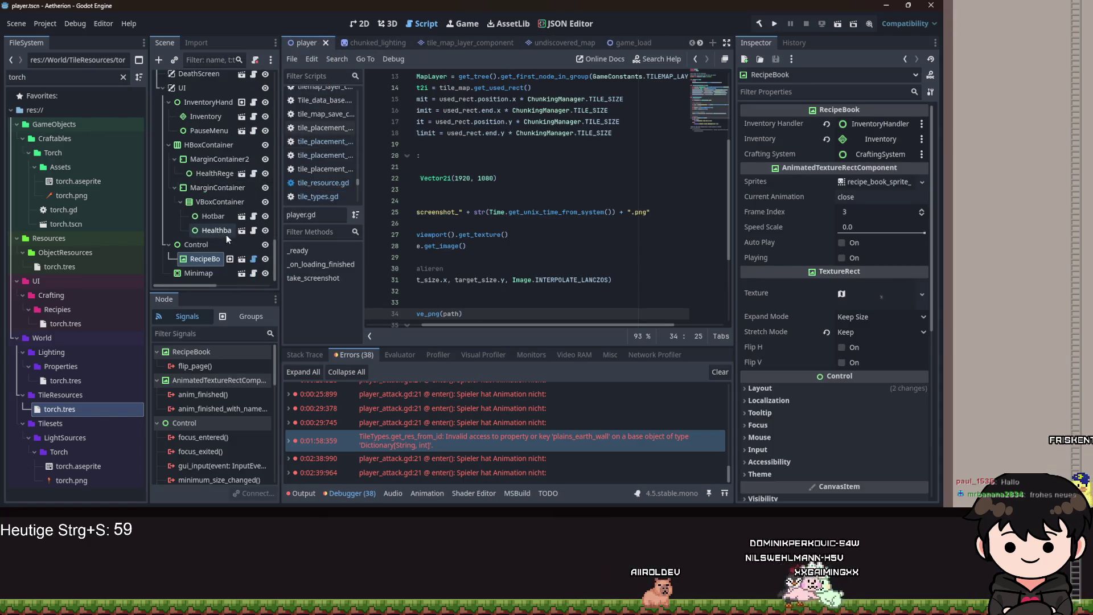
pyautogui.scroll(-4, 537, 45)
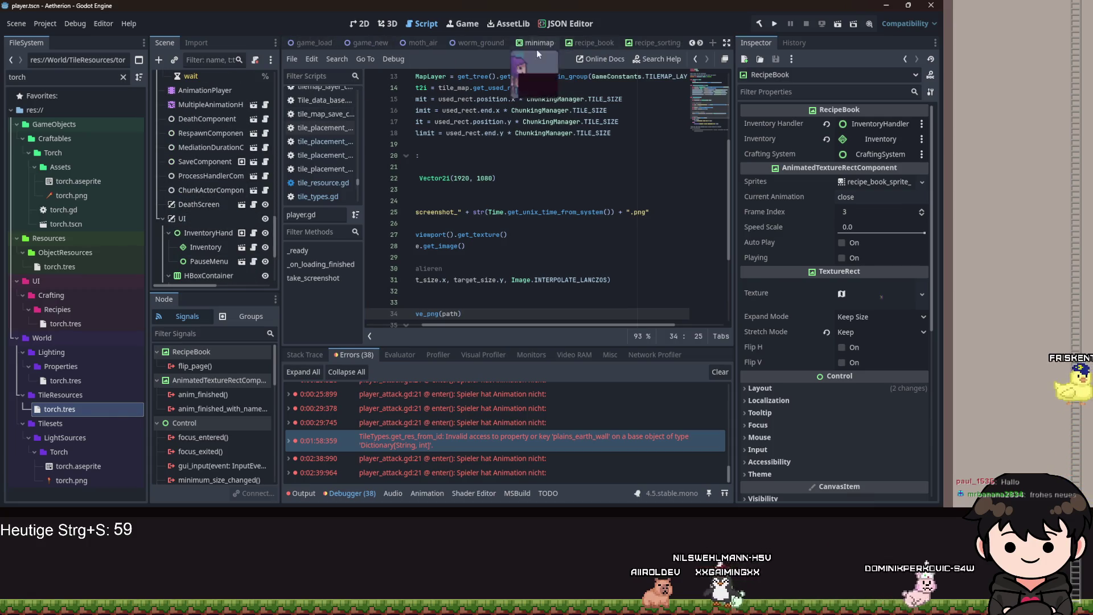
pyautogui.click(370, 43)
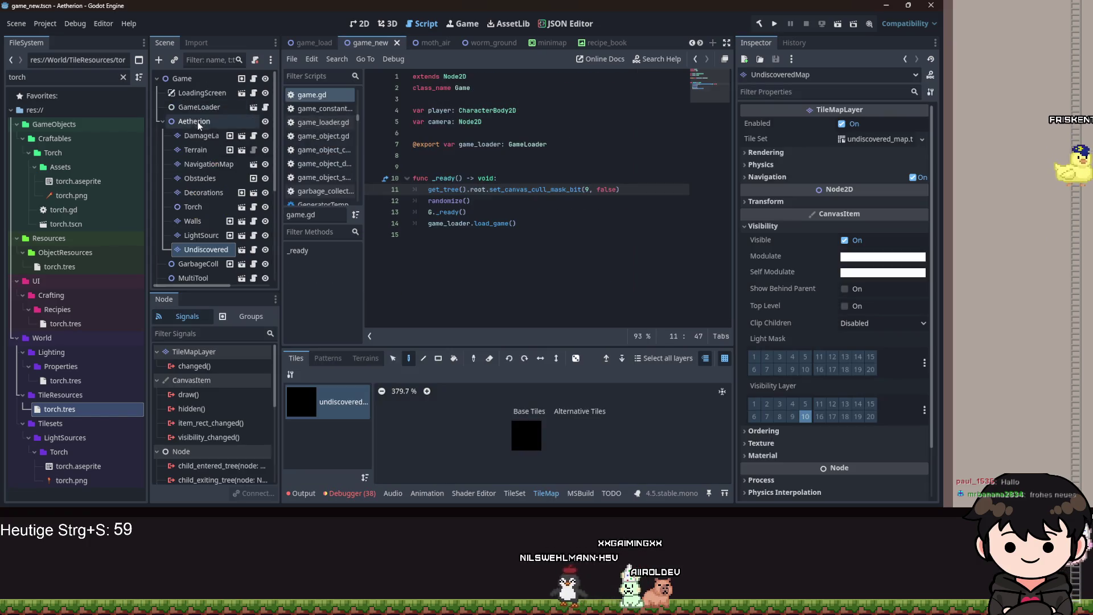
pyautogui.click(204, 237)
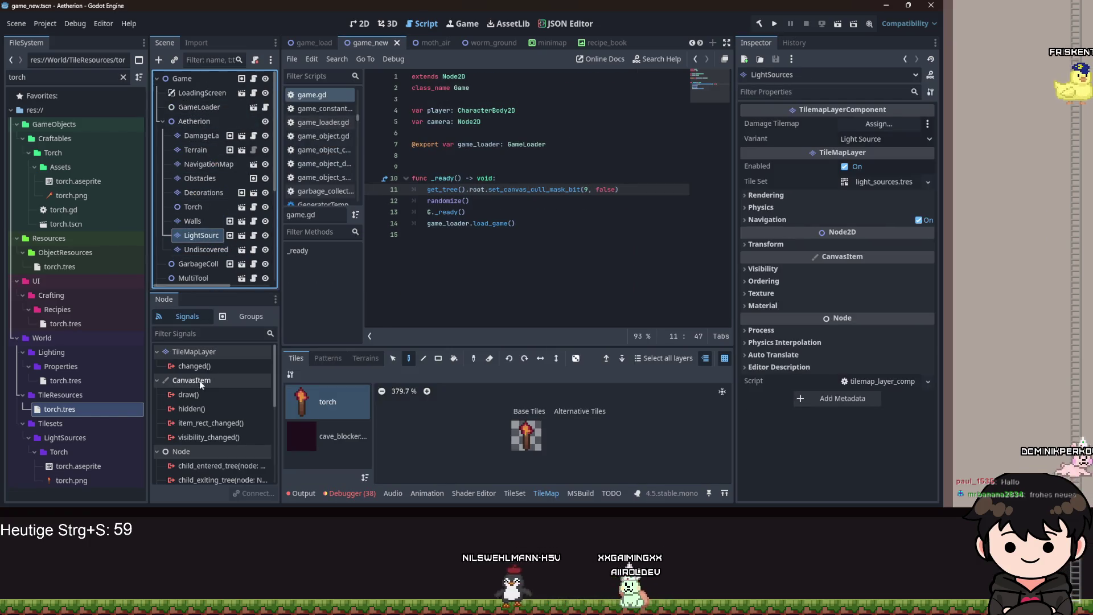
pyautogui.click(246, 319)
pyautogui.scroll(-6, 233, 393)
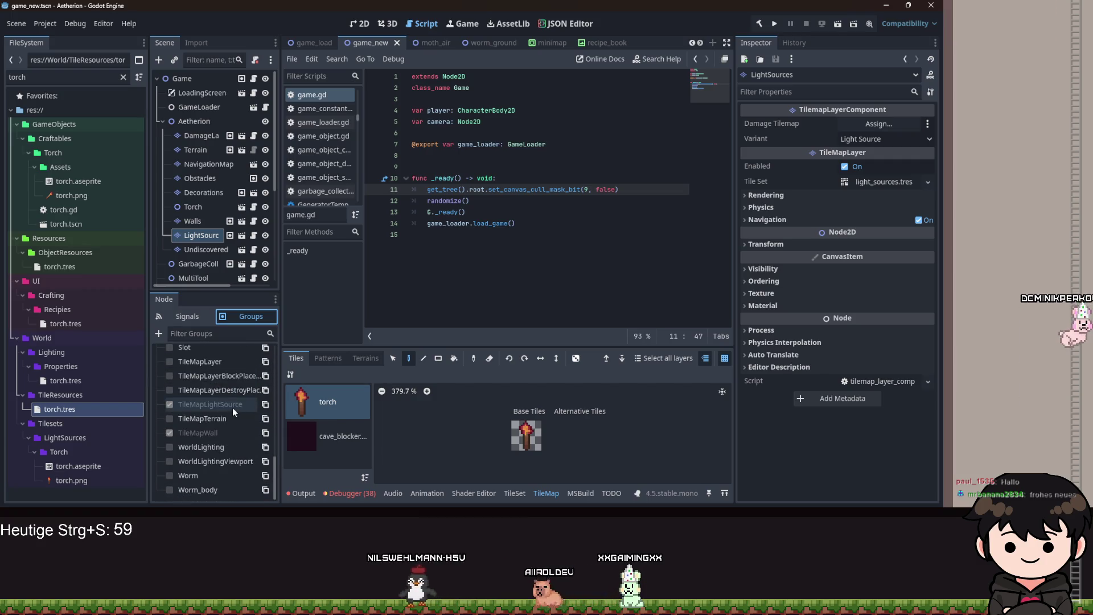
pyautogui.click(190, 434)
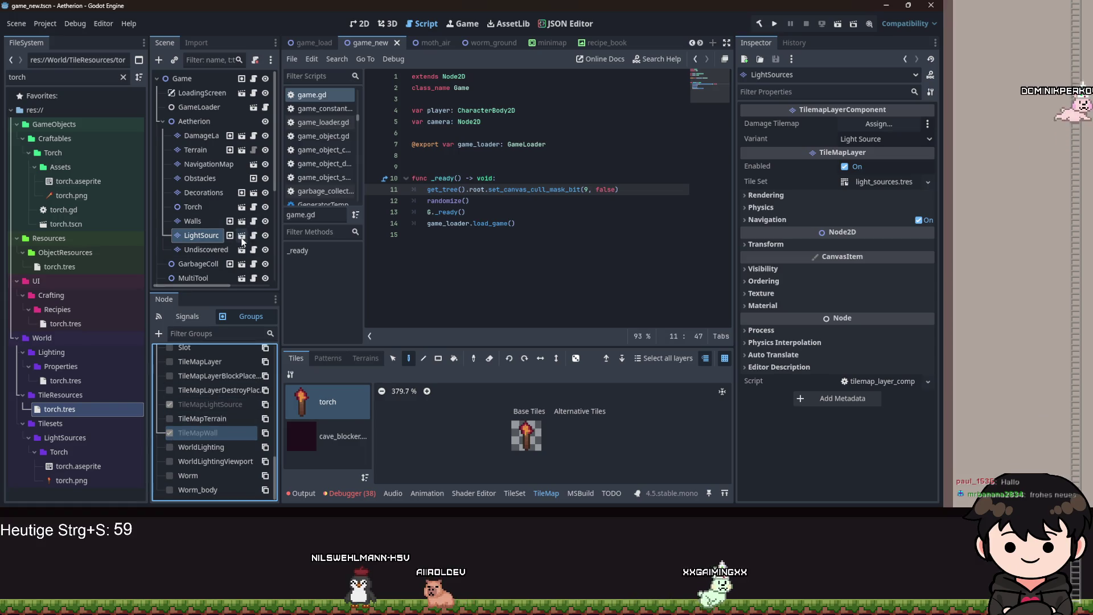
# - Add the light_sources scene's LightSources layer to TileMapLightSource, save, and run the game
pyautogui.hotkey('ctrl', 'Tab')
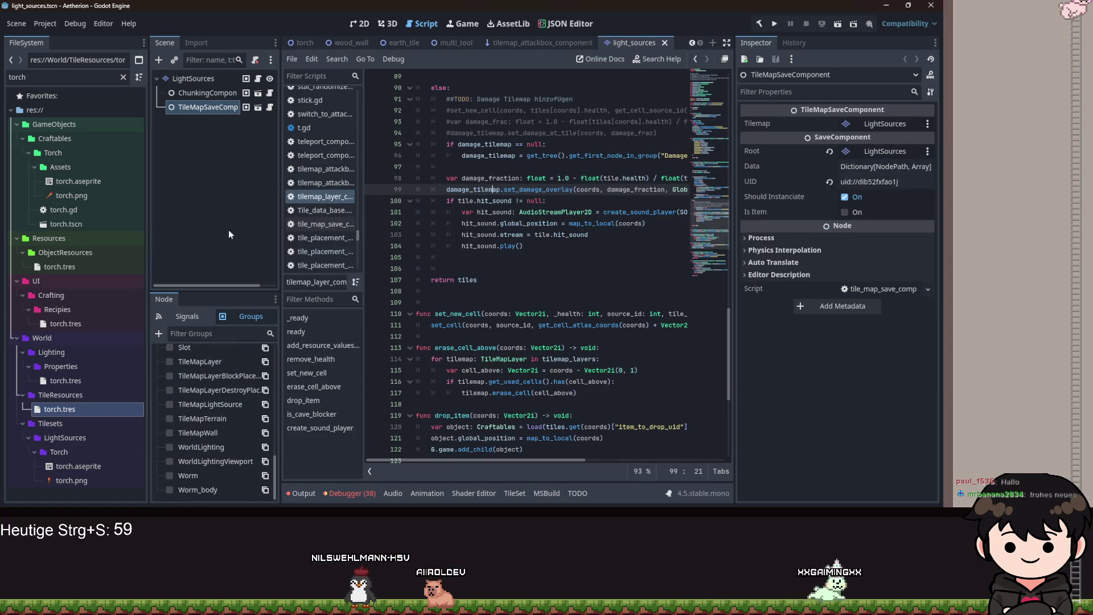
pyautogui.click(193, 79)
pyautogui.click(169, 404)
pyautogui.hotkey('ctrl', 's')
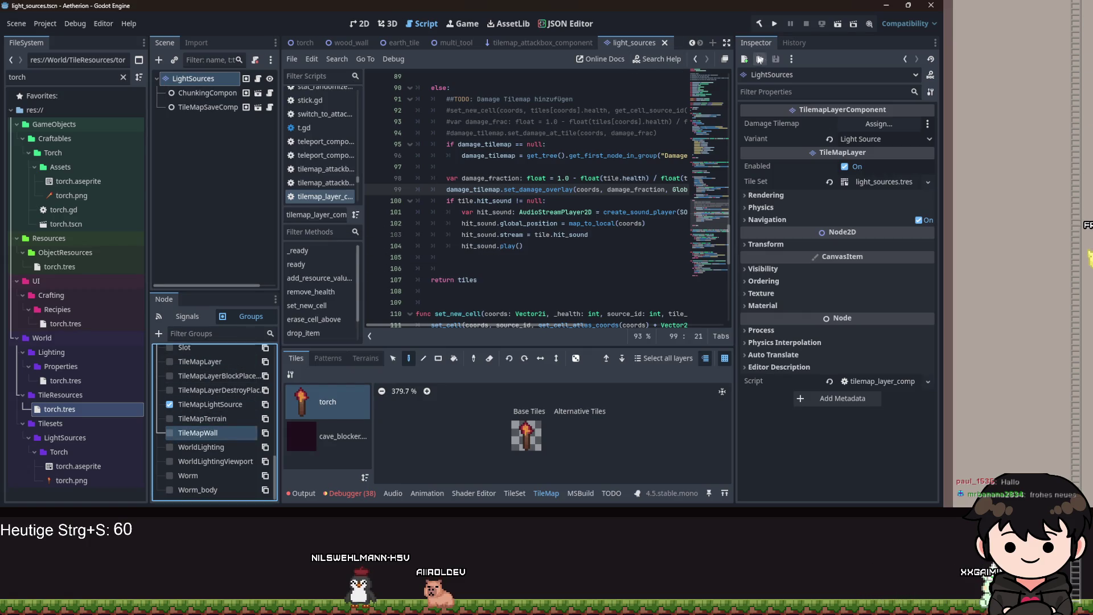
pyautogui.click(774, 24)
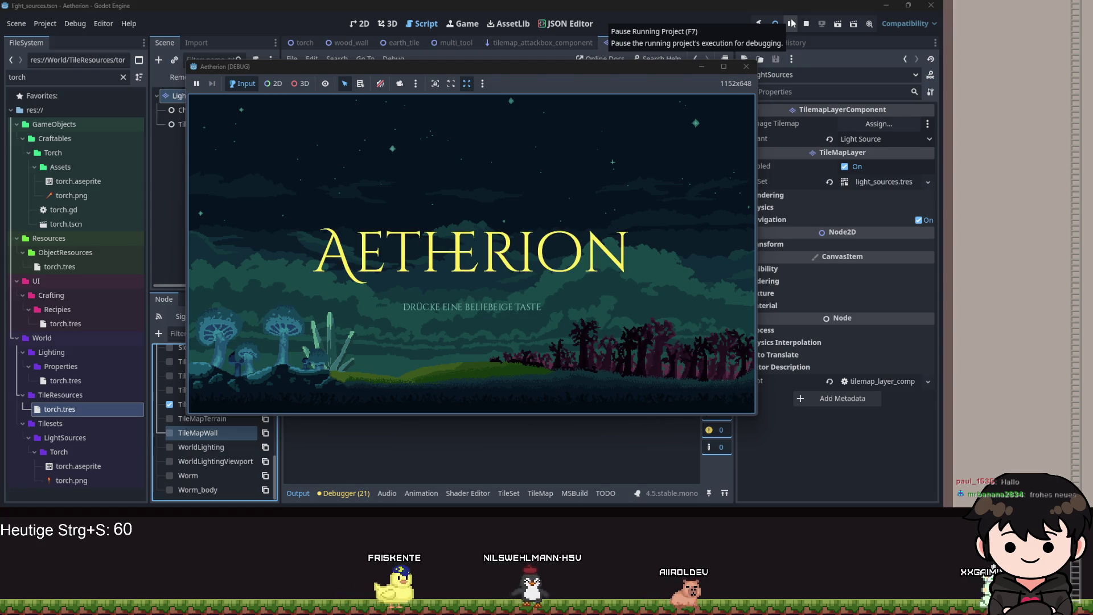
# - Skip the title, load empty save slot 1 and walk the player right onto the bush ledge
pyautogui.click(501, 108)
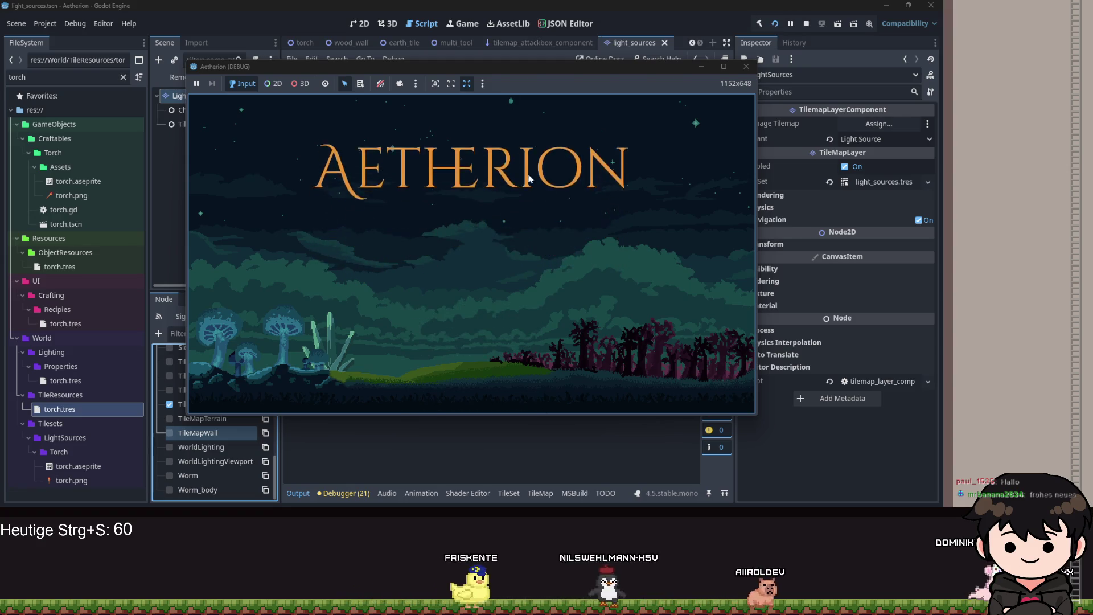
pyautogui.click(470, 270)
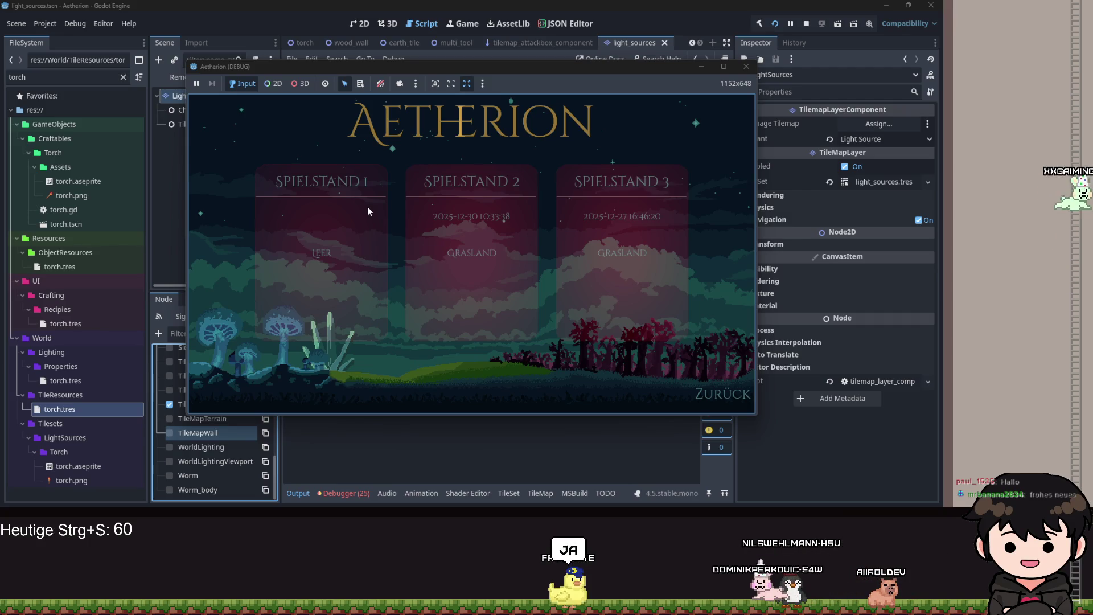
pyautogui.click(368, 208)
pyautogui.press('space')
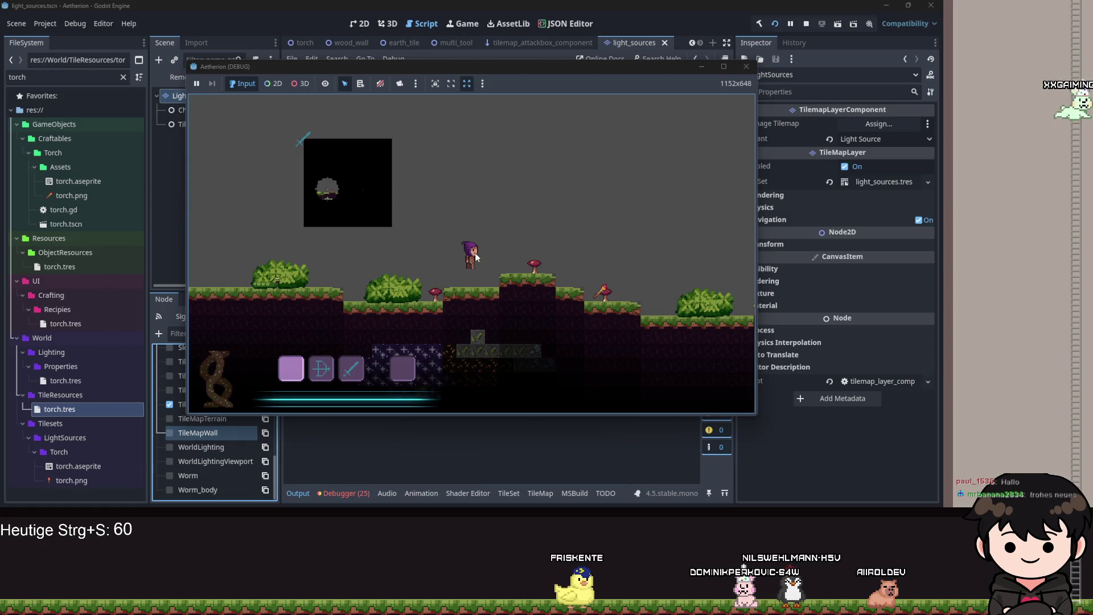
pyautogui.press('d')
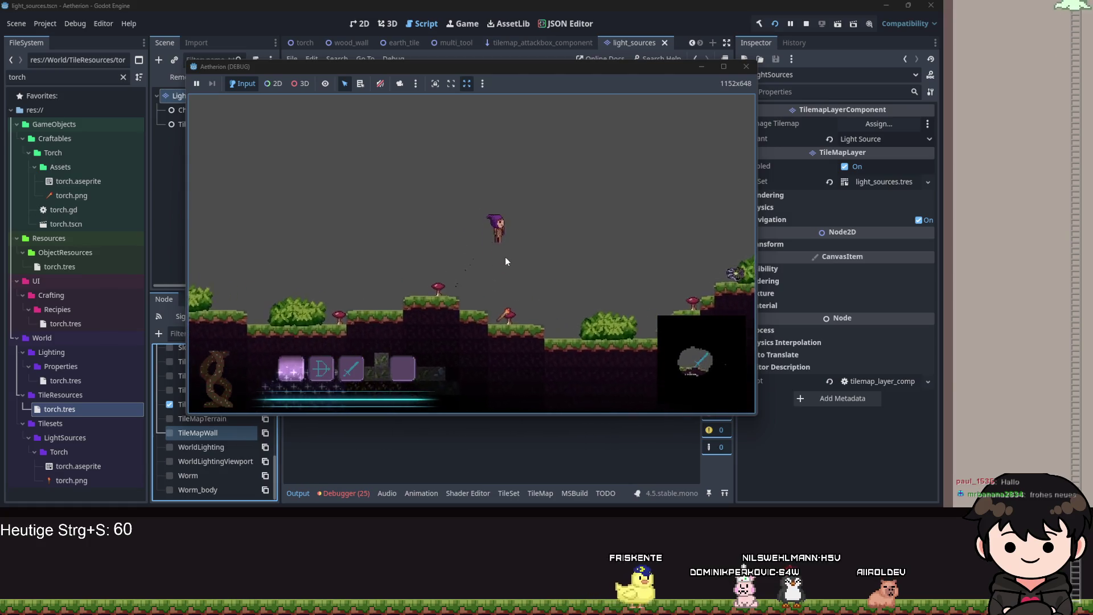
pyautogui.press('d')
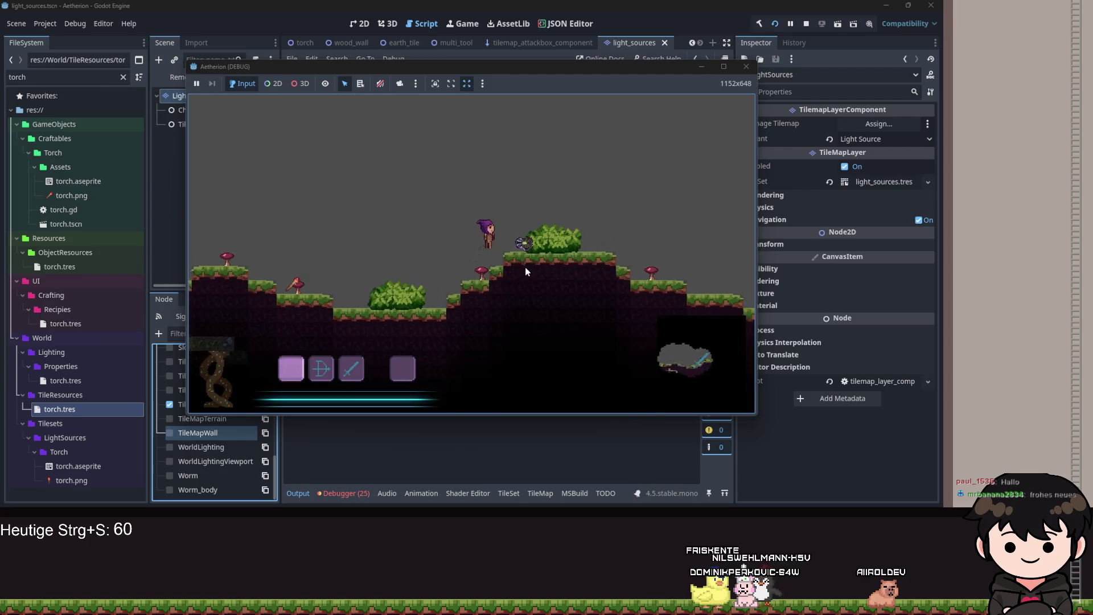
# - Switch hotbar slots, place a dirt block from slot 1, then close the game
pyautogui.press('3')
pyautogui.press('a')
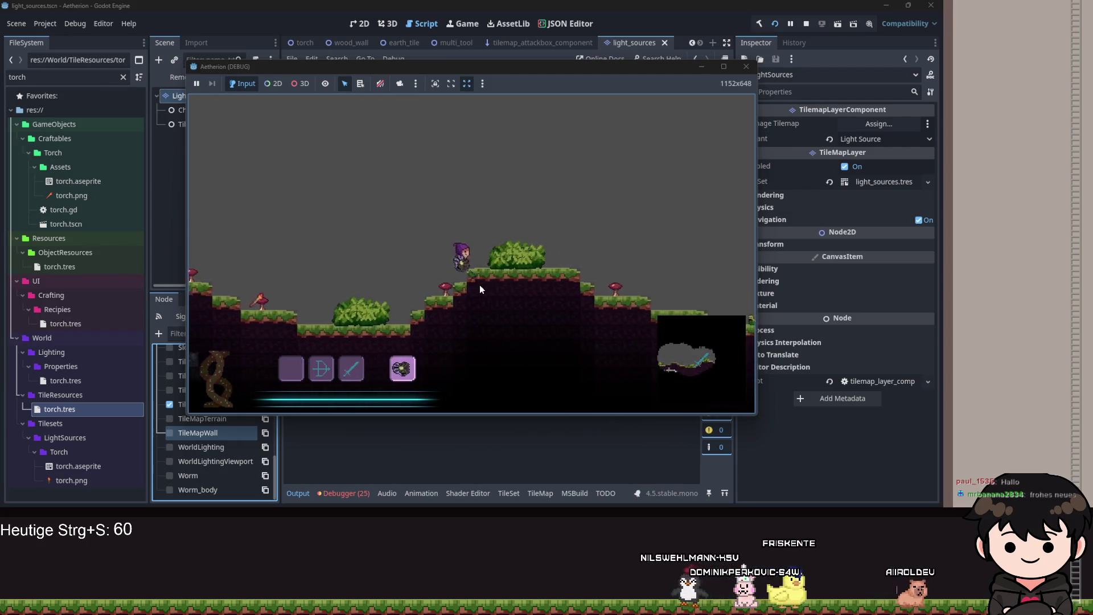
pyautogui.press('2')
pyautogui.press('a')
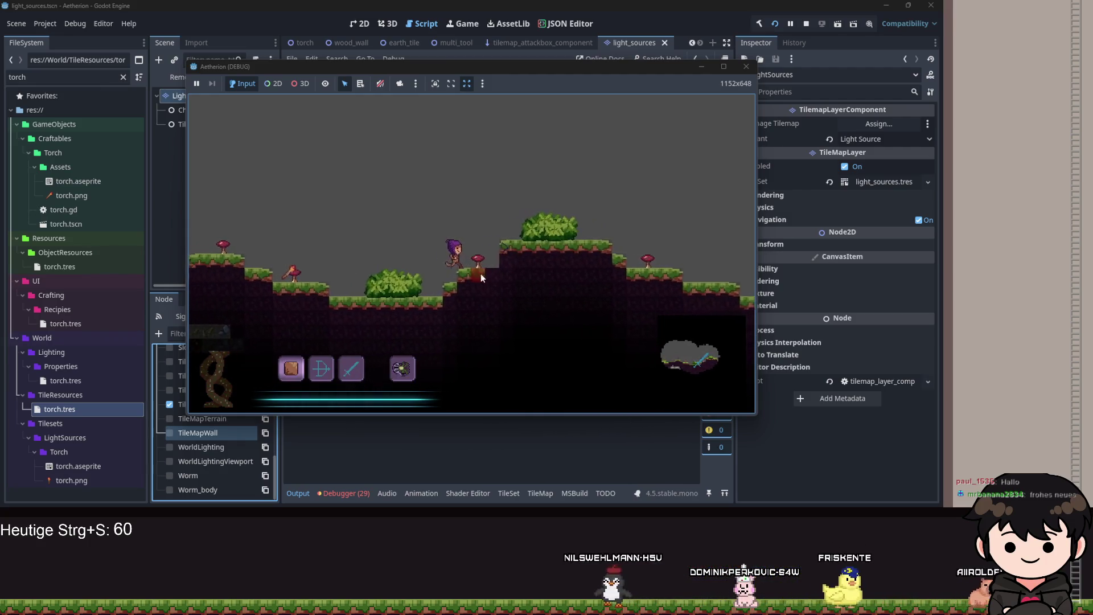
pyautogui.press('1')
pyautogui.click(496, 259)
pyautogui.press('Escape')
pyautogui.press('Escape')
pyautogui.press('Escape')
pyautogui.click(746, 66)
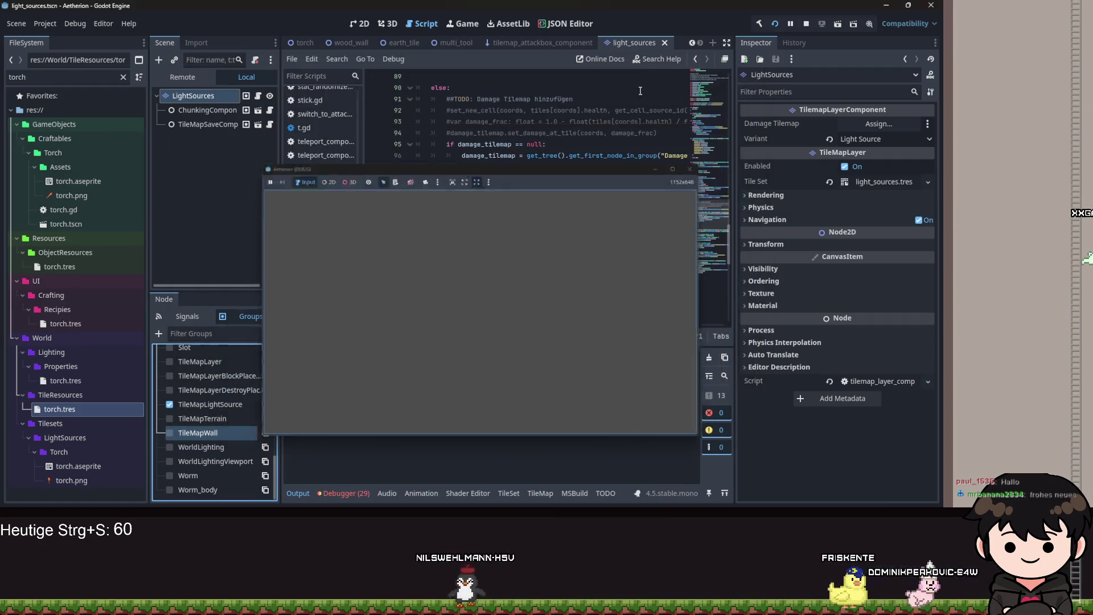
# - Set the earth_tile placement component's Tile ID to Plains Earth and save
pyautogui.click(388, 42)
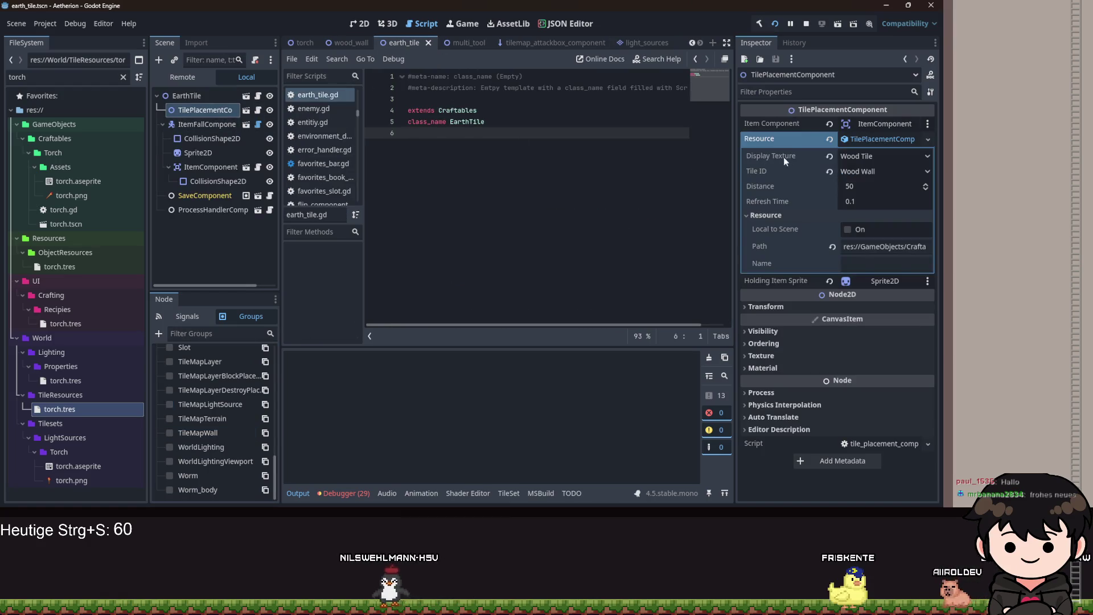
pyautogui.click(870, 156)
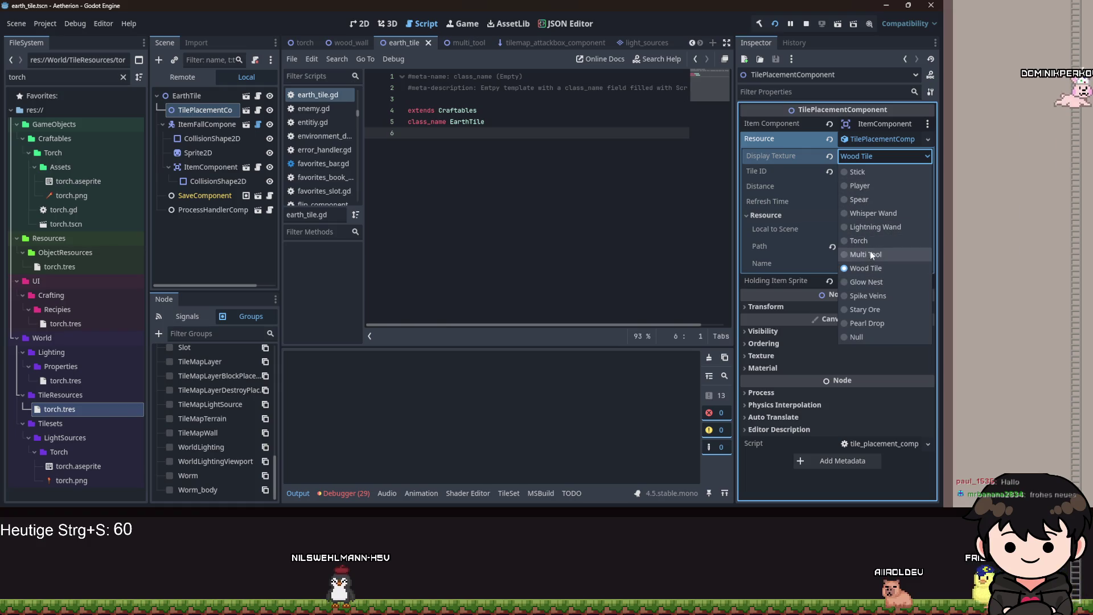
pyautogui.click(765, 165)
pyautogui.click(865, 156)
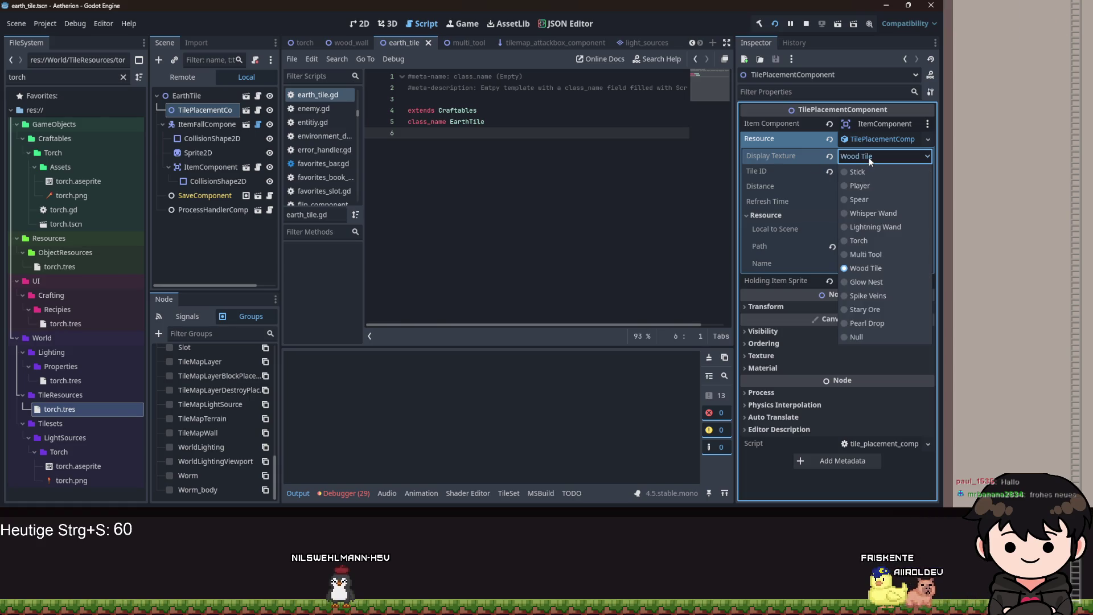
pyautogui.click(869, 161)
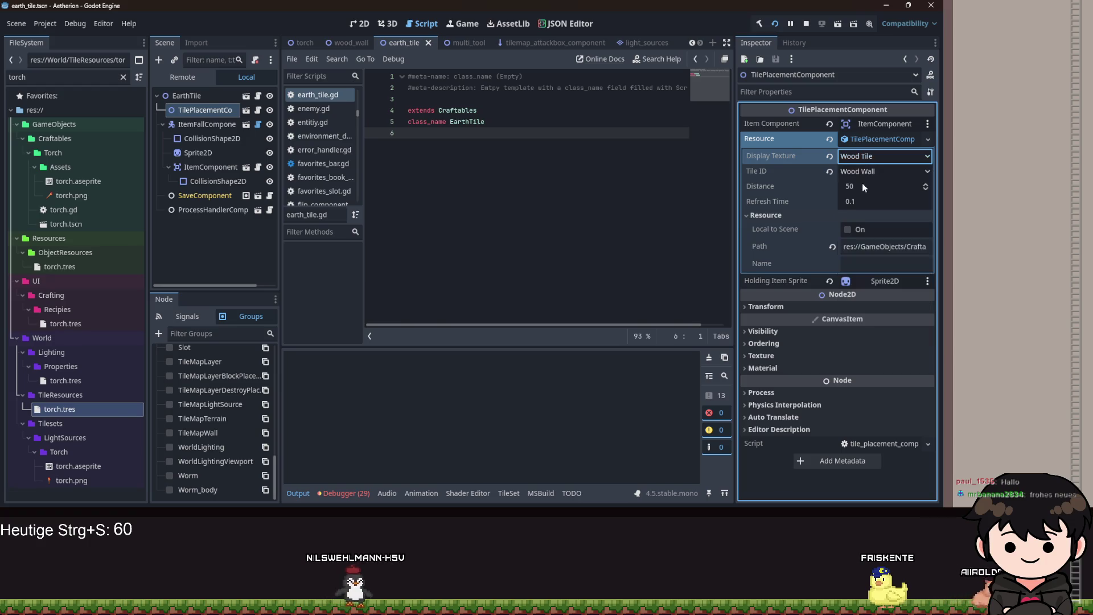
pyautogui.click(862, 173)
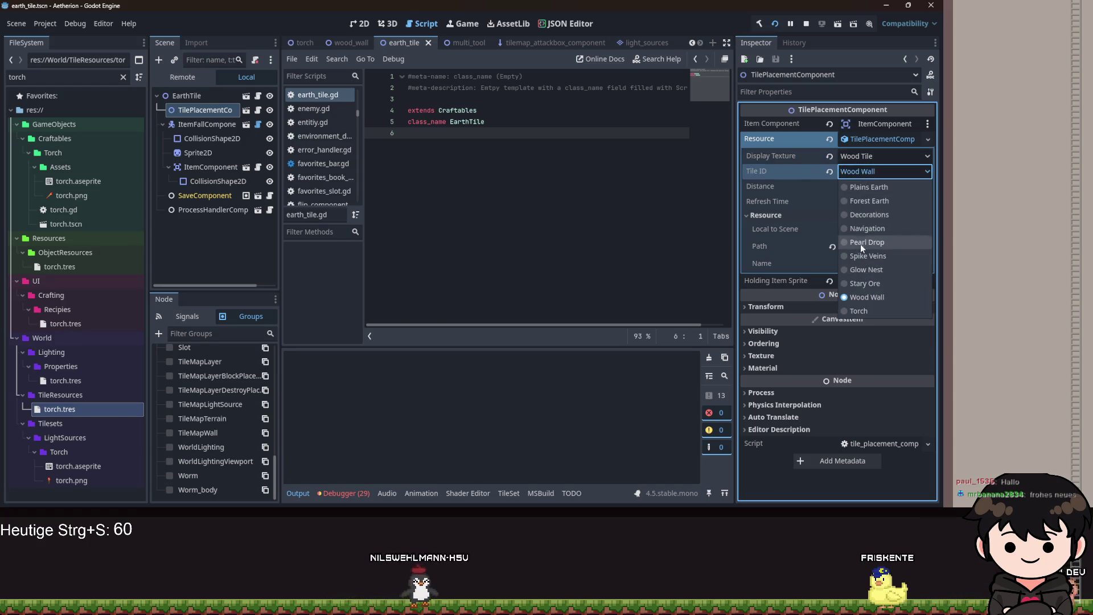
pyautogui.click(860, 188)
pyautogui.click(591, 204)
pyautogui.hotkey('ctrl', 's')
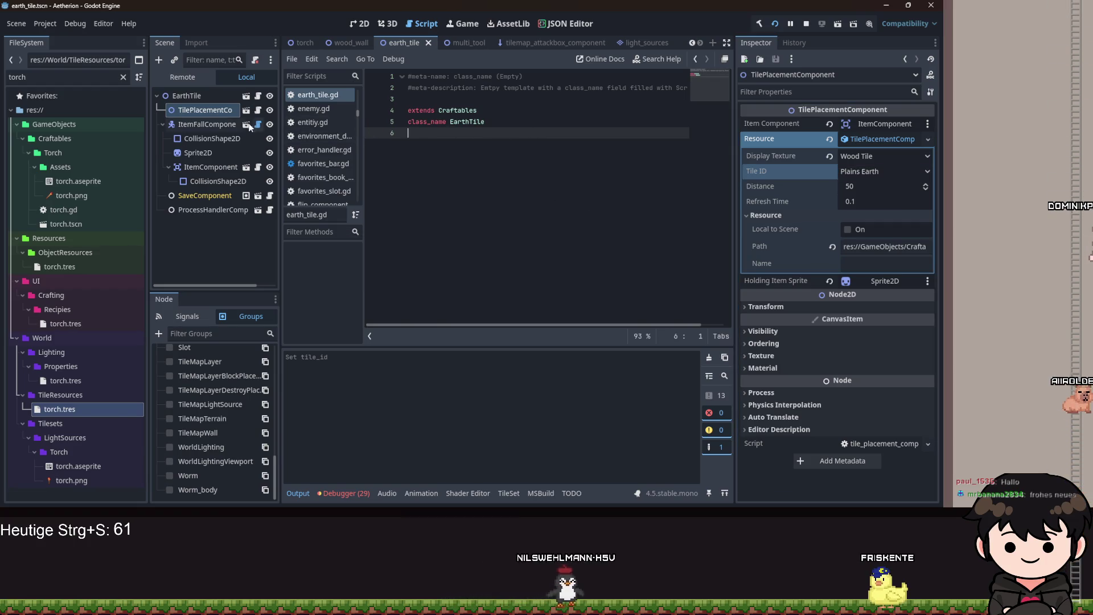
# - Follow TilePlacementComponentResource through to object_data_base.gd, then switch to the wood_wall scene
pyautogui.click(258, 110)
pyautogui.scroll(10, 578, 162)
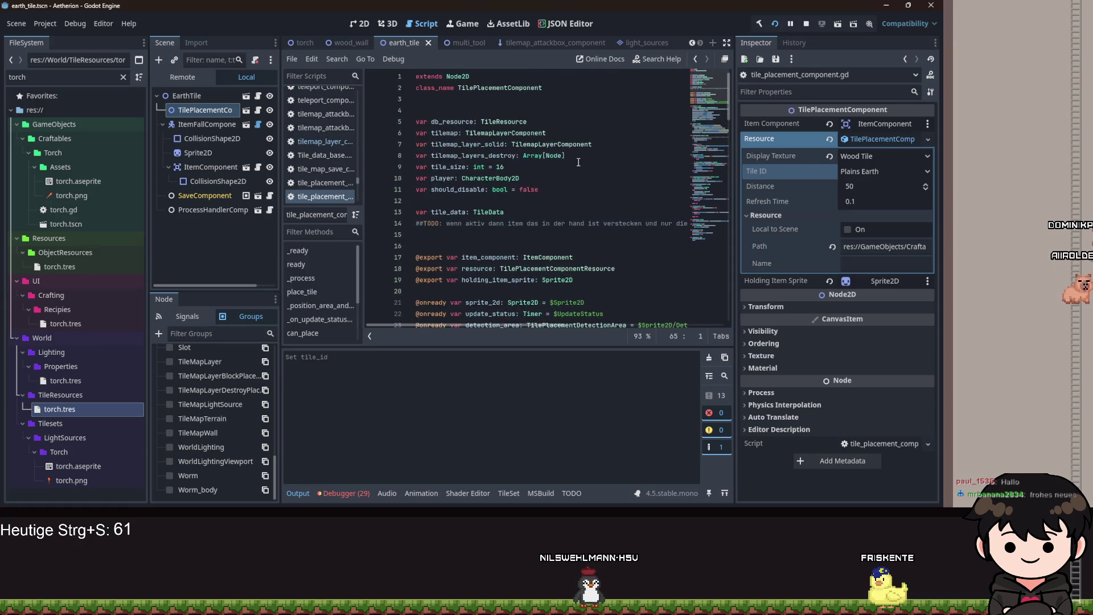
pyautogui.click(581, 271)
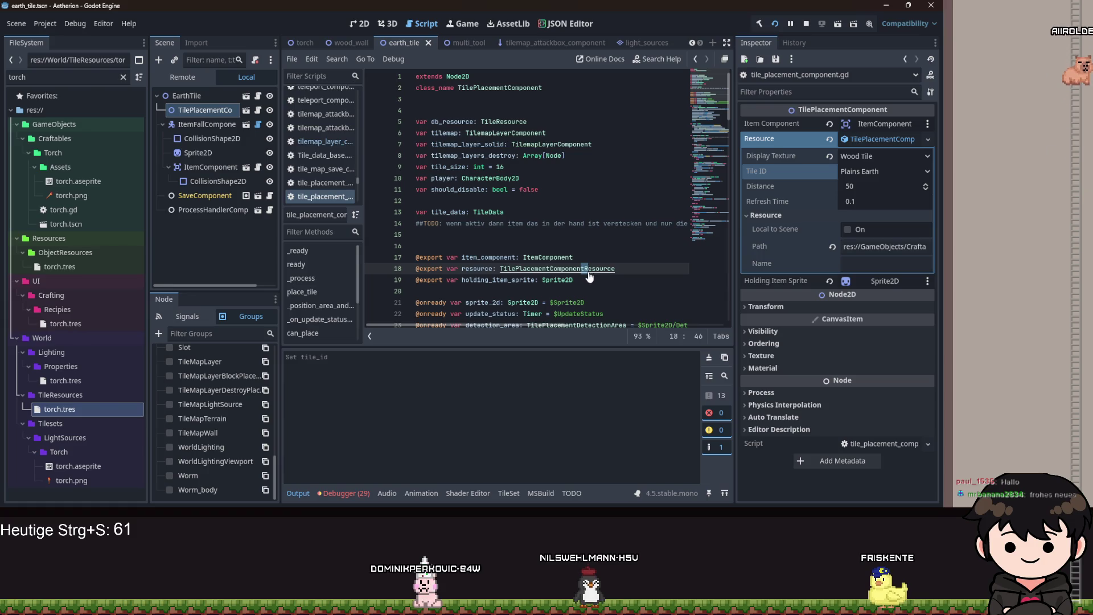
pyautogui.keyDown('ctrl'); pyautogui.click(588, 271); pyautogui.keyUp('ctrl')
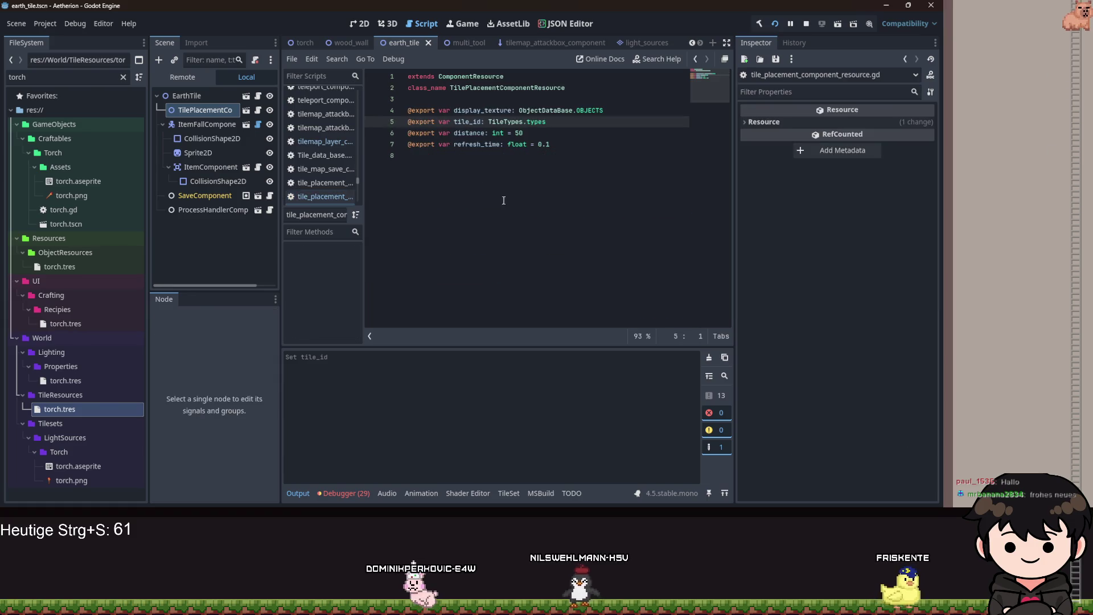
pyautogui.keyDown('ctrl'); pyautogui.click(592, 112); pyautogui.keyUp('ctrl')
pyautogui.click(513, 257)
pyautogui.scroll(-7, 488, 197)
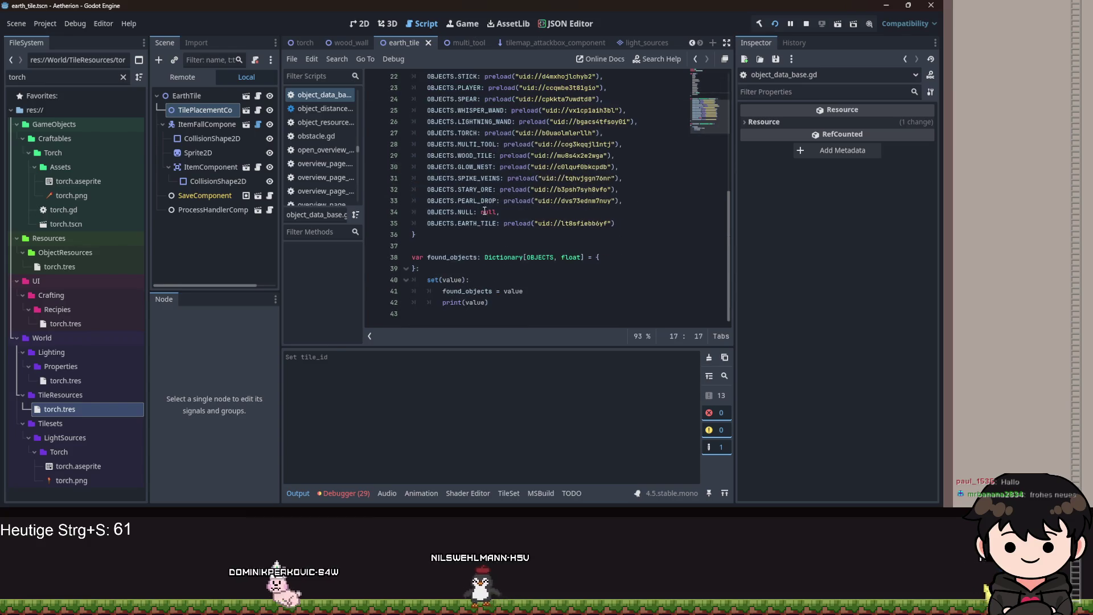
pyautogui.hotkey('ctrl', 's')
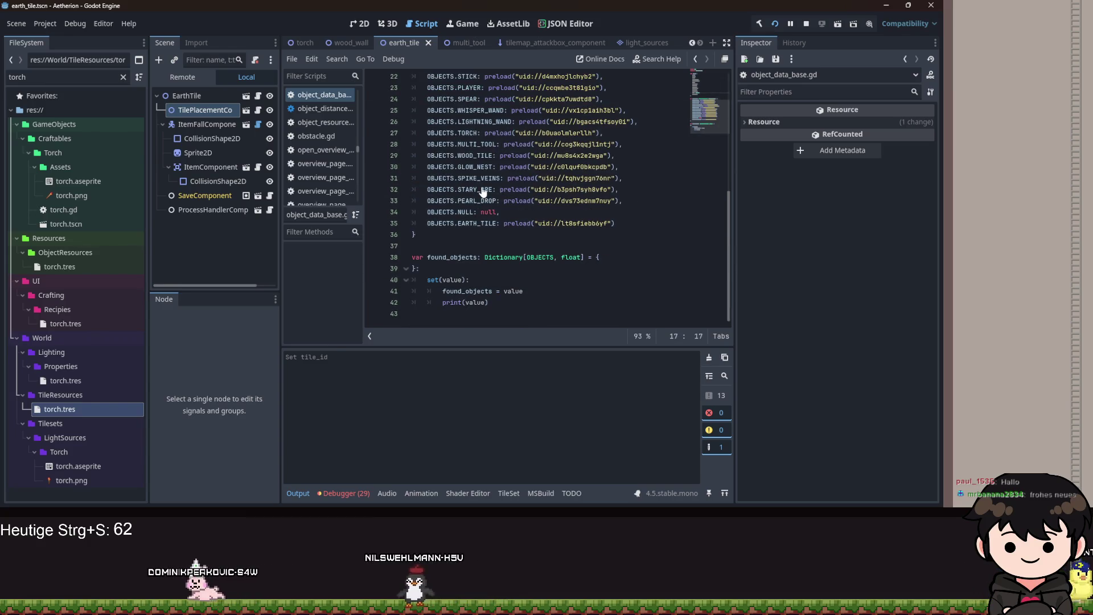
pyautogui.click(336, 43)
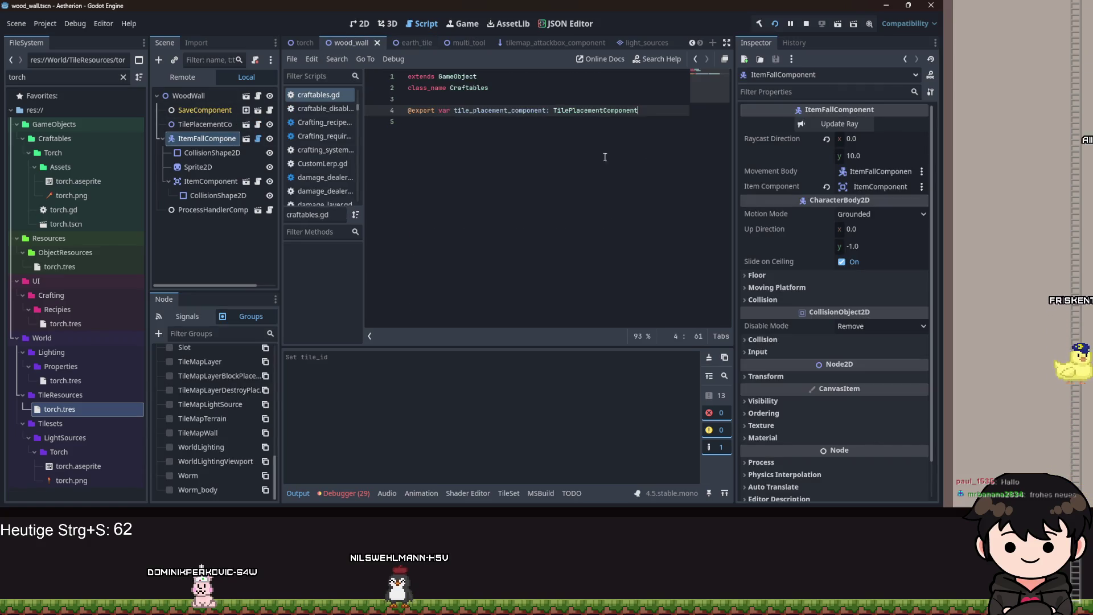
# - Check the wood wall's TilePlacementComponent Tile ID and save the wood_wall scene
pyautogui.click(205, 124)
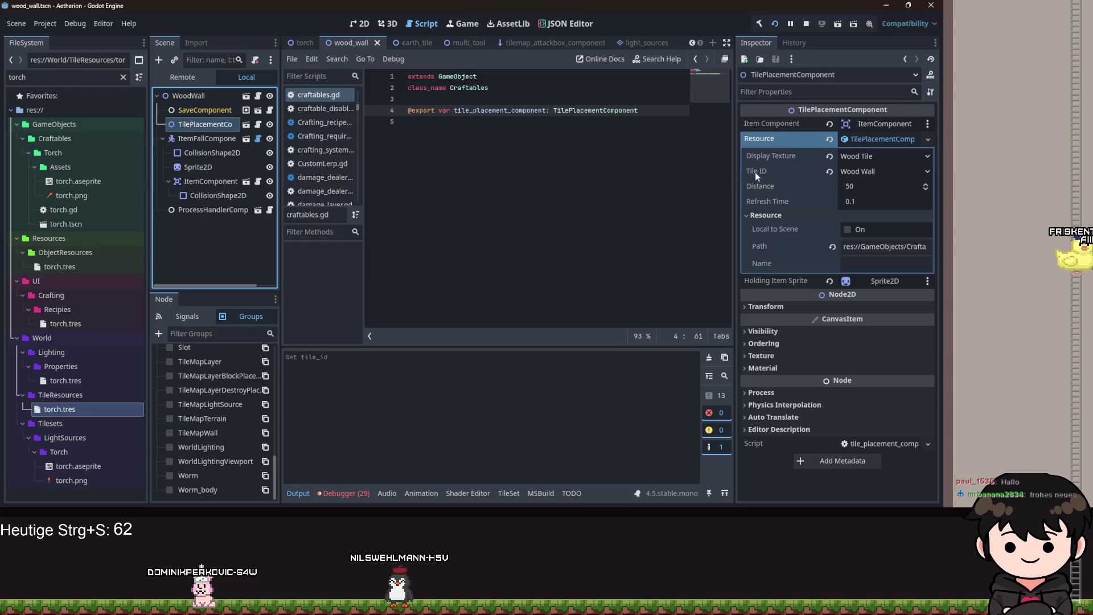
pyautogui.click(549, 216)
pyautogui.hotkey('ctrl', 's')
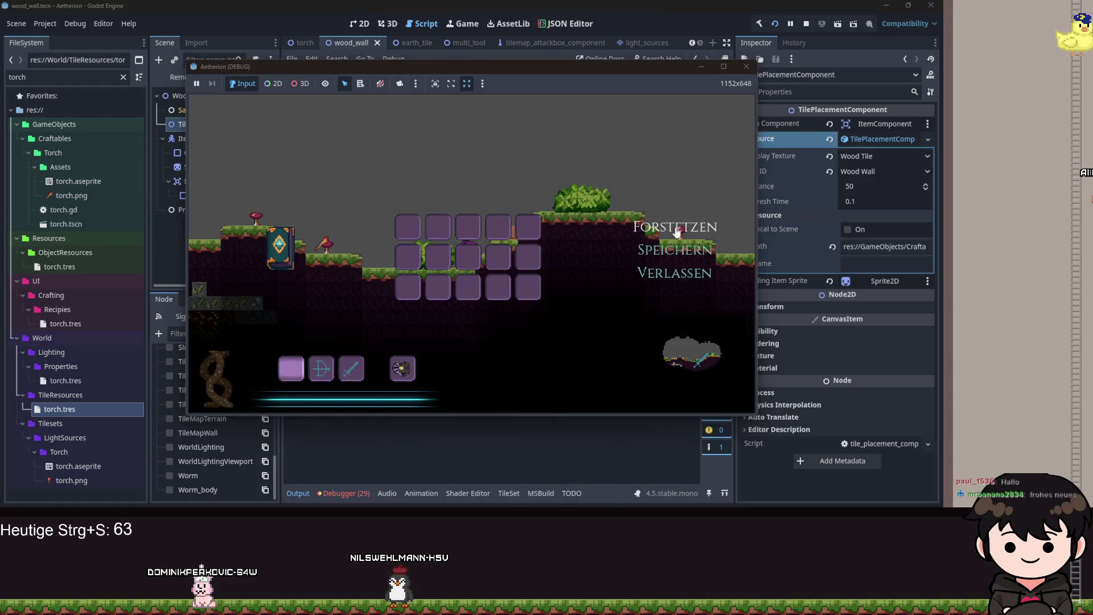
# - In the running game, walk left and switch hotbar items between the bow and torch
pyautogui.press('Escape')
pyautogui.press('a')
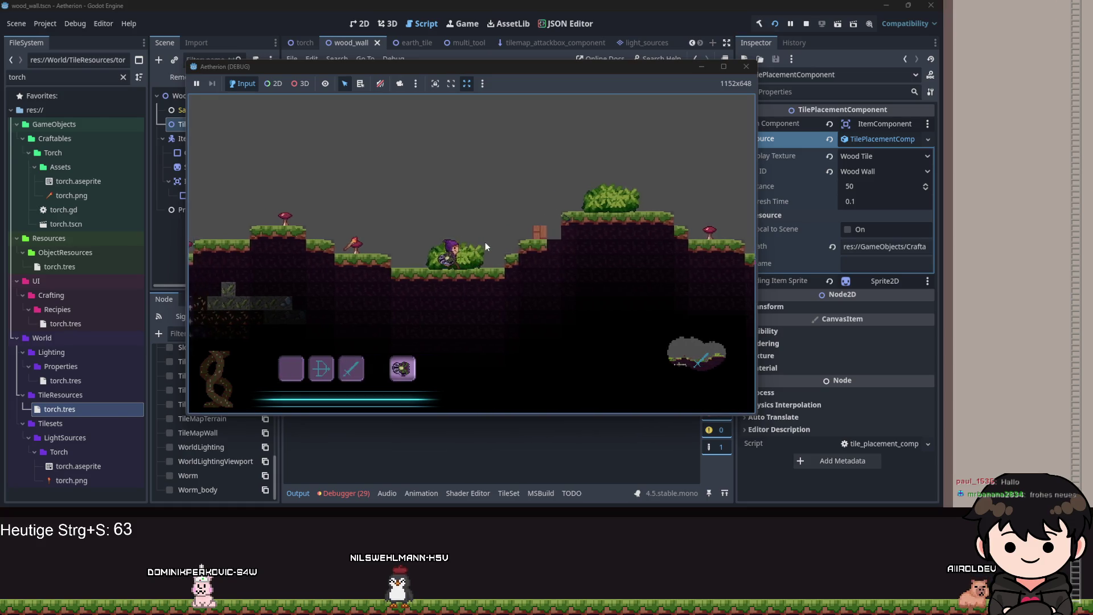
pyautogui.press('2')
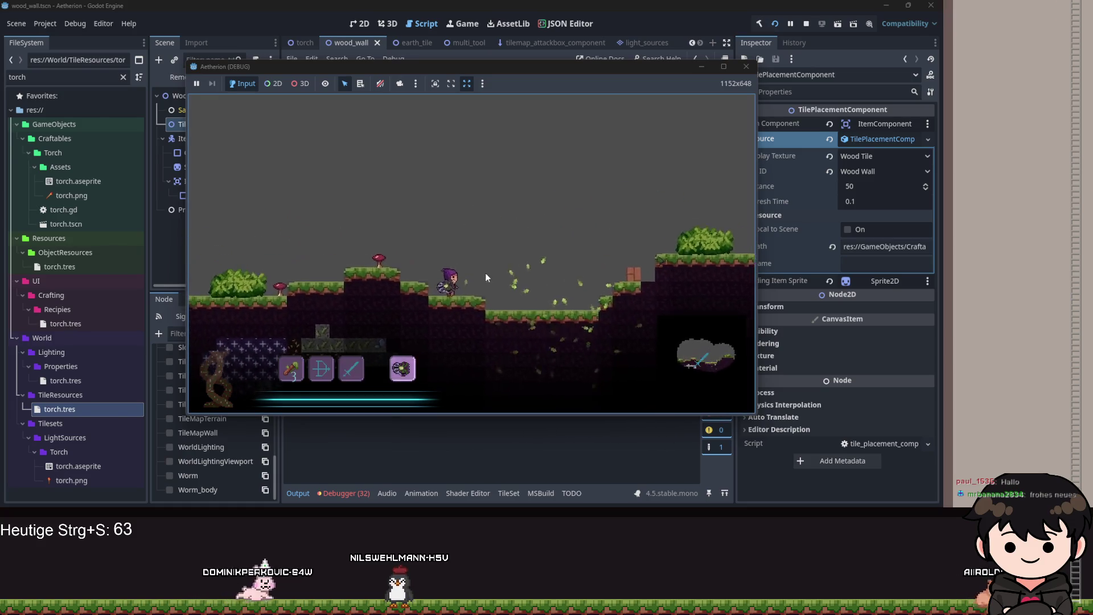
pyautogui.press('Escape')
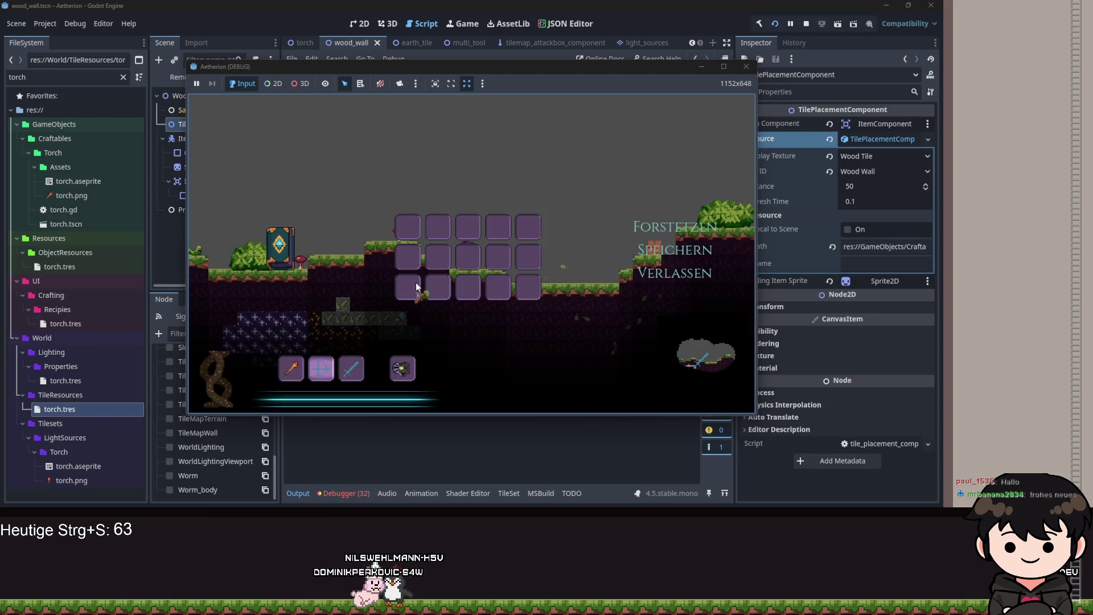
pyautogui.press('Escape')
pyautogui.press('1')
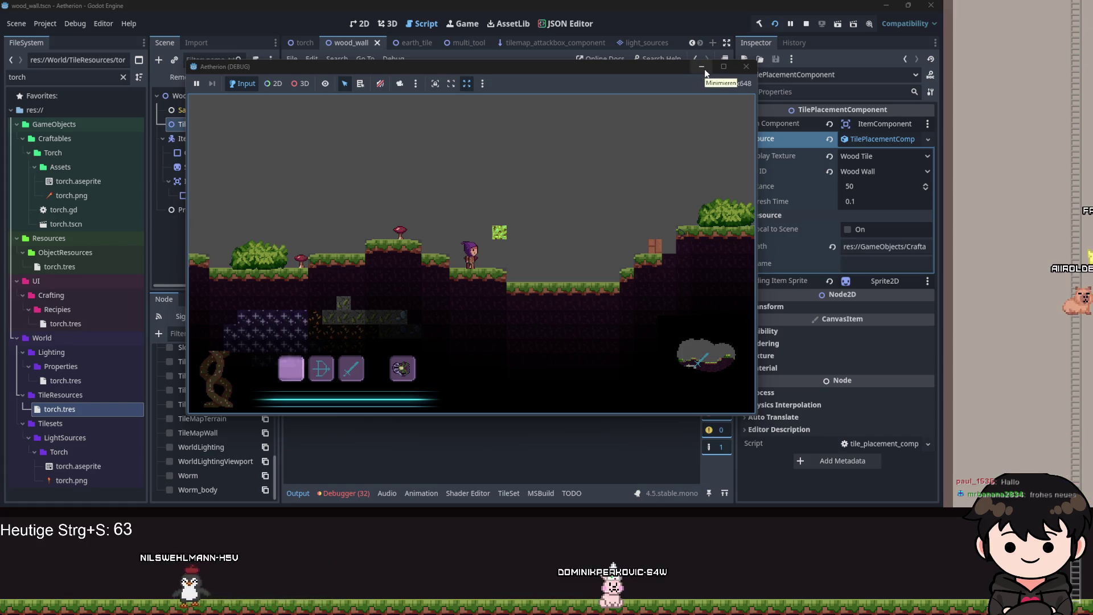
# - Craft Holzwand from three sticks, place three wall tiles beside the player, and stop with F8
pyautogui.press('Escape')
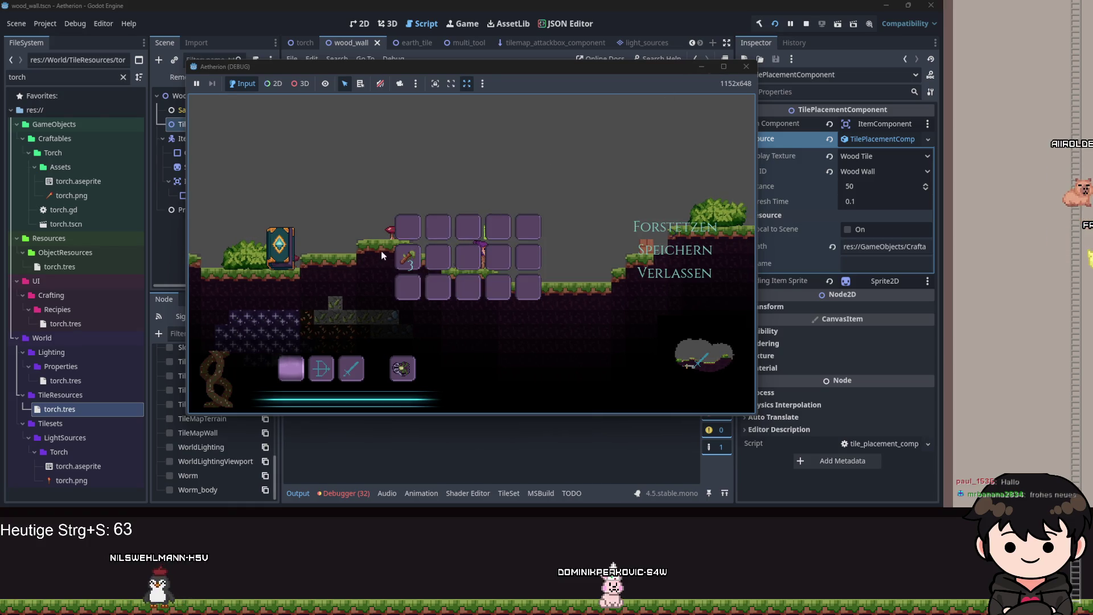
pyautogui.click(290, 256)
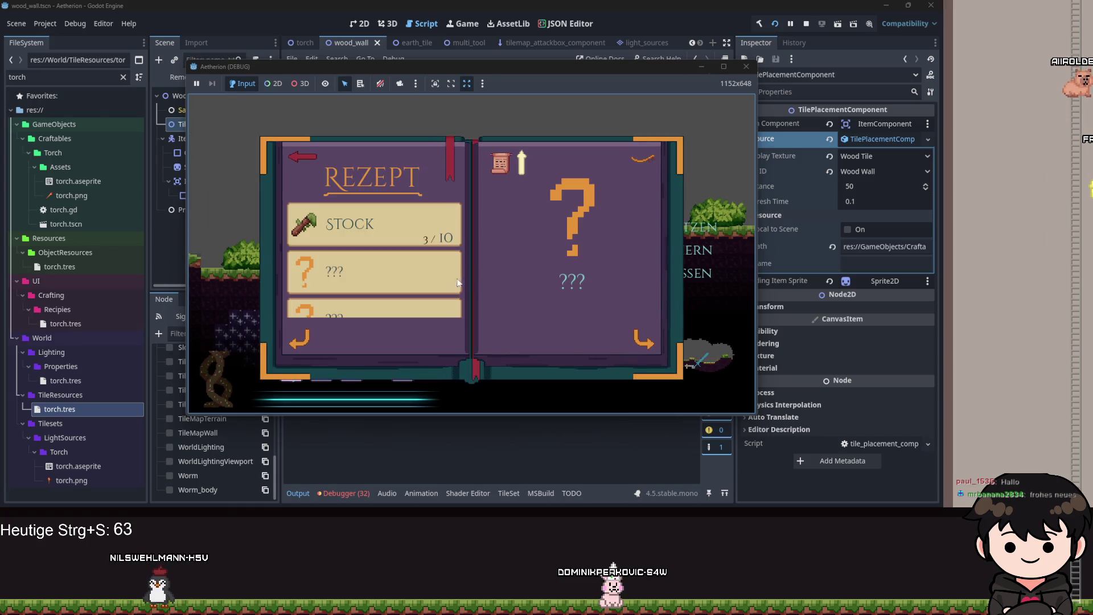
pyautogui.click(617, 330)
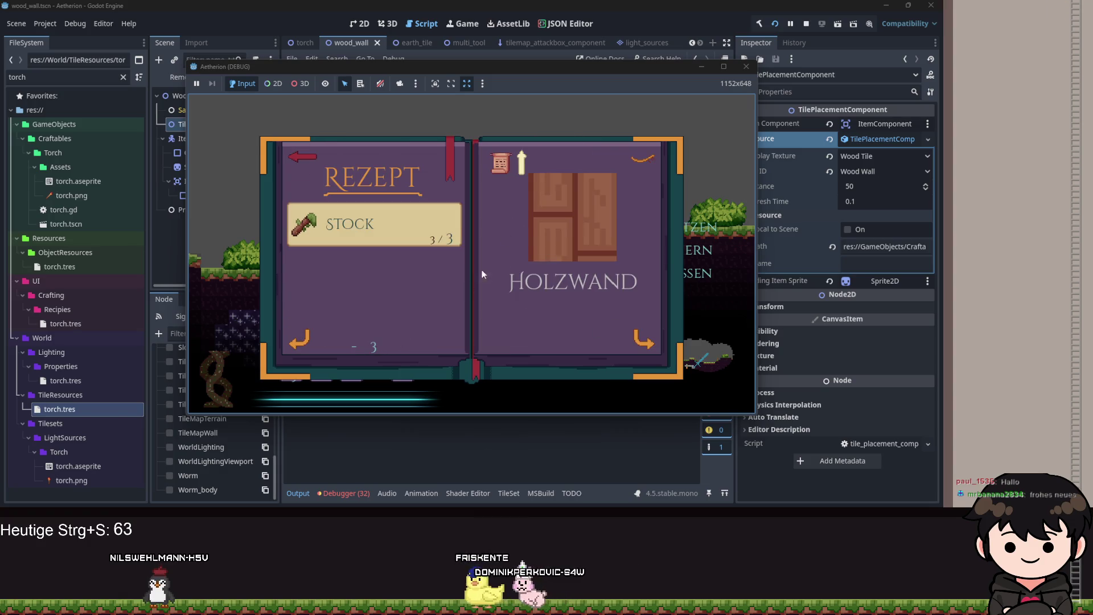
pyautogui.click(566, 222)
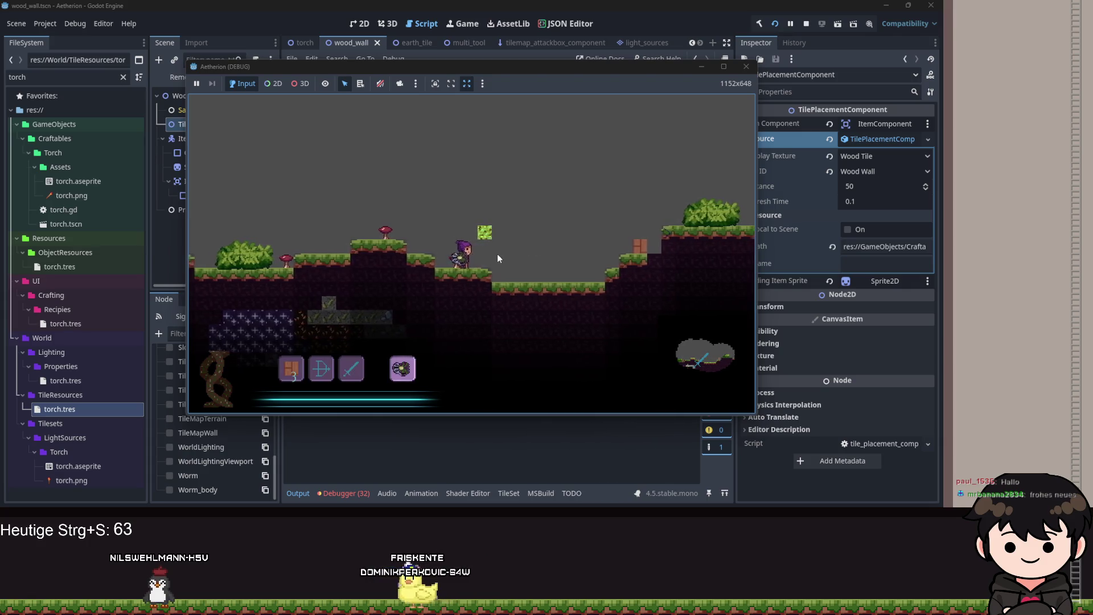
pyautogui.click(494, 255)
pyautogui.click(499, 254)
pyautogui.click(494, 254)
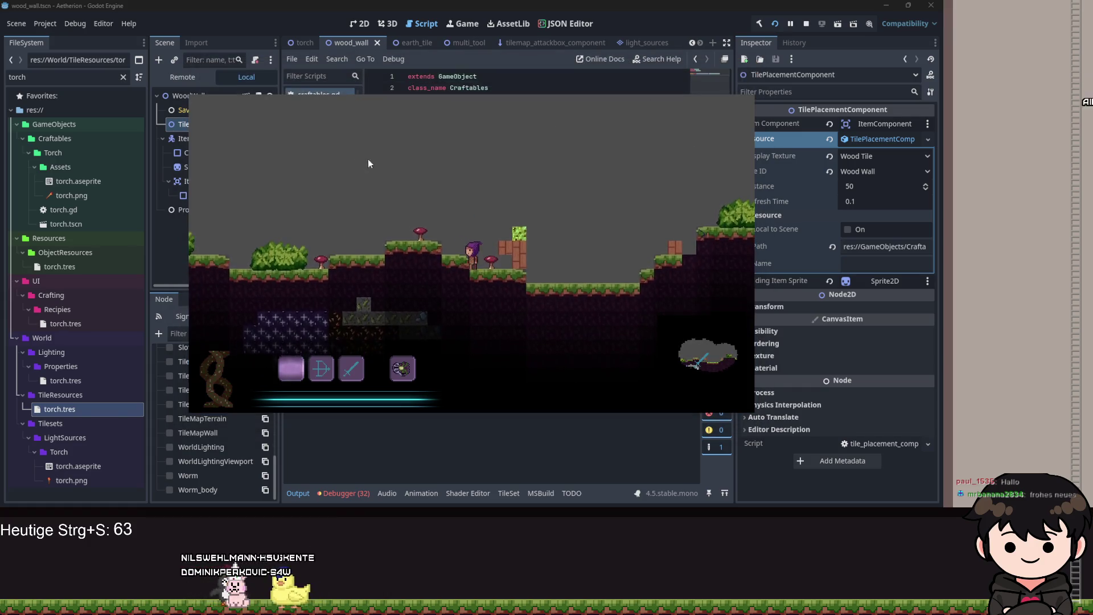
pyautogui.press('F8')
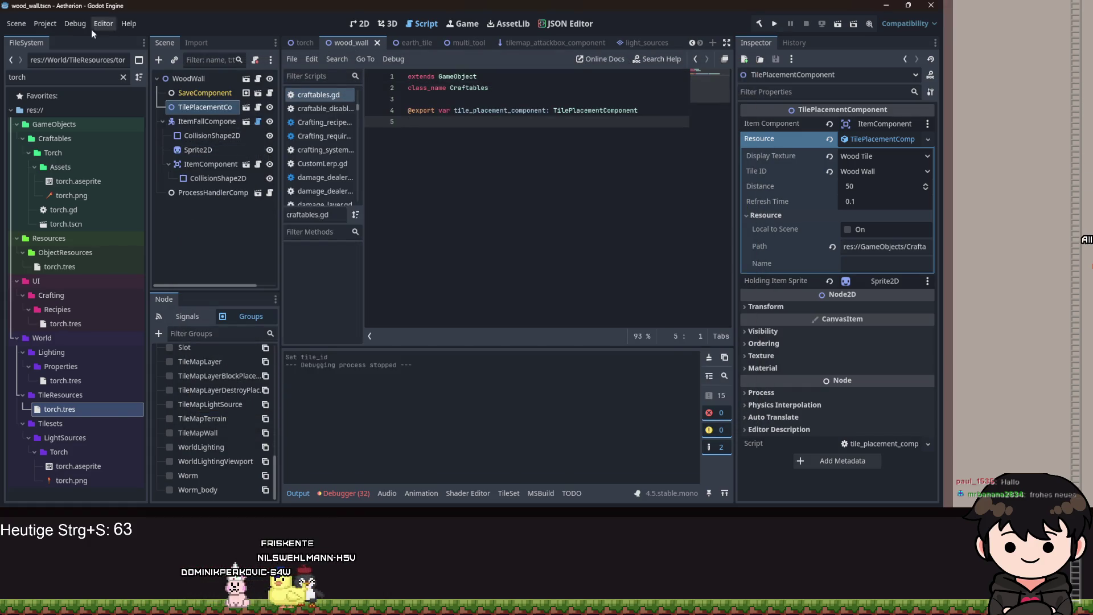
# - Reload the Aetherion project using Project > Reload Current Project
pyautogui.click(49, 25)
pyautogui.click(92, 171)
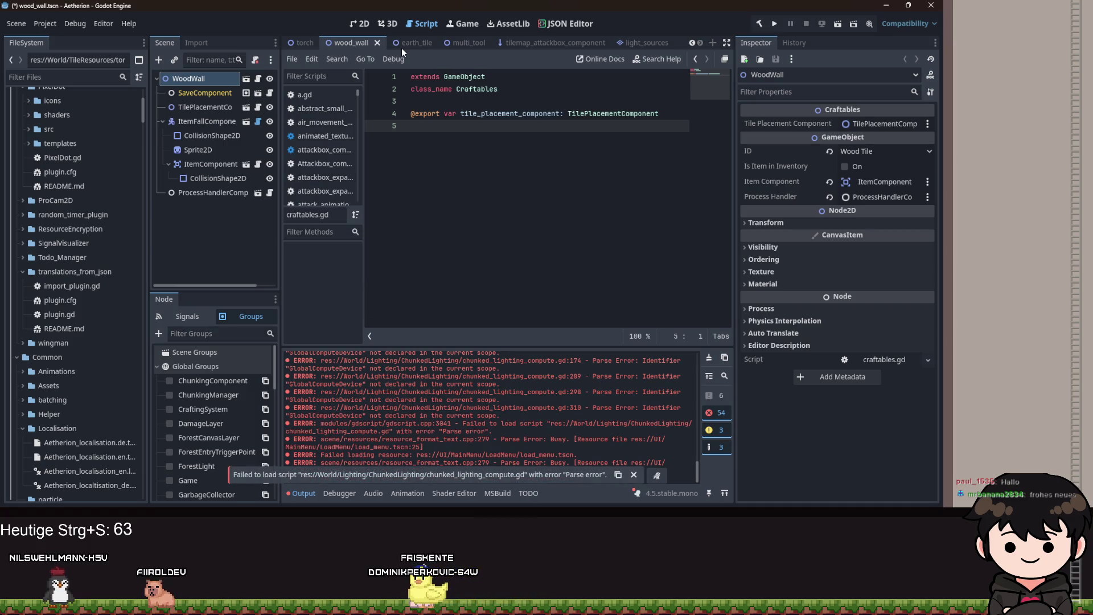
# - Set the earth tile's TilePlacementComponent Display Texture to Earth Tile and save the scene
pyautogui.click(405, 44)
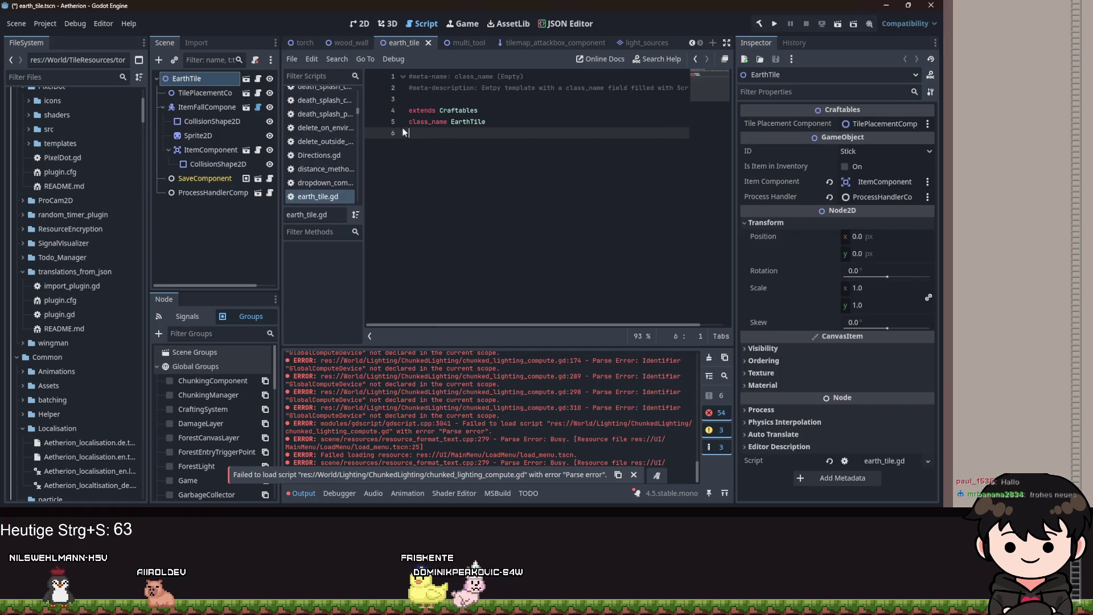
pyautogui.click(874, 151)
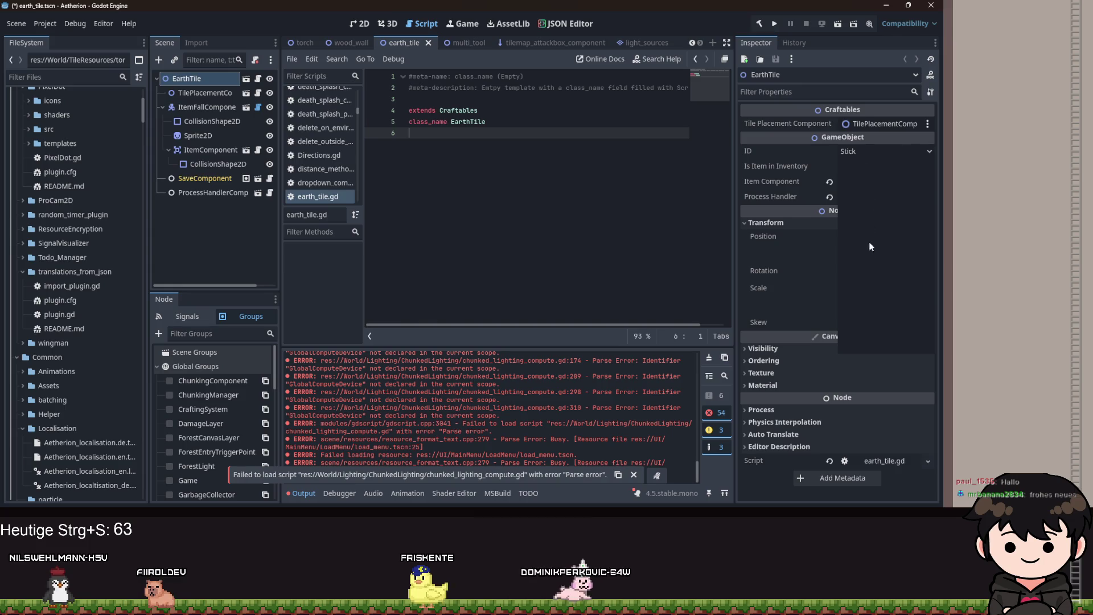
pyautogui.click(832, 326)
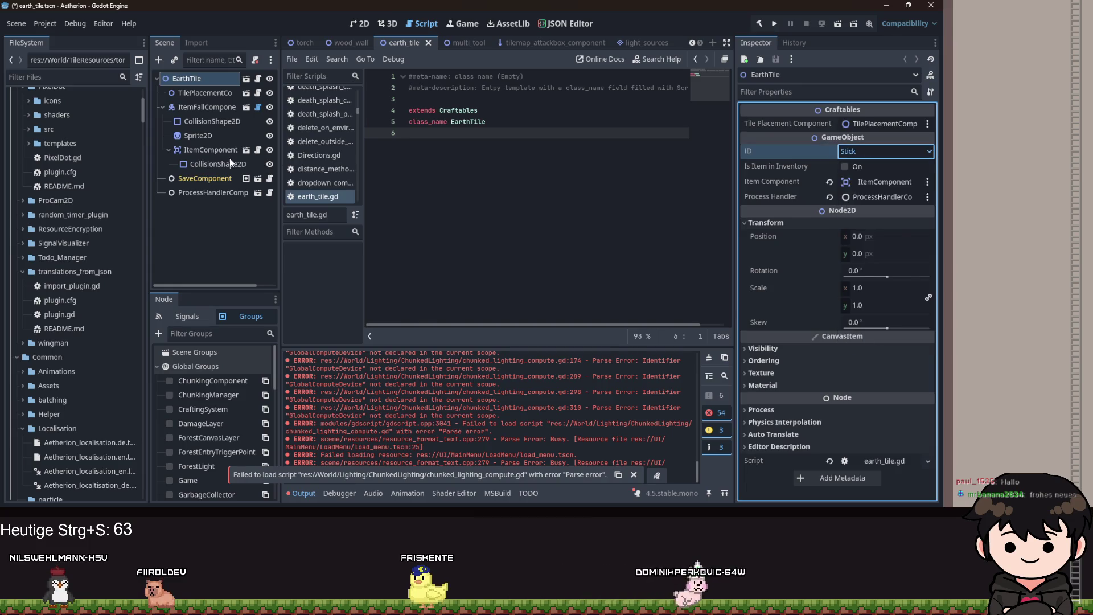
pyautogui.click(197, 93)
pyautogui.click(884, 172)
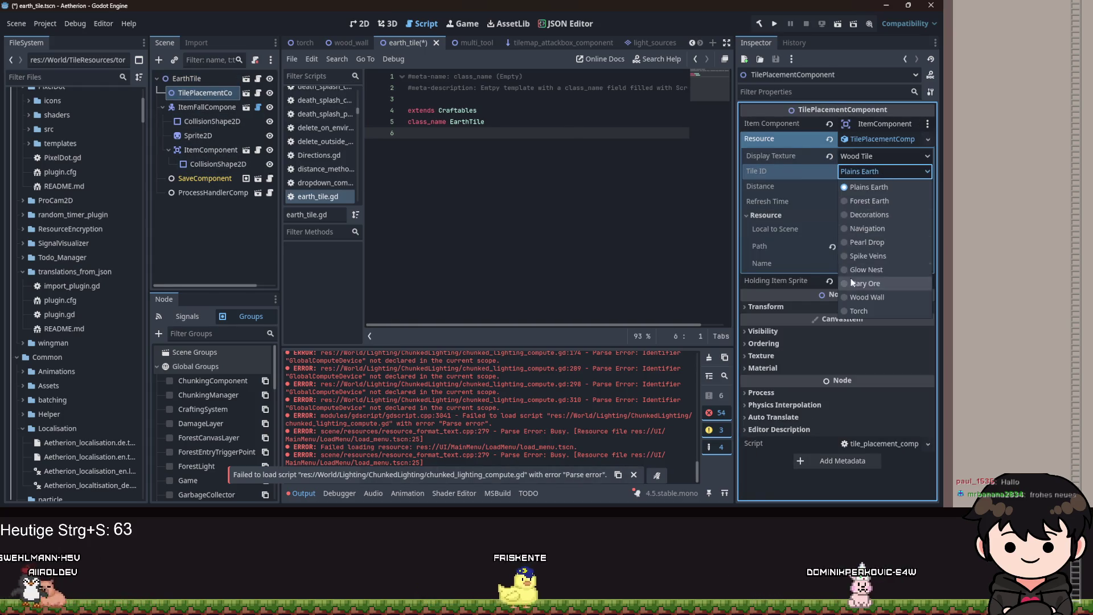
pyautogui.click(859, 158)
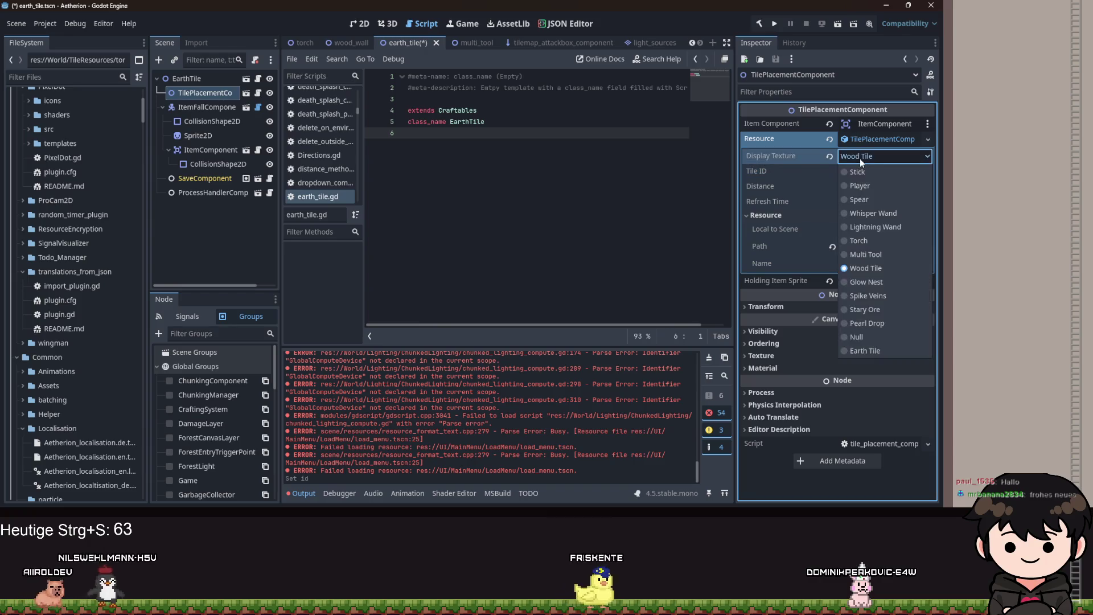
pyautogui.click(859, 352)
pyautogui.hotkey('ctrl', 's')
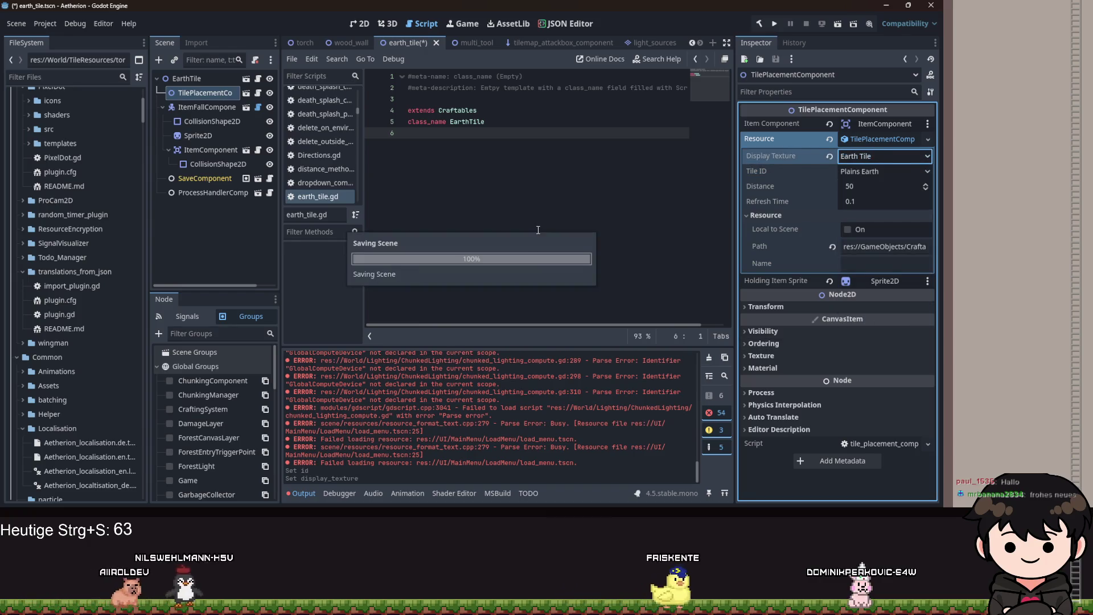
pyautogui.hotkey('ctrl', 's')
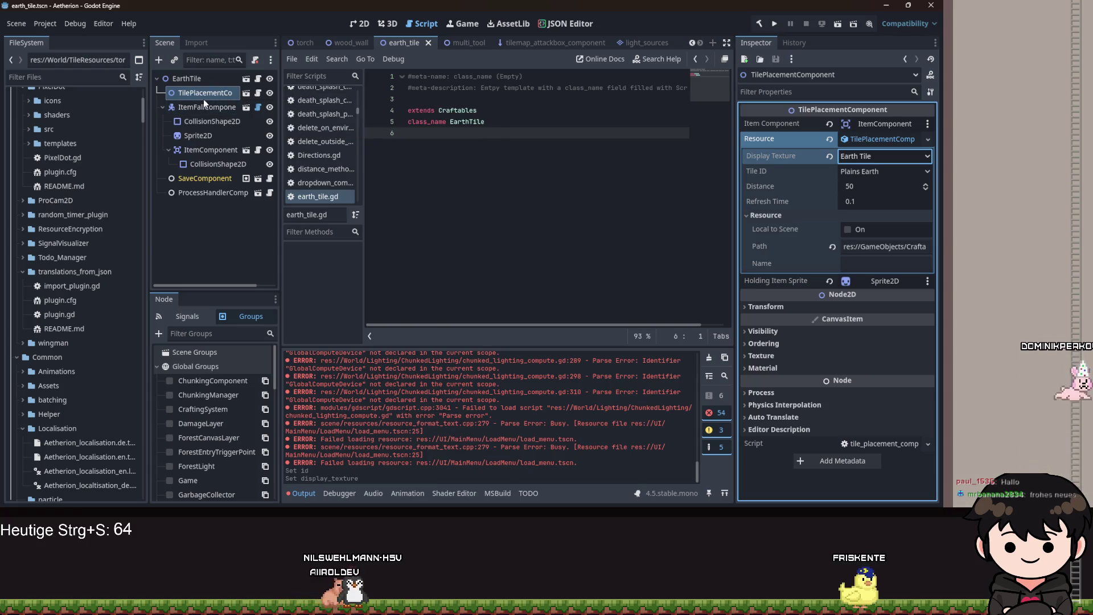
# - Delete the template comment header from earth_tile.gd and save it
pyautogui.moveTo(415, 99); pyautogui.dragTo(387, 72)
pyautogui.press('BackSpace')
pyautogui.hotkey('ctrl', 's')
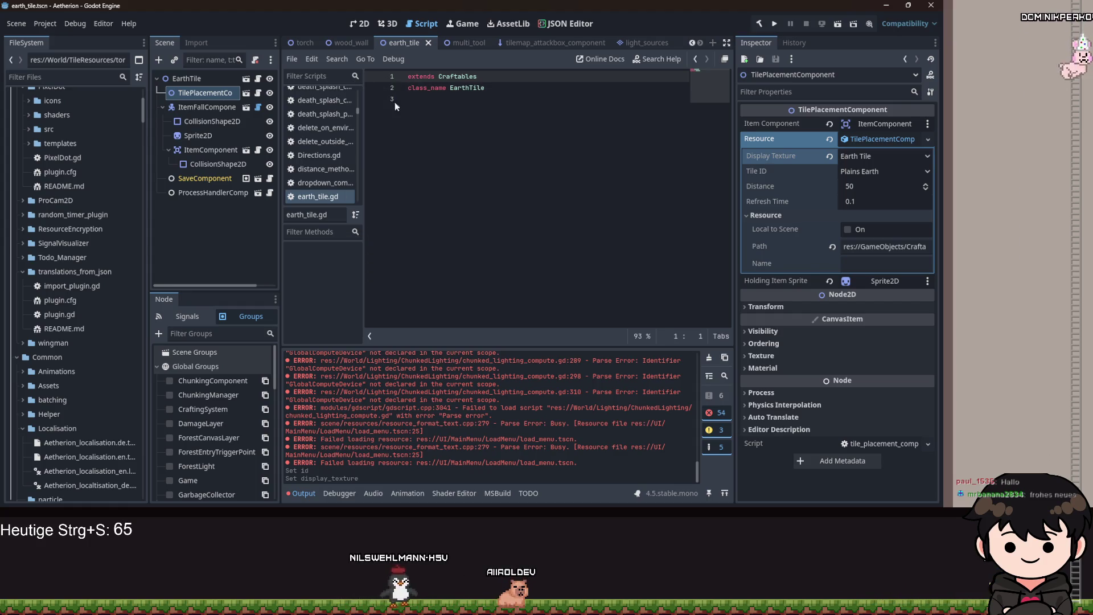
pyautogui.click(257, 94)
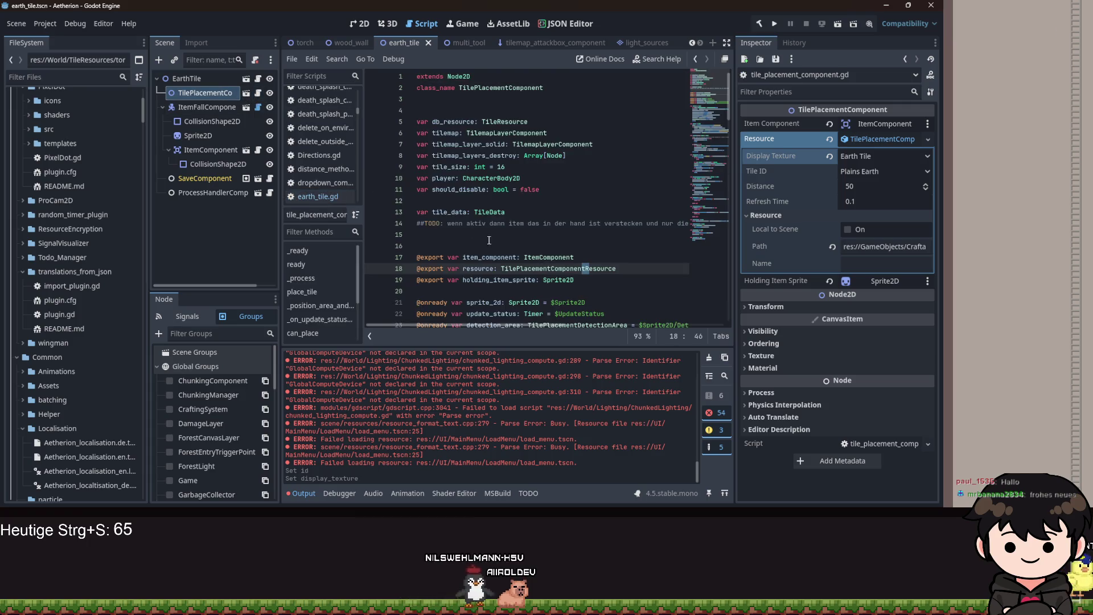
pyautogui.scroll(-1, 489, 240)
pyautogui.moveTo(634, 240); pyautogui.dragTo(473, 236)
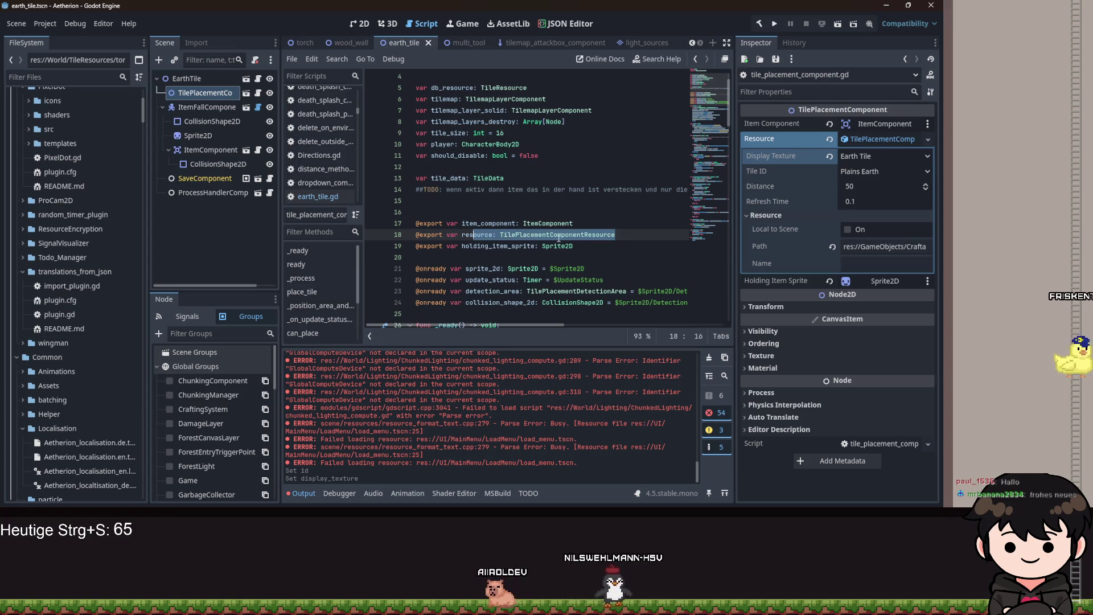
pyautogui.click(446, 212)
pyautogui.press('BackSpace')
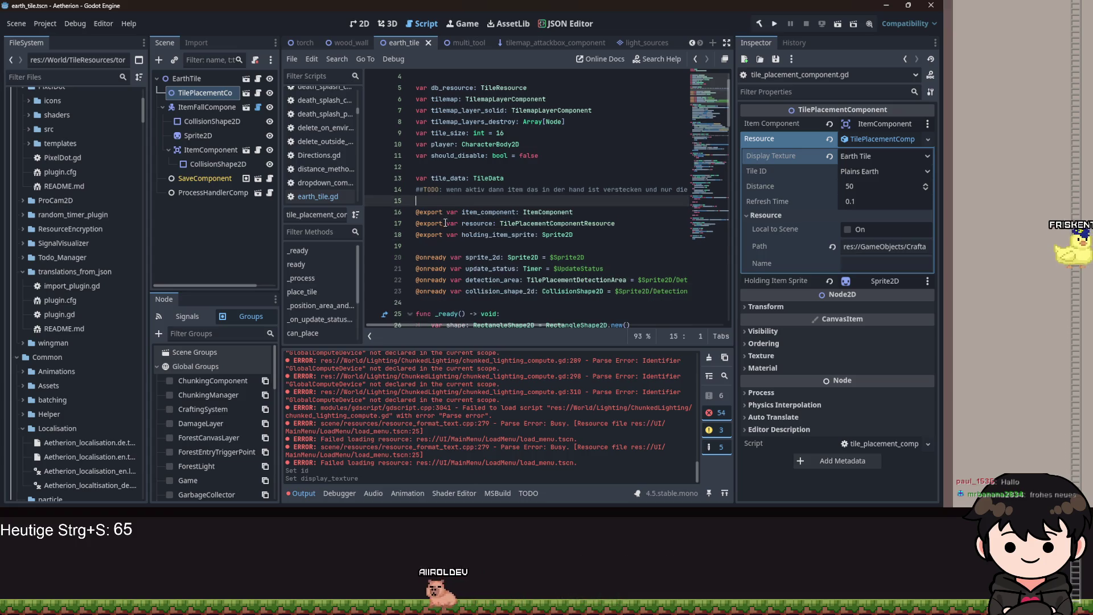
pyautogui.hotkey('ctrl', 's')
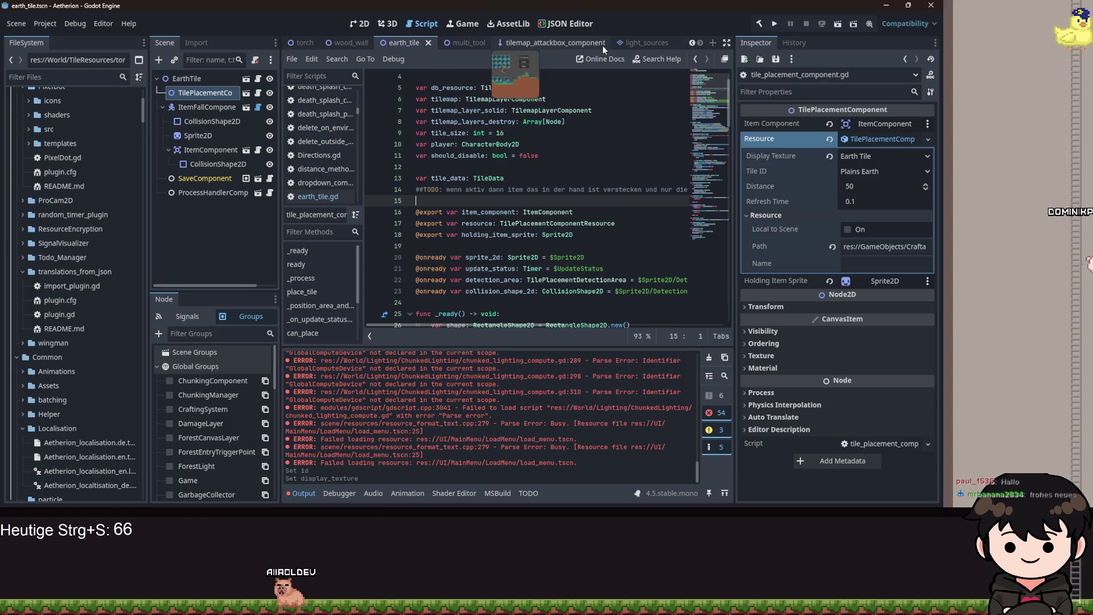
# - Switch to the game_new scene and look through game.gd
pyautogui.scroll(-5, 407, 43)
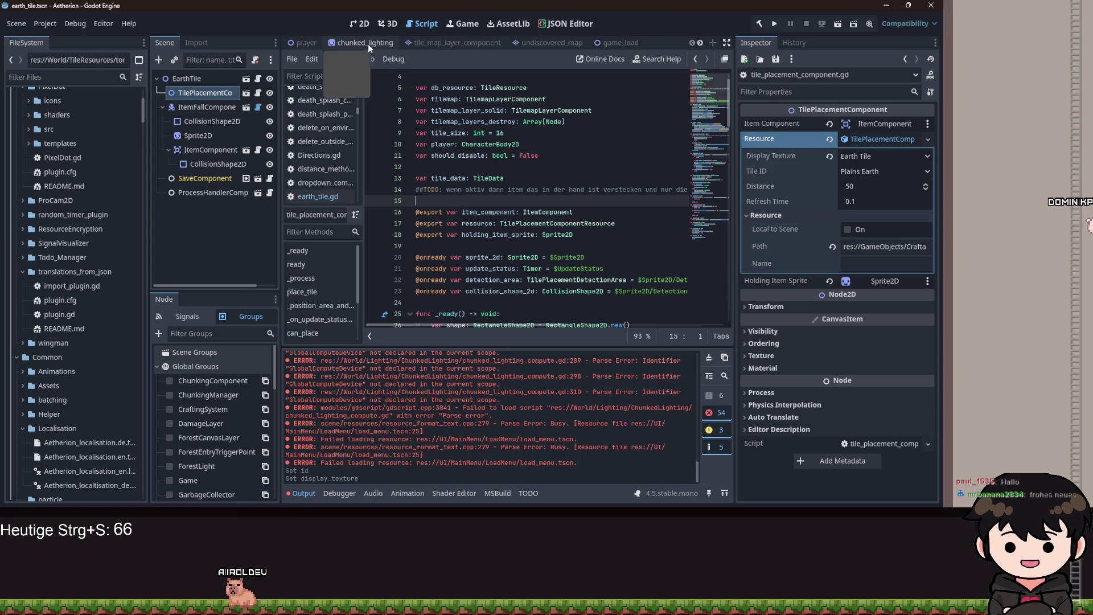
pyautogui.scroll(-1, 610, 44)
pyautogui.click(619, 39)
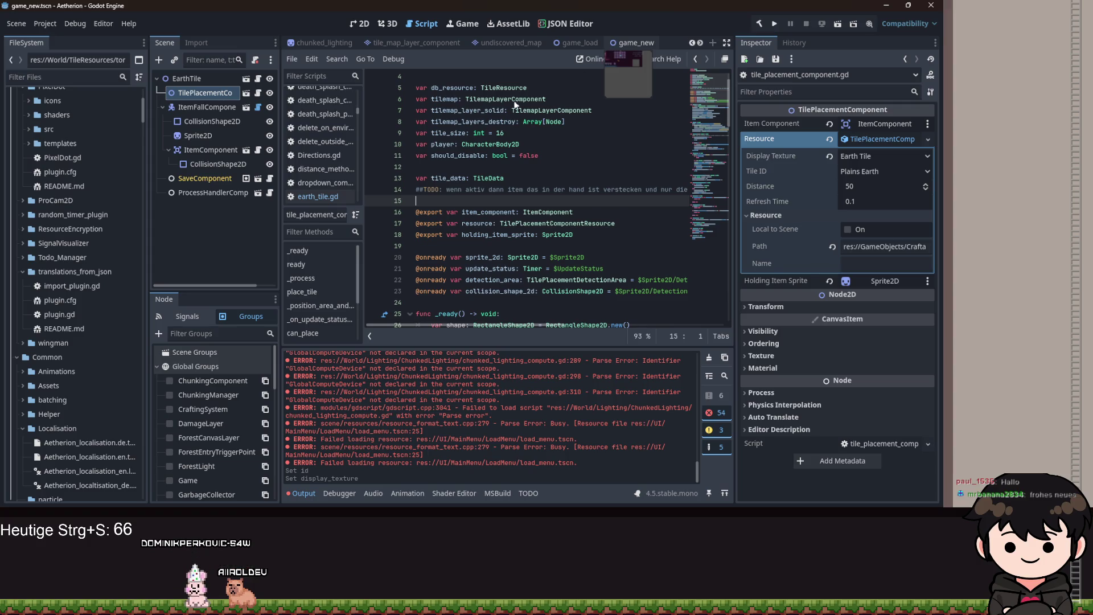
pyautogui.scroll(-3, 212, 168)
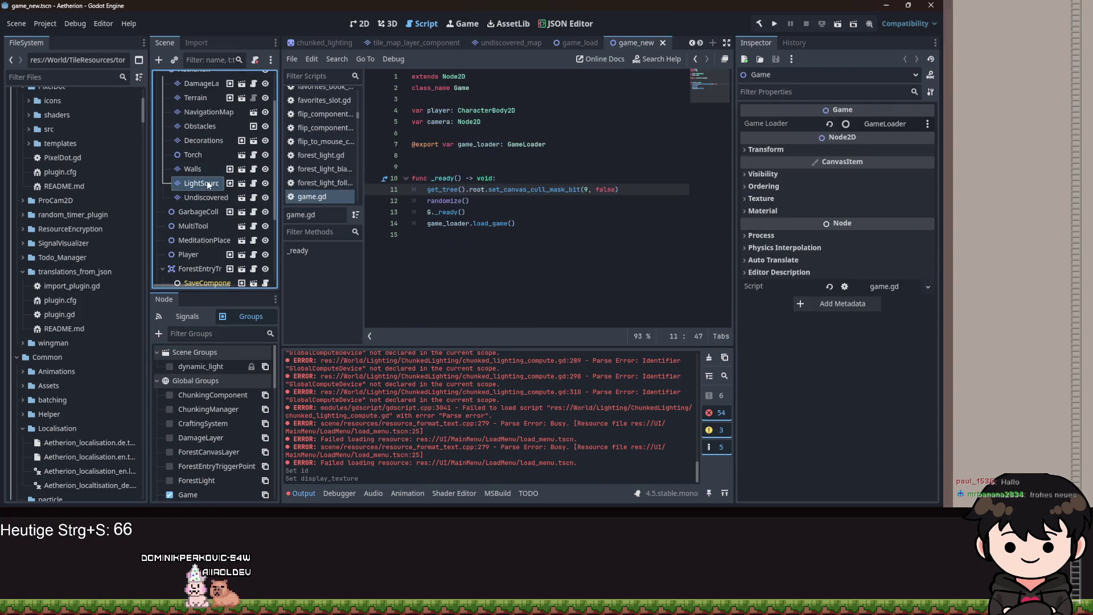
# - Inspect the LightSource and Walls layers and their groups in game_new
pyautogui.click(207, 180)
pyautogui.scroll(-5, 221, 425)
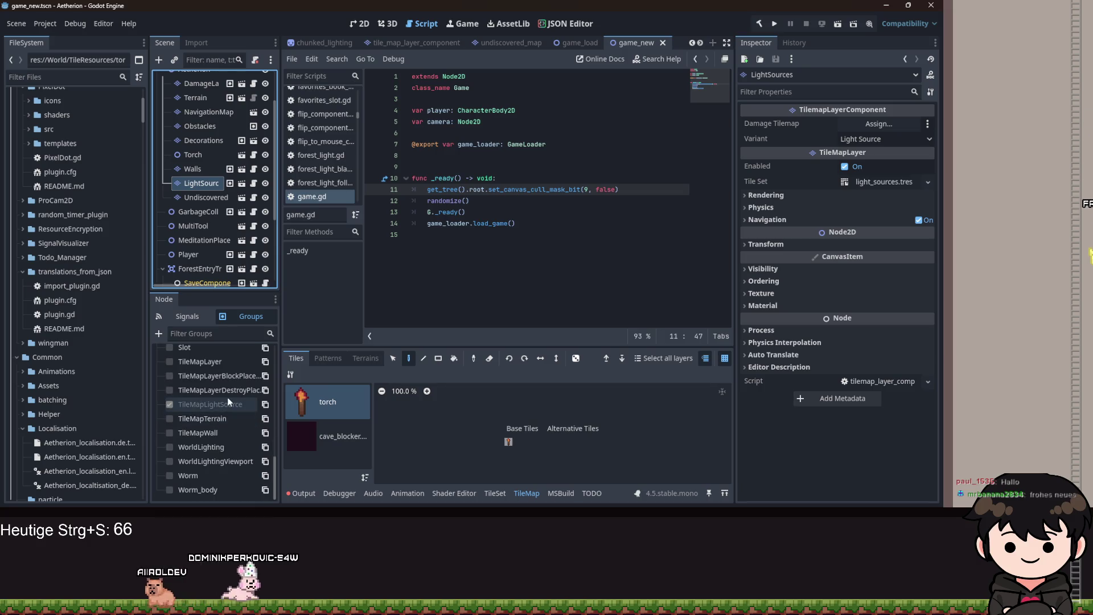
pyautogui.scroll(3, 216, 404)
pyautogui.click(193, 169)
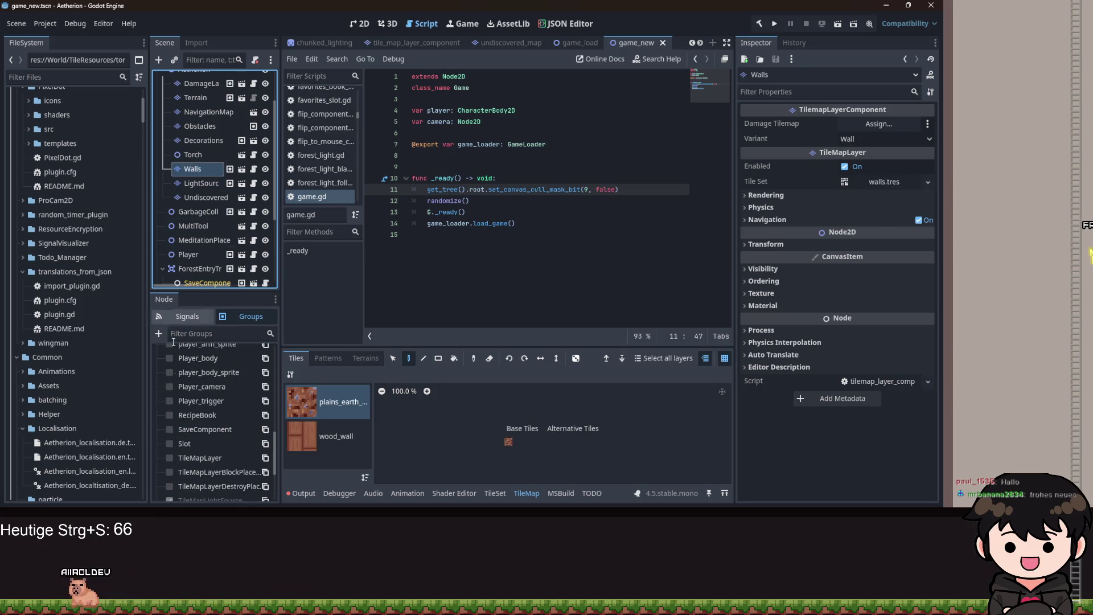
pyautogui.scroll(-3, 187, 446)
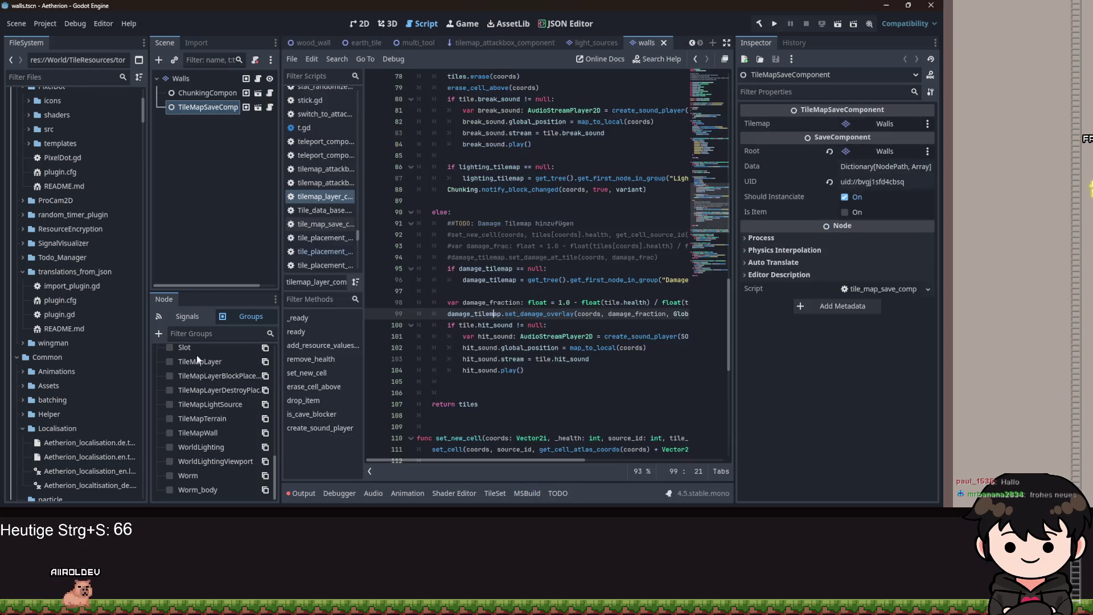
# - Uncheck TileMapLightSource in the Walls layer's groups, save, and run the project
pyautogui.scroll(3, 211, 412)
pyautogui.scroll(-3, 216, 407)
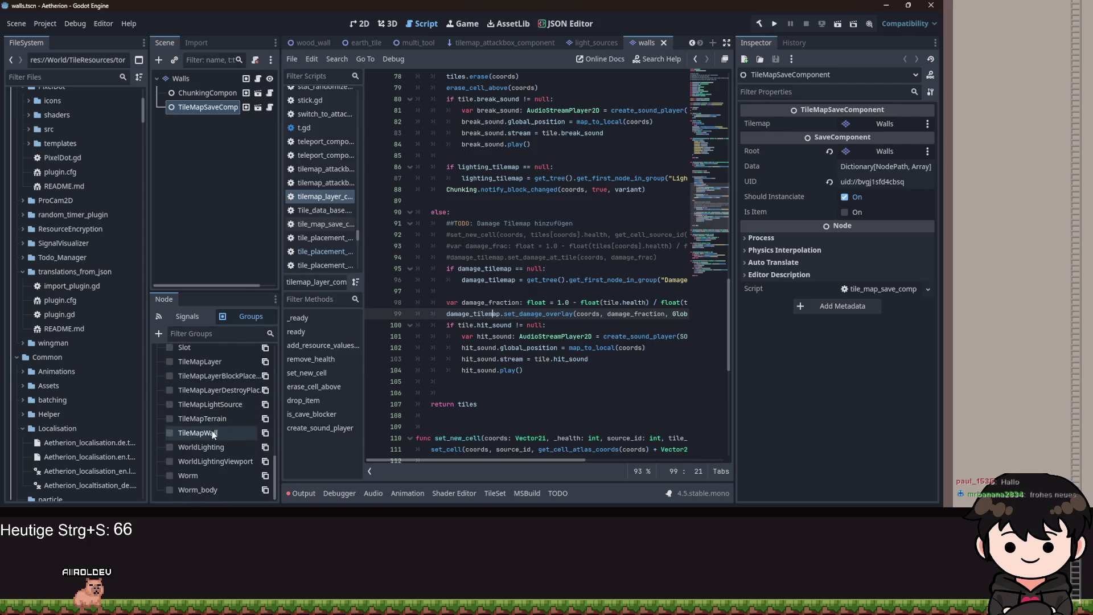
pyautogui.click(192, 86)
pyautogui.scroll(-5, 206, 432)
pyautogui.click(169, 444)
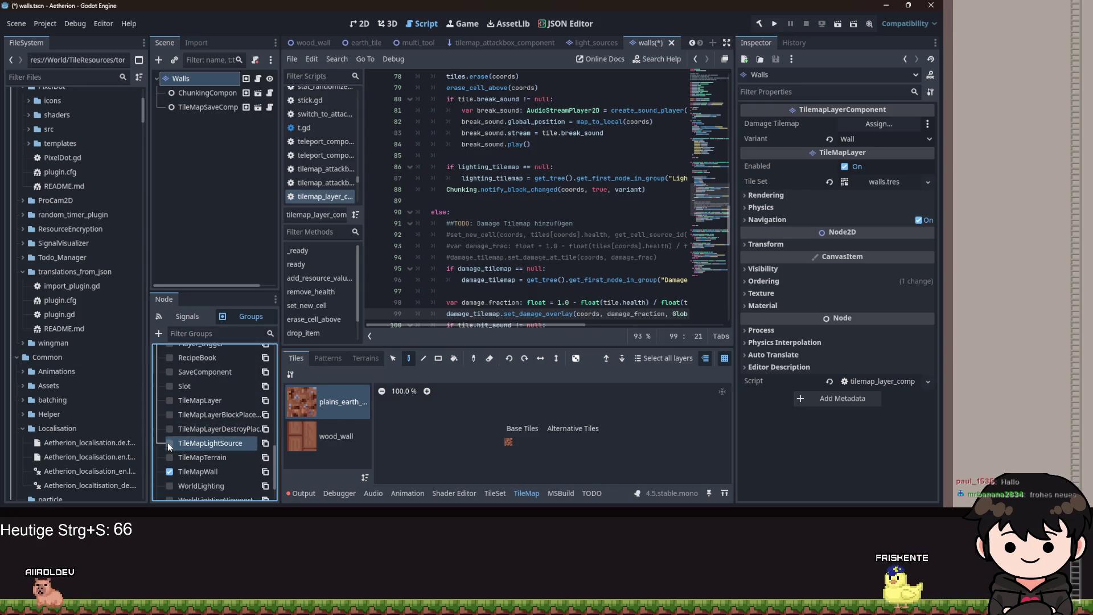
pyautogui.hotkey('ctrl', 's')
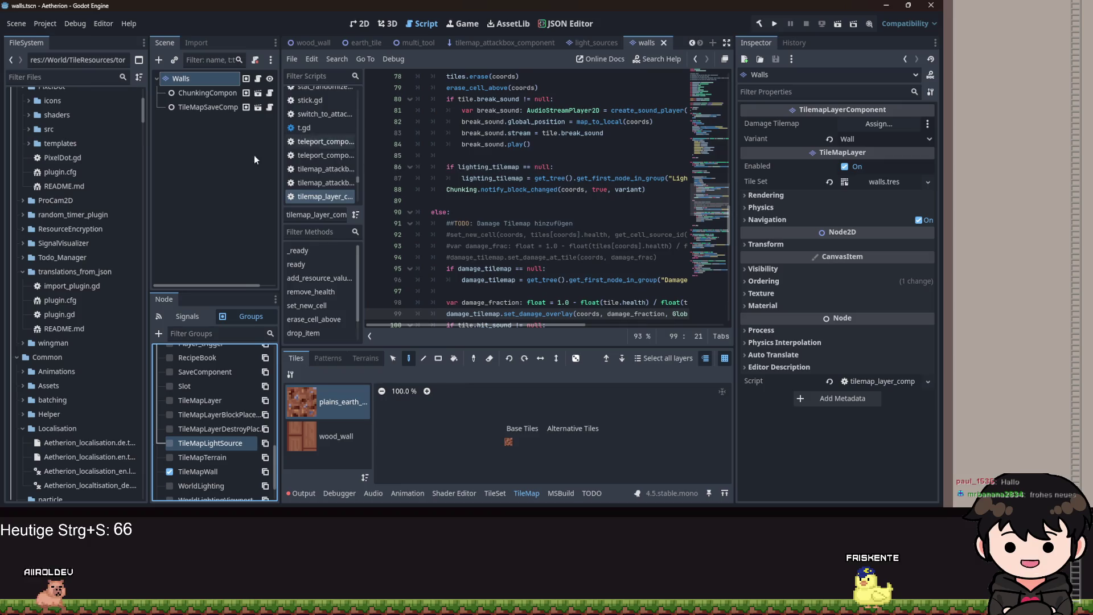
pyautogui.click(777, 29)
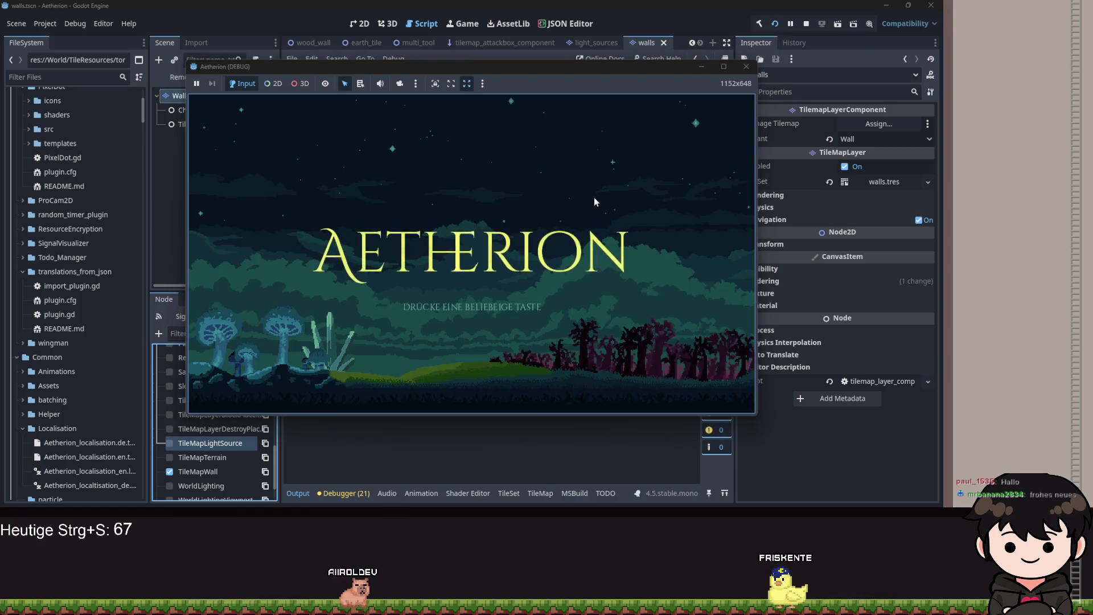
# - Start a new game in the empty Spielstand 1 slot via Spiel Laden
pyautogui.click(612, 182)
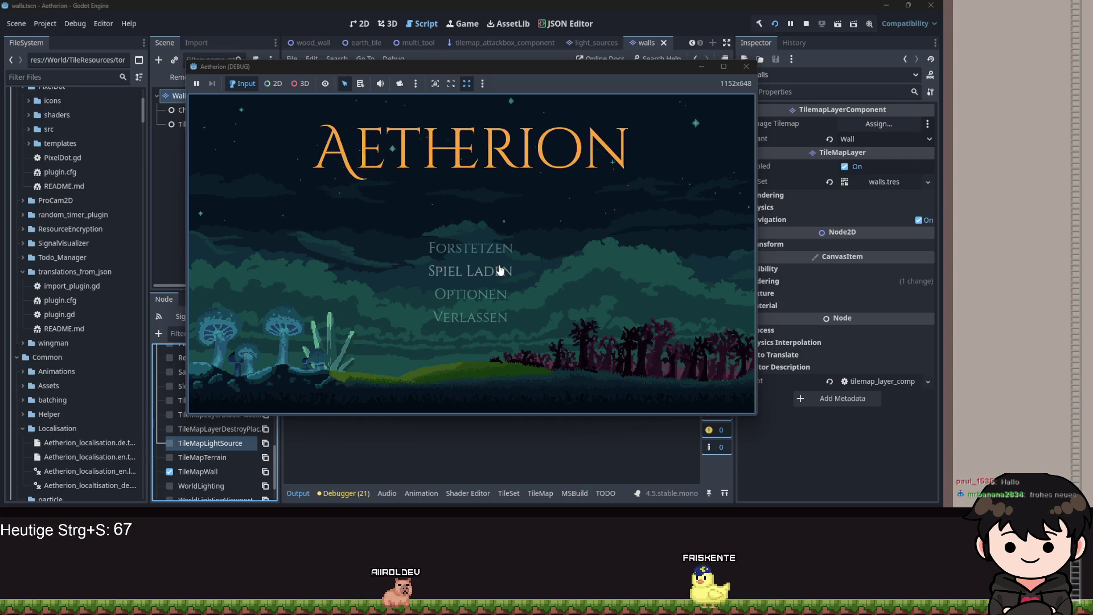
pyautogui.click(500, 270)
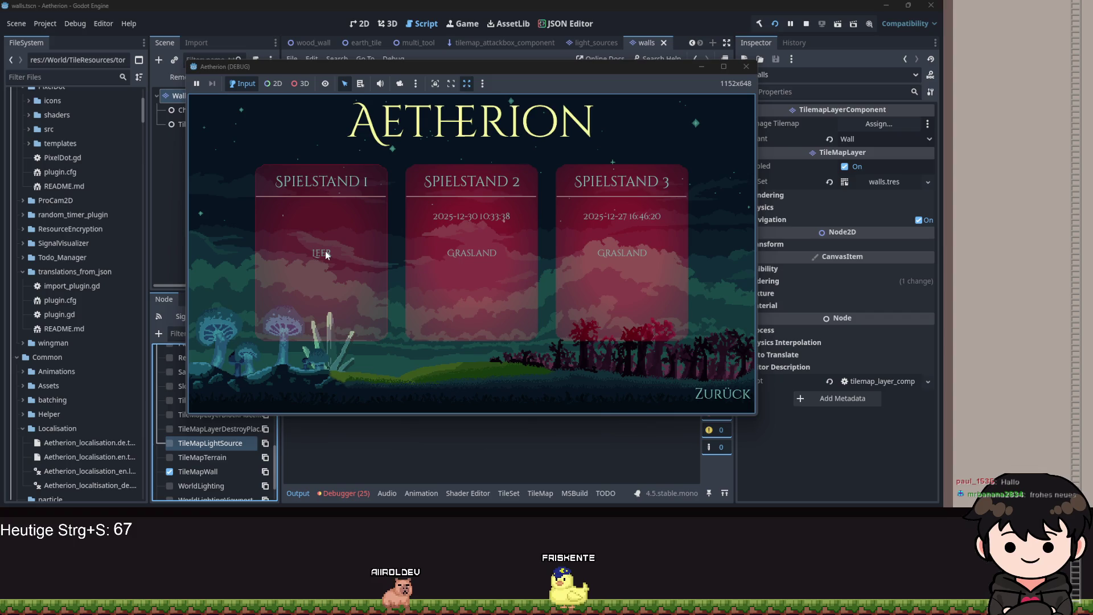
pyautogui.click(325, 251)
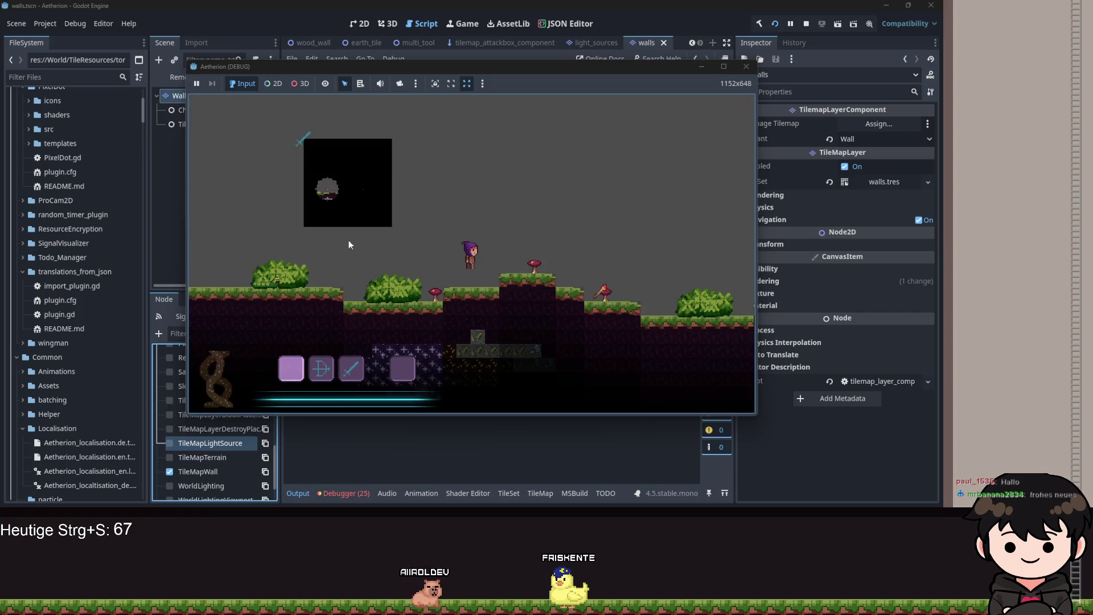
# - Walk right, gather sticks from the bush, and open the inventory
pyautogui.press('2')
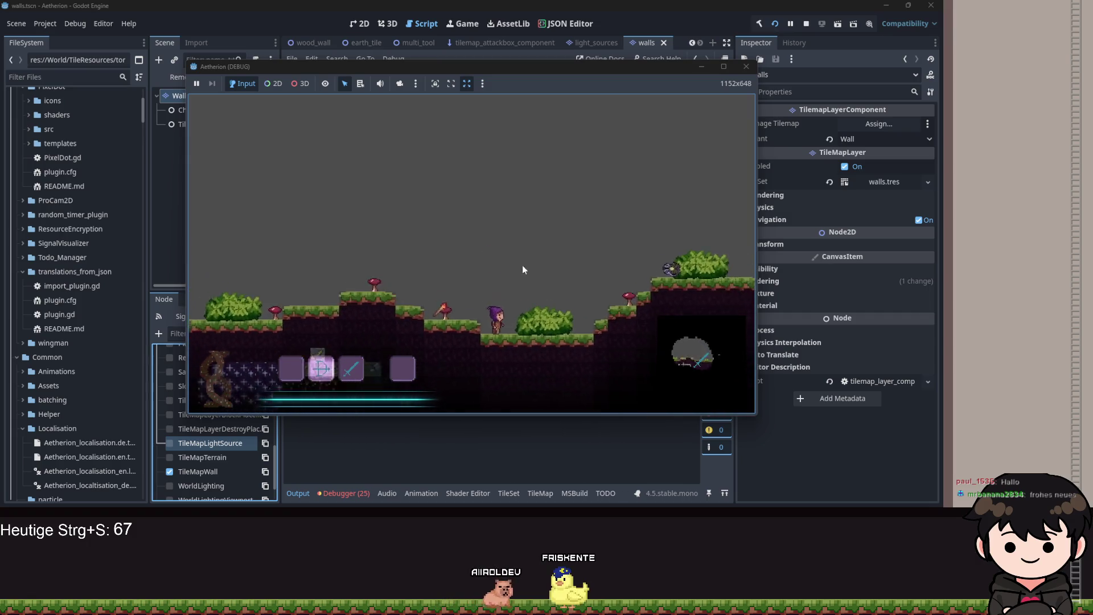
pyautogui.press('1')
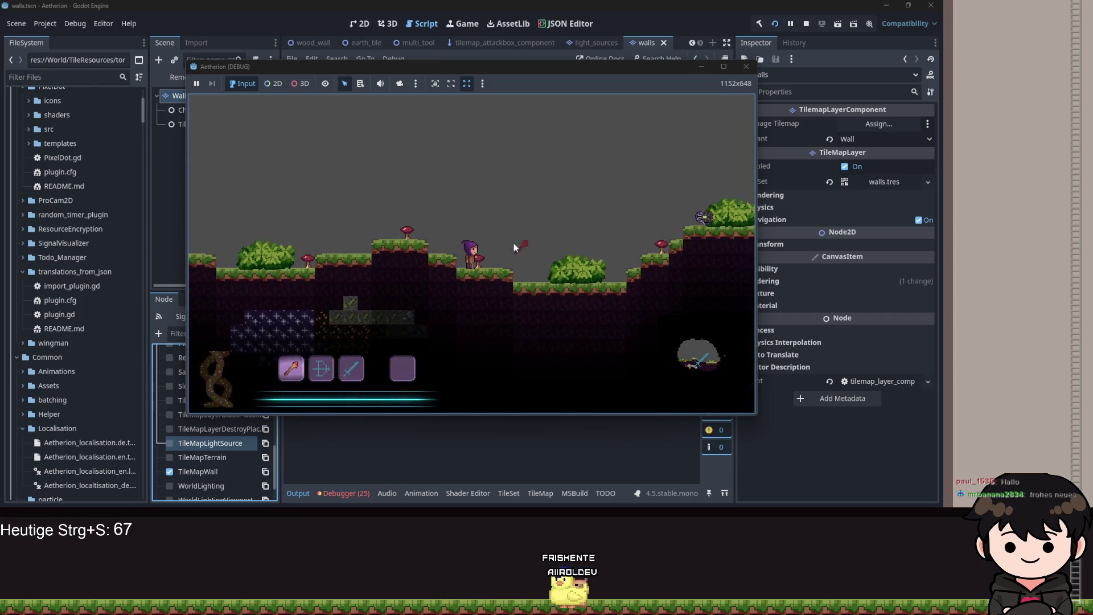
pyautogui.press('d')
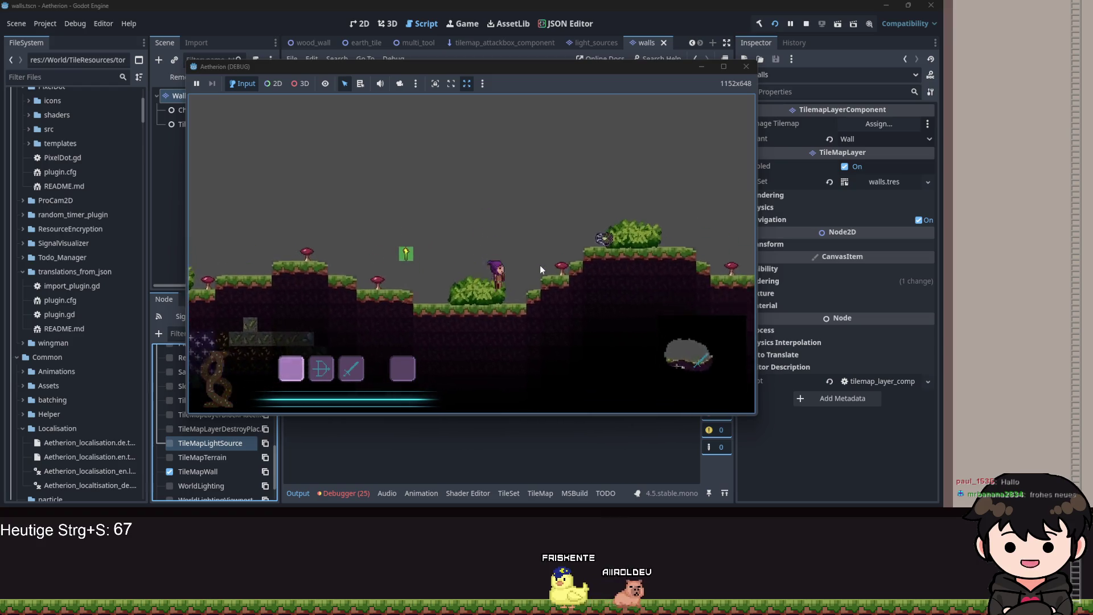
pyautogui.press('d')
pyautogui.scroll(-2, 540, 265)
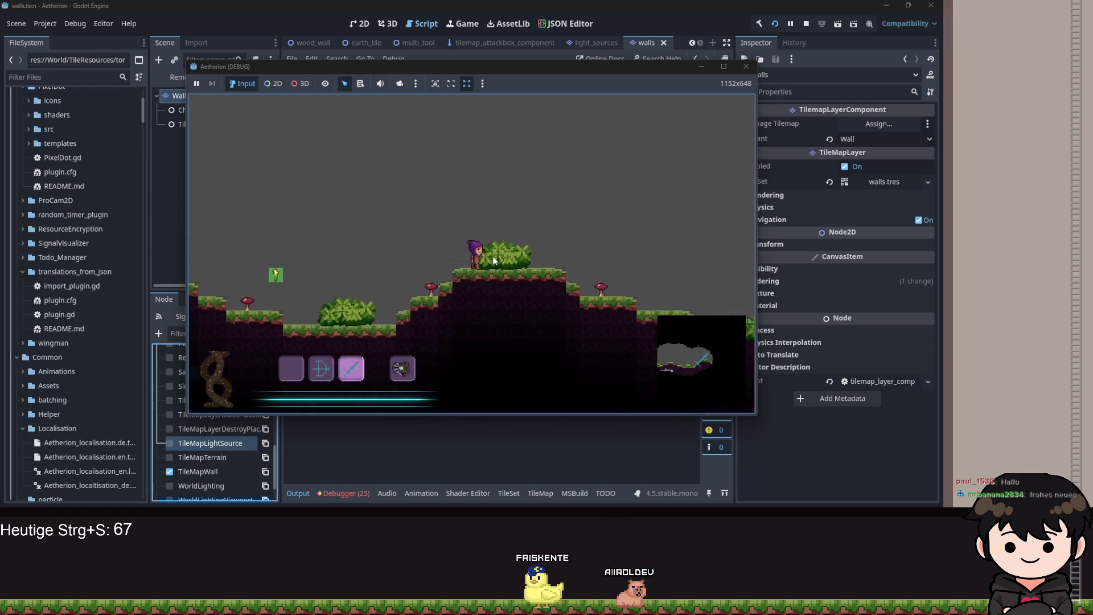
pyautogui.scroll(2, 493, 249)
pyautogui.press('a')
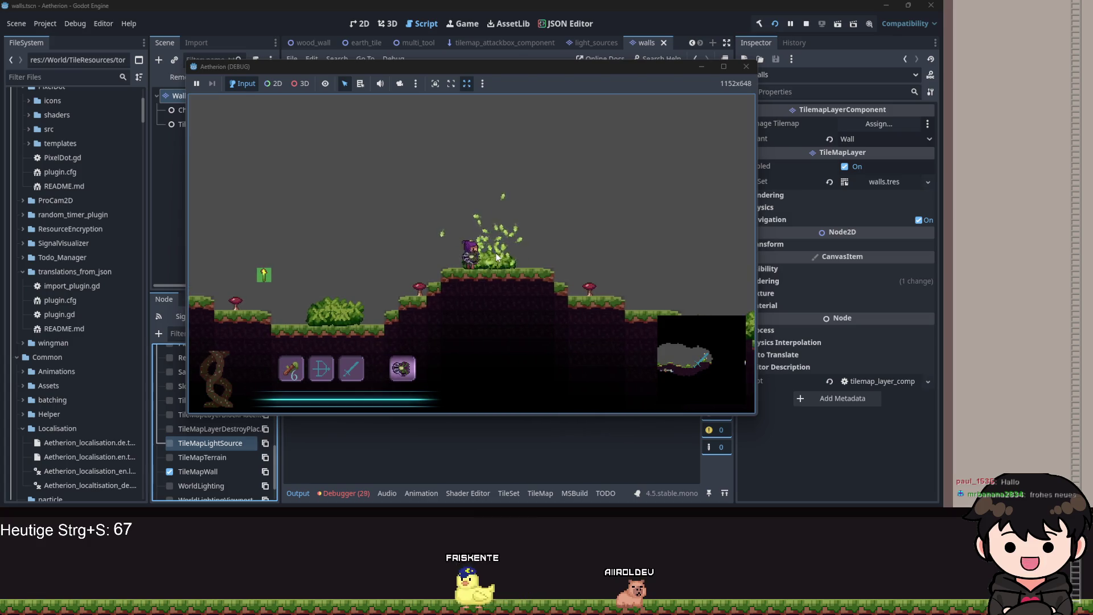
pyautogui.press('Escape')
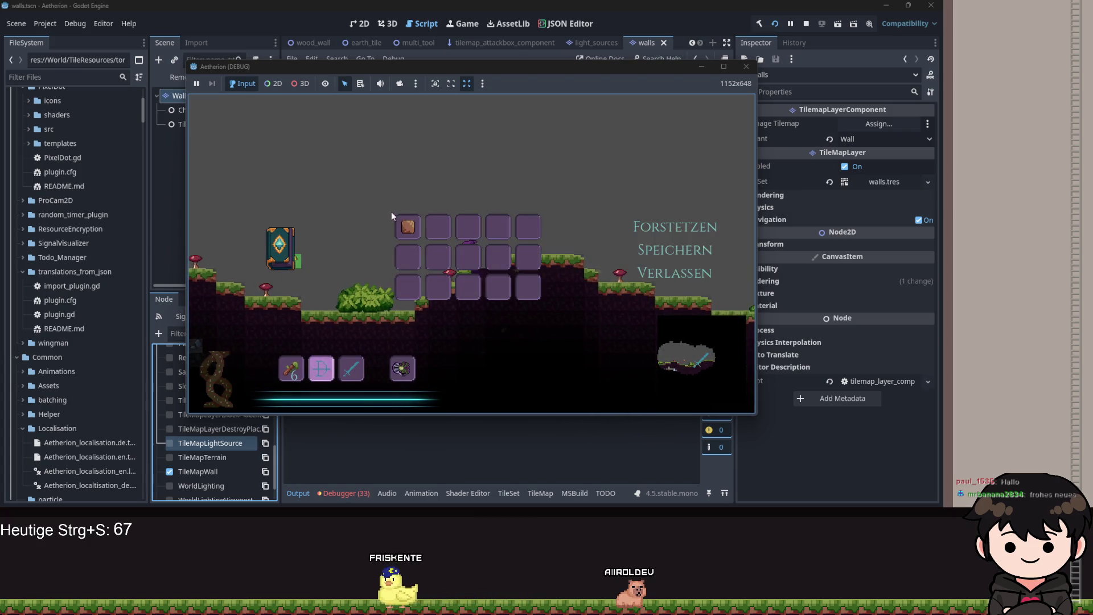
pyautogui.press('Escape')
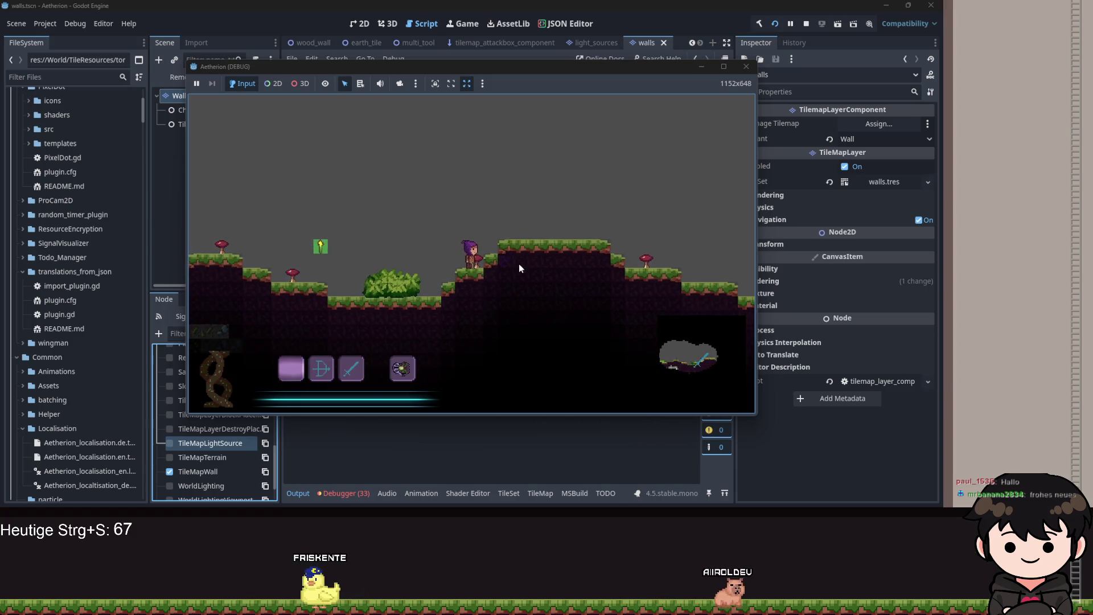
pyautogui.press('a')
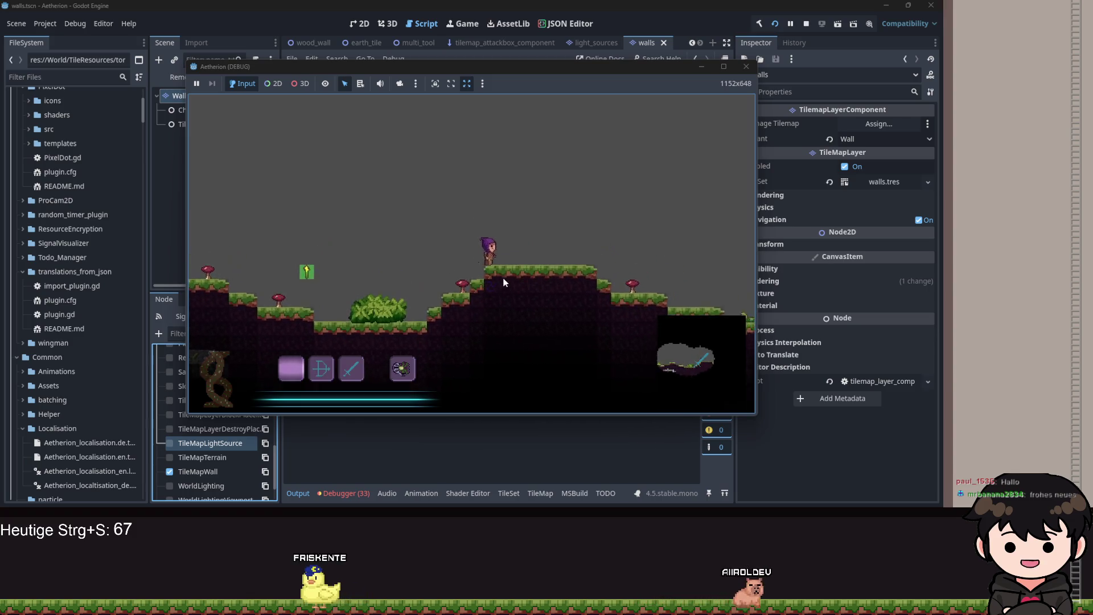
pyautogui.press('Escape')
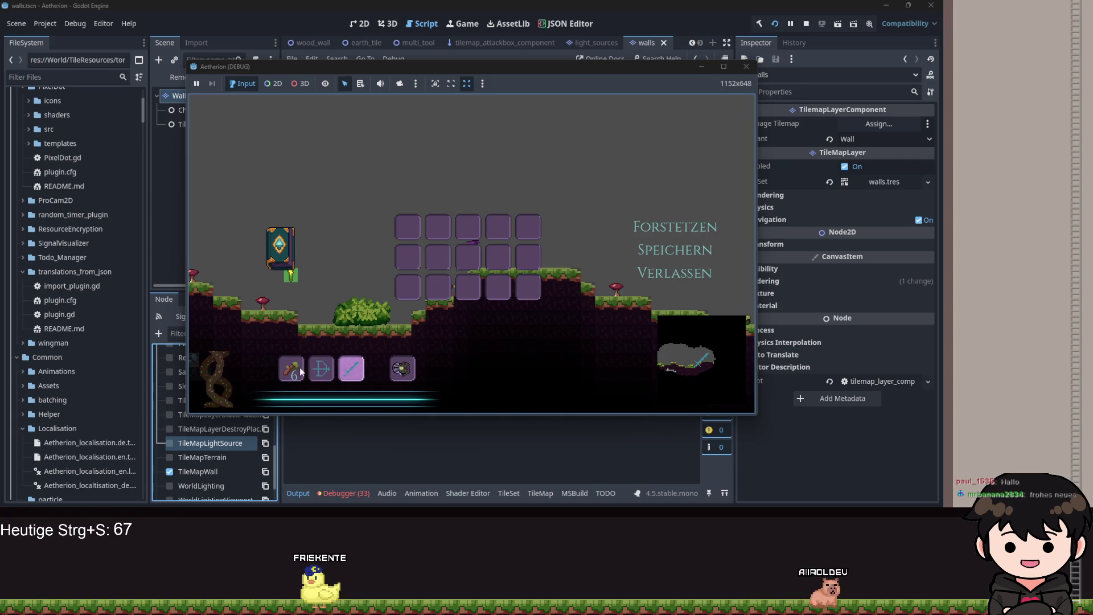
# - Craft a Holzwand from a stick in the recipe book and equip it in hotbar slot 1
pyautogui.click(279, 248)
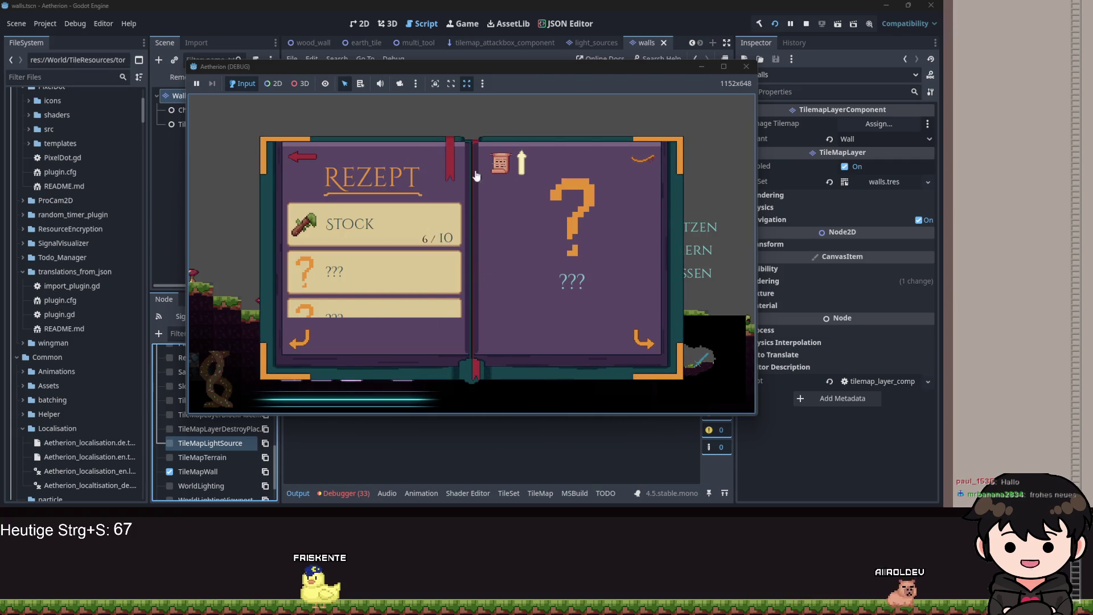
pyautogui.click(522, 236)
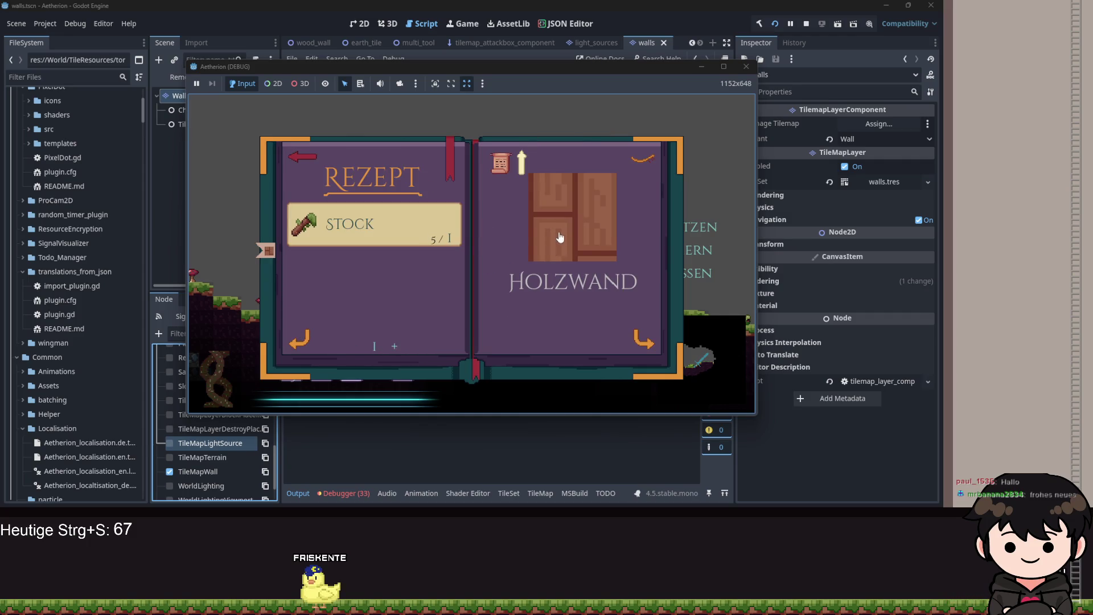
pyautogui.click(560, 237)
pyautogui.press('Escape')
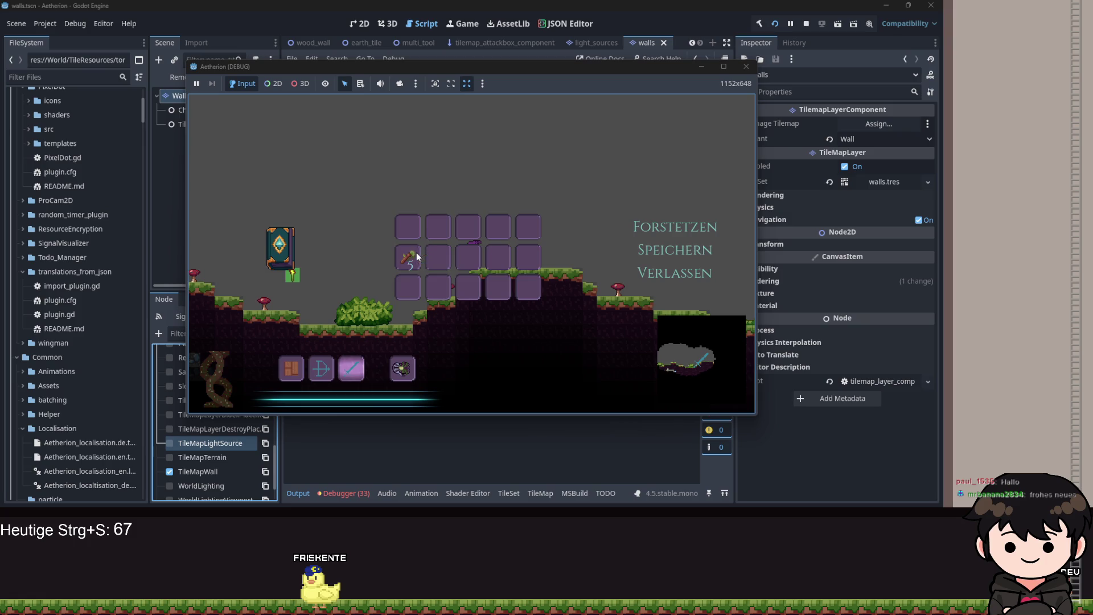
pyautogui.press('Escape')
pyautogui.press('1')
# - Climb onto the hilltop, place the wooden wall block, then jump back down
pyautogui.press('d')
pyautogui.press('a')
pyautogui.press('space')
pyautogui.press('d')
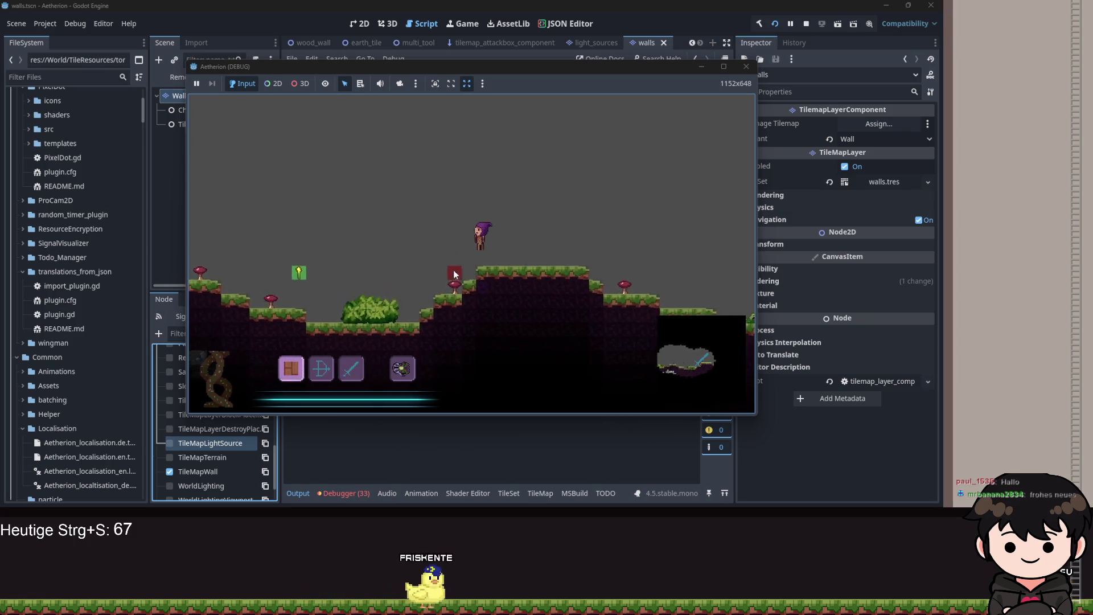
pyautogui.click(449, 274)
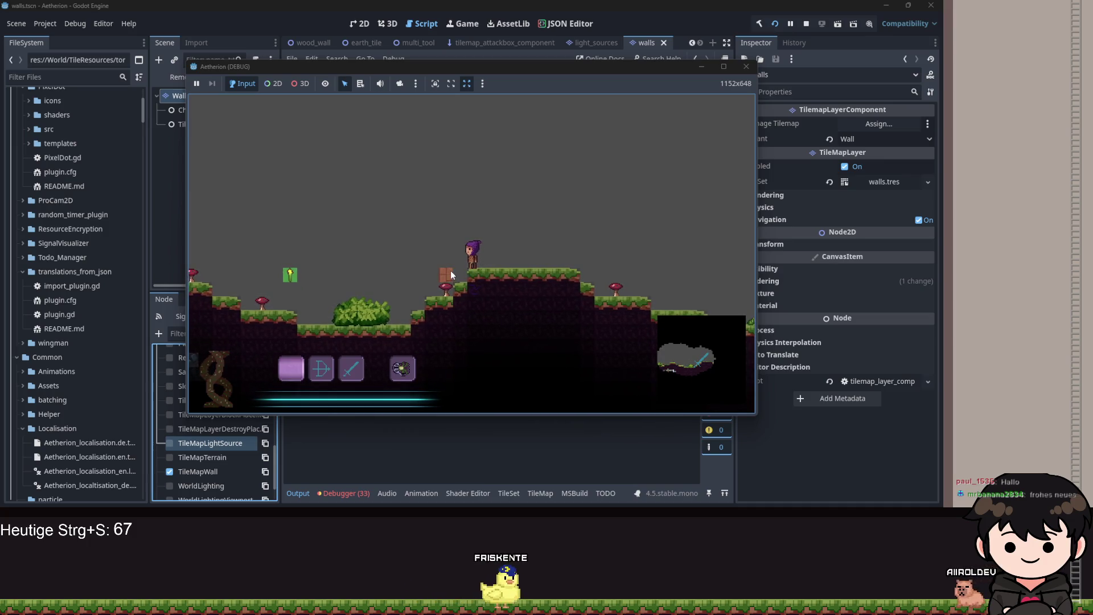
pyautogui.press('a')
pyautogui.press('a')
pyautogui.press('space')
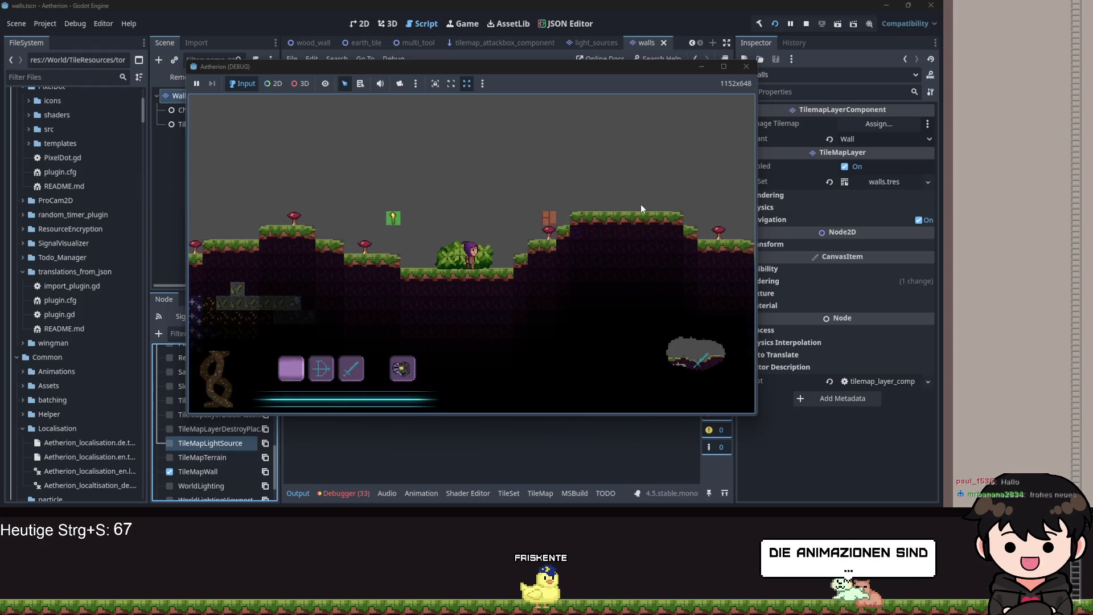
# - Check the recipe book's discovered items page, then close it
pyautogui.press('Escape')
pyautogui.click(279, 246)
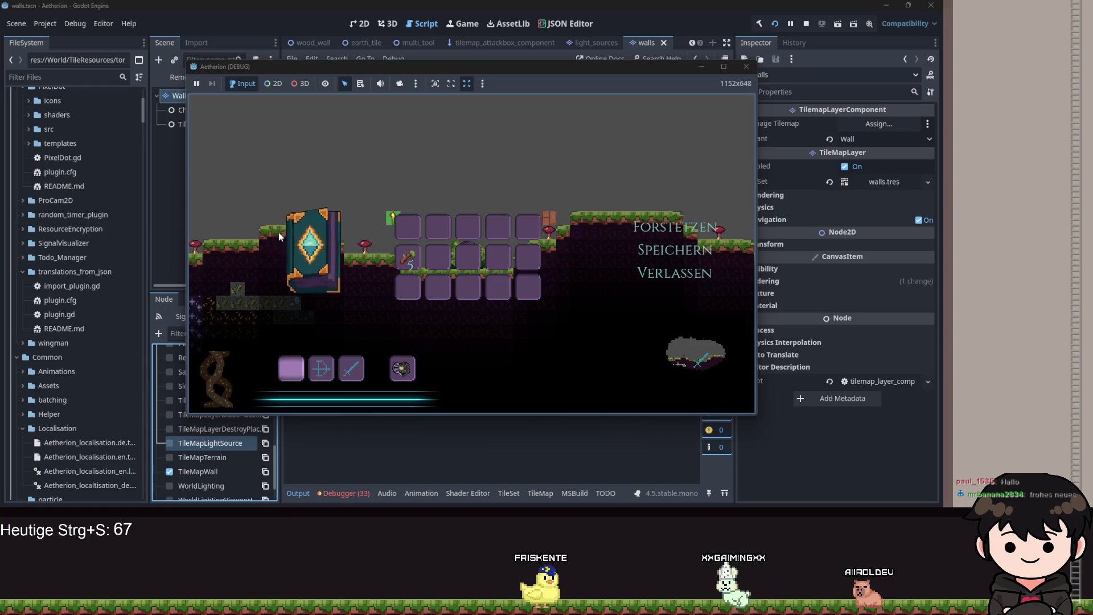
pyautogui.click(515, 239)
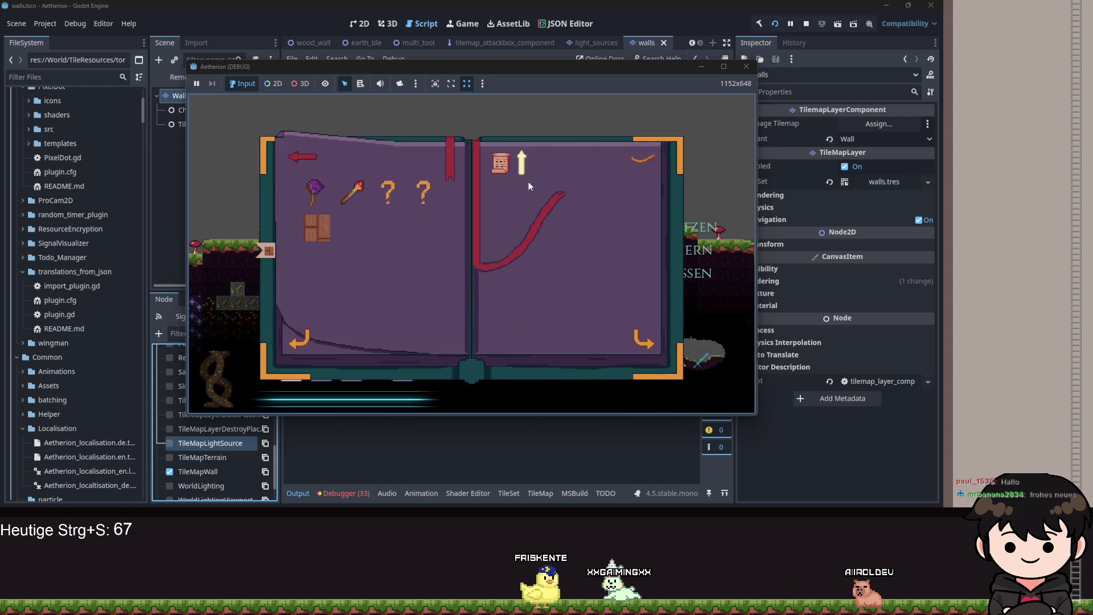
pyautogui.press('Escape')
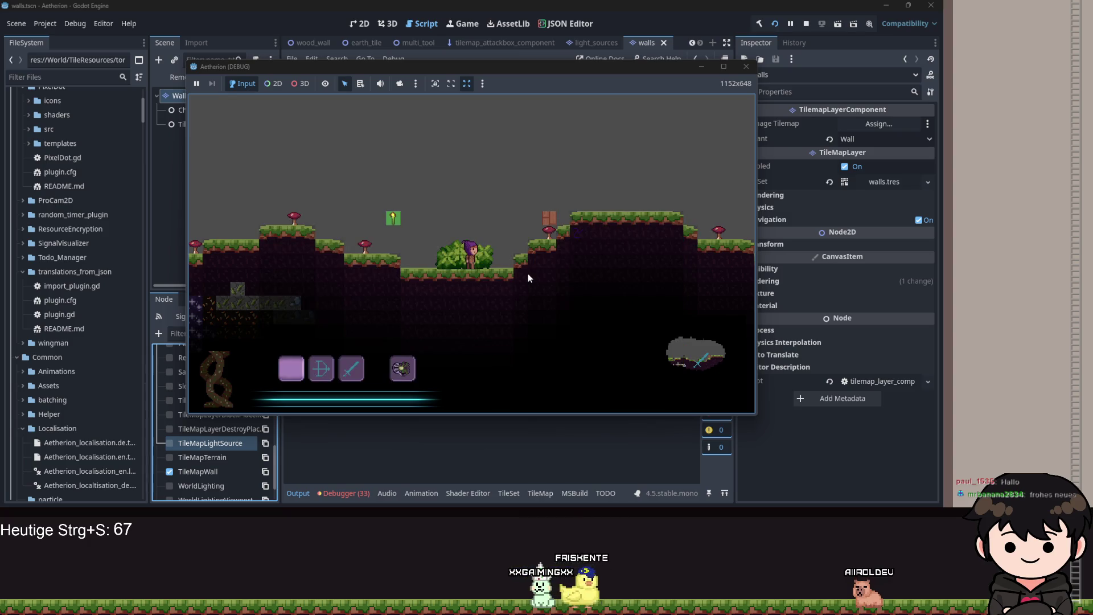
# - Walk and jump right across the hill back toward the placed wall
pyautogui.press('d')
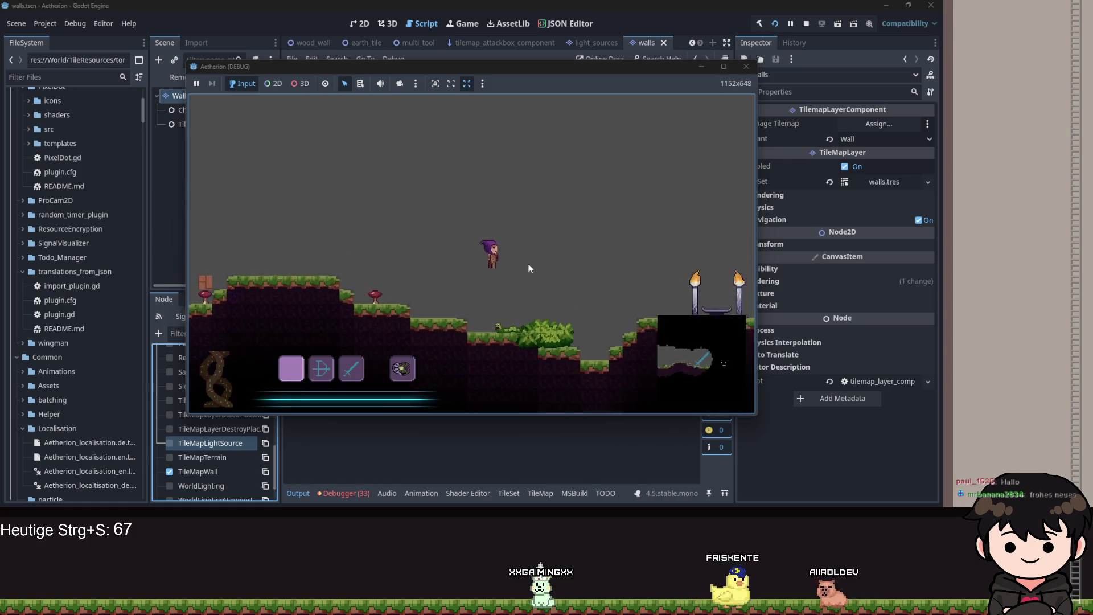
pyautogui.press('space')
pyautogui.press('d')
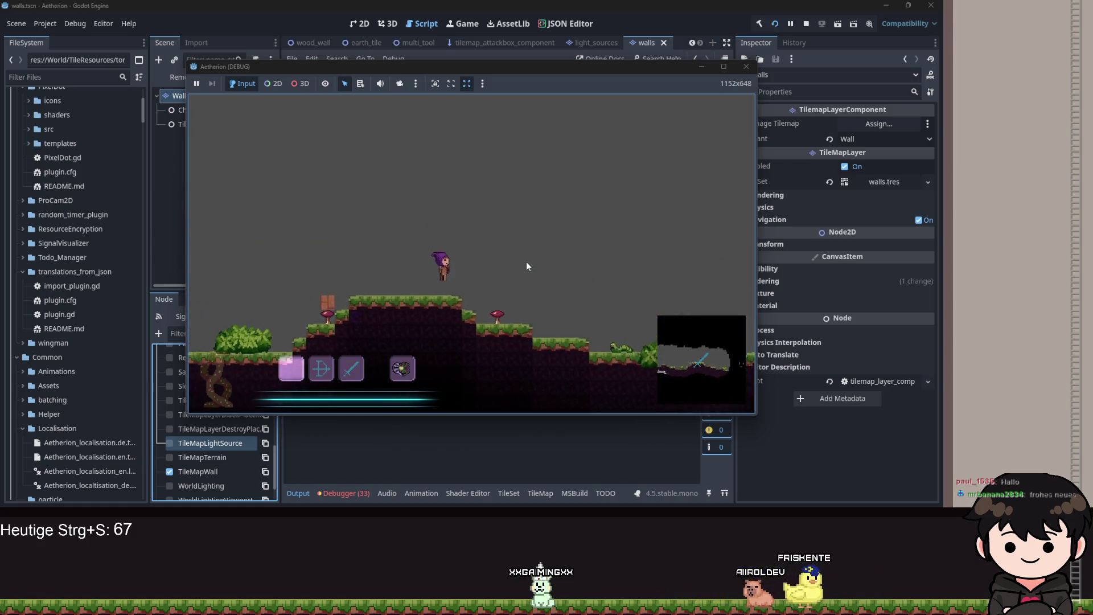
pyautogui.press('d')
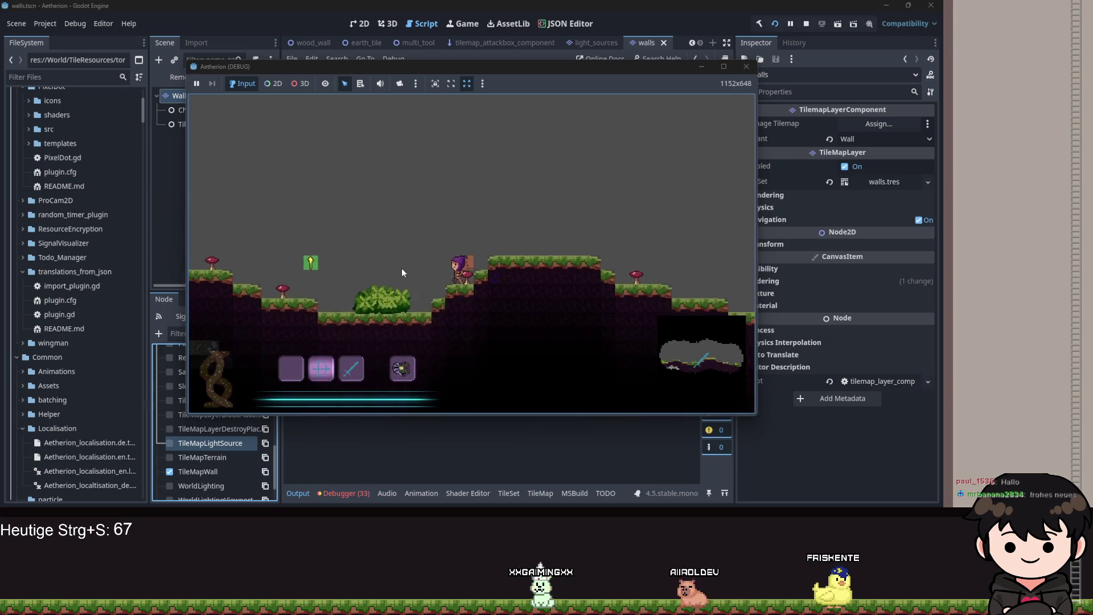
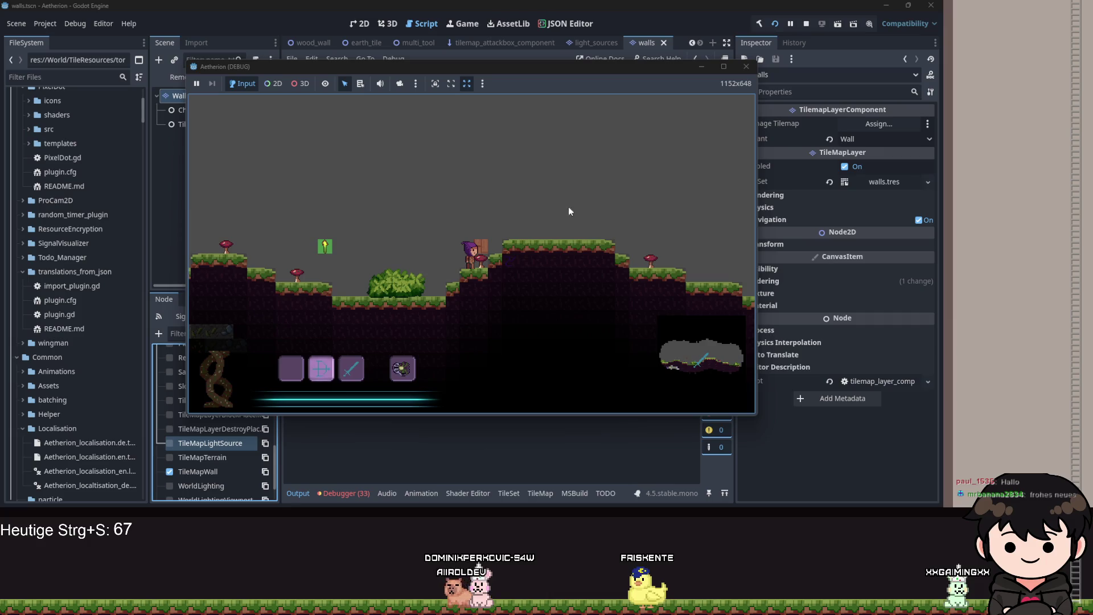
# - Run the character right and left through the level, jumping over gaps
pyautogui.press('d')
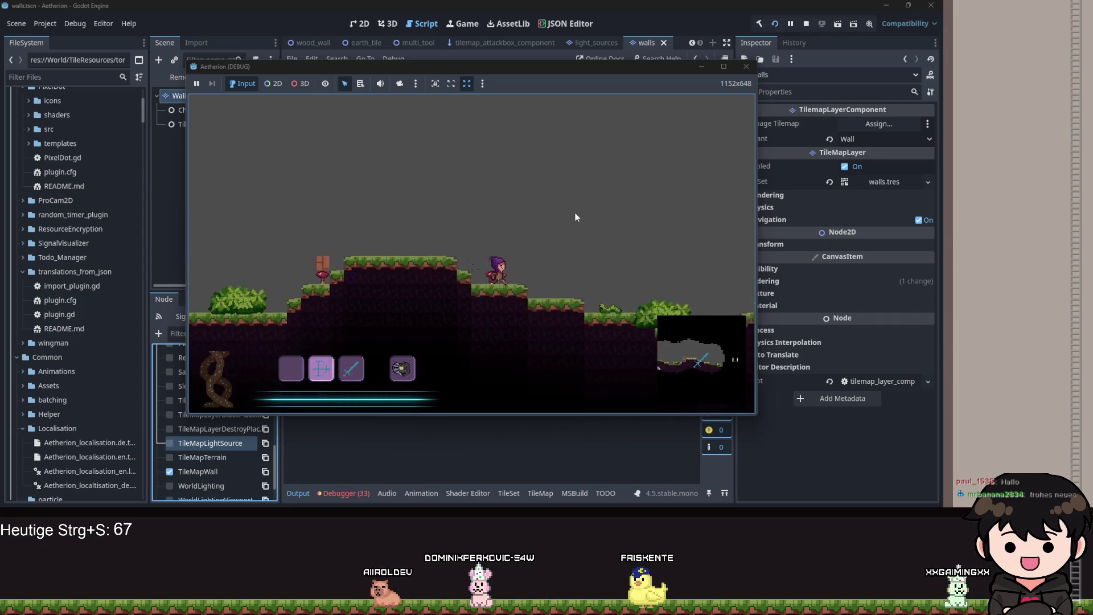
pyautogui.press('space')
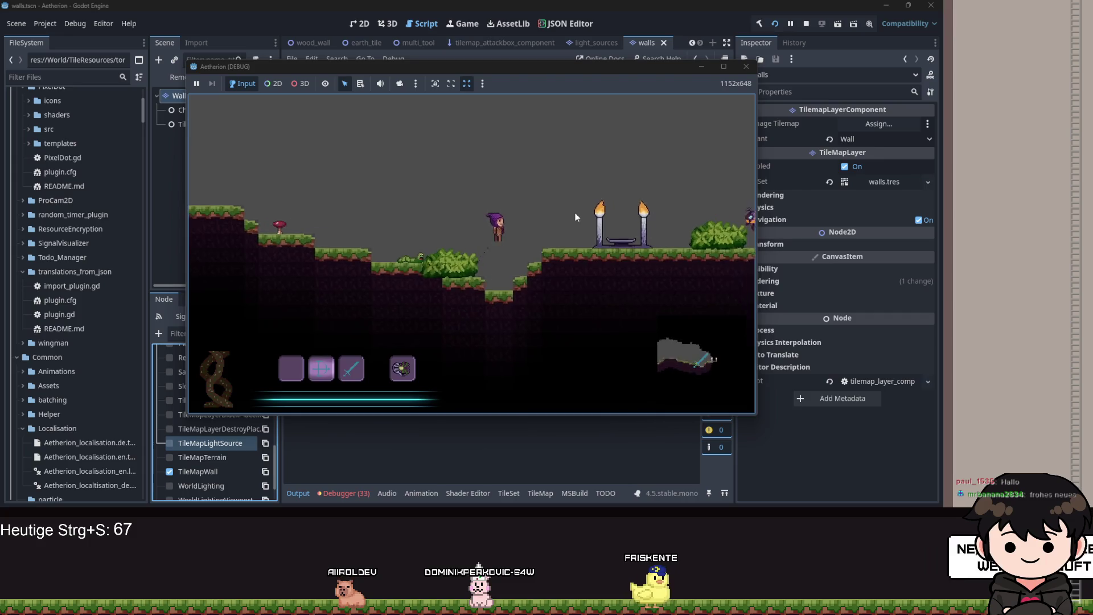
pyautogui.press('d')
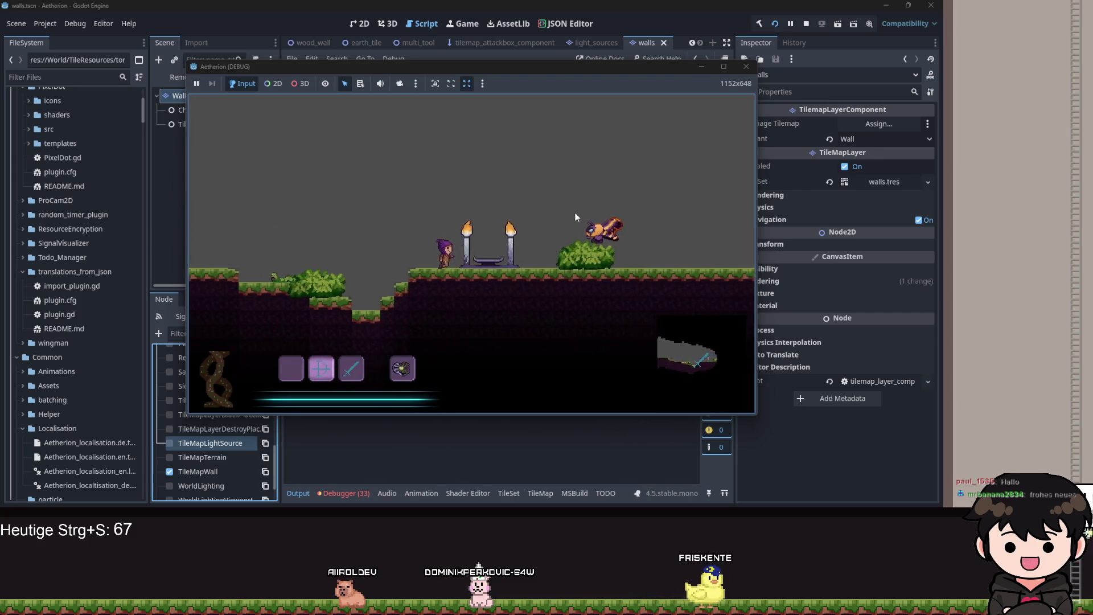
pyautogui.press('a')
pyautogui.press('space')
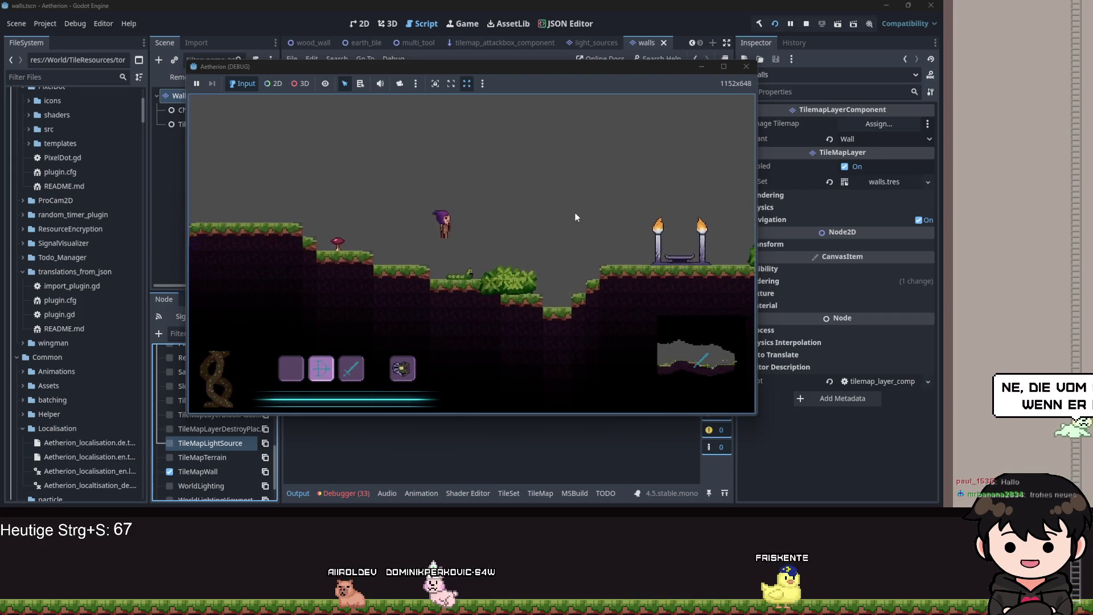
pyautogui.press('a')
pyautogui.press('a')
pyautogui.press('space')
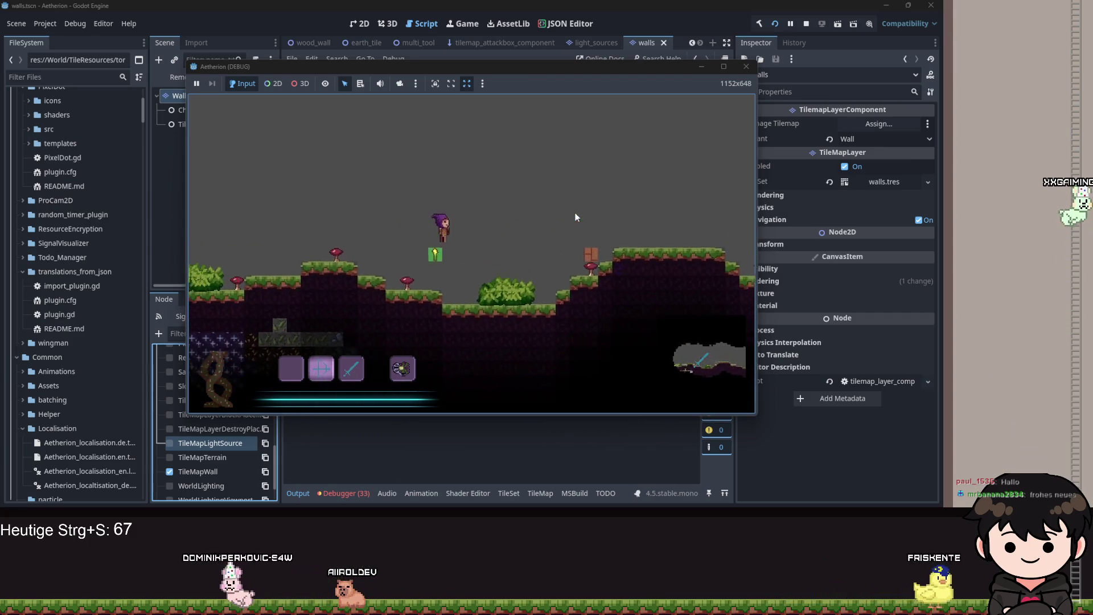
# - Browse the in-game inventory book's pages and cycle through its sort modes
pyautogui.press('Escape')
pyautogui.click(640, 343)
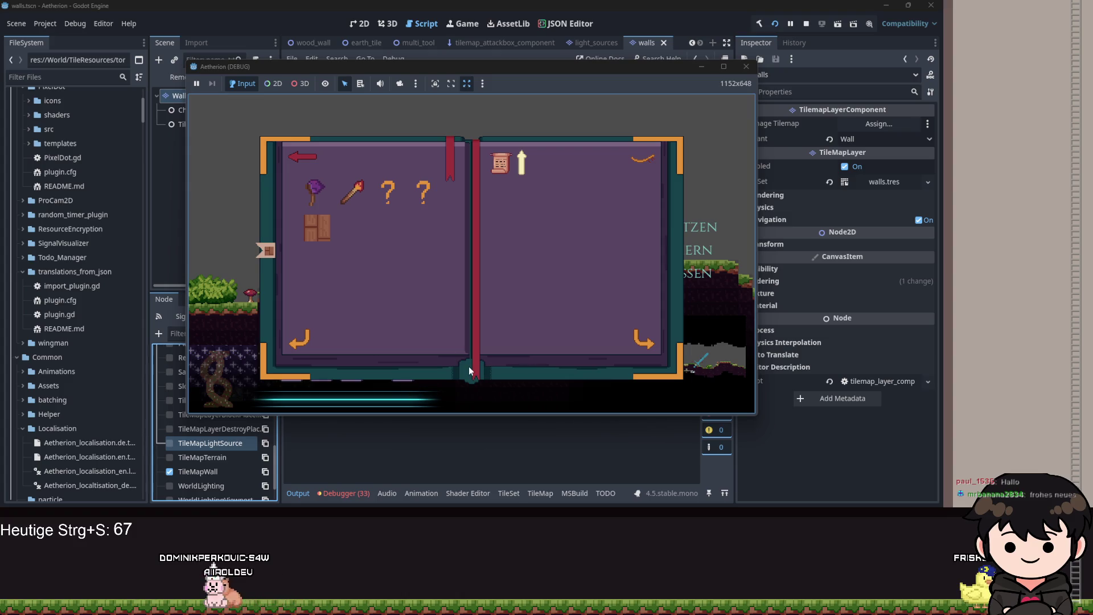
pyautogui.click(647, 340)
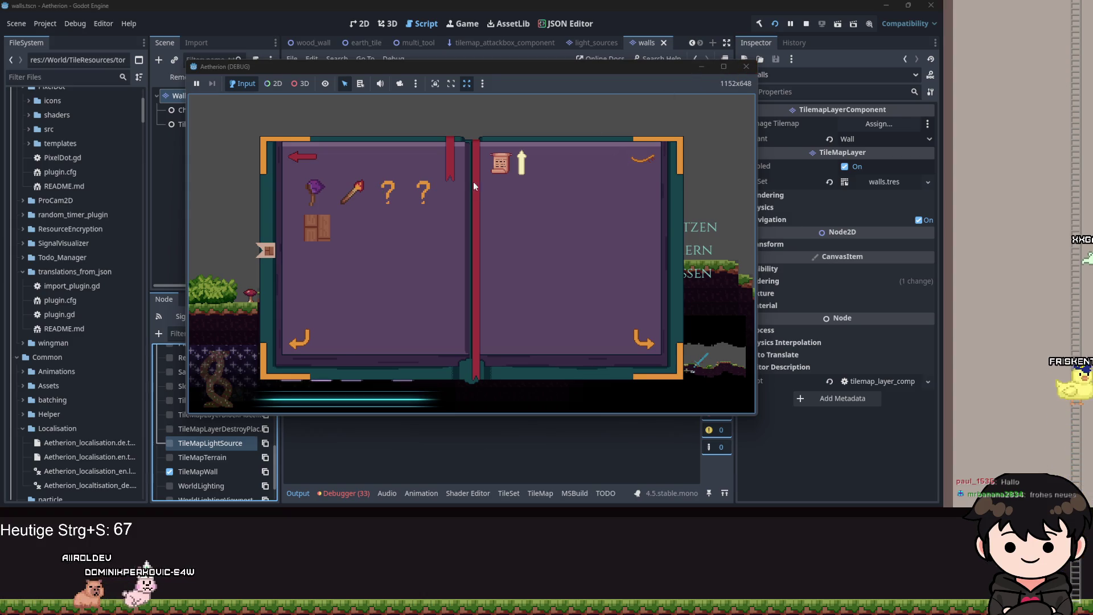
pyautogui.click(512, 168)
pyautogui.click(512, 170)
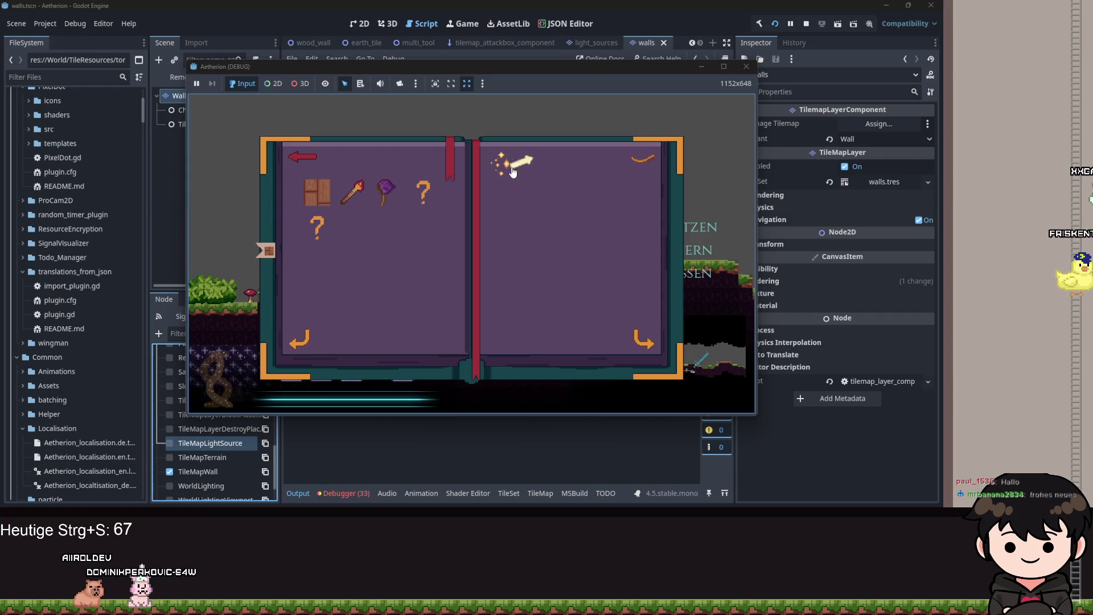
pyautogui.click(513, 170)
pyautogui.click(512, 171)
pyautogui.click(512, 171)
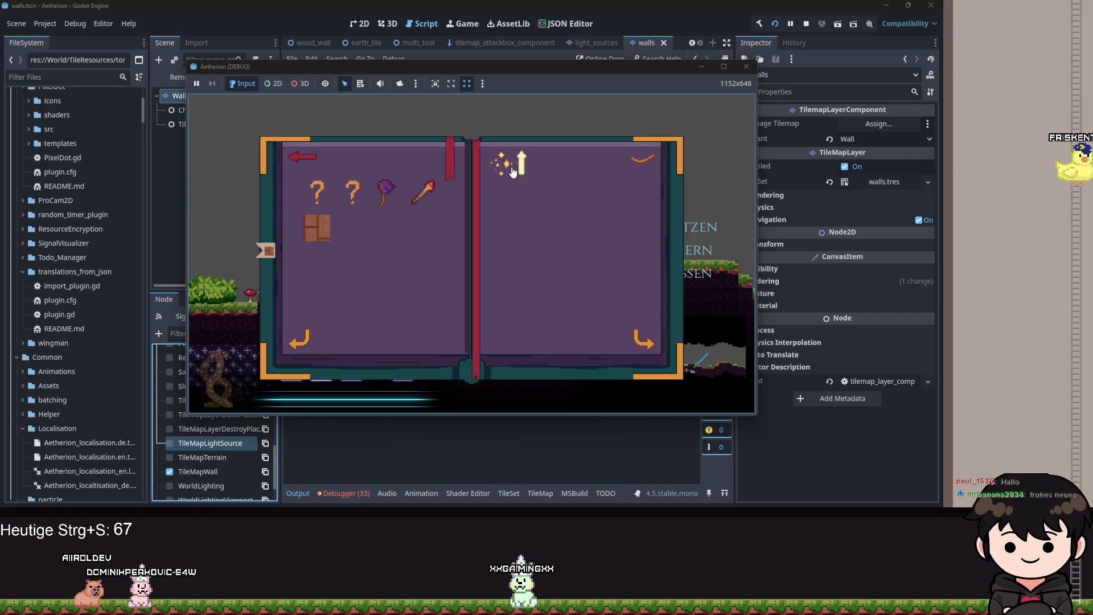
pyautogui.click(512, 171)
pyautogui.press('Escape')
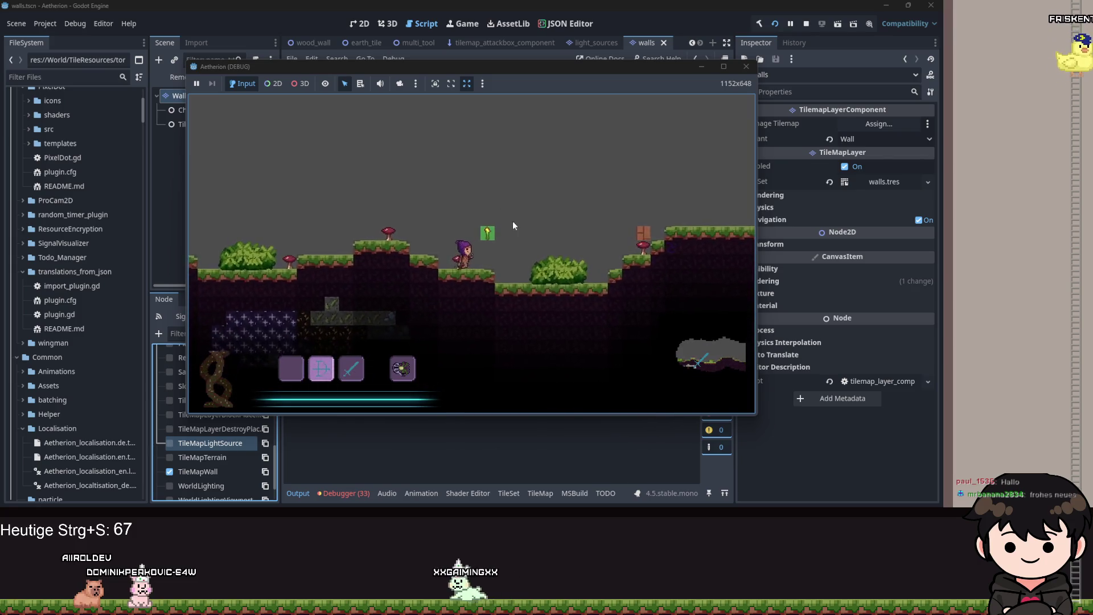
pyautogui.press('space')
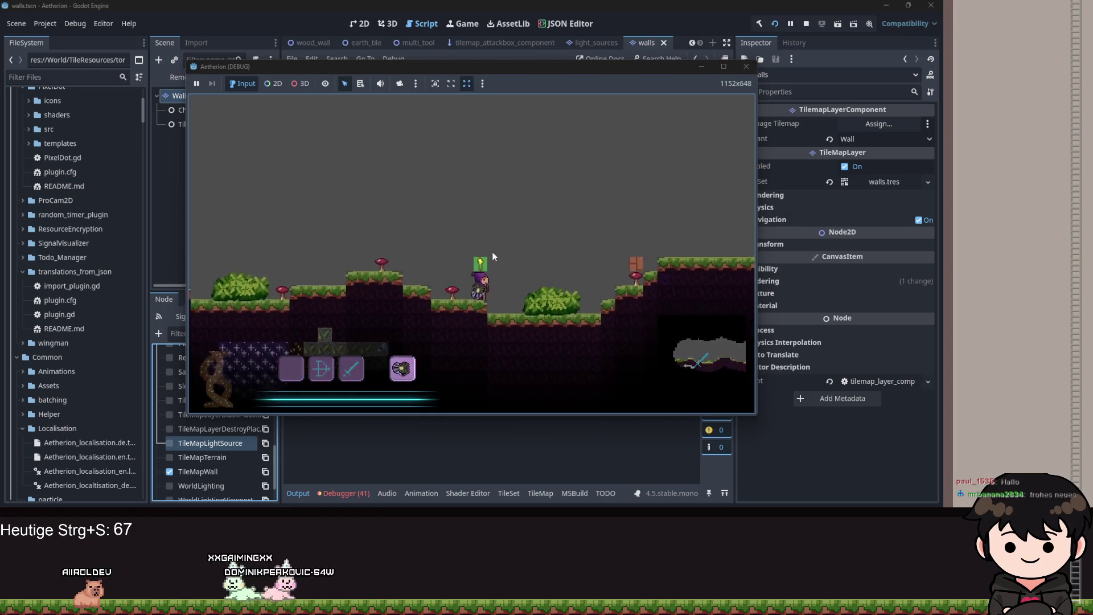
pyautogui.press('i')
# - Bring up the editor's multi_tool scene and select its TilemapAttack node
pyautogui.click(701, 67)
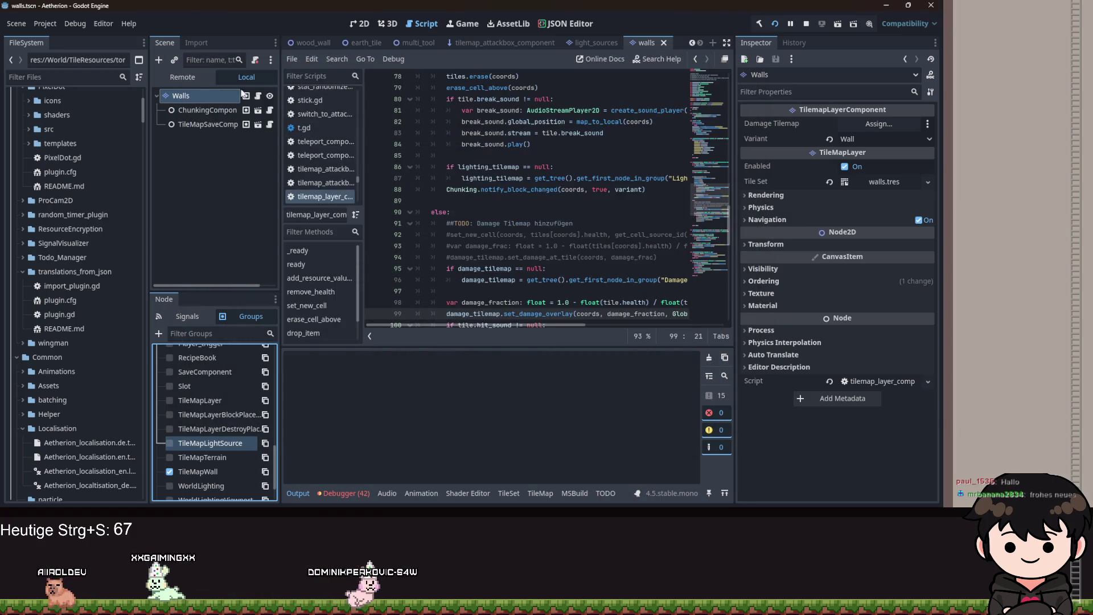
pyautogui.click(600, 46)
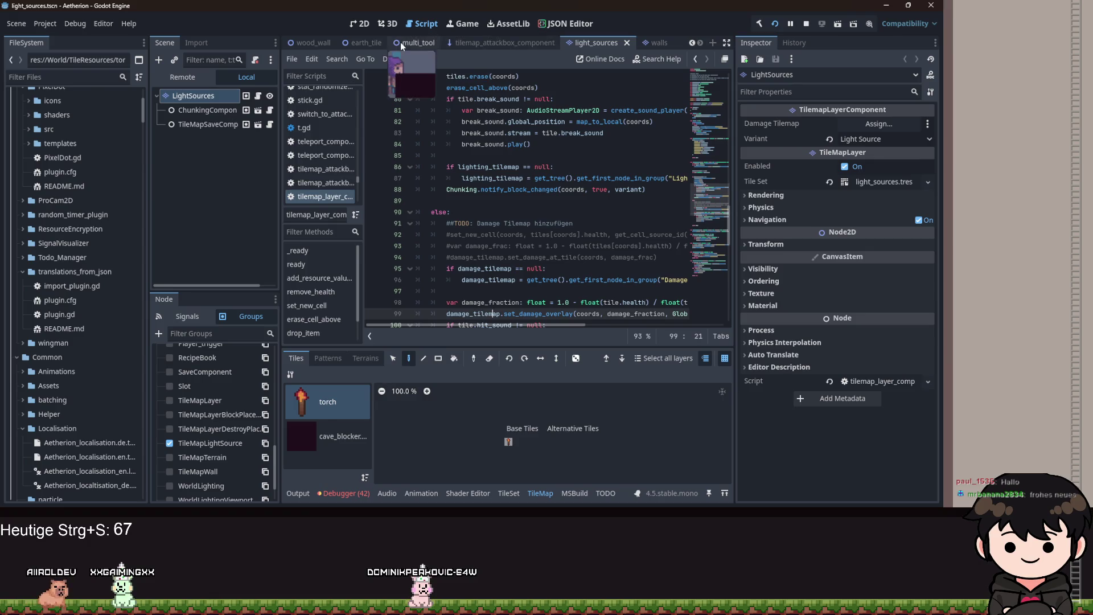
pyautogui.click(401, 43)
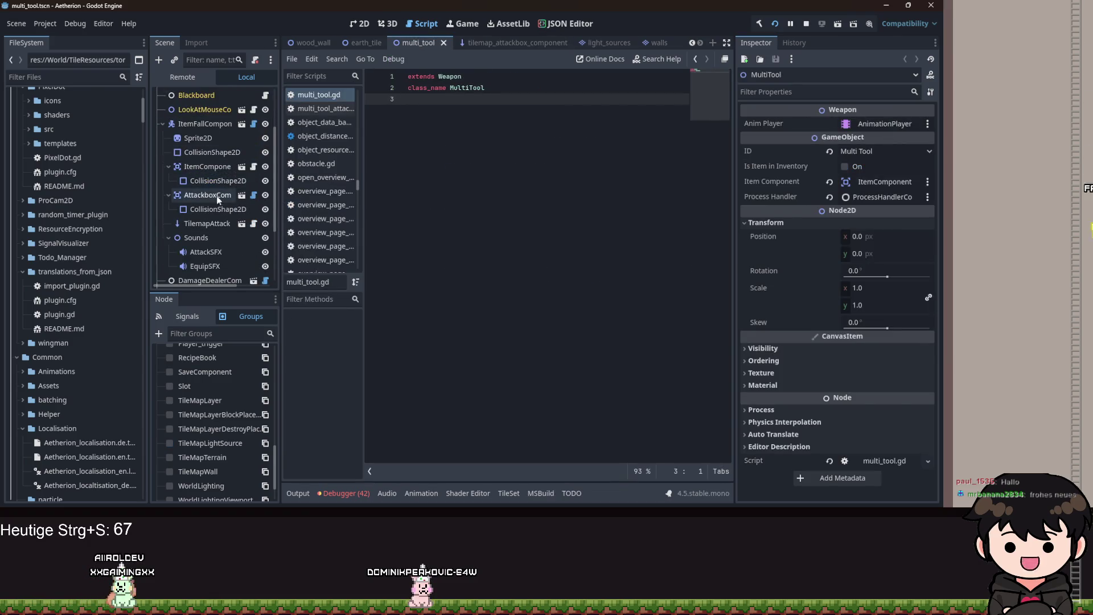
pyautogui.click(210, 222)
# - Add Wood Wall and Torch entries to Tiles to Check and save the scene
pyautogui.click(857, 192)
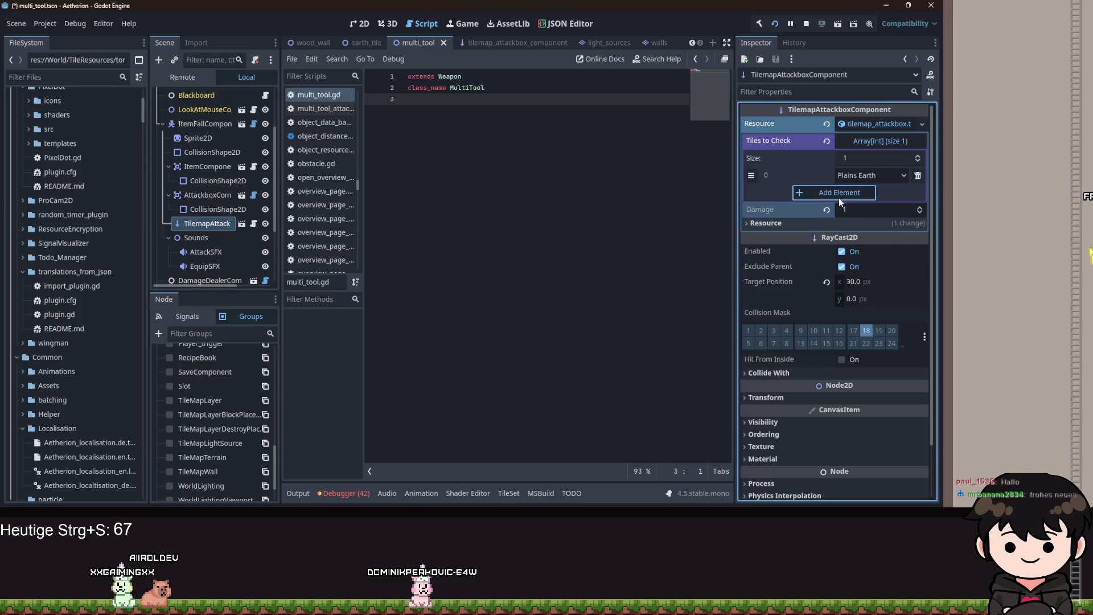
pyautogui.click(862, 195)
pyautogui.click(853, 318)
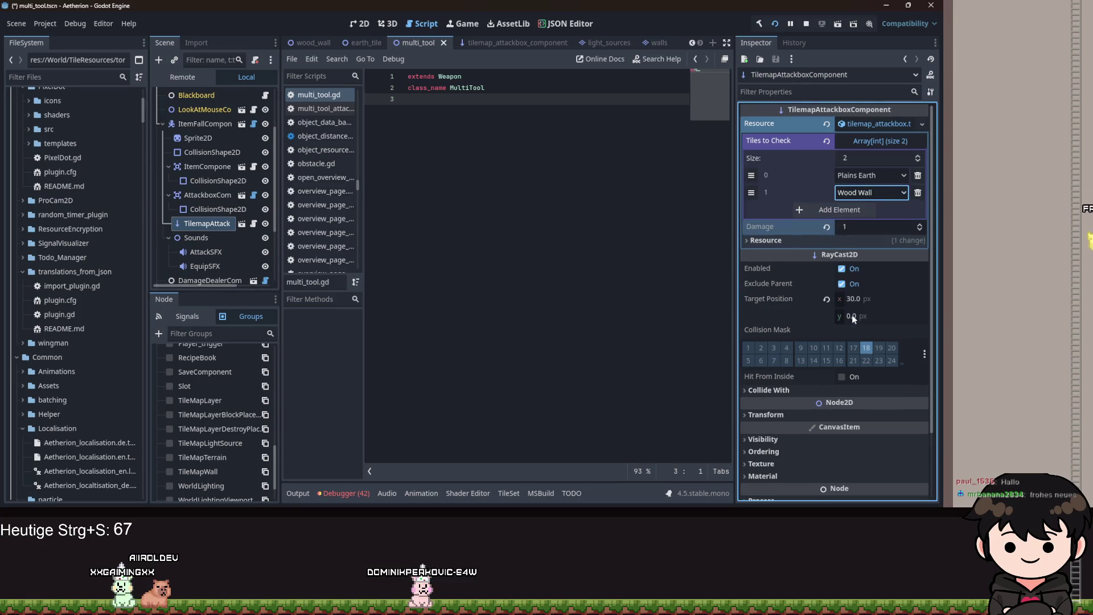
pyautogui.click(861, 211)
pyautogui.click(861, 211)
pyautogui.click(855, 349)
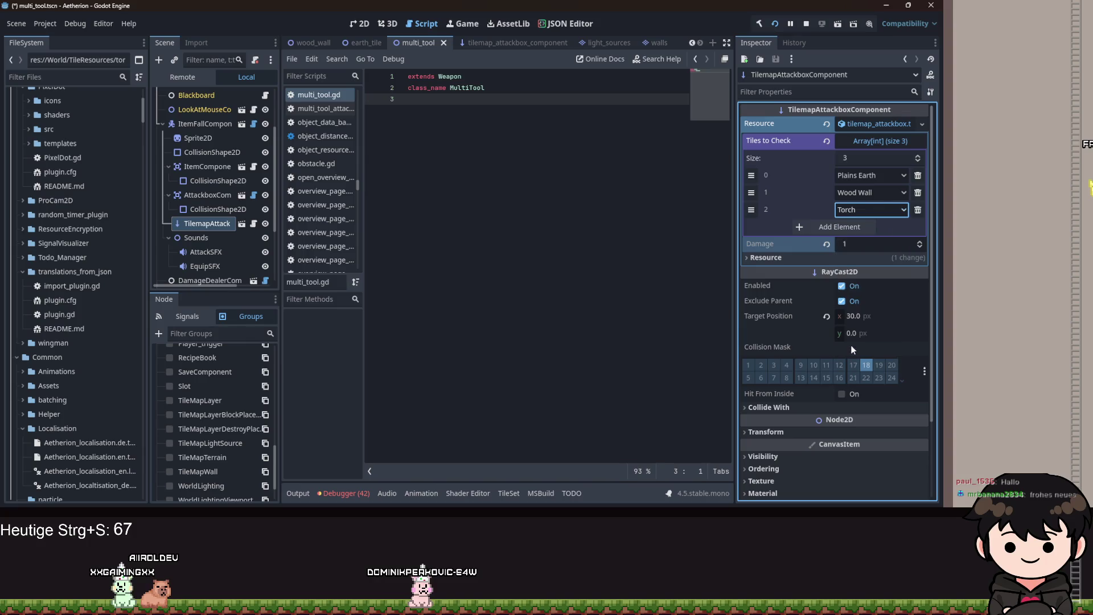
pyautogui.hotkey('ctrl', 's')
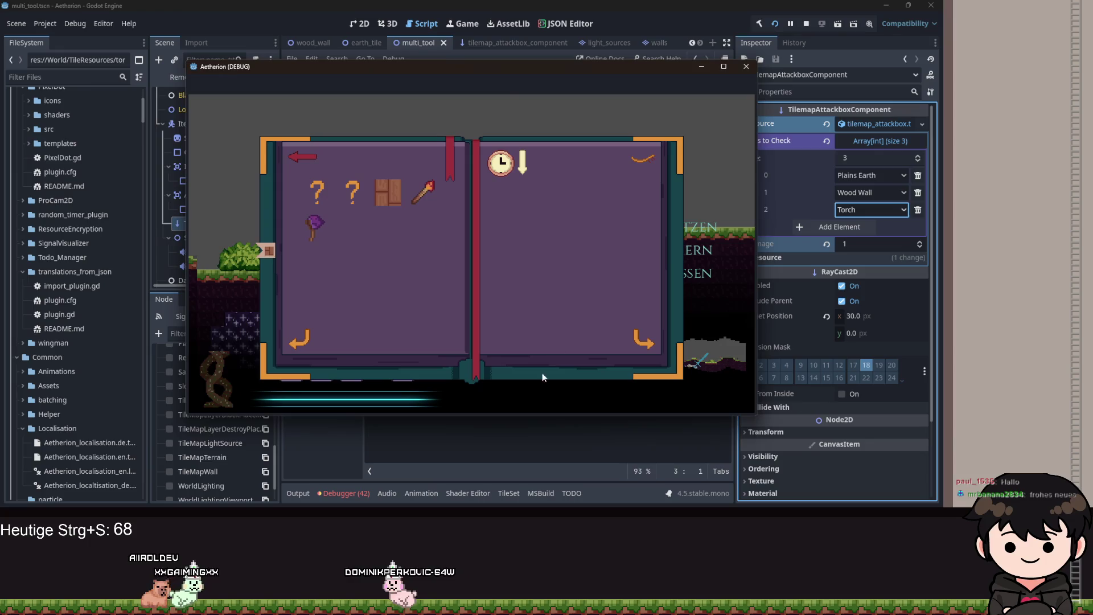
# - Stop the running game and relaunch the project past its title screen
pyautogui.press('Escape')
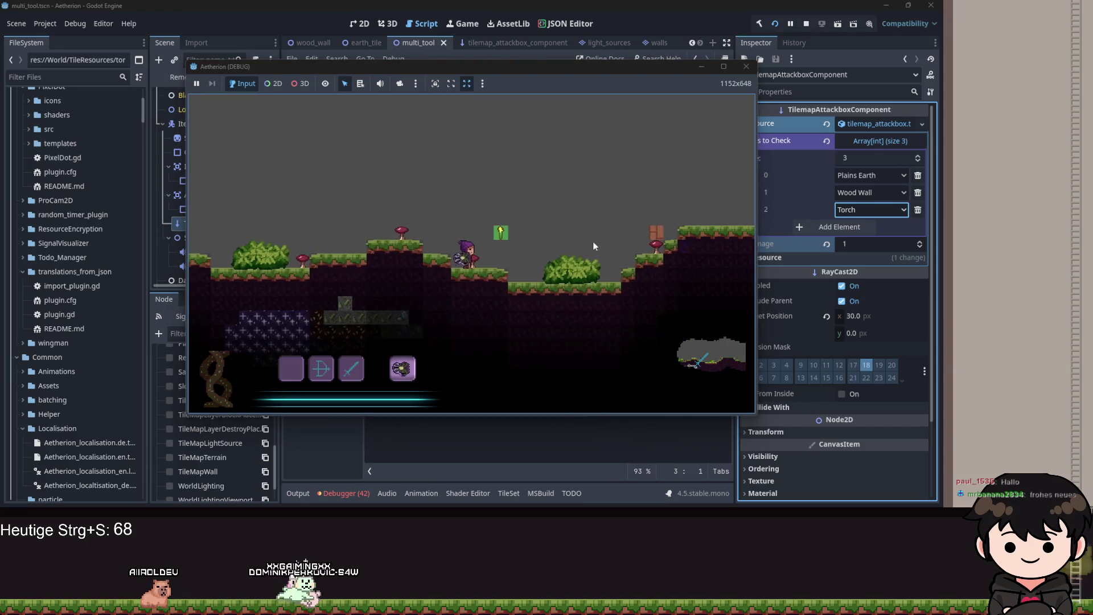
pyautogui.press('d')
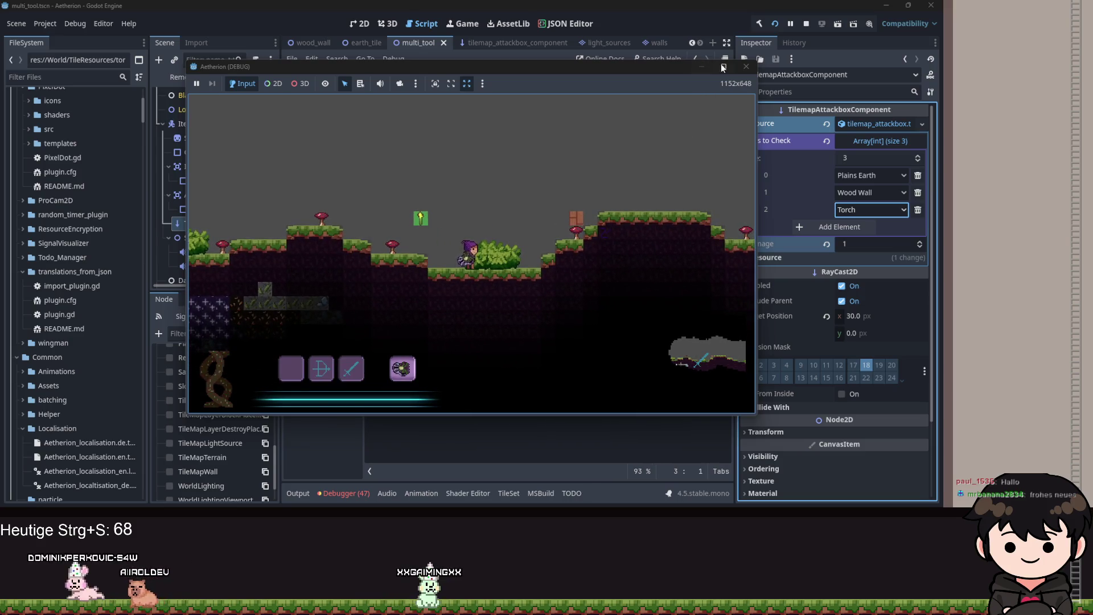
pyautogui.click(746, 67)
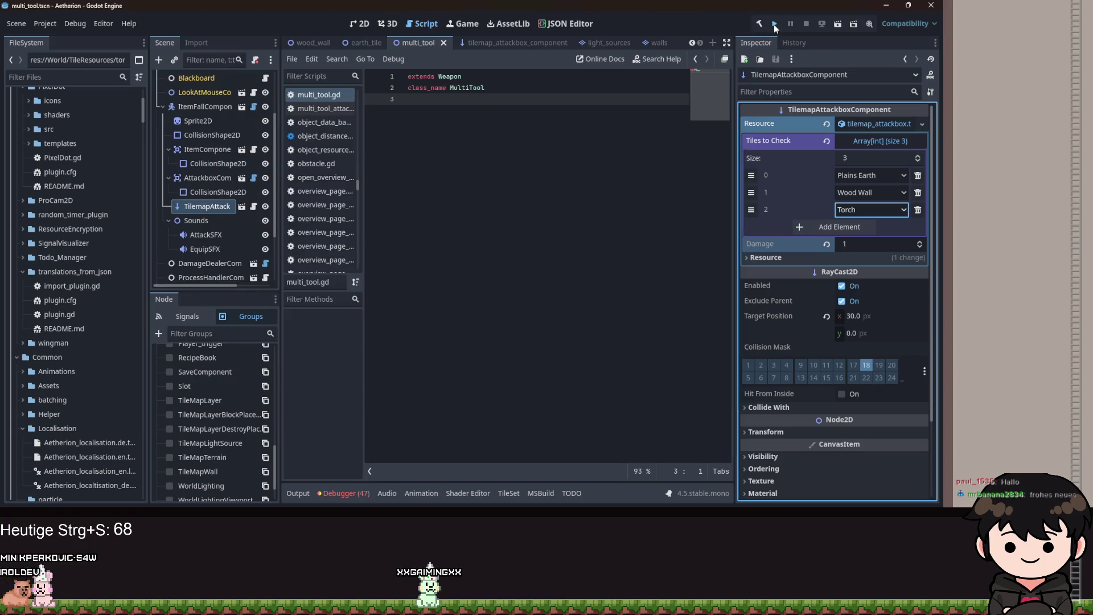
pyautogui.click(774, 25)
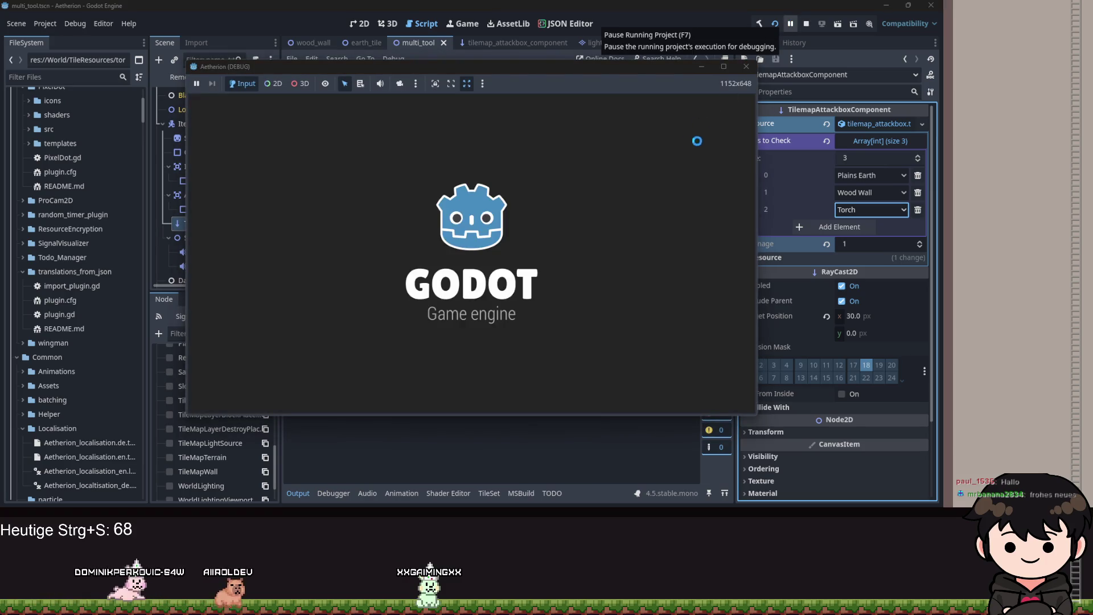
pyautogui.click(573, 186)
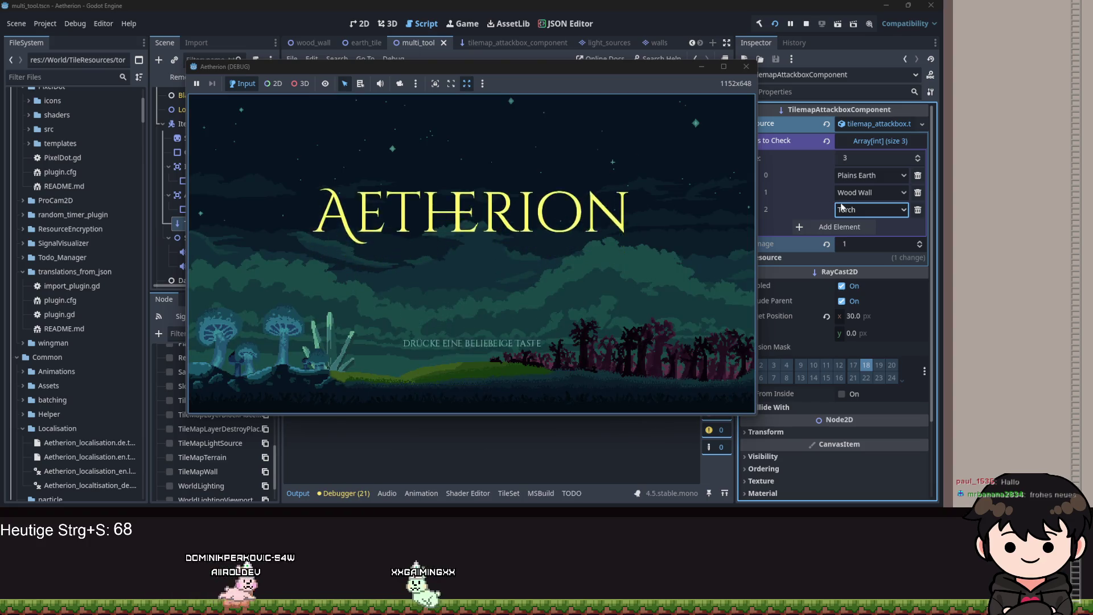
# - Add a fourth Plains Earth entry to Tiles to Check, then go to the game's load-game screen
pyautogui.click(837, 226)
pyautogui.click(867, 227)
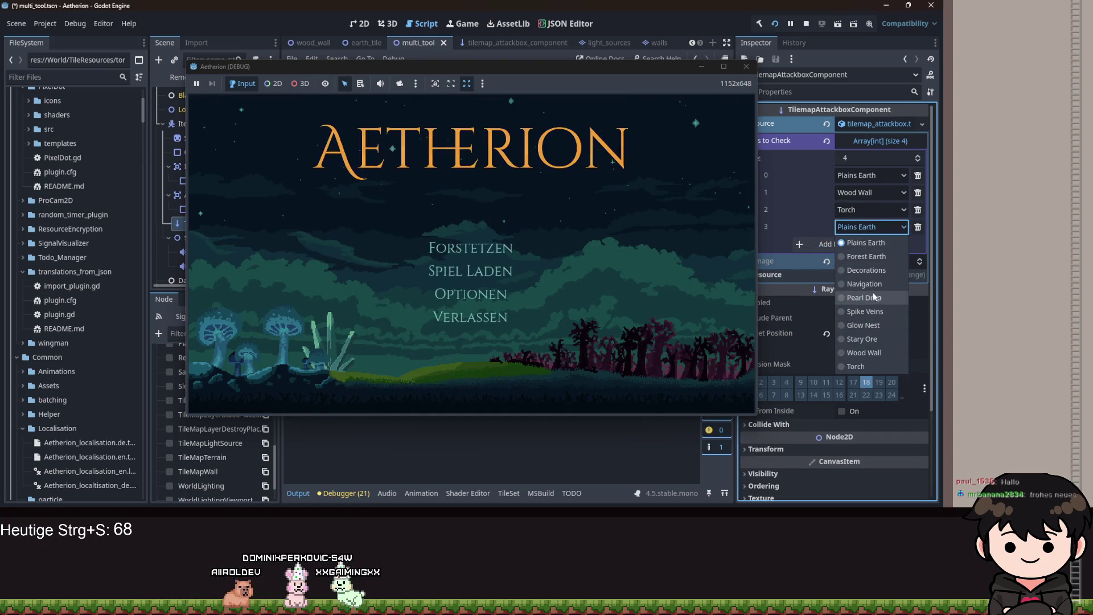
pyautogui.click(872, 227)
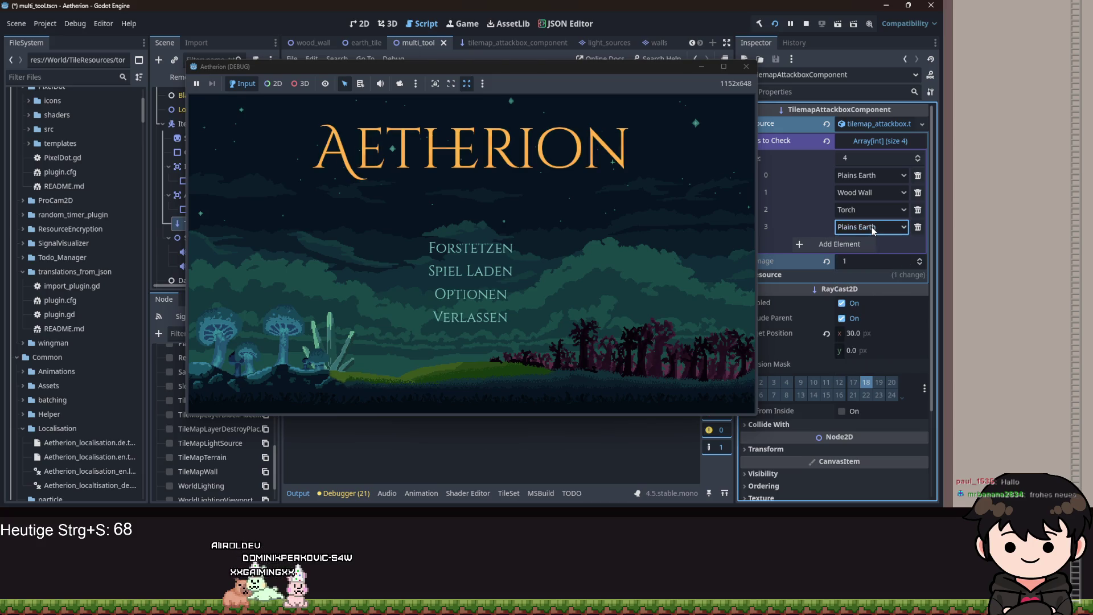
pyautogui.click(477, 274)
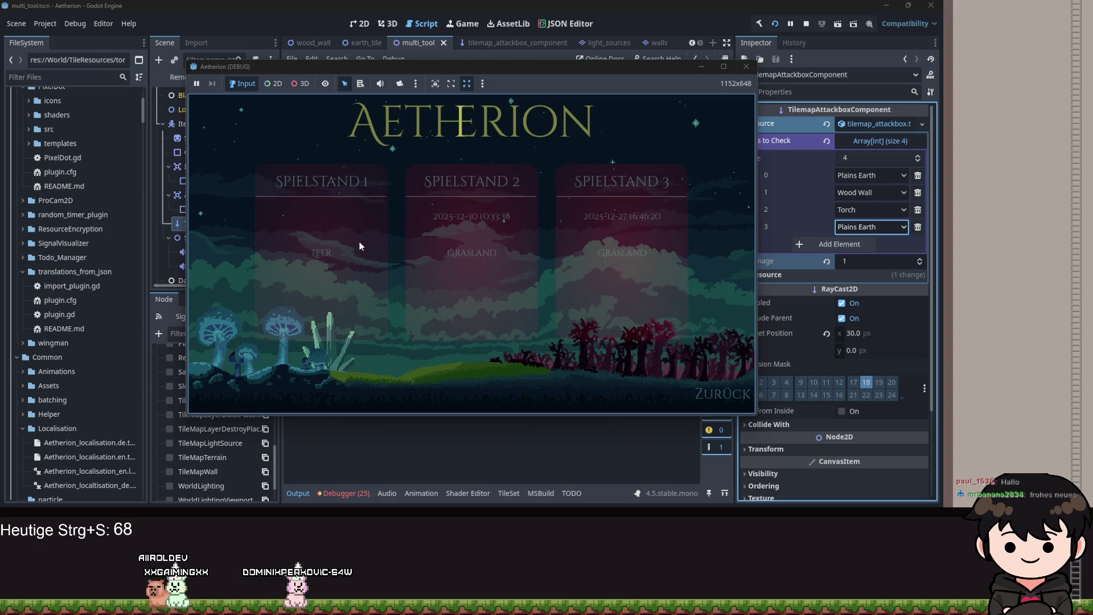
# - Load save slot 1, walk right and strike the bush until the clear_damage_overlay error halts the game
pyautogui.click(360, 242)
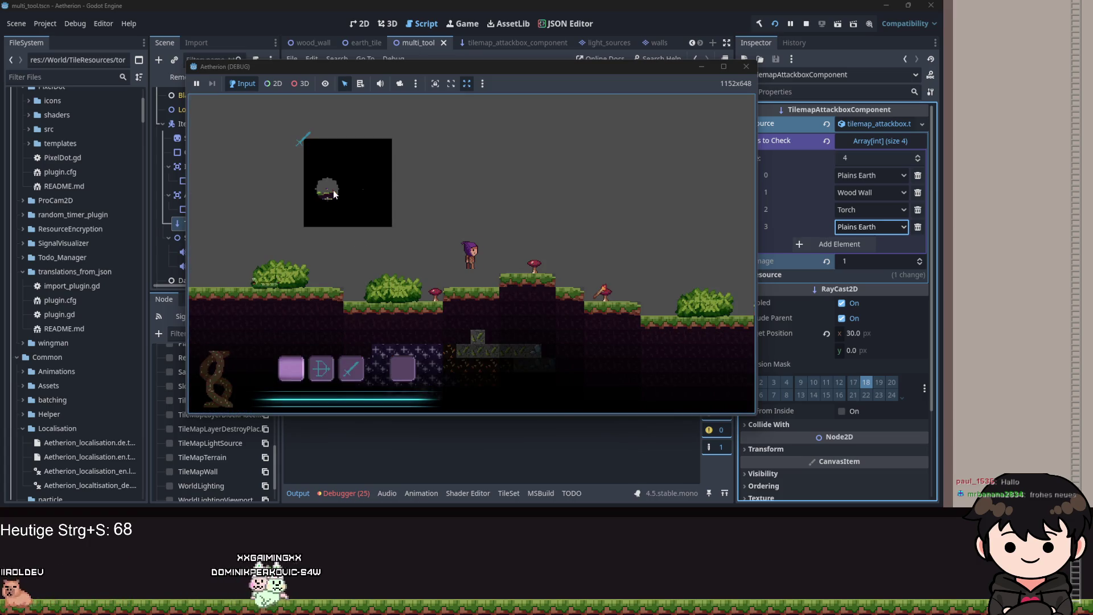
pyautogui.press('d')
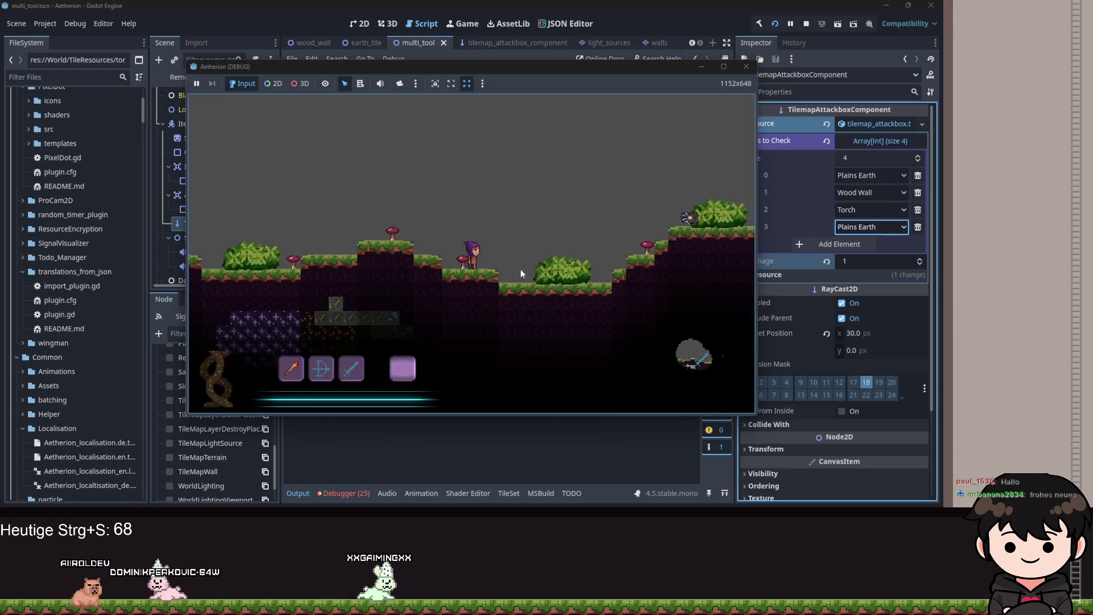
pyautogui.scroll(3, 500, 233)
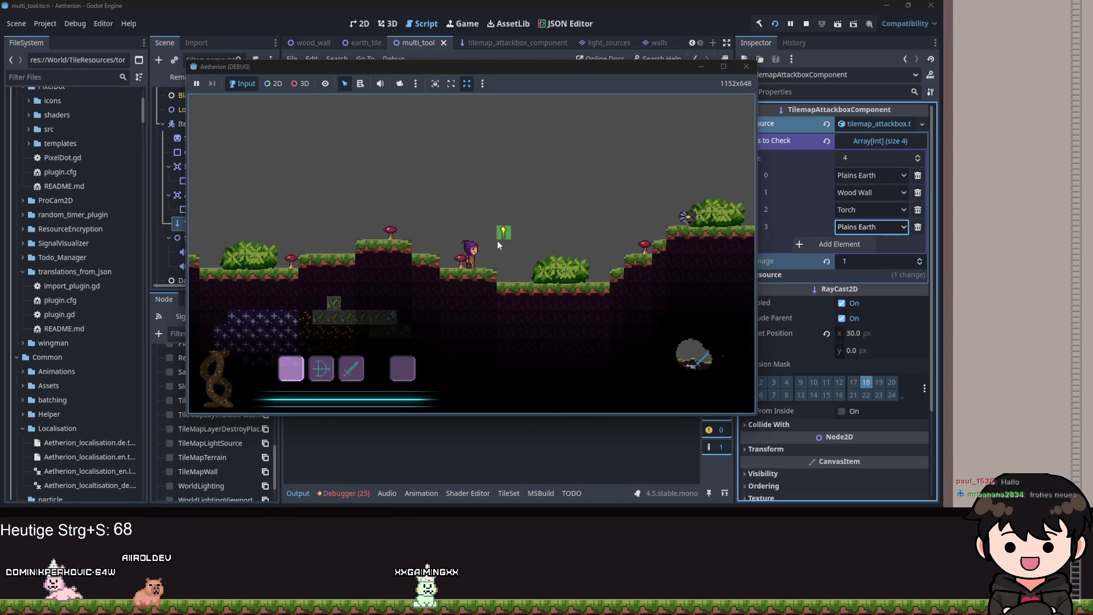
pyautogui.press('d')
pyautogui.press('space')
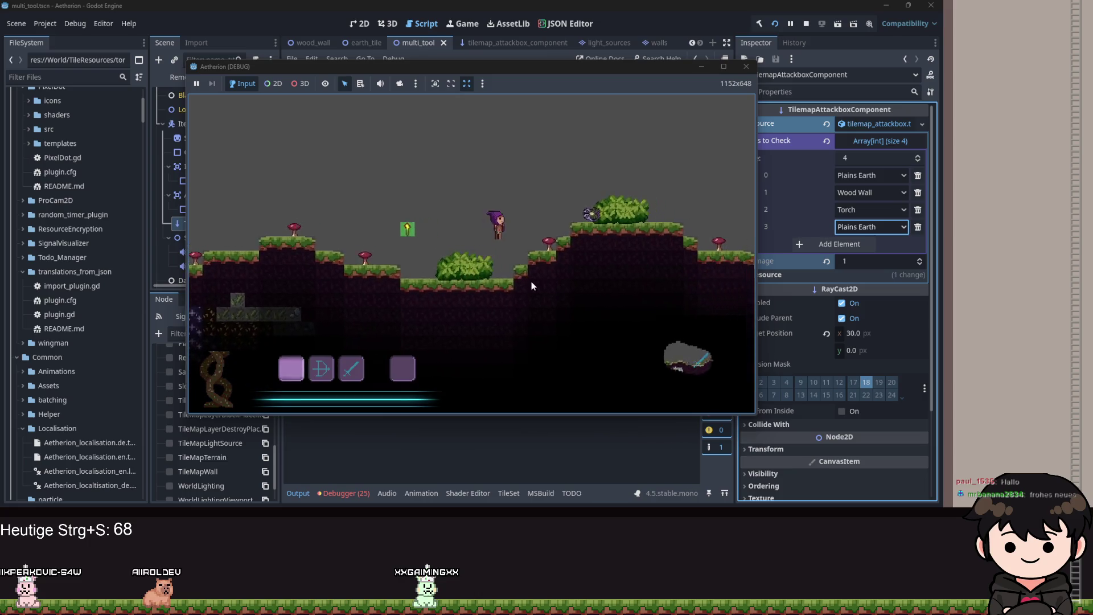
pyautogui.scroll(-3, 455, 279)
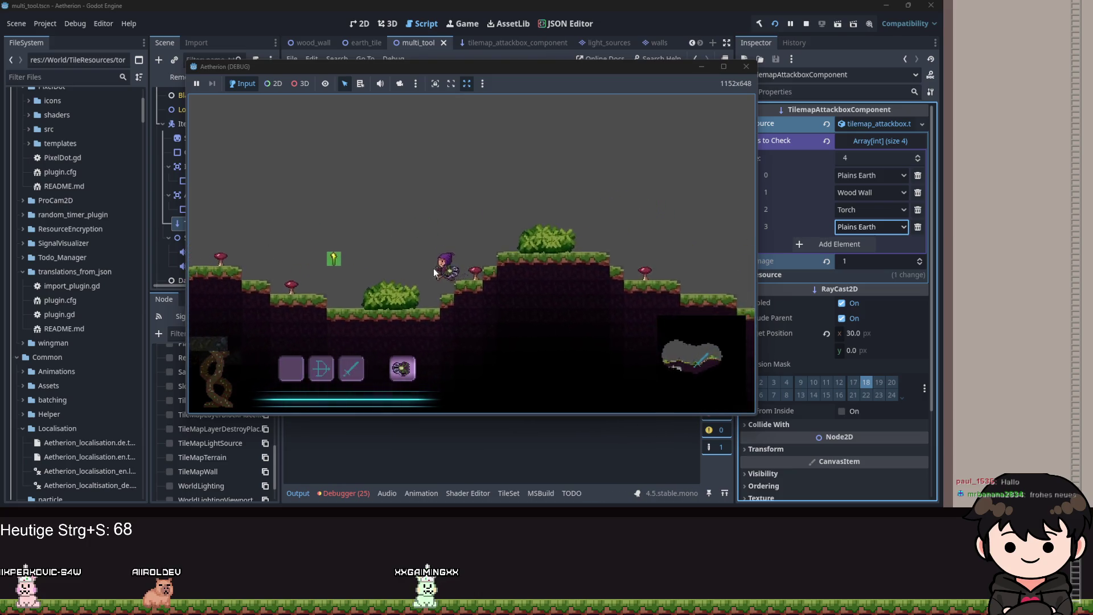
pyautogui.press('a')
pyautogui.click(487, 238)
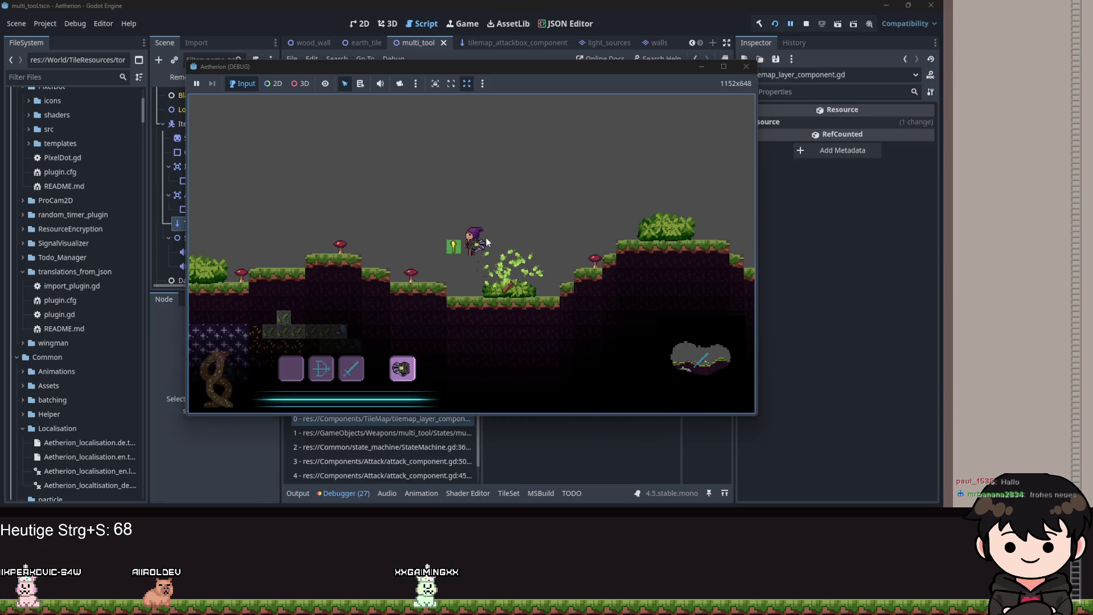
pyautogui.click(701, 67)
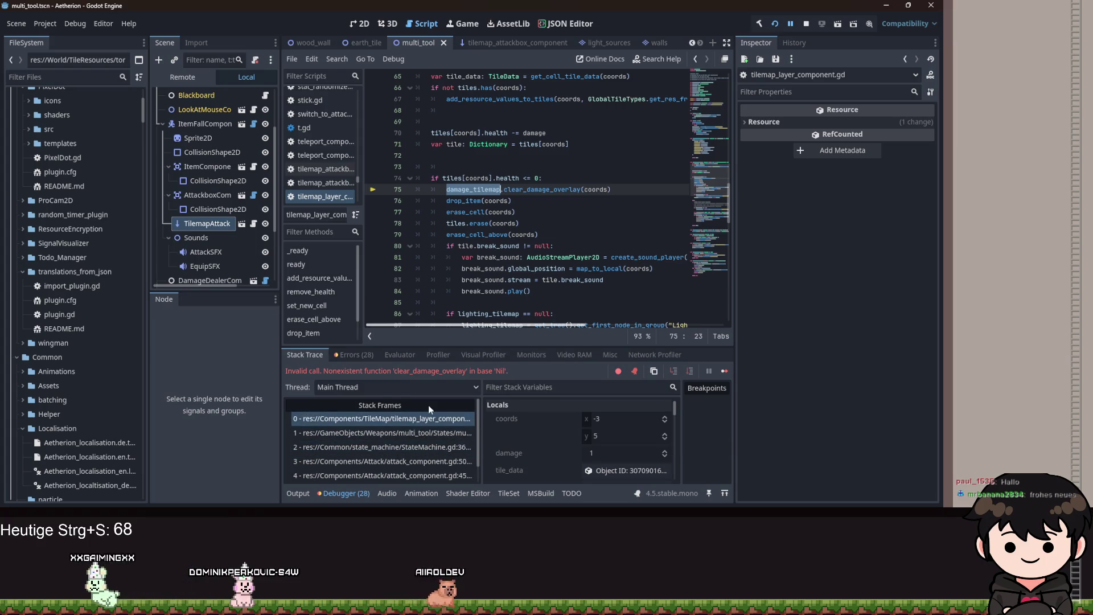
# - Scroll through tilemap_layer_component.gd to review the damage_tilemap DamageLayer export
pyautogui.scroll(15, 502, 228)
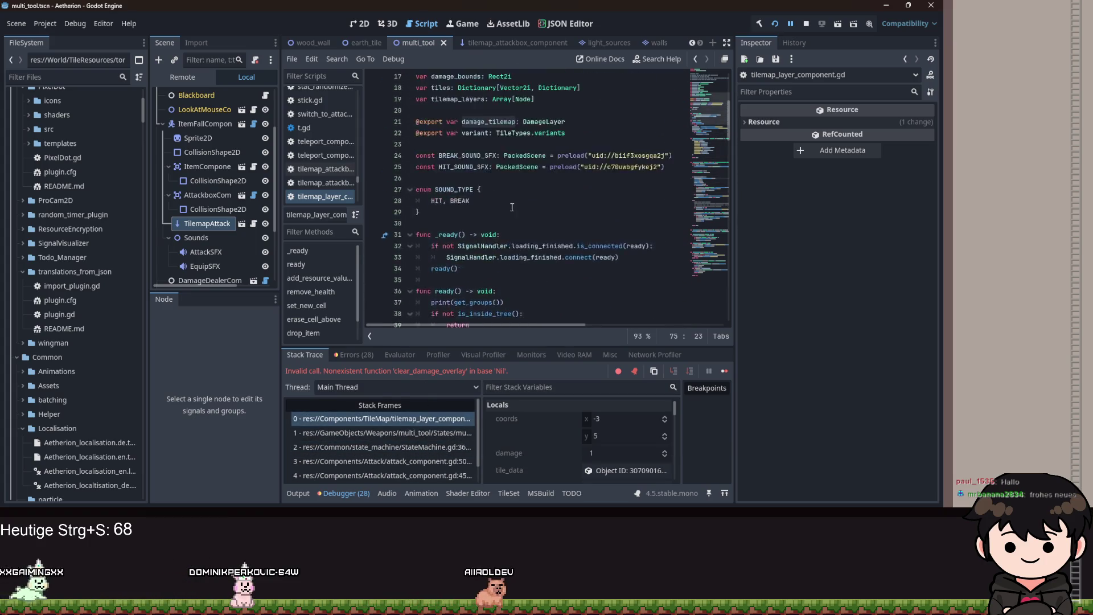
pyautogui.scroll(-16, 518, 222)
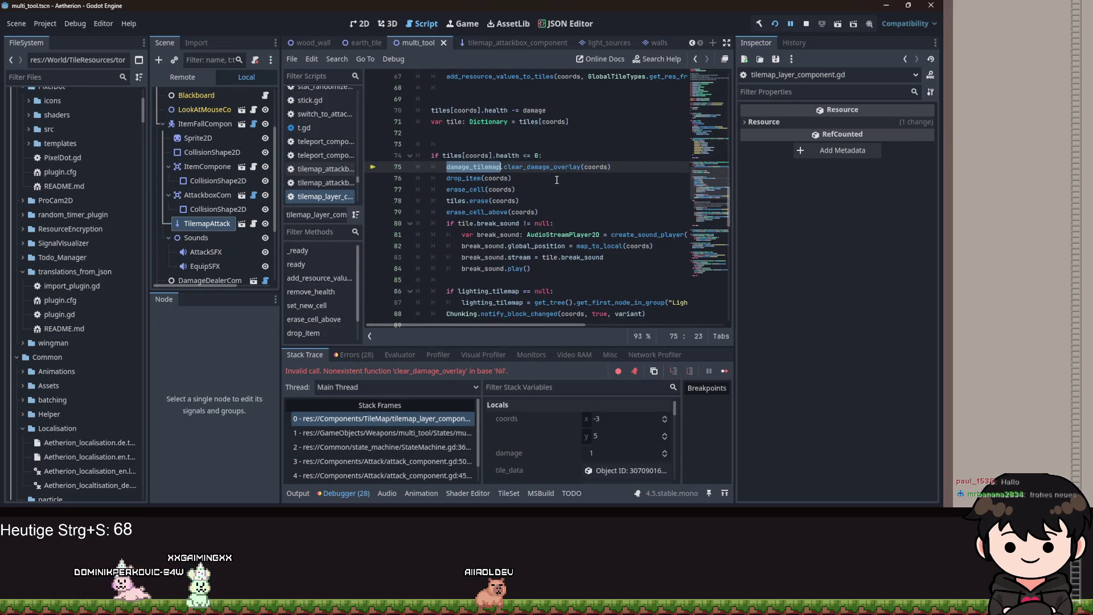
pyautogui.click(552, 155)
pyautogui.scroll(-5, 555, 445)
pyautogui.scroll(-4, 578, 446)
pyautogui.scroll(-1, 575, 453)
pyautogui.scroll(10, 578, 202)
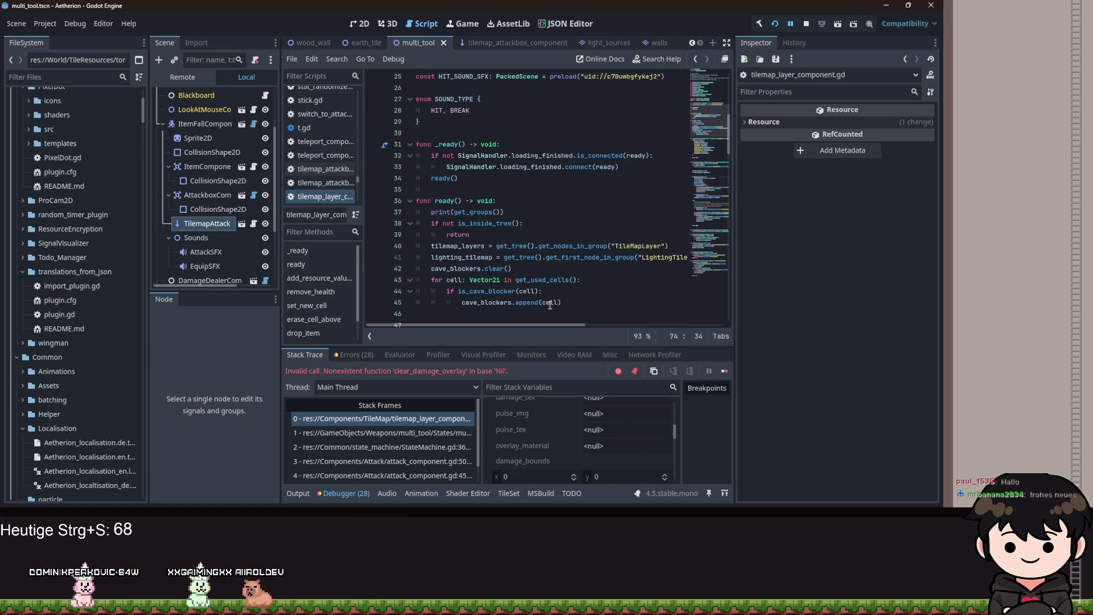
pyautogui.scroll(-1, 550, 306)
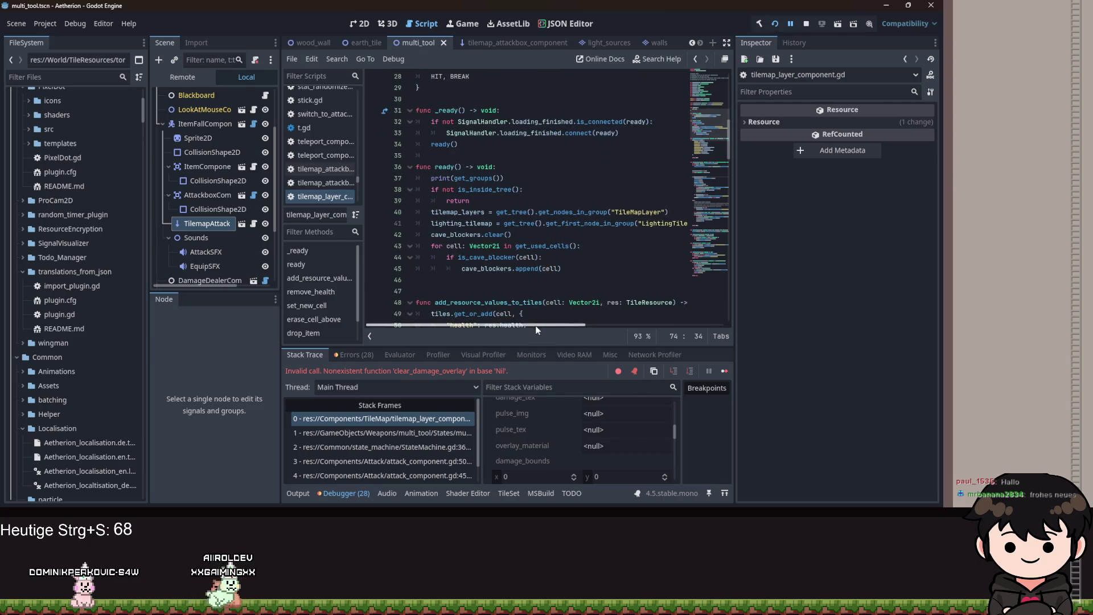
pyautogui.scroll(-12, 518, 302)
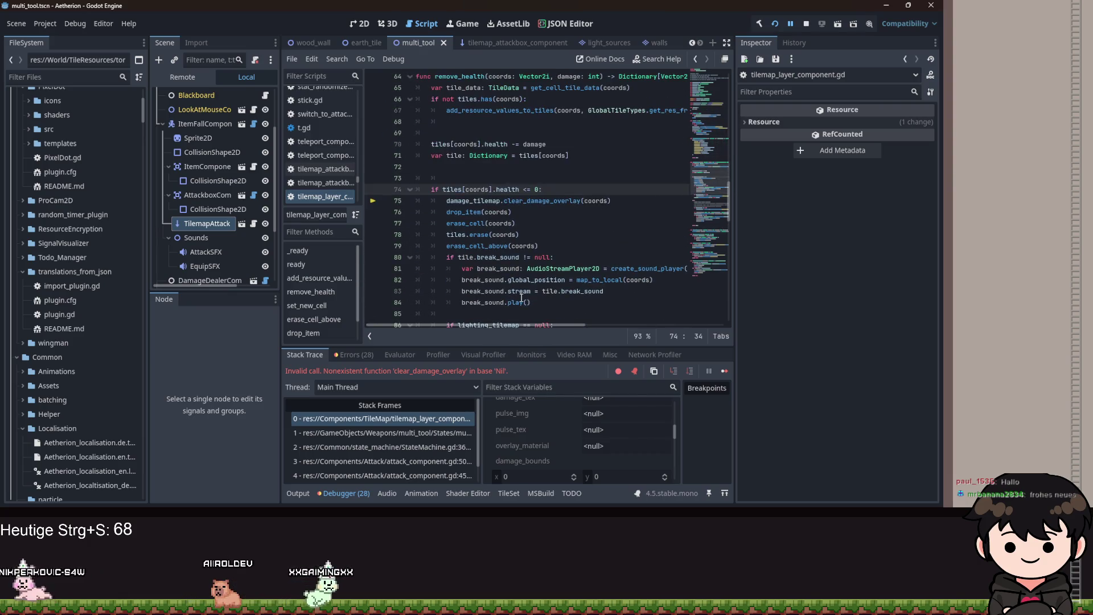
pyautogui.scroll(6, 521, 295)
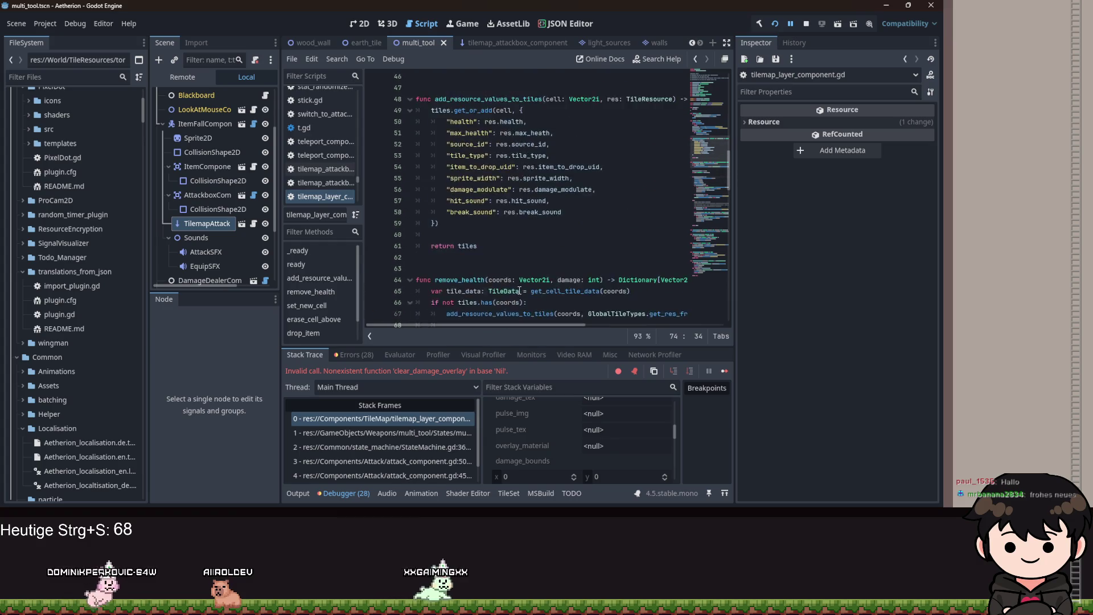
pyautogui.scroll(2, 520, 290)
pyautogui.scroll(-7, 510, 282)
# - Return to line 75's clear_damage_overlay call and review the surrounding code
pyautogui.click(526, 234)
pyautogui.scroll(18, 529, 245)
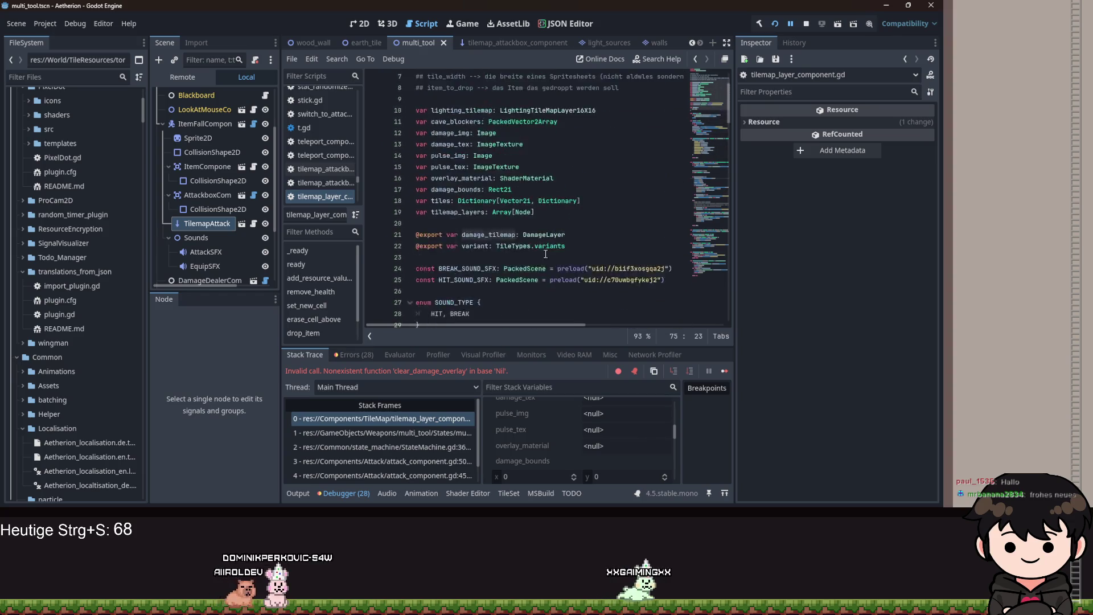
pyautogui.scroll(-1, 521, 251)
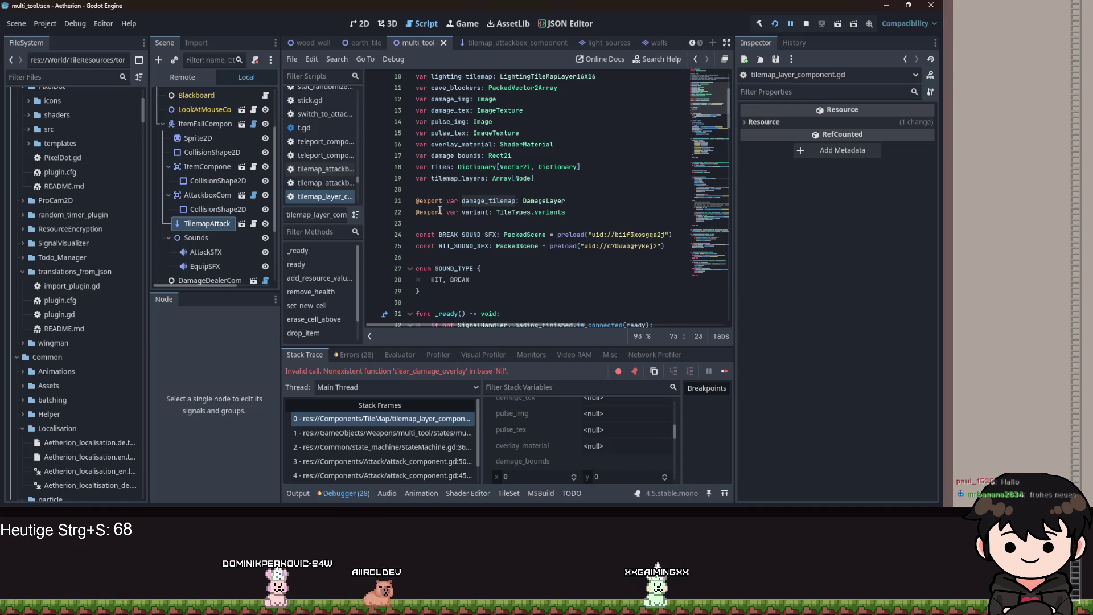
pyautogui.scroll(-5, 344, 44)
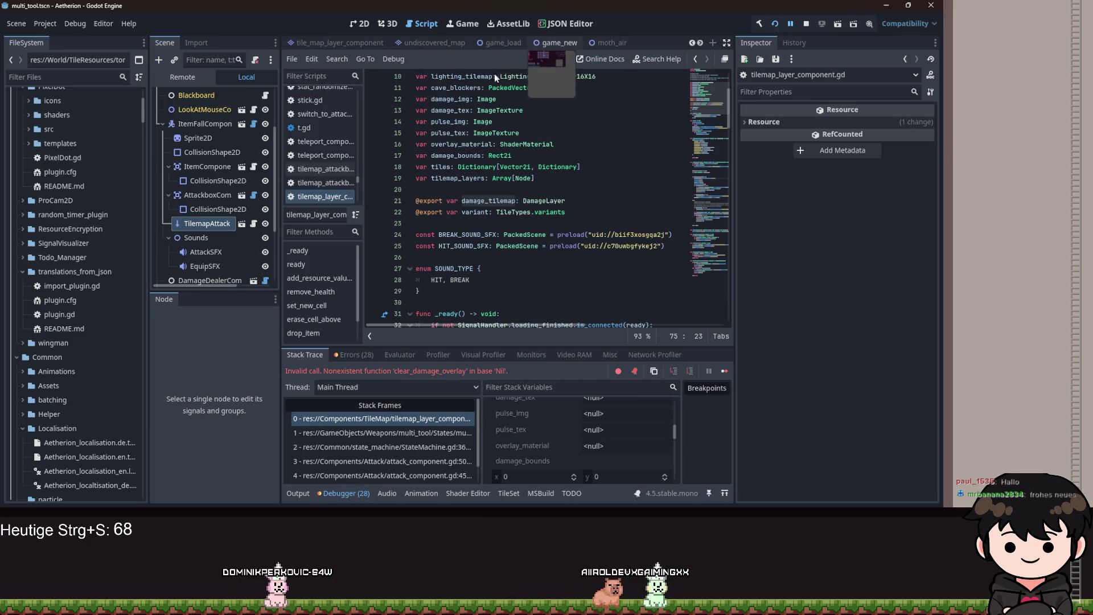
# - In game_new, set Walls and LightSources Damage Tilemap to DamageLayer, then save and run
pyautogui.click(555, 43)
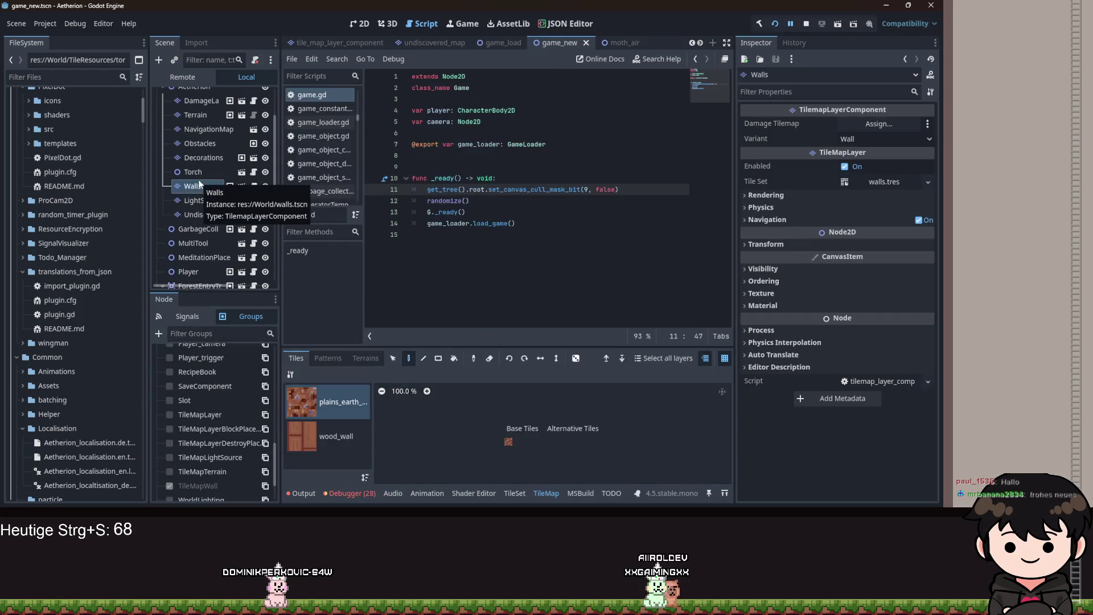
pyautogui.click(849, 130)
pyautogui.click(497, 169)
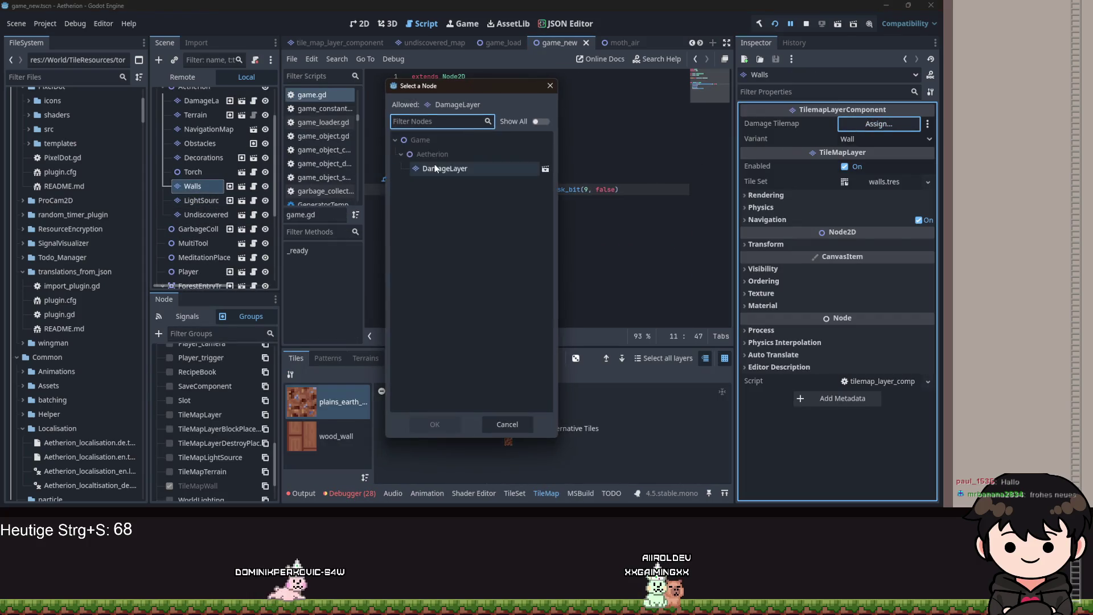
pyautogui.doubleClick(497, 182)
pyautogui.click(879, 124)
pyautogui.click(431, 171)
pyautogui.doubleClick(431, 172)
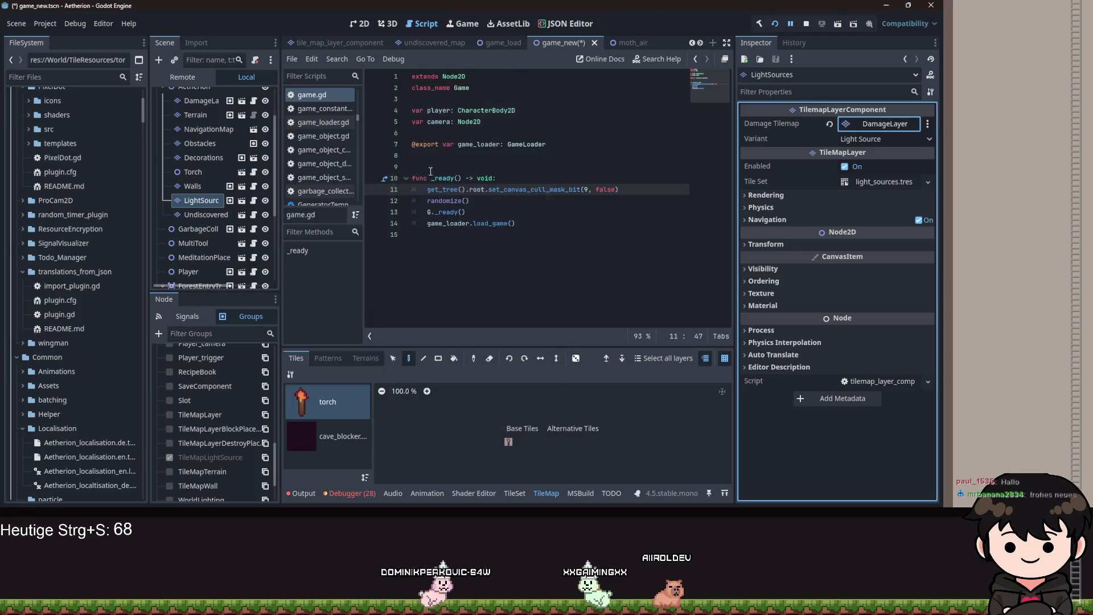
pyautogui.click(775, 25)
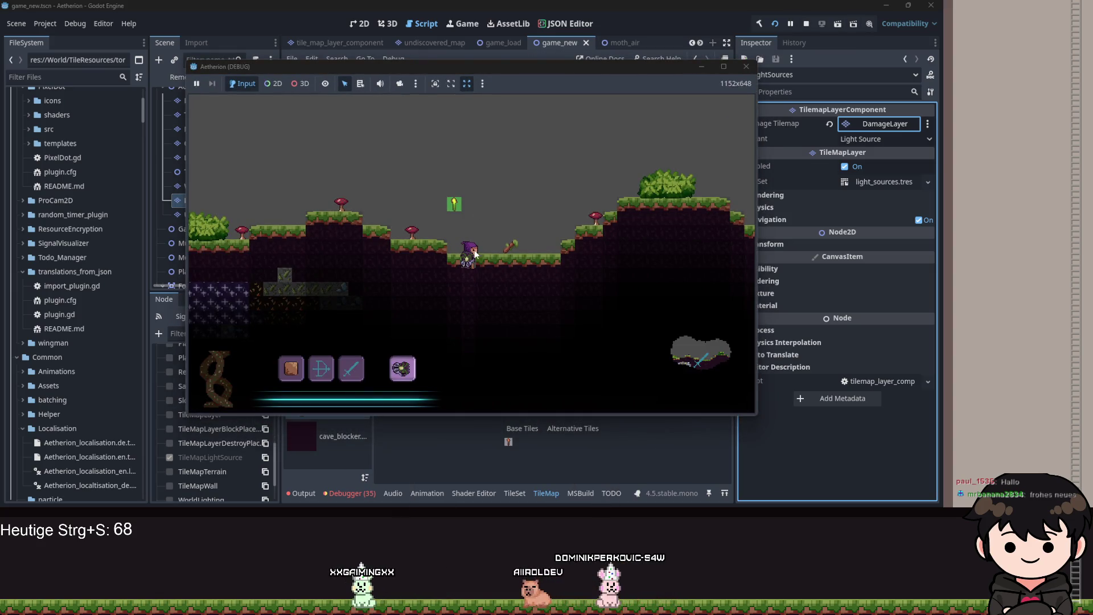
# - Jump to reproduce the damage-overlay error, then minimize the game and relaunch with F5
pyautogui.press('space')
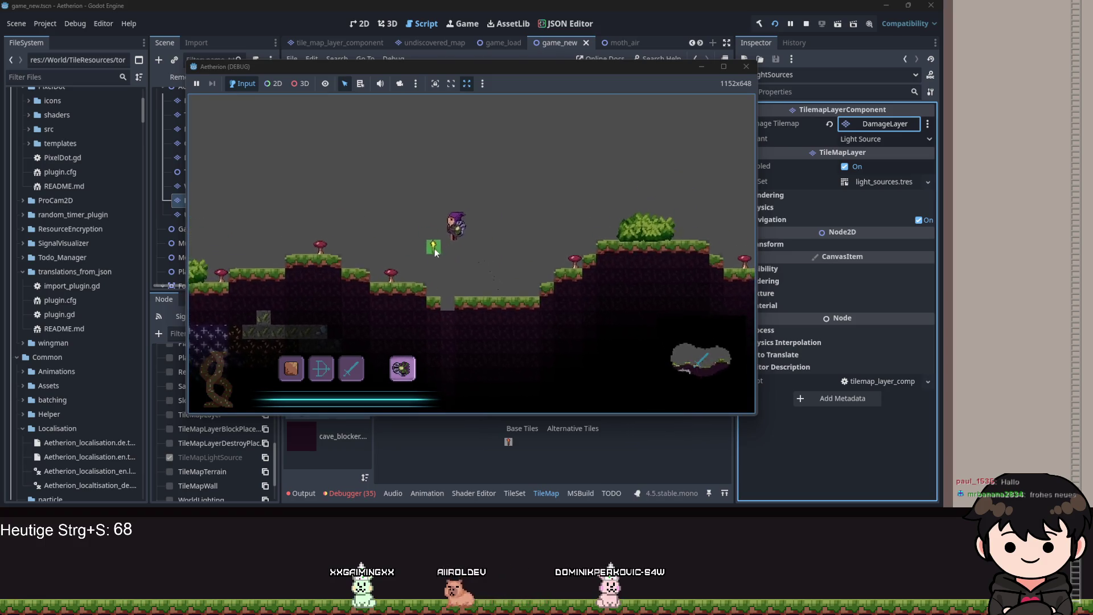
pyautogui.click(702, 66)
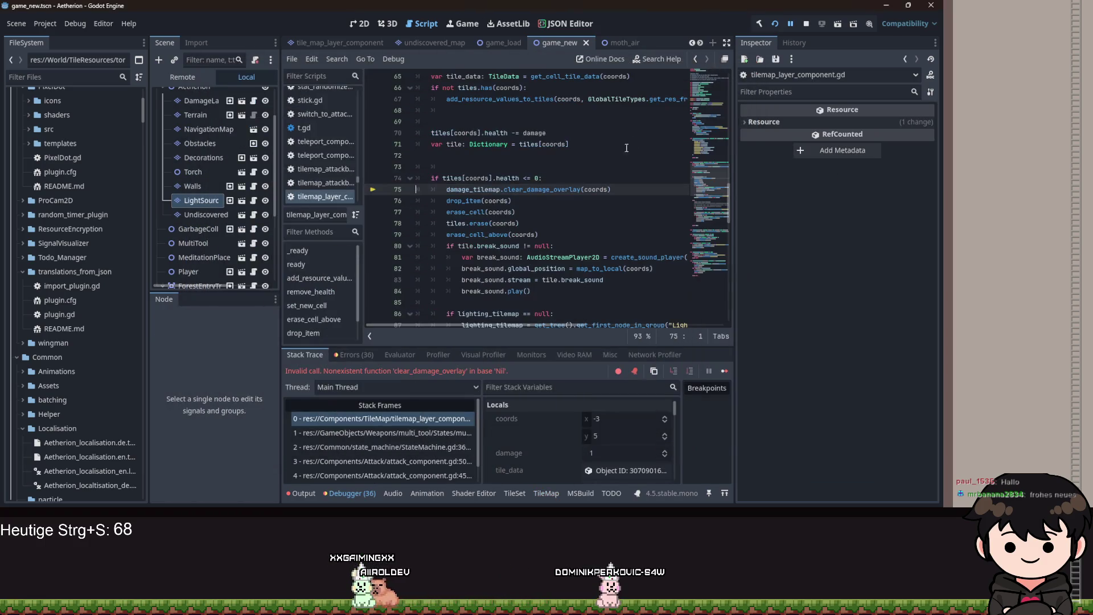
pyautogui.press('F5')
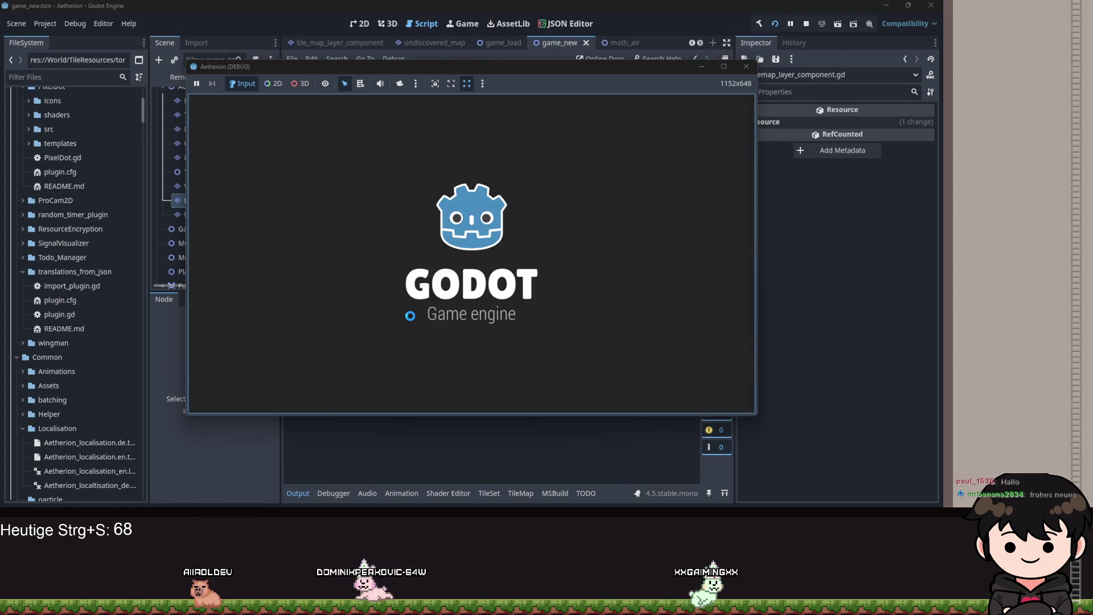
# - Load save slot Spielstand 1 from the game's main menu
pyautogui.click(430, 305)
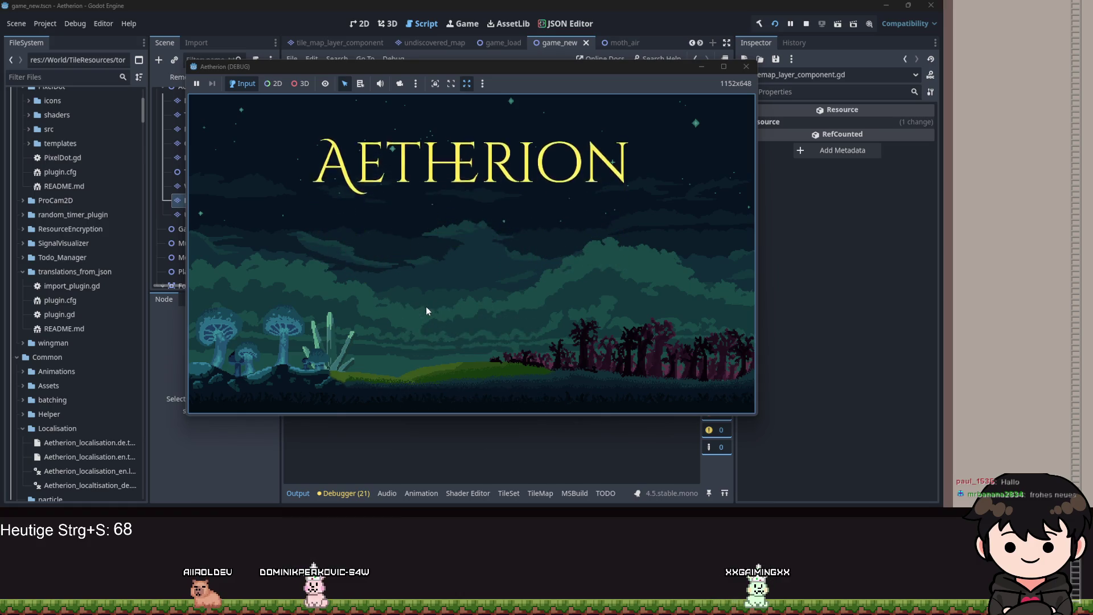
pyautogui.click(450, 279)
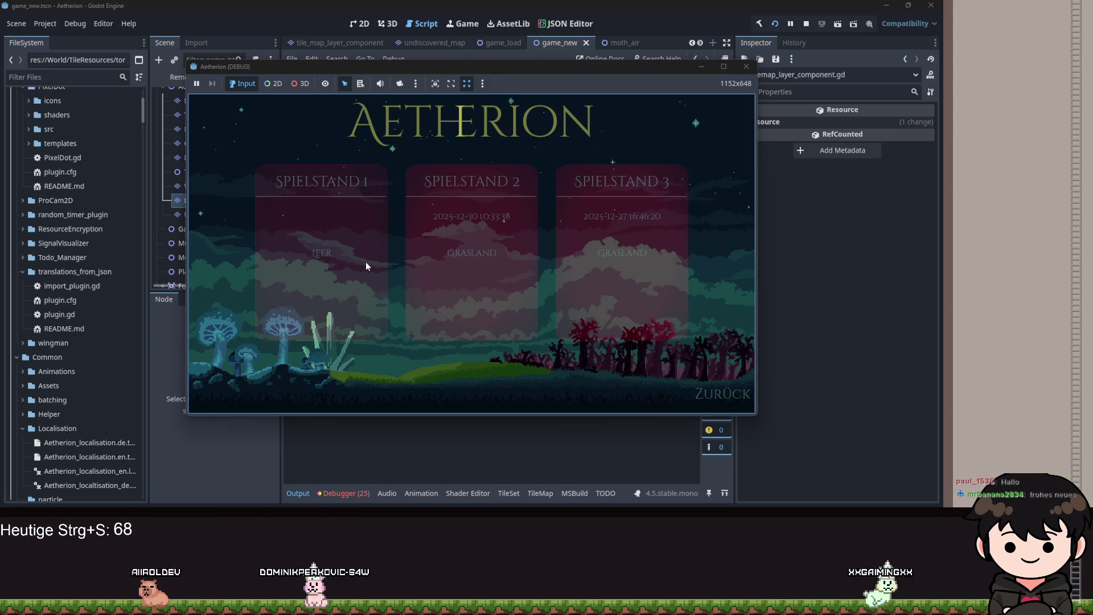
pyautogui.click(364, 266)
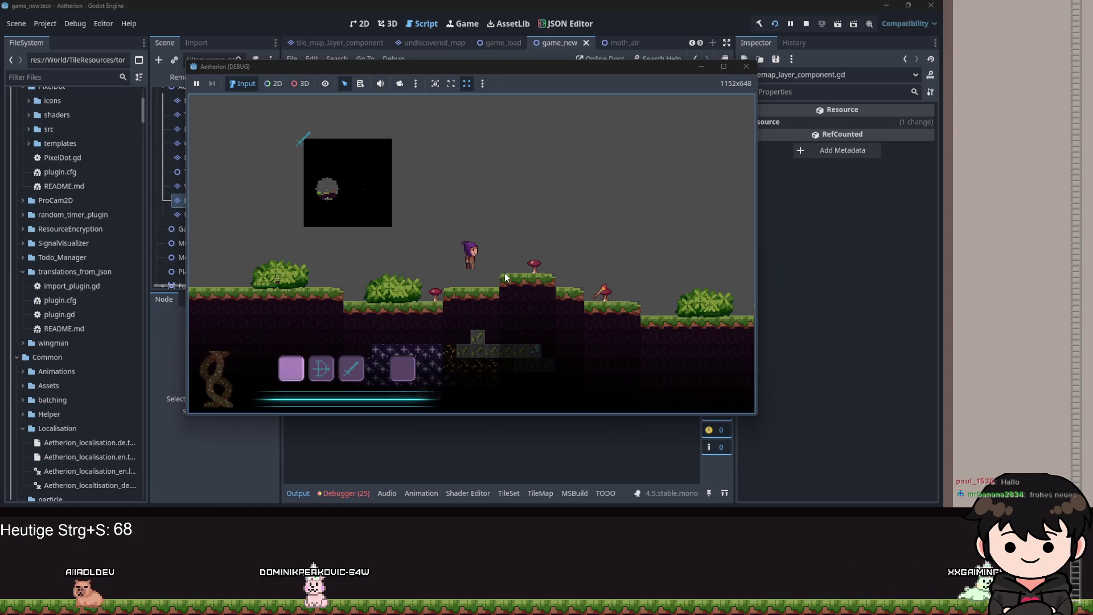
# - Walk the character through the level, switching between hotbar items 2, 3 and 4
pyautogui.press('d')
pyautogui.press('2')
pyautogui.press('a')
pyautogui.press('d')
pyautogui.press('3')
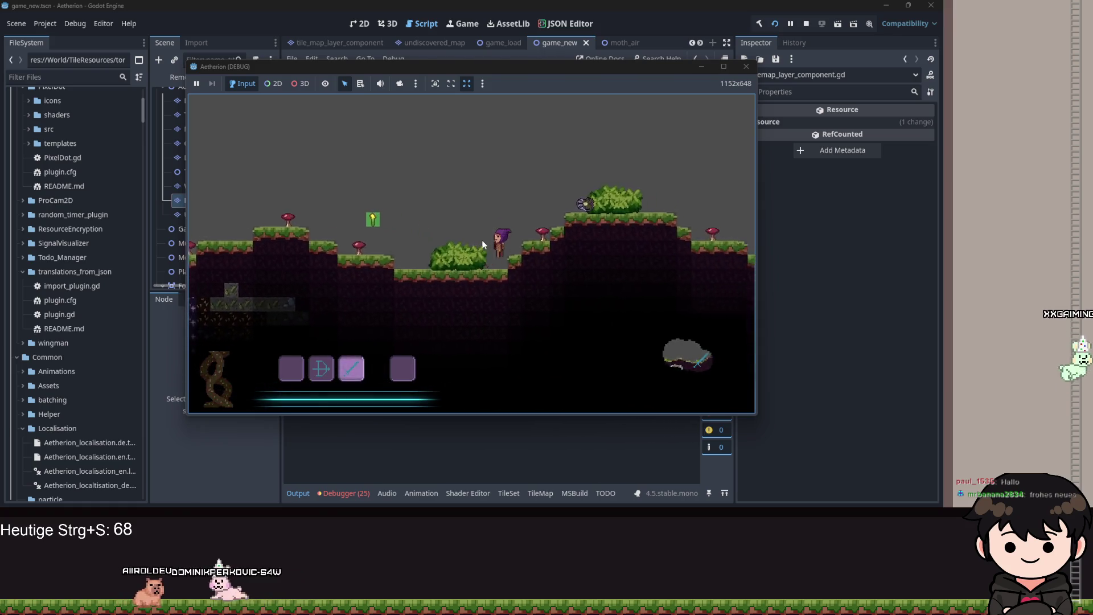
pyautogui.press('d')
pyautogui.press('4')
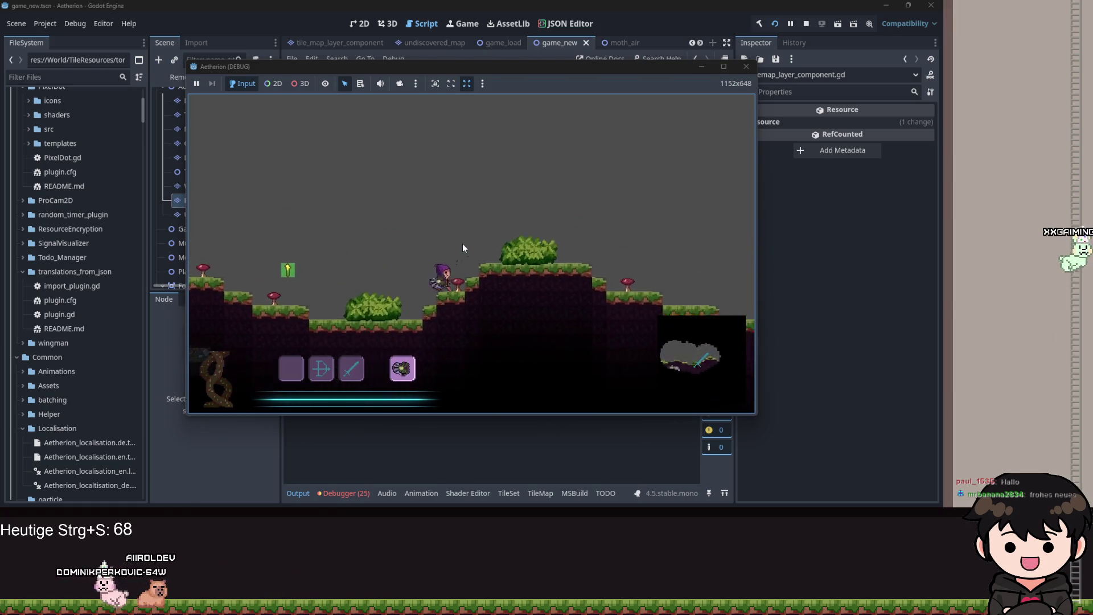
pyautogui.press('a')
pyautogui.press('space')
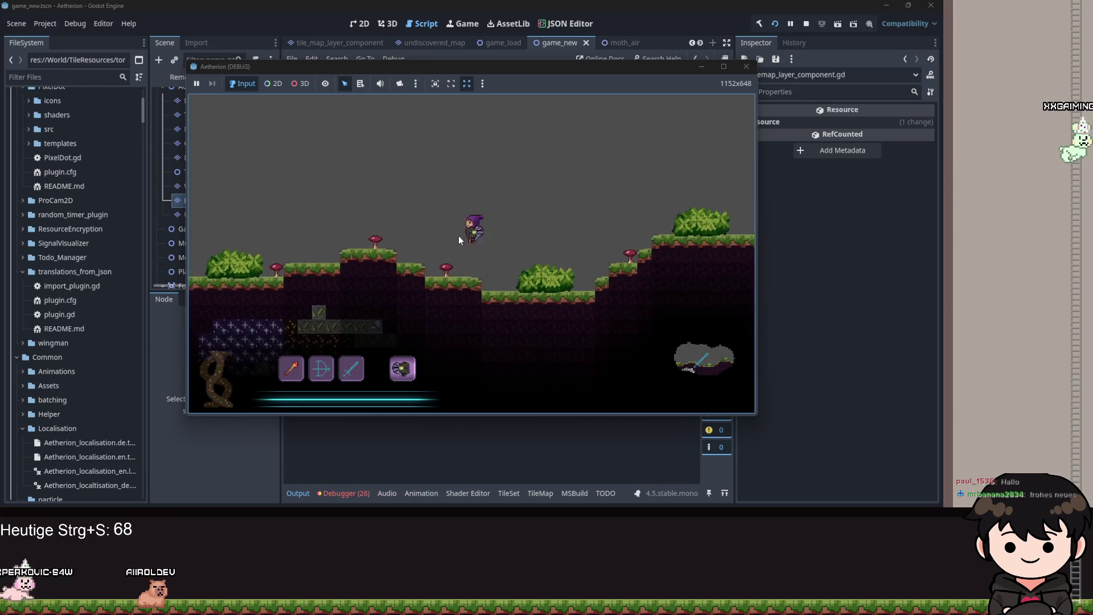
pyautogui.press('d')
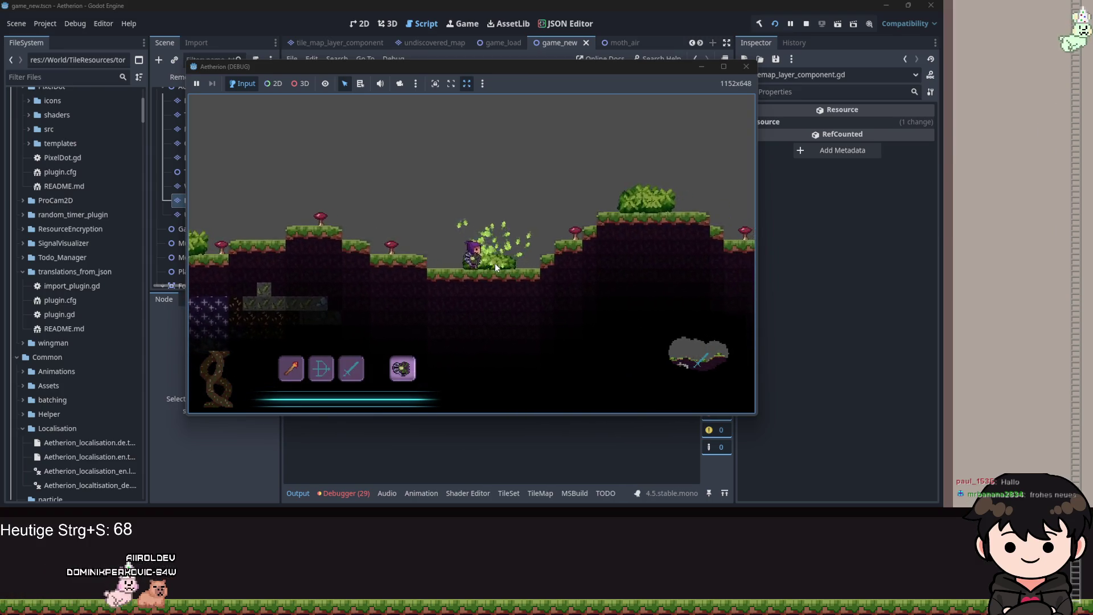
# - View the Holzwand recipe in the recipe book, then resume play
pyautogui.press('Escape')
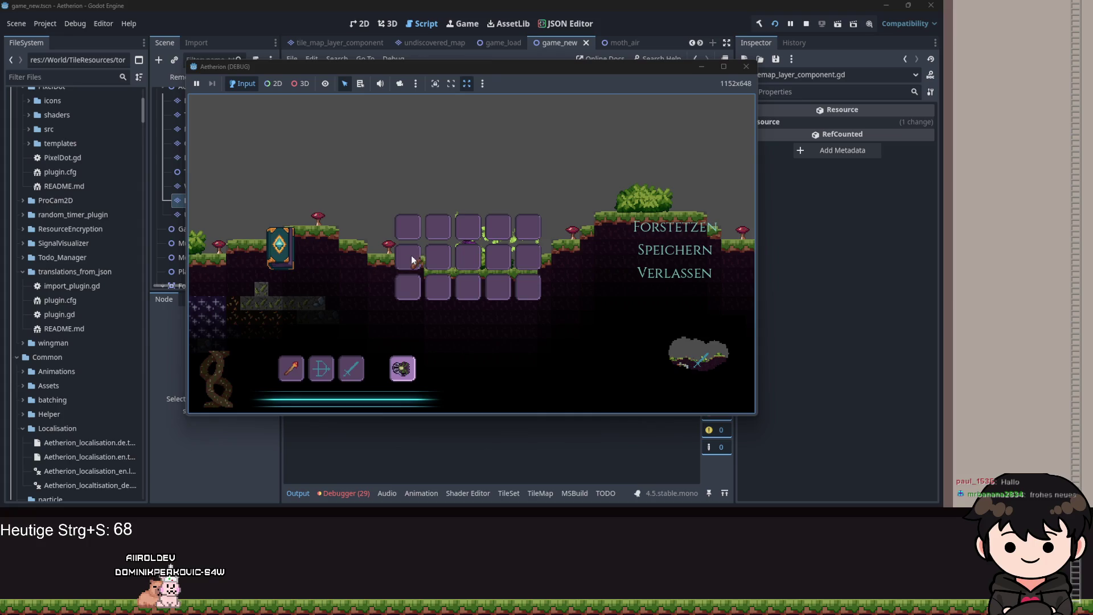
pyautogui.click(285, 259)
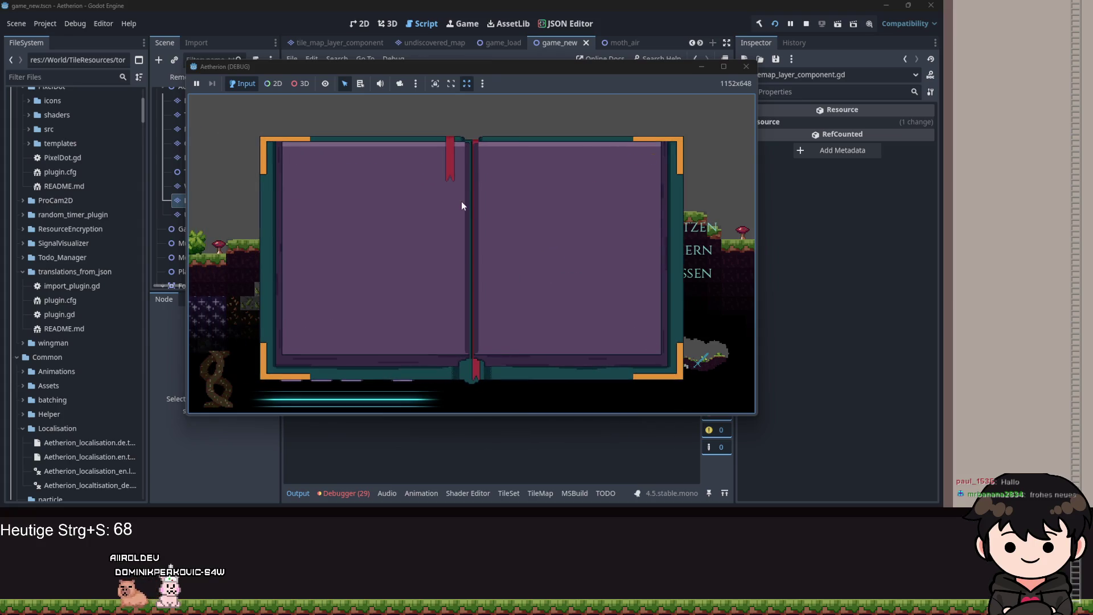
pyautogui.click(571, 262)
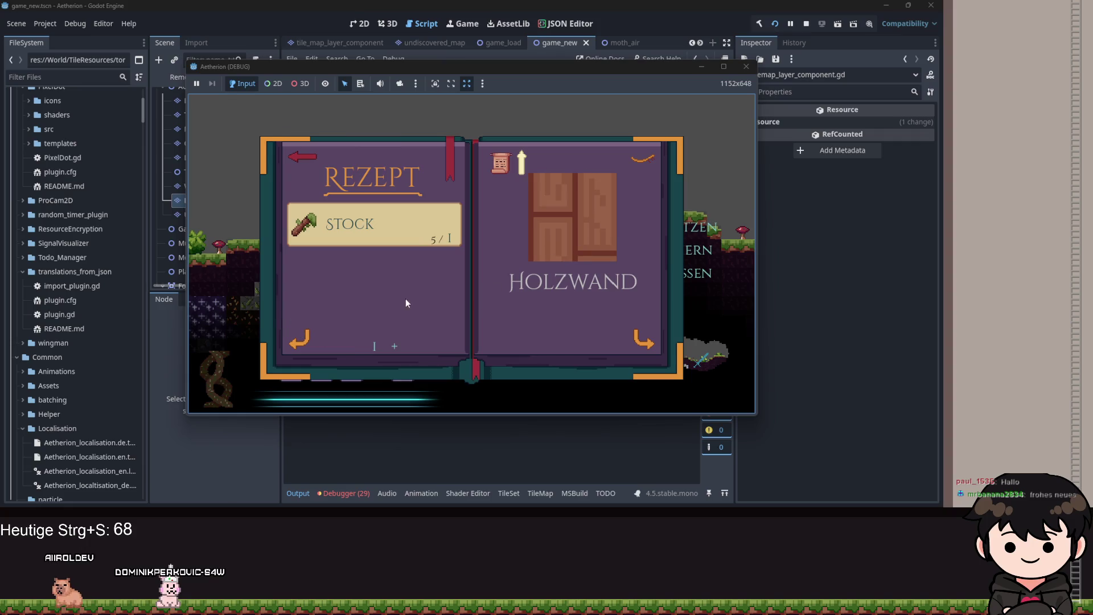
pyautogui.click(562, 245)
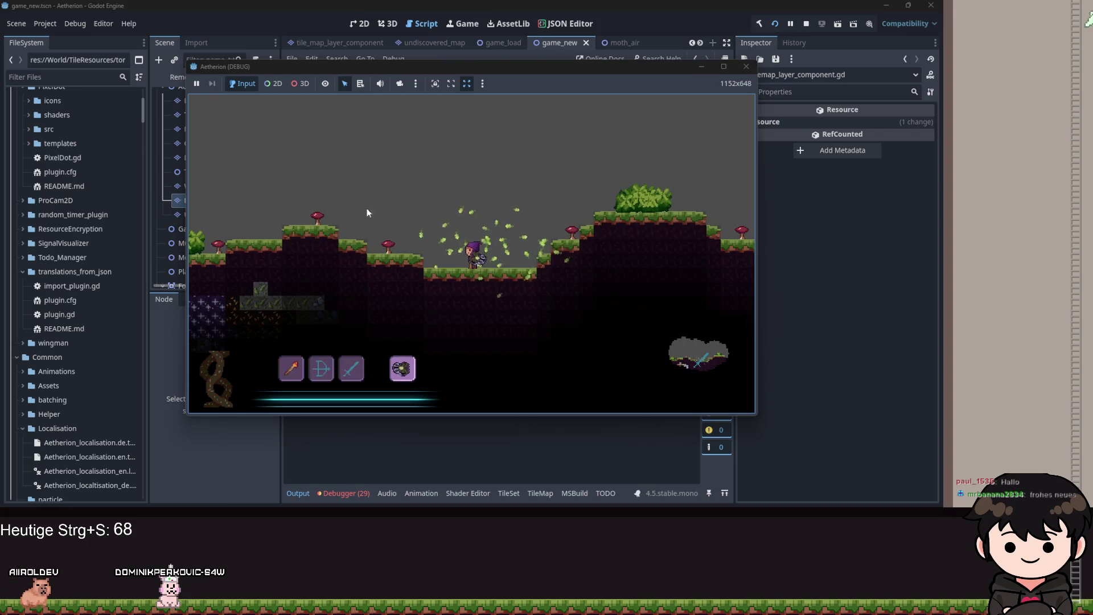
pyautogui.press('Escape')
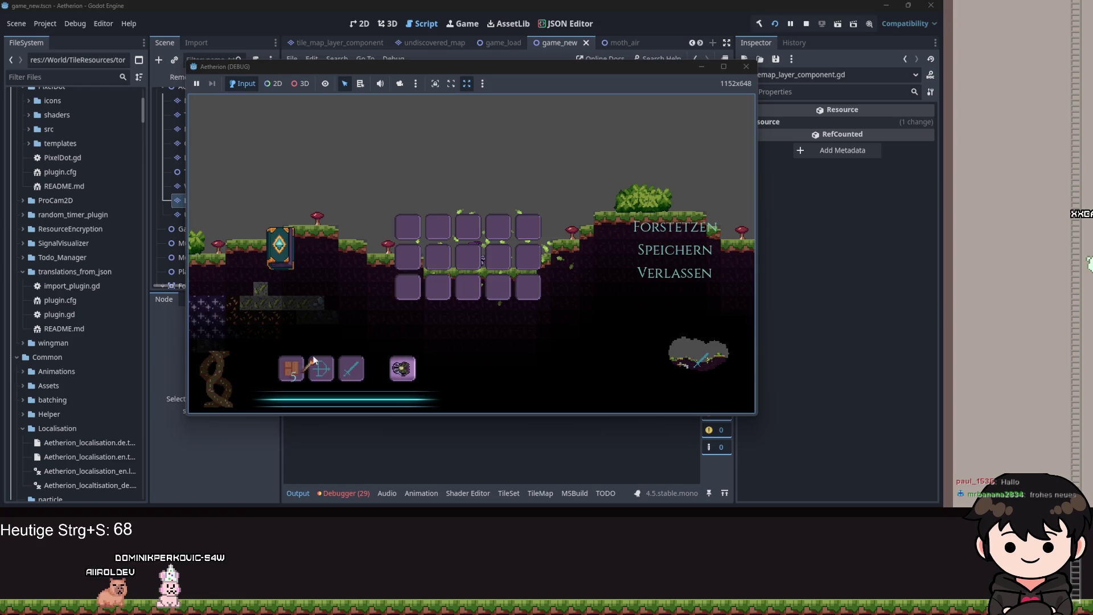
pyautogui.press('Escape')
pyautogui.press('d')
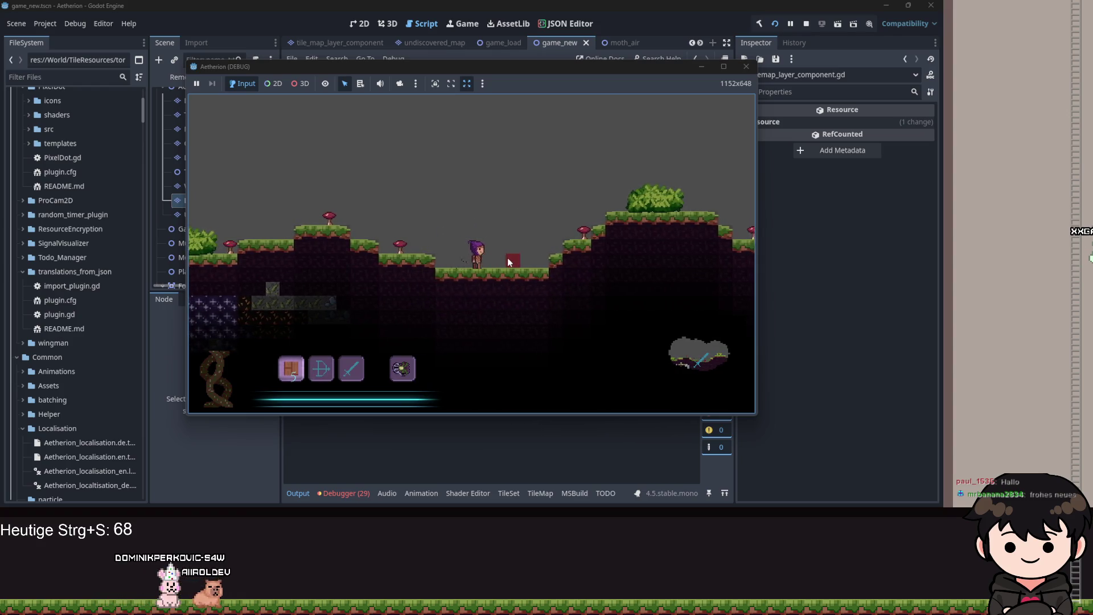
# - Place a wooden wall block beside the character, then bring the script editor to front
pyautogui.press('a')
pyautogui.press('d')
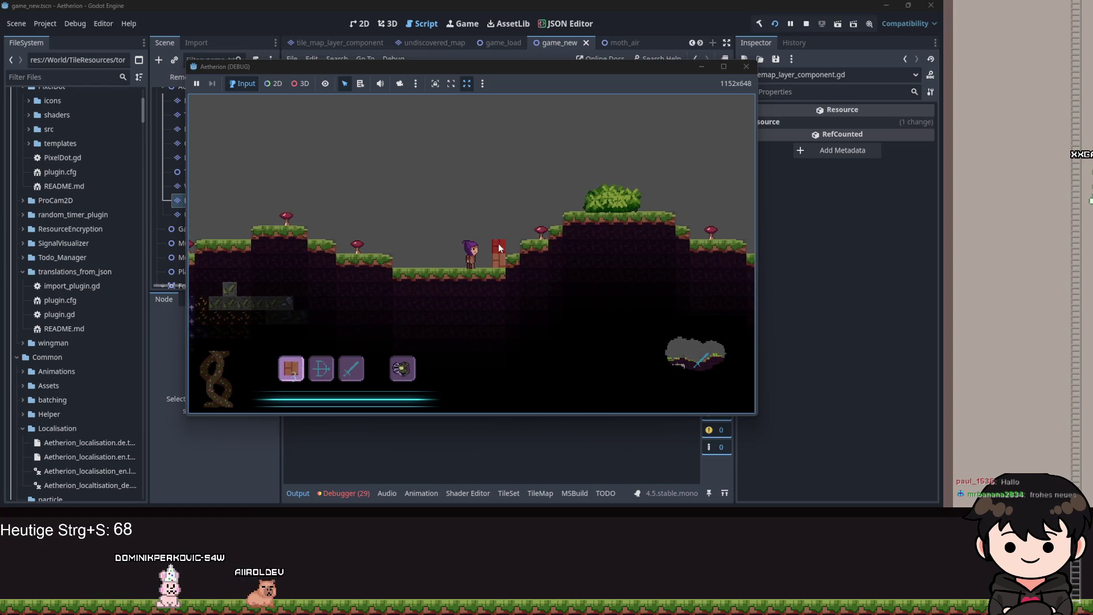
pyautogui.click(500, 239)
pyautogui.press('d')
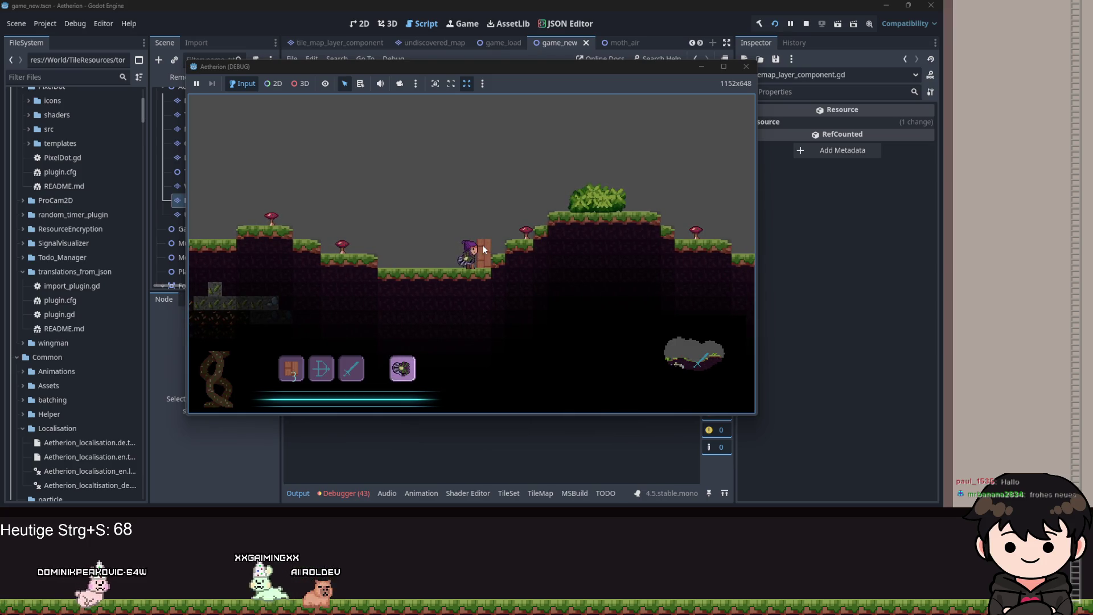
pyautogui.click(709, 59)
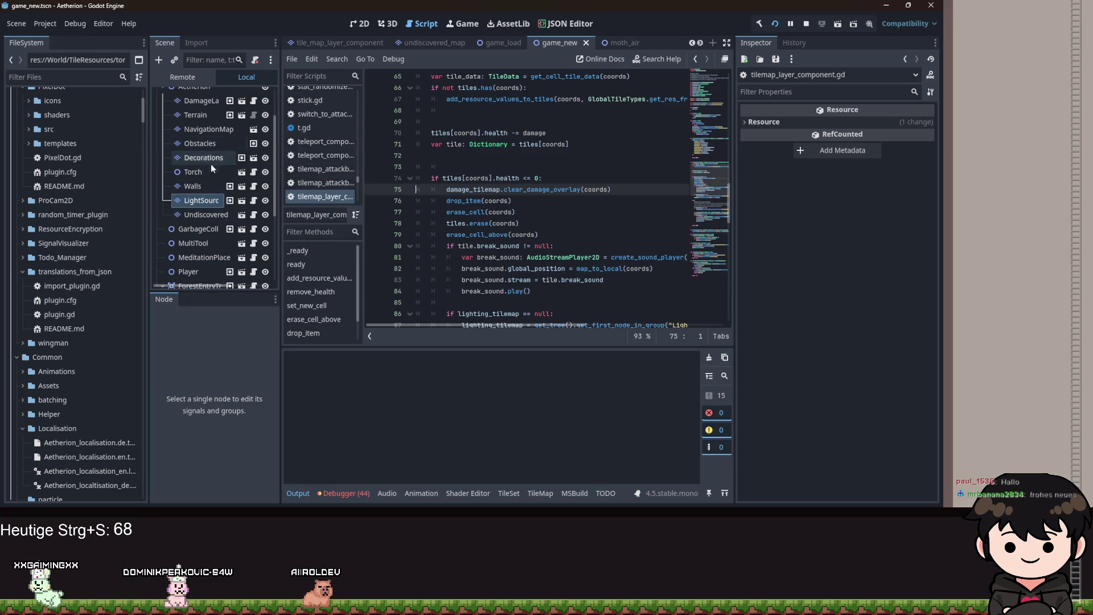
# - Delete the duplicate fourth Plains Earth entry from multi_tool's Tiles to Check
pyautogui.scroll(-4, 616, 43)
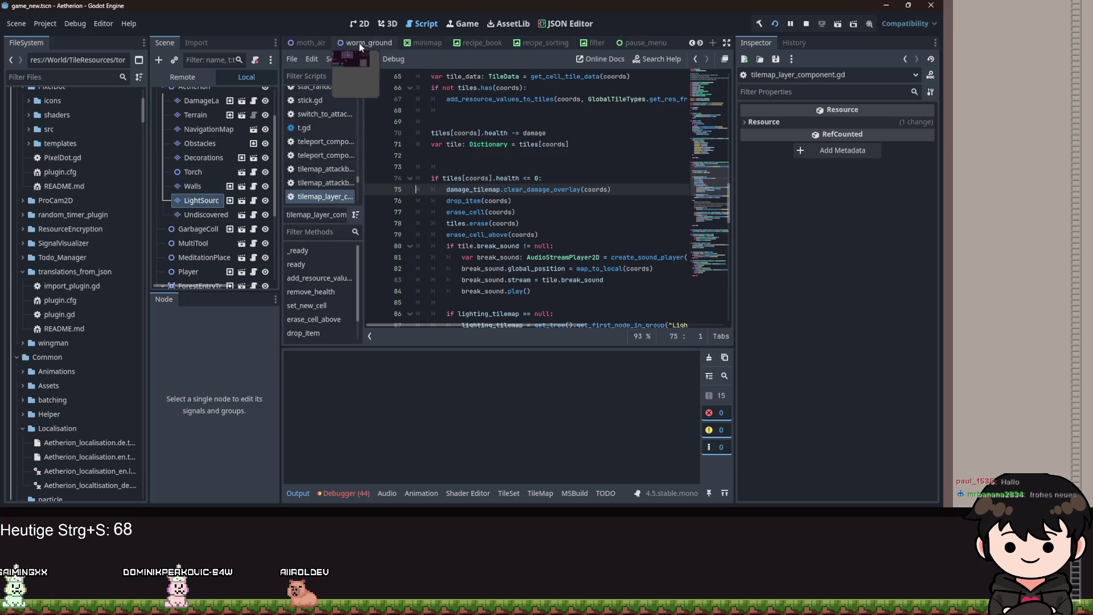
pyautogui.scroll(-6, 378, 45)
pyautogui.scroll(-1, 460, 45)
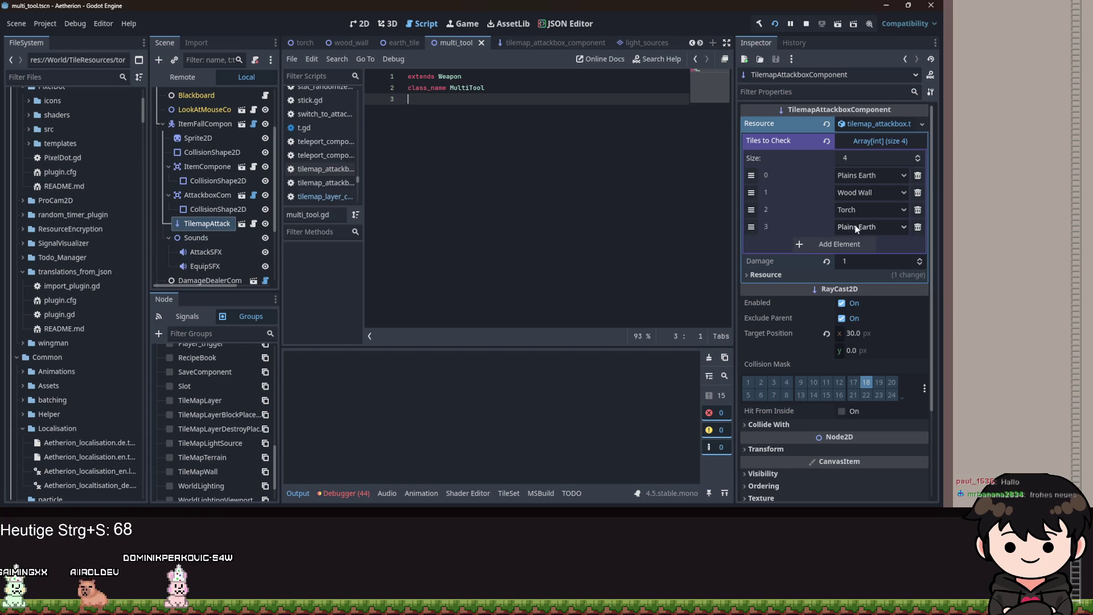
pyautogui.click(861, 227)
pyautogui.click(916, 228)
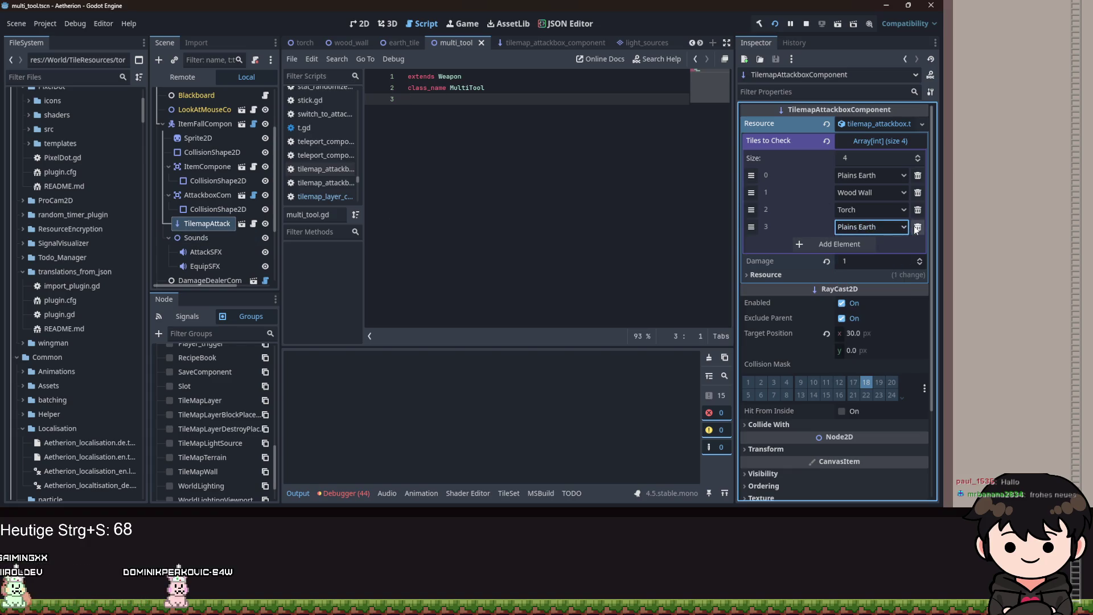
pyautogui.click(917, 227)
# - Check the Wood Wall entry's tile choice, then switch to the wood_wall scene
pyautogui.click(848, 190)
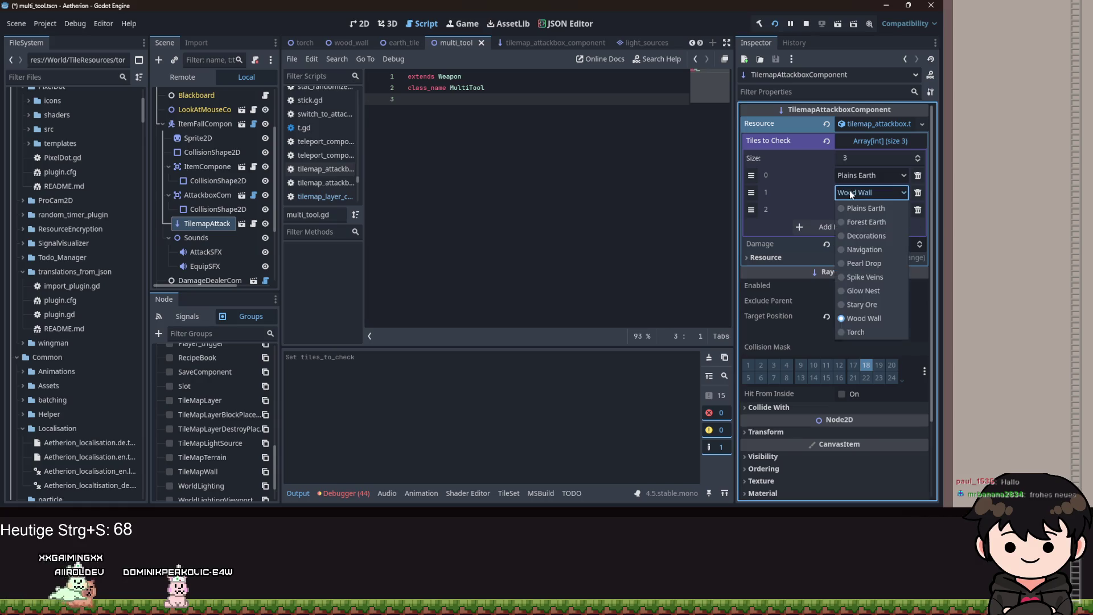
pyautogui.click(850, 191)
pyautogui.click(358, 39)
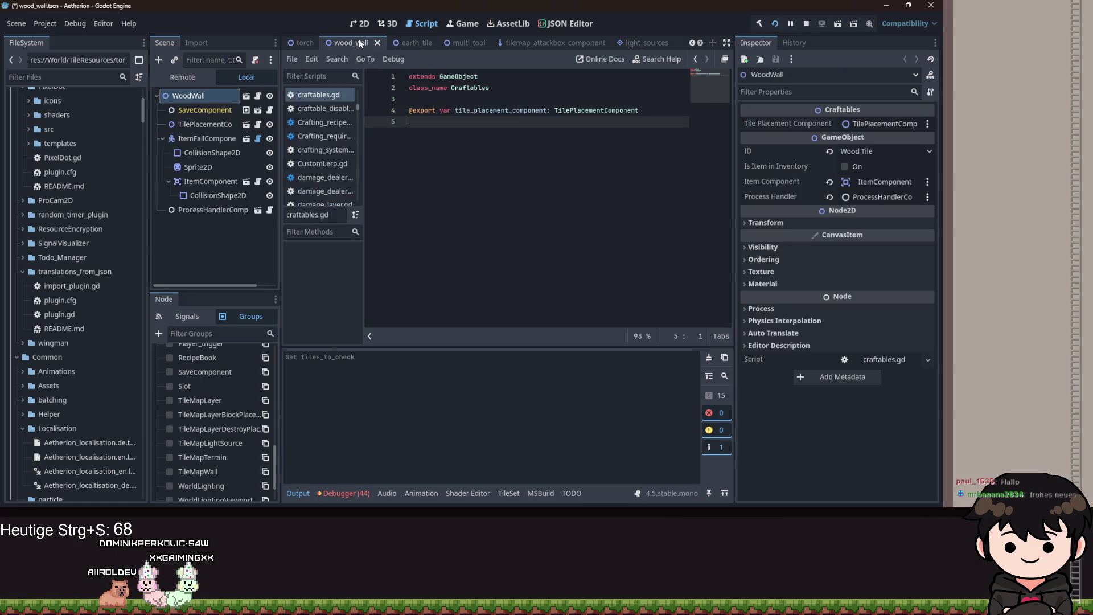
# - Verify wood_wall's ID and Wood Wall tile placement, save, and open tilemap_attackbox_component
pyautogui.click(886, 150)
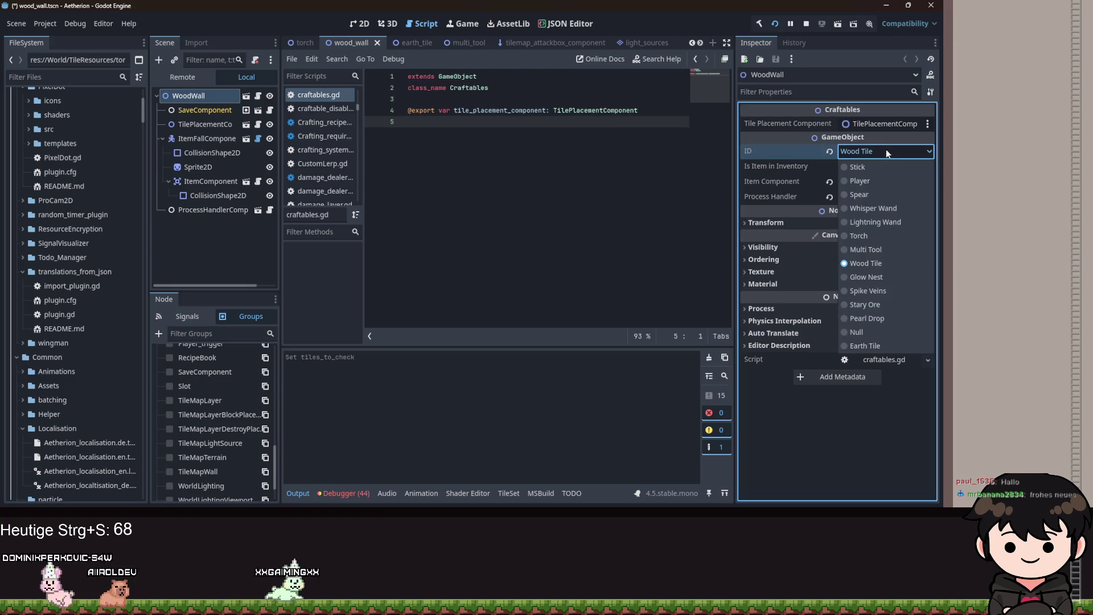
pyautogui.click(886, 151)
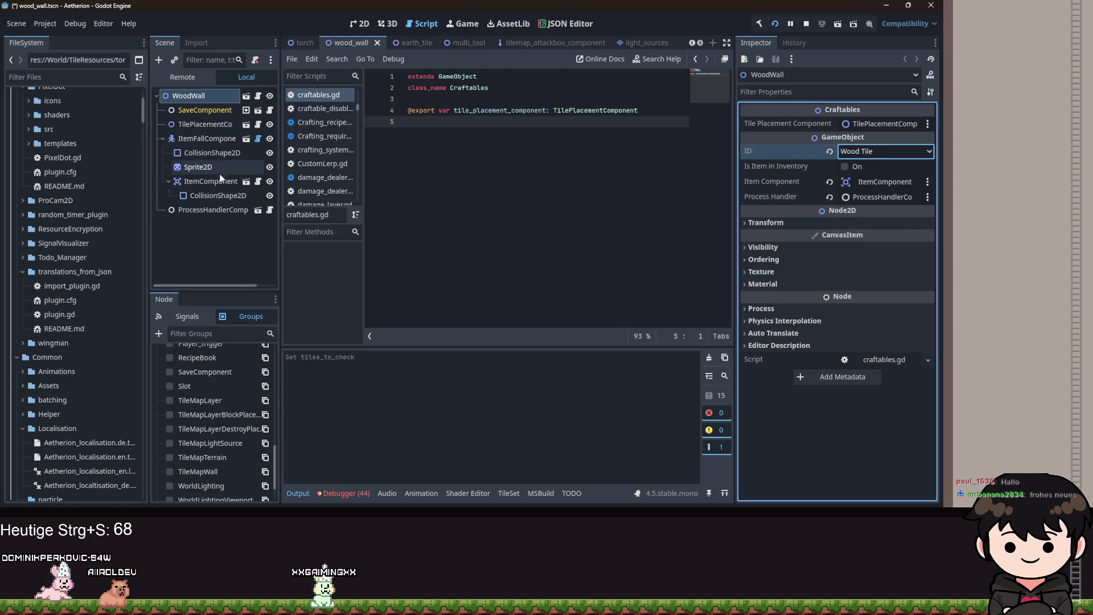
pyautogui.click(205, 124)
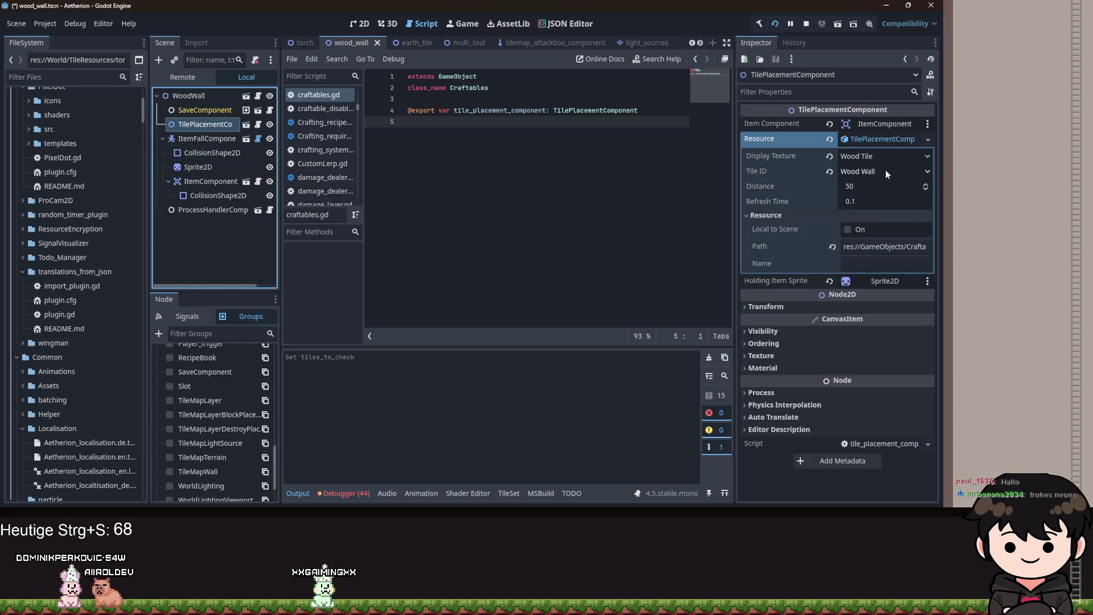
pyautogui.hotkey('ctrl', 's')
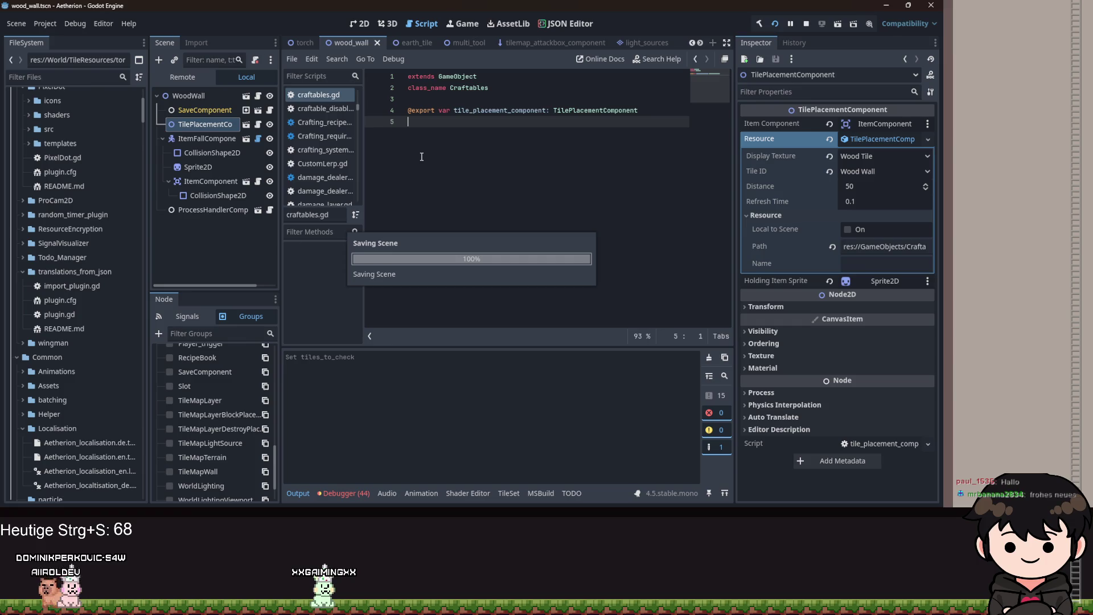
pyautogui.click(543, 43)
pyautogui.moveTo(550, 325)
pyautogui.mouseDown()
pyautogui.moveTo(620, 326)
pyautogui.moveTo(551, 316)
pyautogui.mouseUp()
# - Inspect get_tilemap's definition, return to line 27 of get_hurtbox, and run the project with F5
pyautogui.scroll(2, 548, 245)
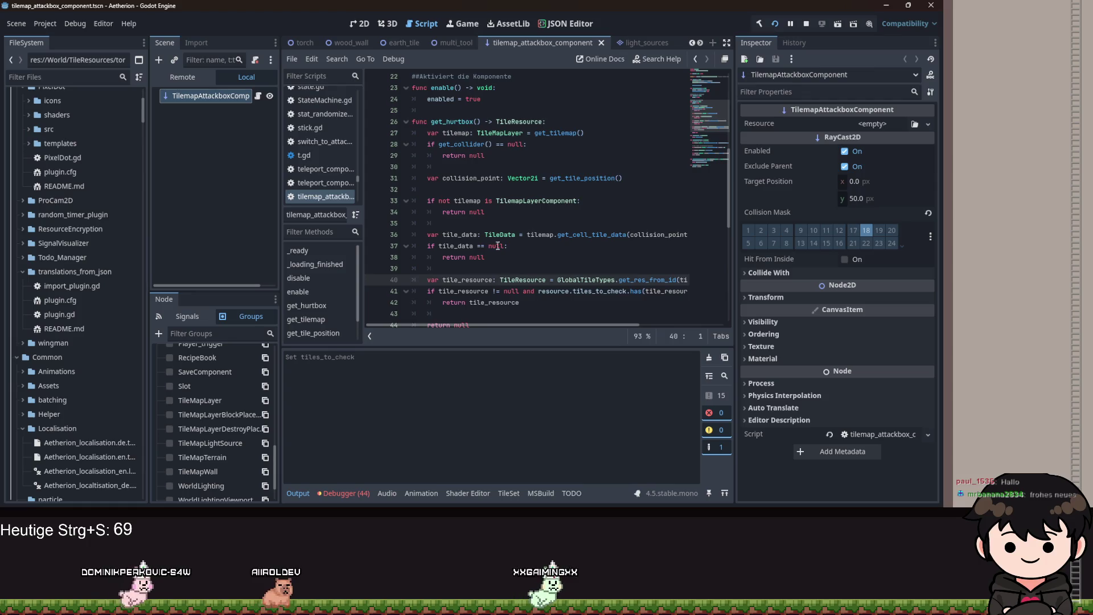
pyautogui.keyDown('ctrl'); pyautogui.click(558, 133); pyautogui.keyUp('ctrl')
pyautogui.scroll(5, 547, 188)
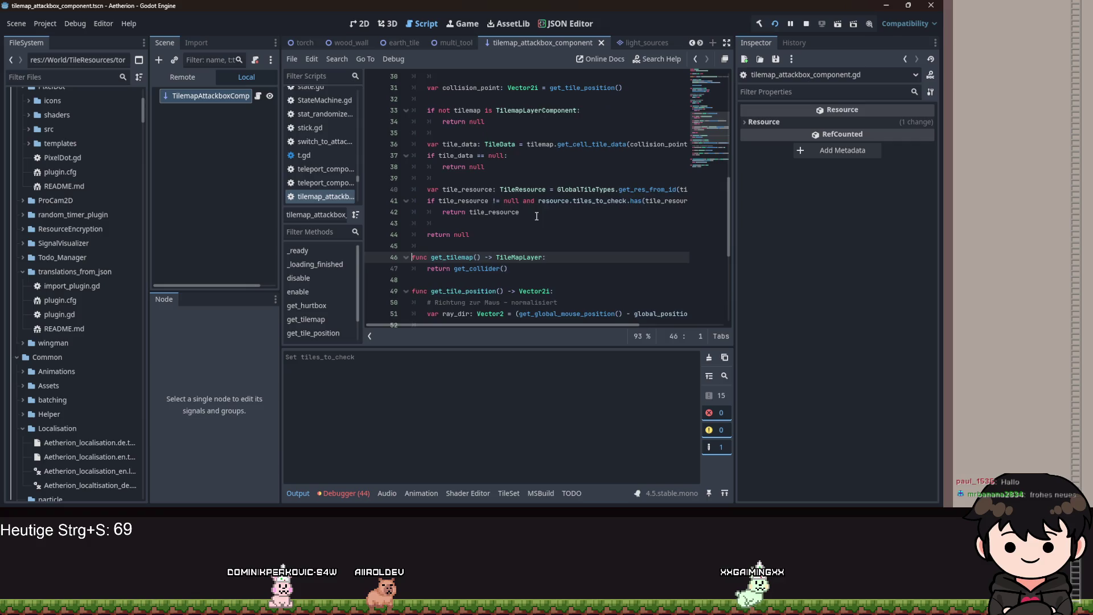
pyautogui.hotkey('alt', 'Left')
pyautogui.hotkey('ctrl', 'z')
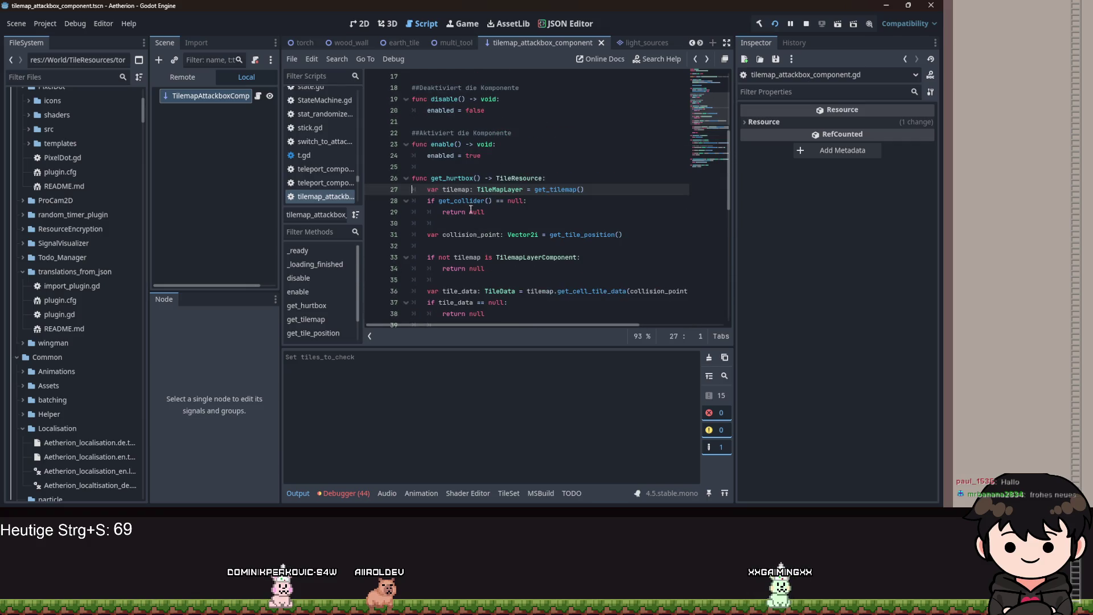
pyautogui.press('F5')
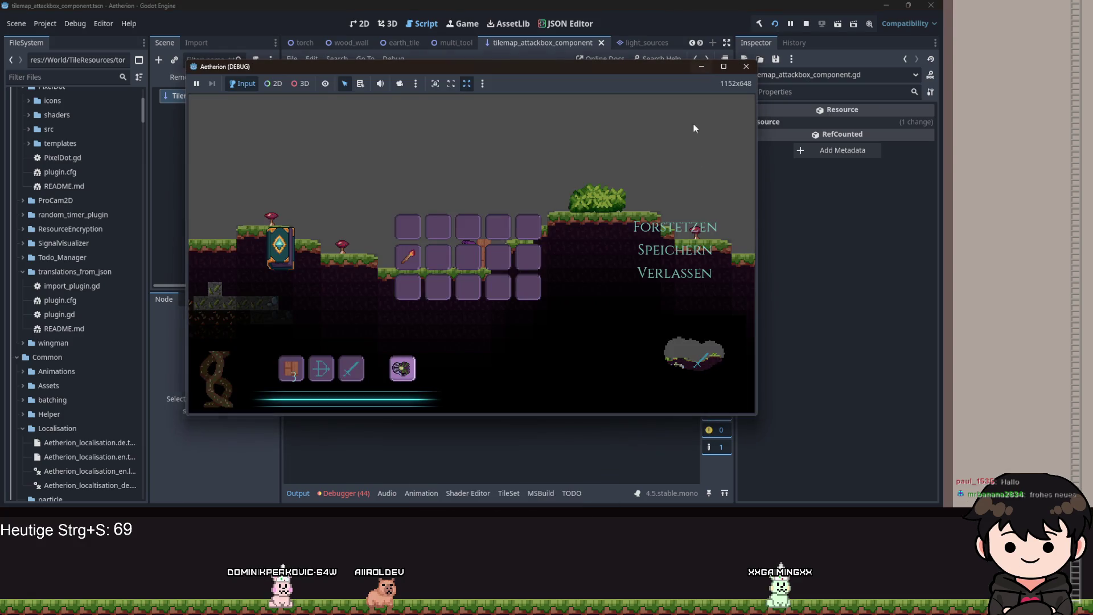
# - Resume play, return to the editor at the breakpoint, inspect TilemapAttackboxComponent, and continue execution
pyautogui.click(682, 228)
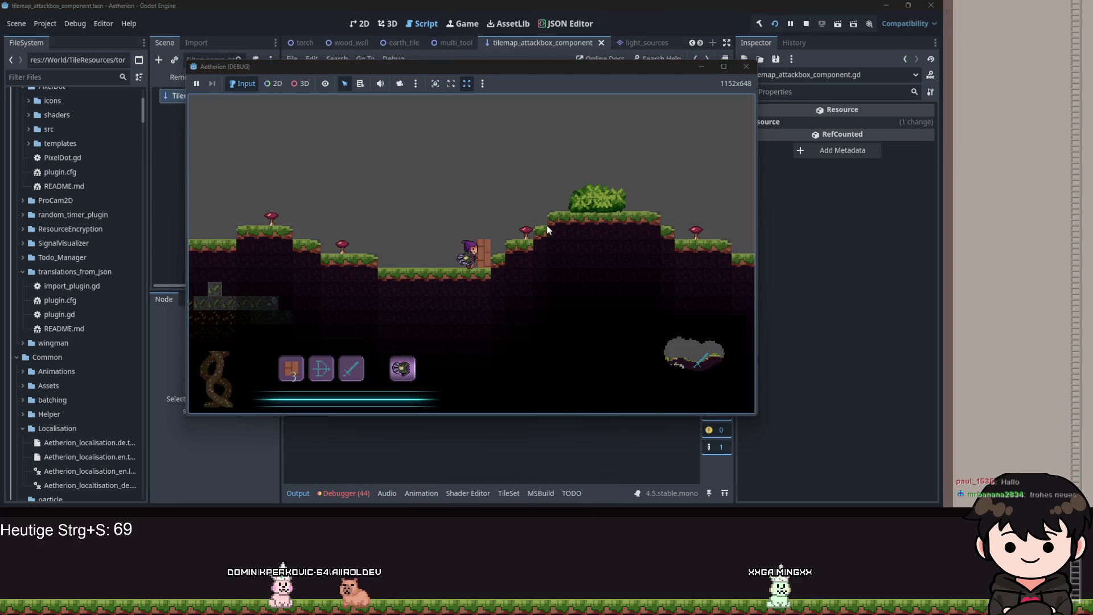
pyautogui.click(489, 231)
pyautogui.click(698, 67)
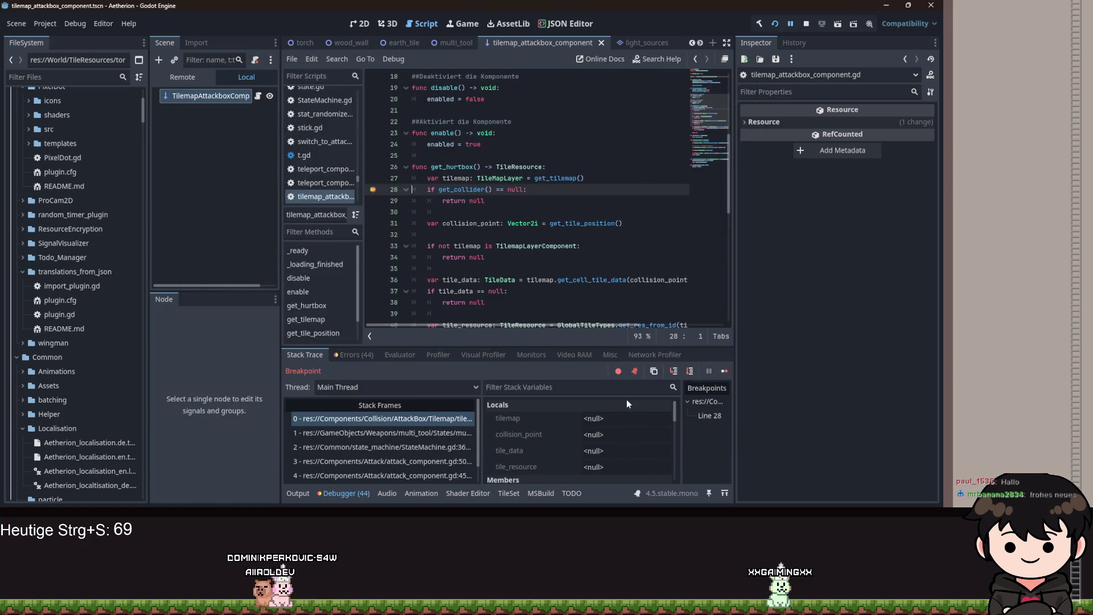
pyautogui.click(207, 94)
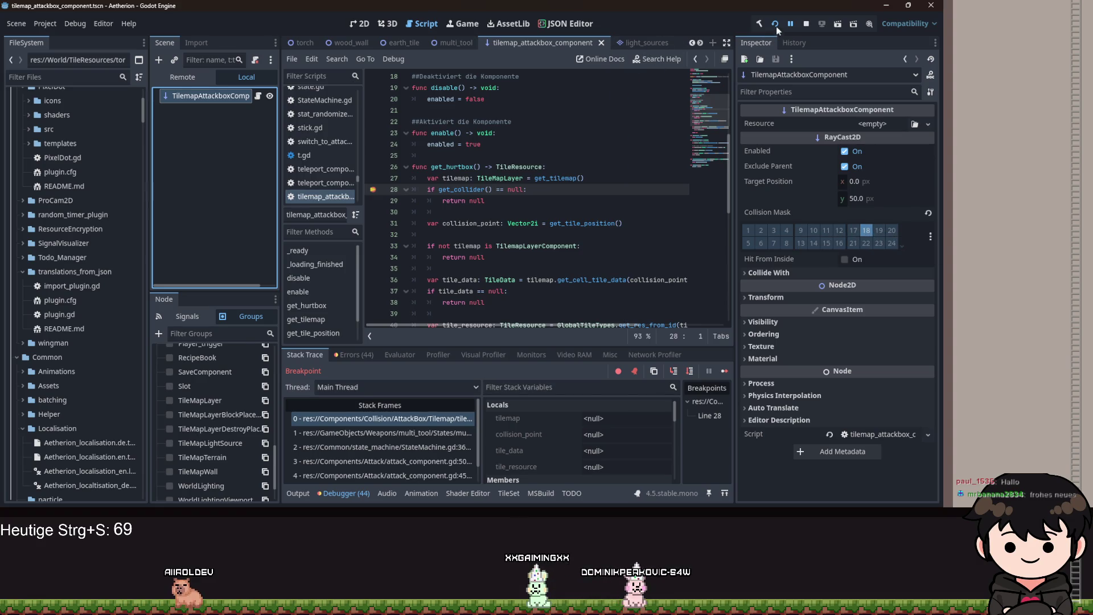
pyautogui.click(791, 24)
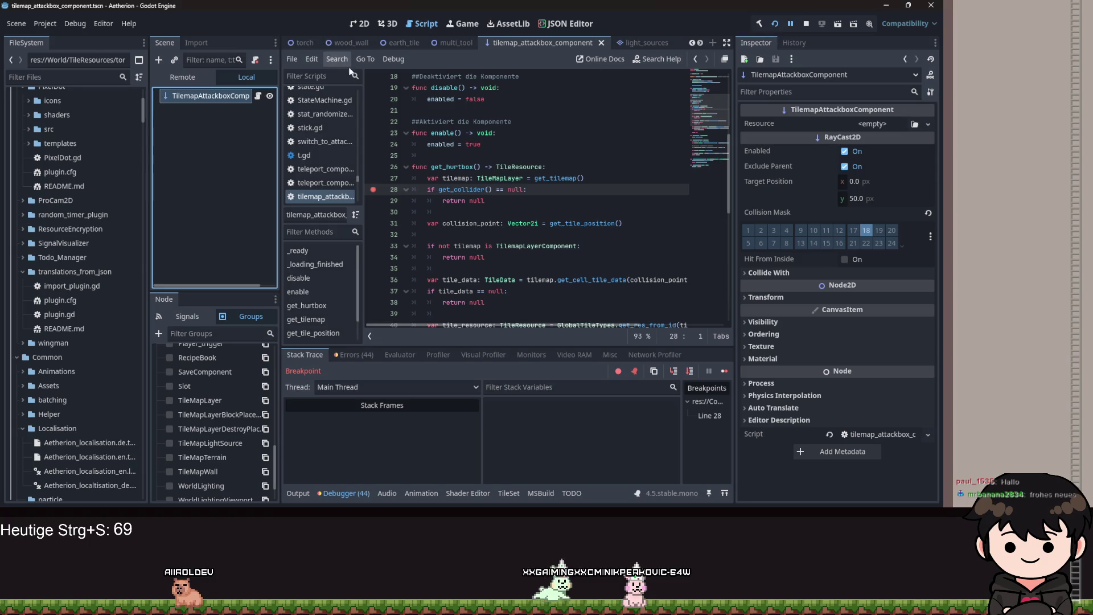
# - Remove the line-28 breakpoint, resume the game, minimize it, and switch to the game_new scene
pyautogui.click(373, 189)
pyautogui.click(791, 24)
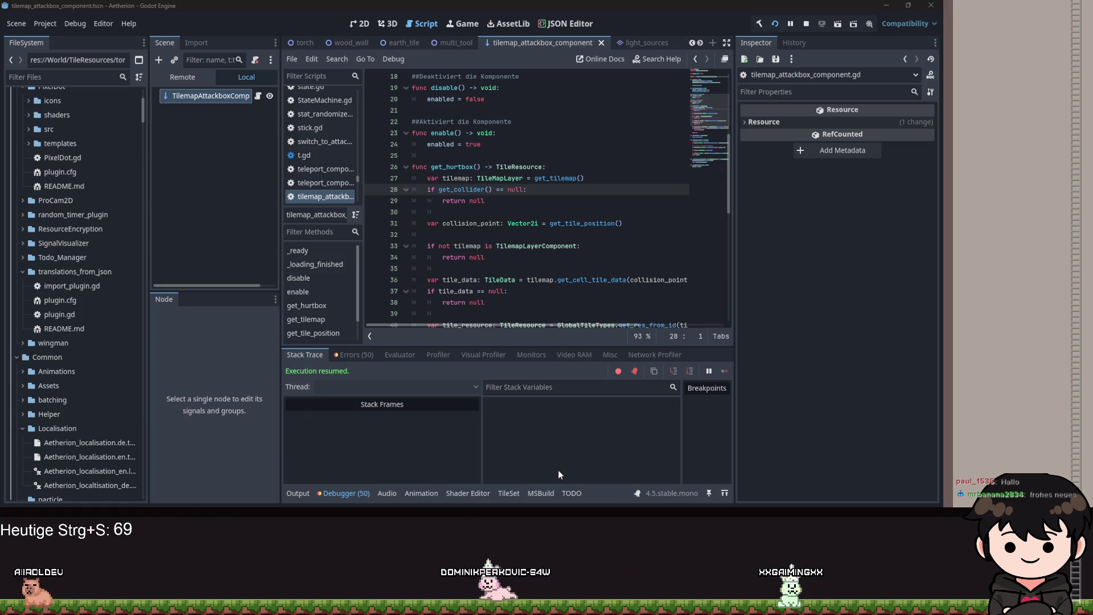
pyautogui.hotkey('alt', 'Tab')
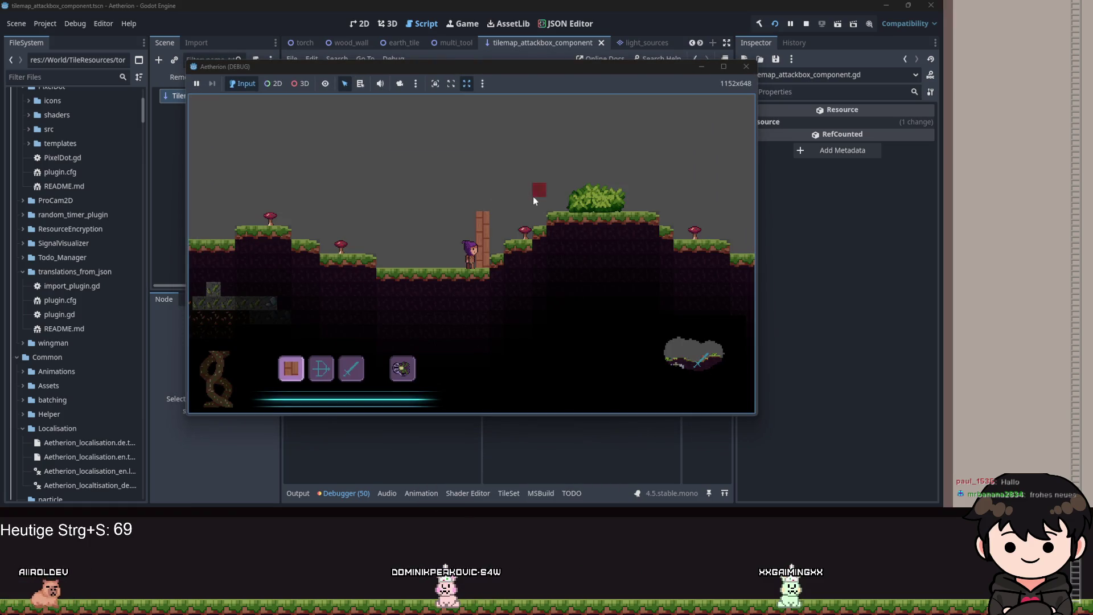
pyautogui.press('Escape')
pyautogui.click(700, 67)
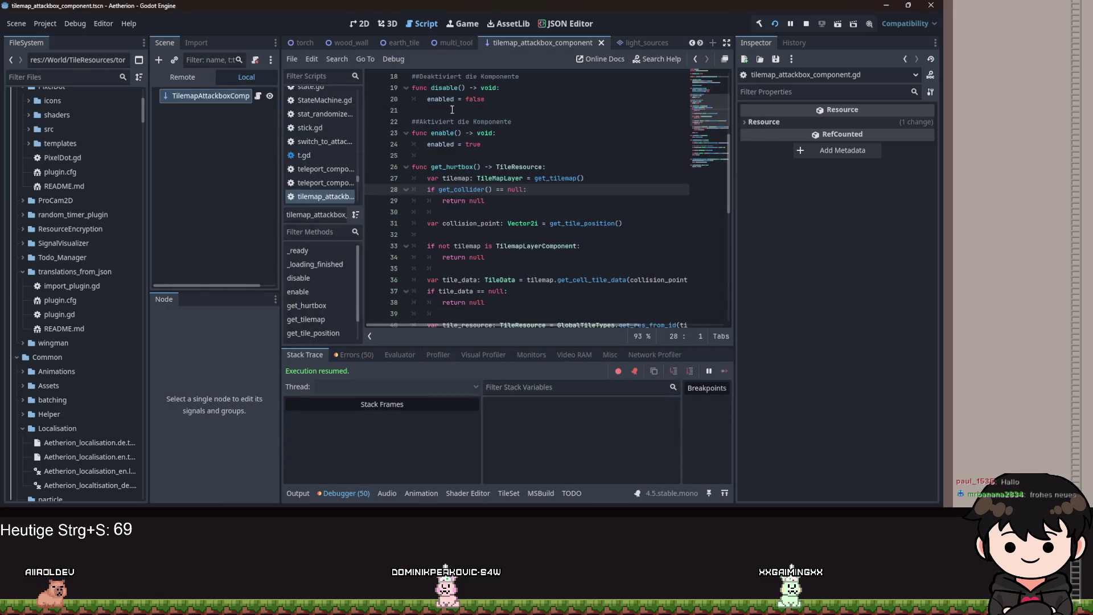
pyautogui.scroll(-5, 399, 42)
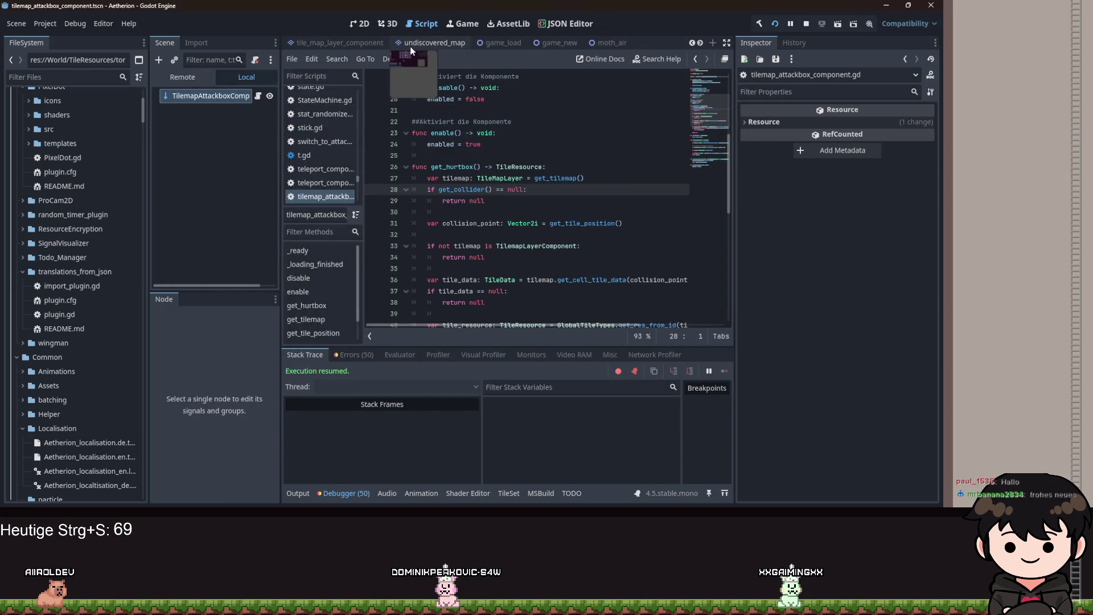
pyautogui.click(537, 43)
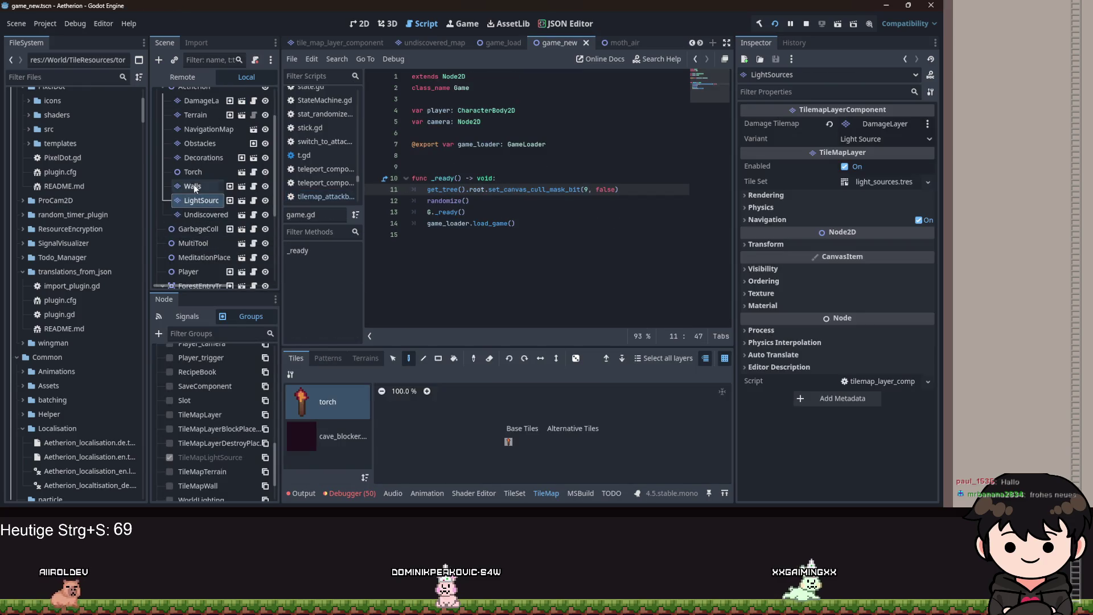
# - Select the Walls layer and expose the walls.tres tile set's physics layers
pyautogui.click(193, 185)
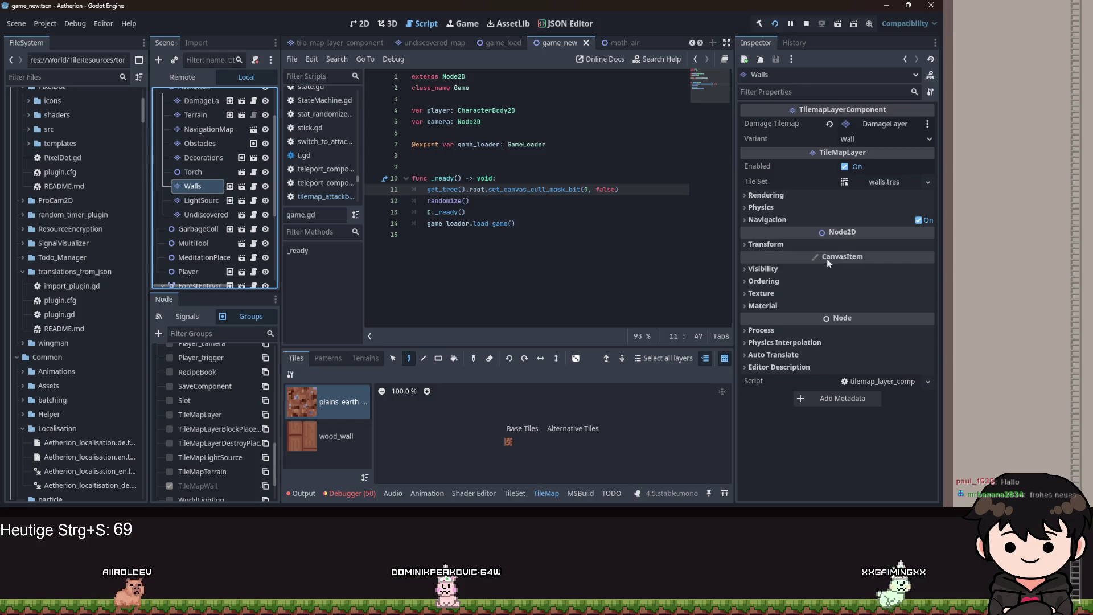
pyautogui.click(766, 208)
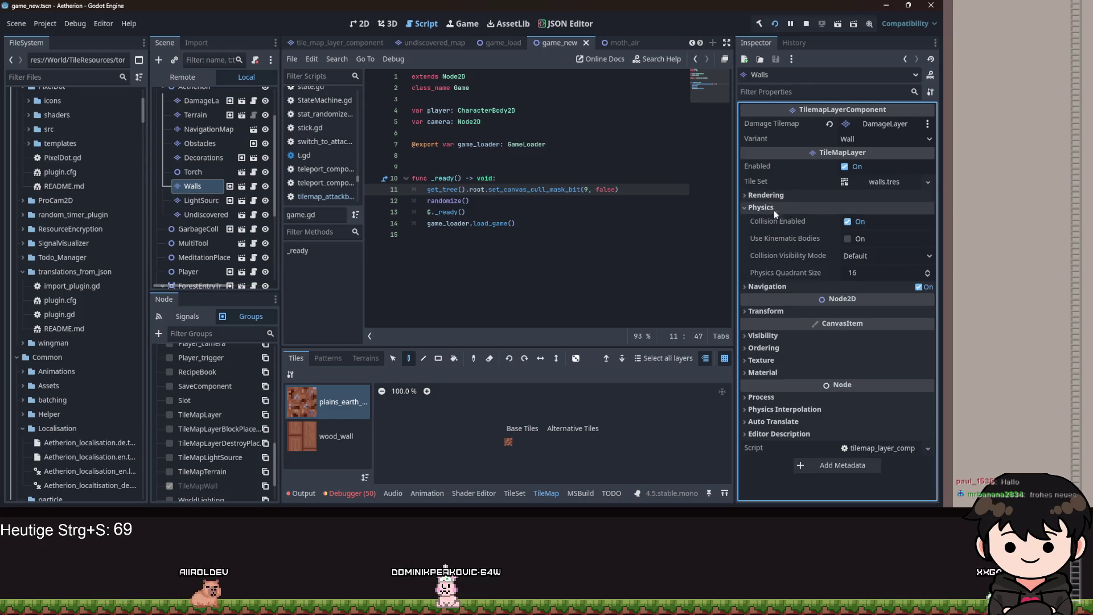
pyautogui.click(763, 208)
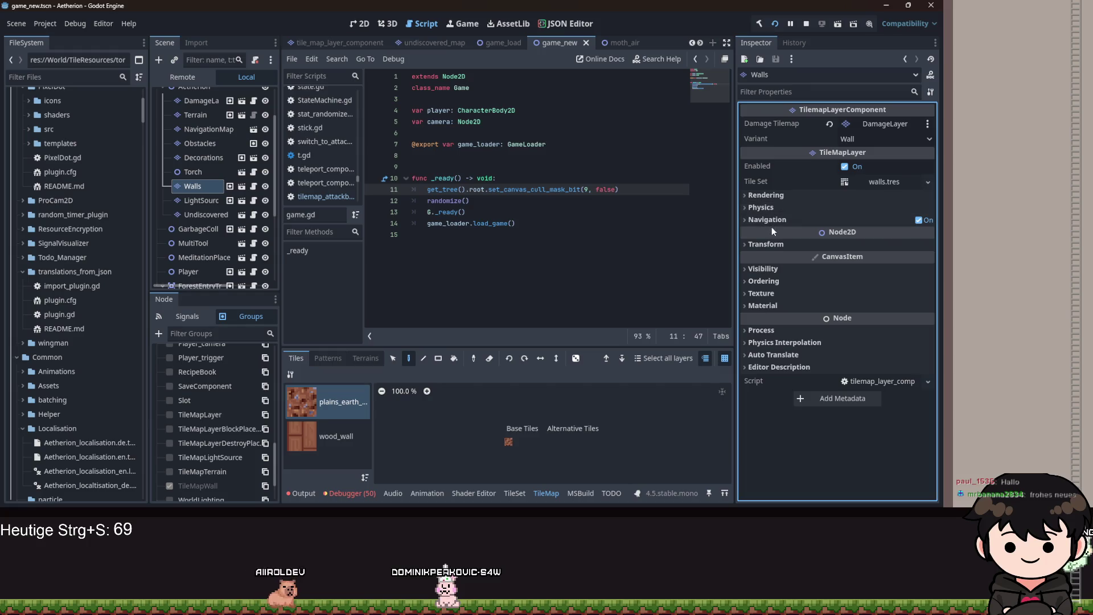
pyautogui.click(777, 211)
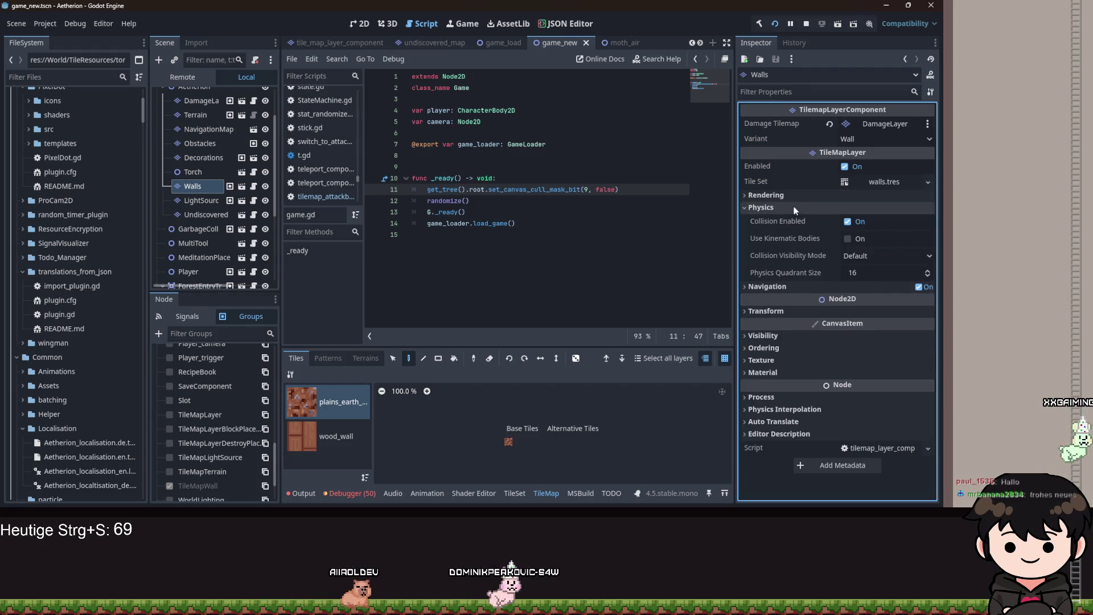
pyautogui.click(797, 207)
pyautogui.click(880, 182)
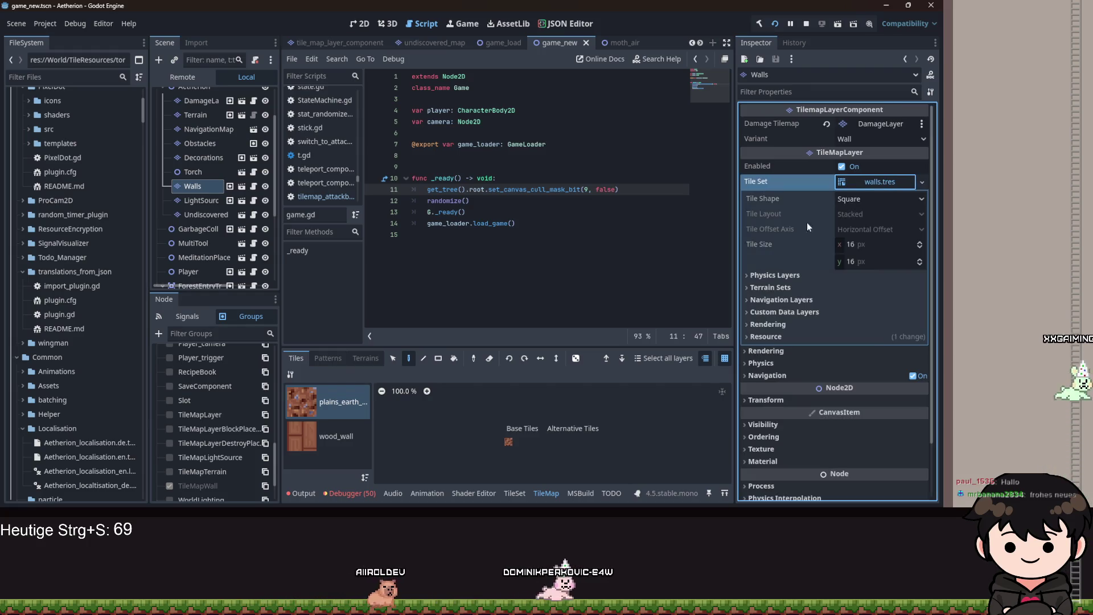
pyautogui.click(783, 275)
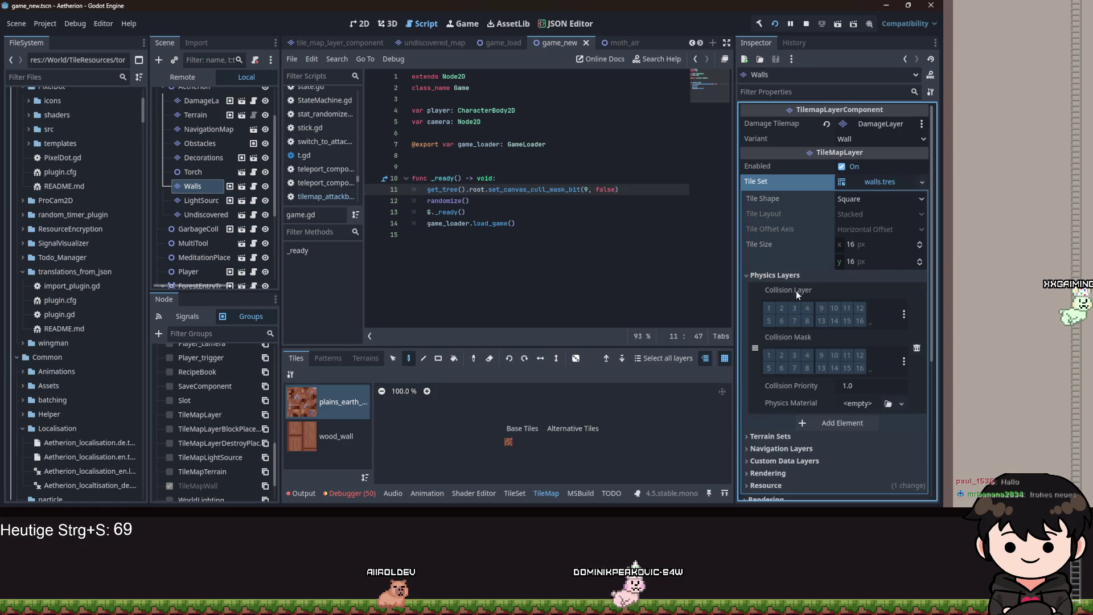
# - Enable bit 18 in both the Collision Mask and Collision Layer grids
pyautogui.click(872, 371)
pyautogui.click(786, 381)
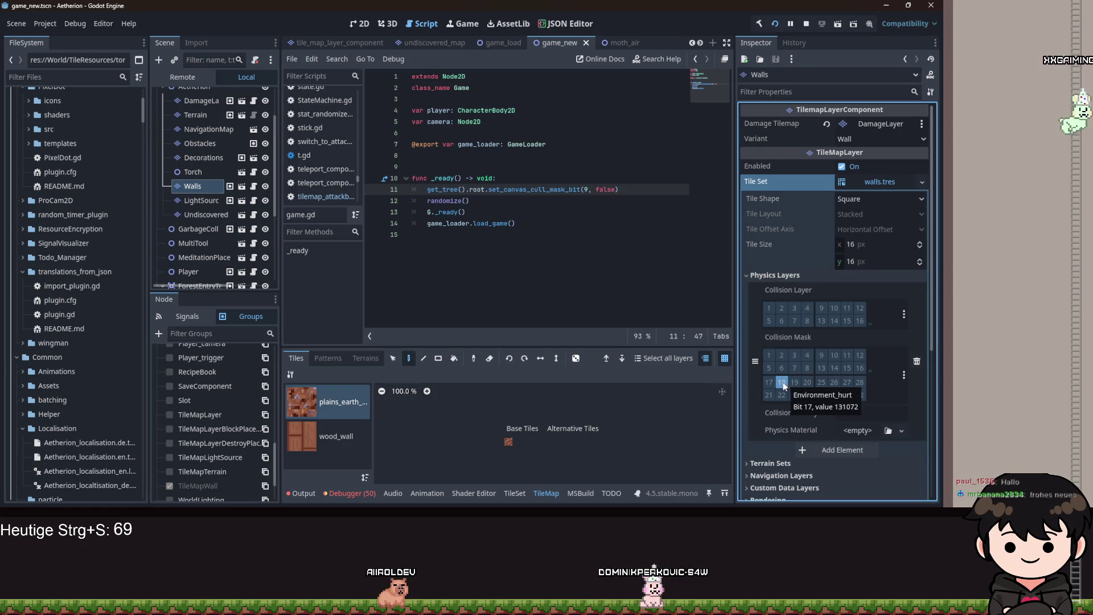
pyautogui.click(870, 323)
pyautogui.click(782, 335)
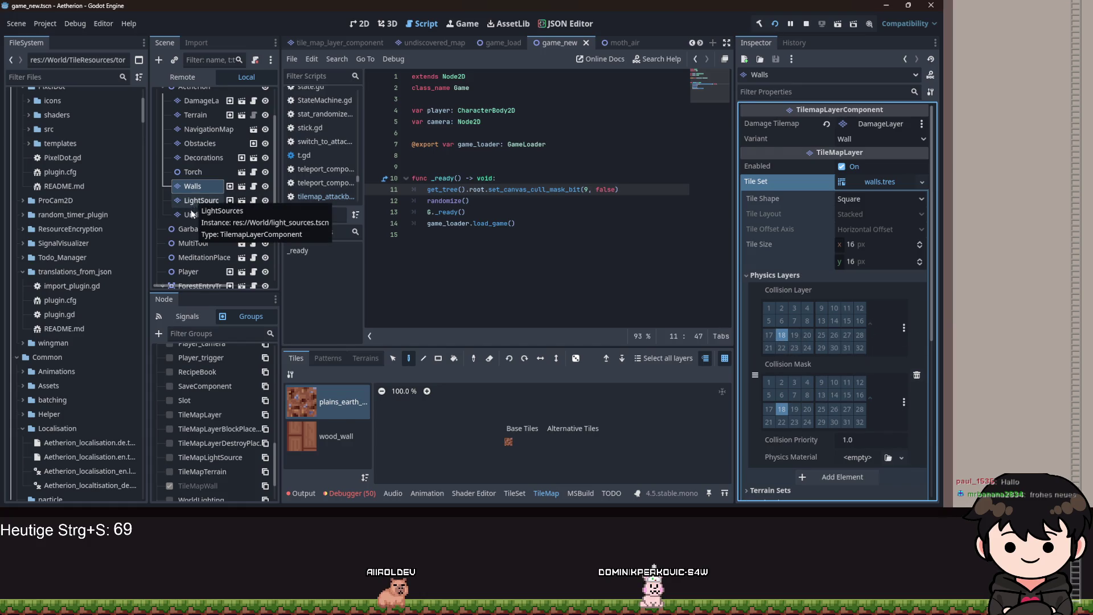
pyautogui.click(329, 358)
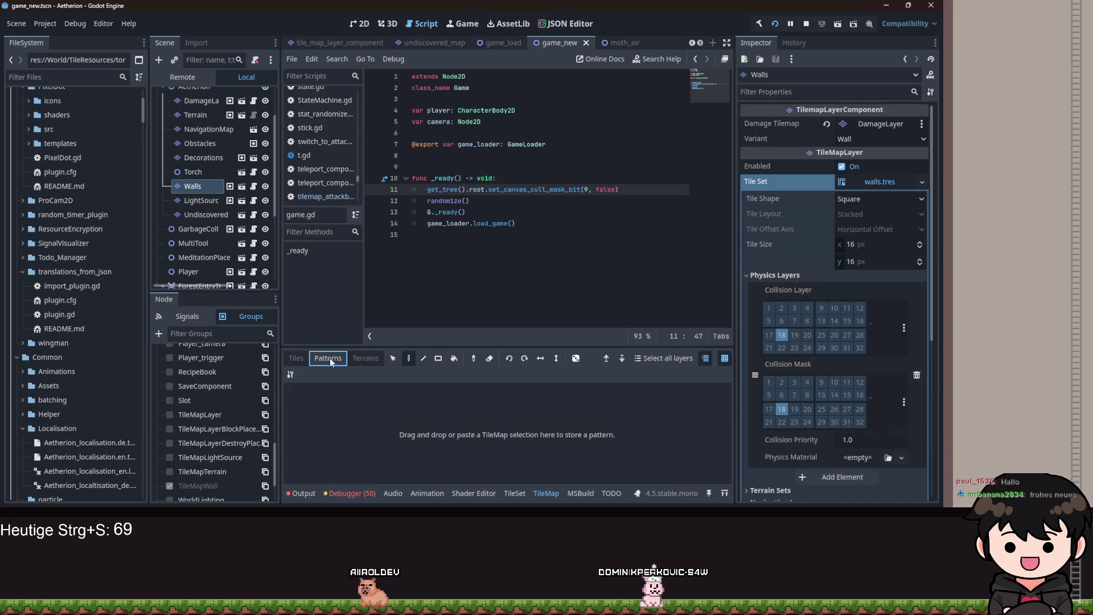
# - Set the TileSet editor to paint the Physics Layer 0 property
pyautogui.click(360, 359)
pyautogui.moveTo(489, 347); pyautogui.dragTo(504, 245)
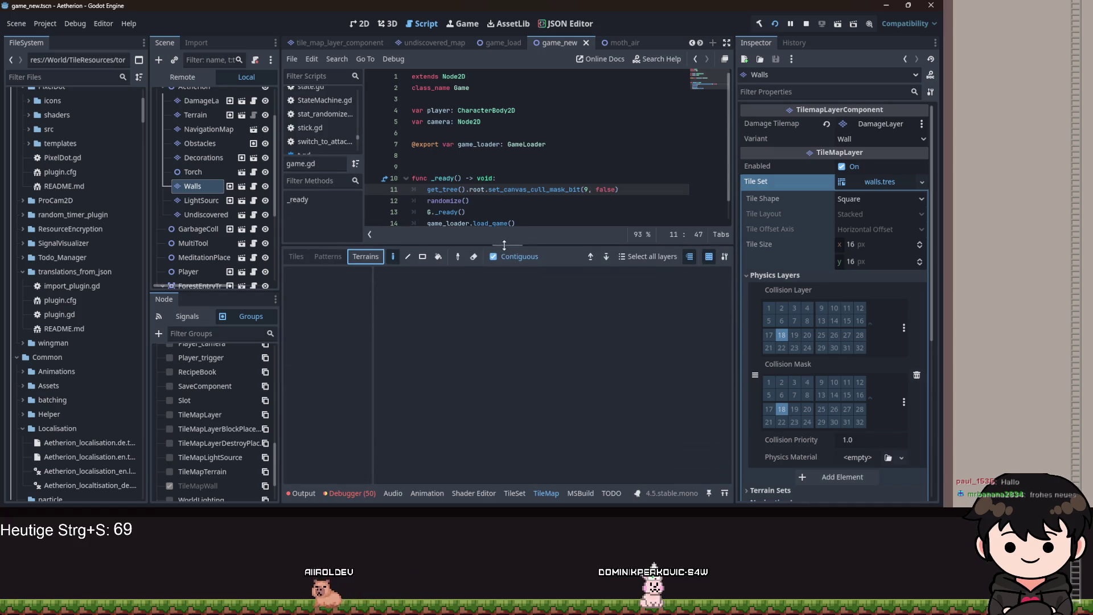
pyautogui.click(525, 493)
pyautogui.click(462, 273)
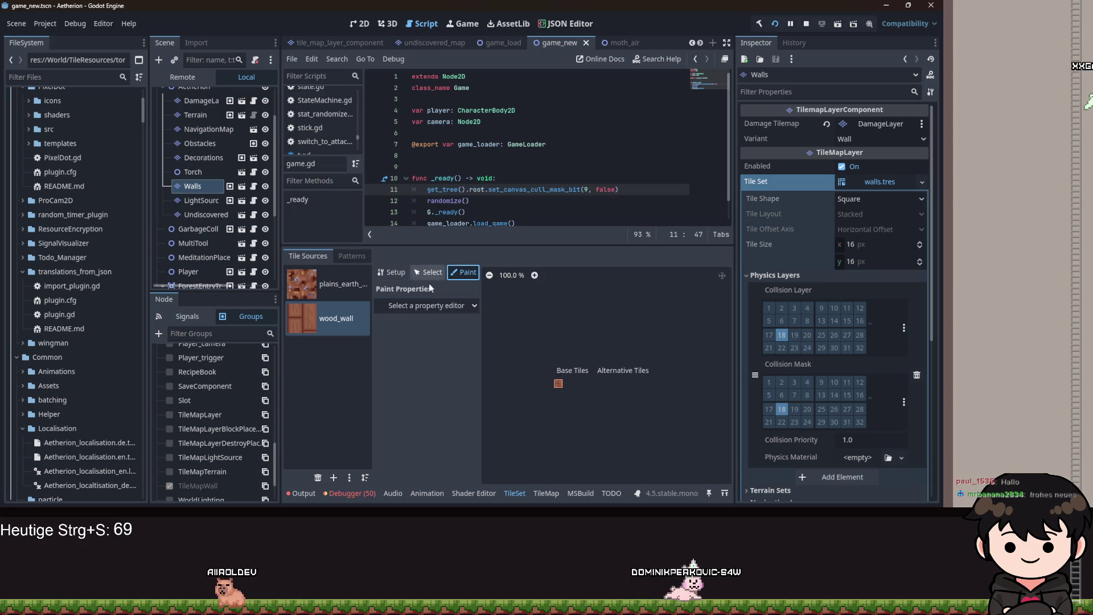
pyautogui.click(432, 307)
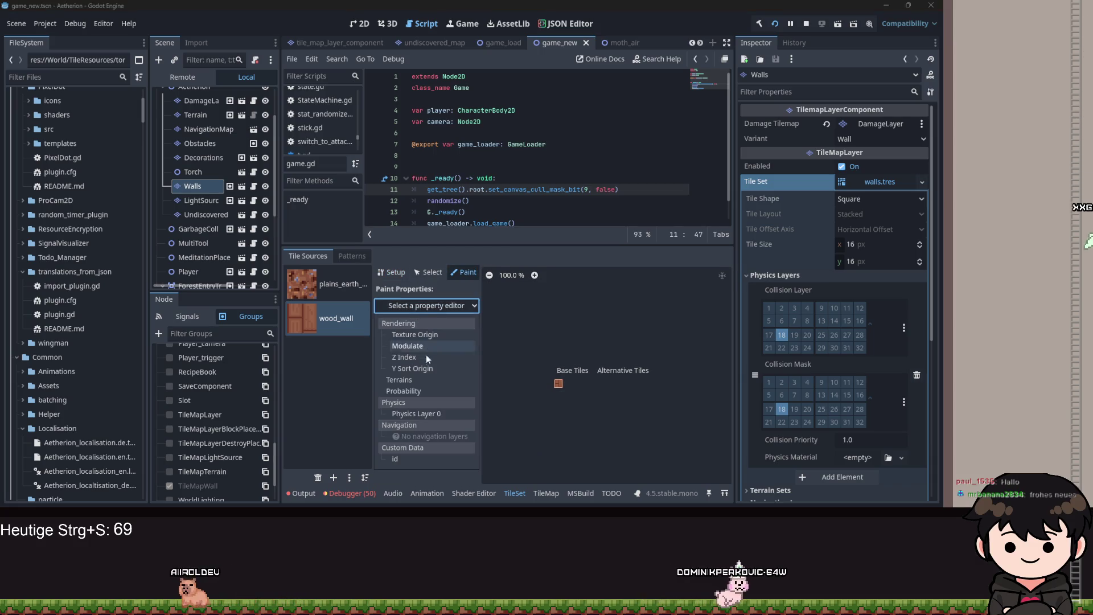
pyautogui.click(414, 413)
# - Save the scene, select plains_earth, and run the game with F5 to test collisions
pyautogui.hotkey('ctrl', 's')
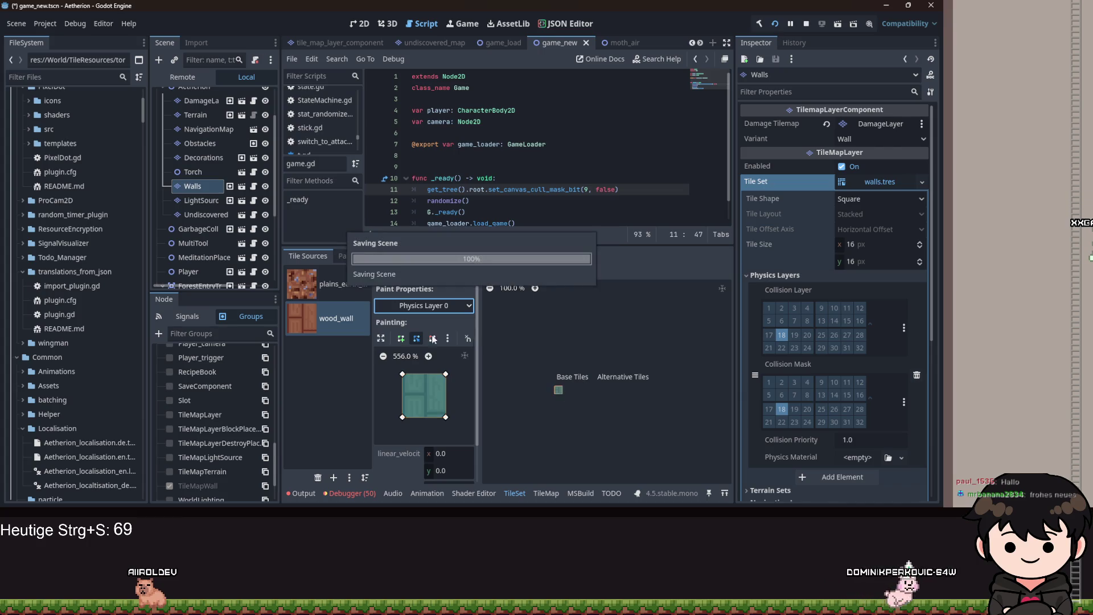
pyautogui.click(308, 288)
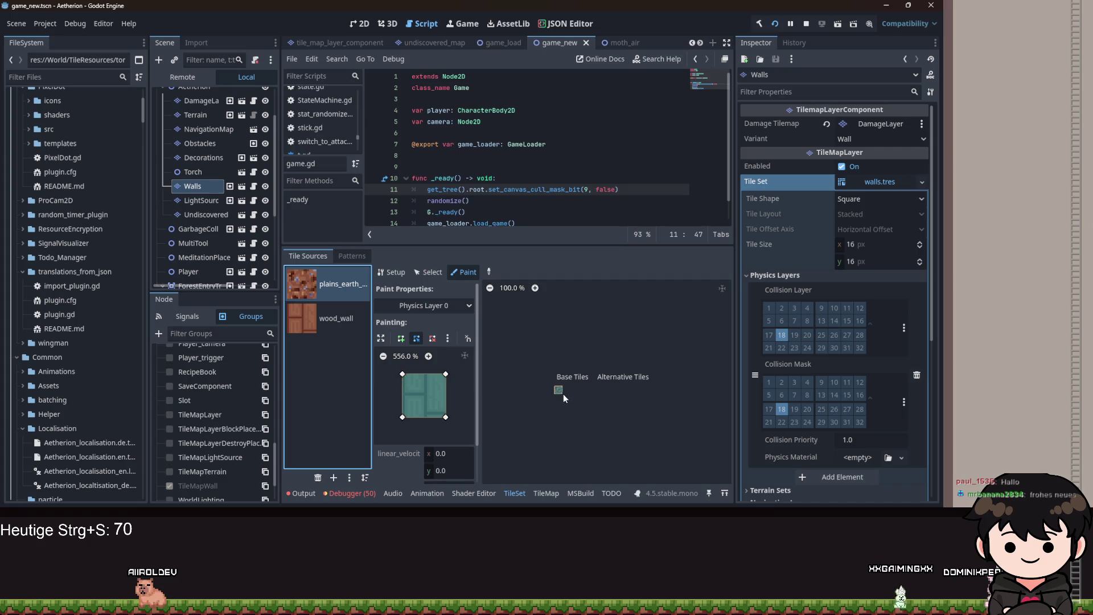
pyautogui.scroll(5, 562, 396)
pyautogui.press('F5')
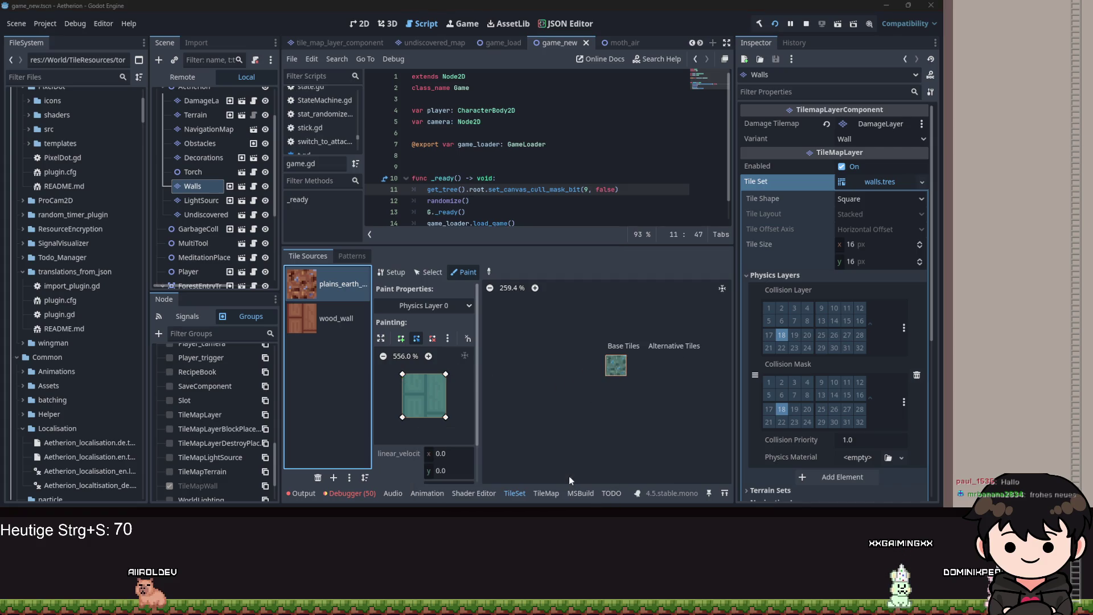
pyautogui.click(686, 230)
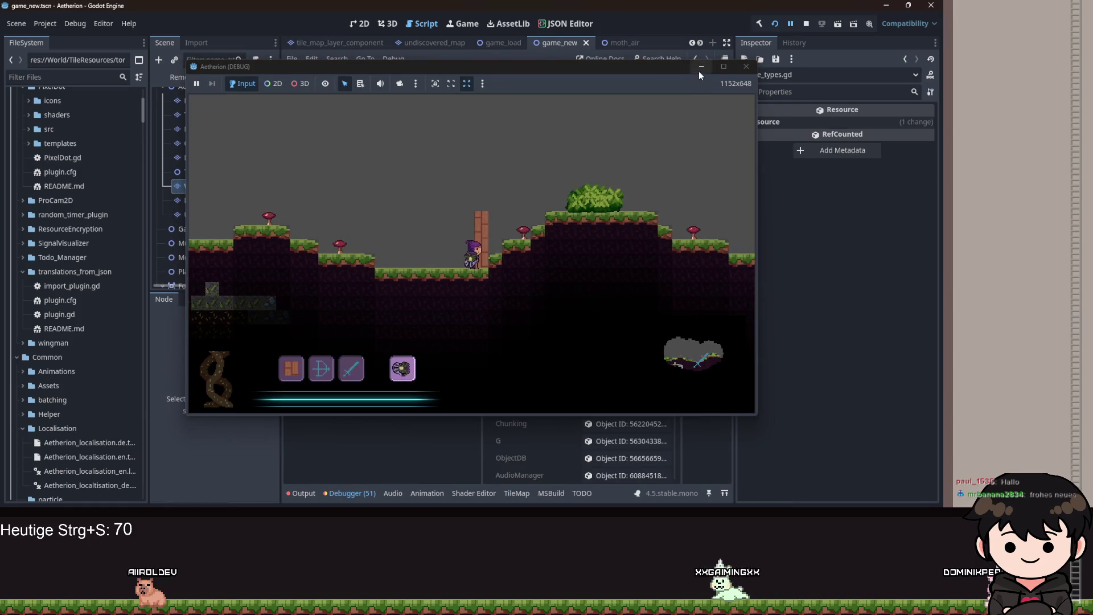
# - Attack in-game to trigger the error, inspect the id local, and go to line 65 of tile_types.gd
pyautogui.click(512, 218)
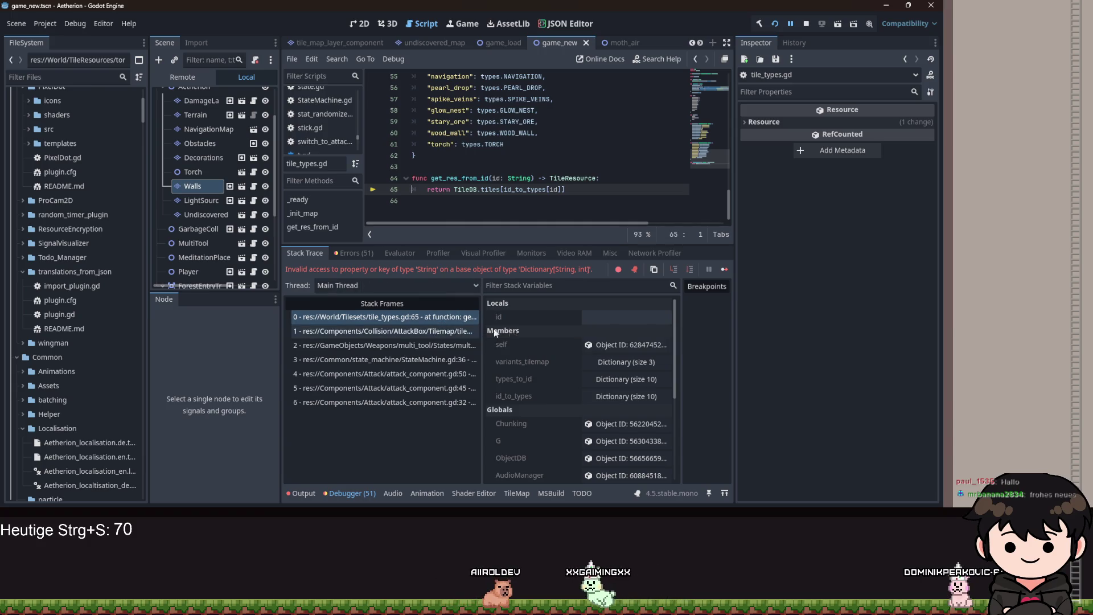
pyautogui.click(617, 316)
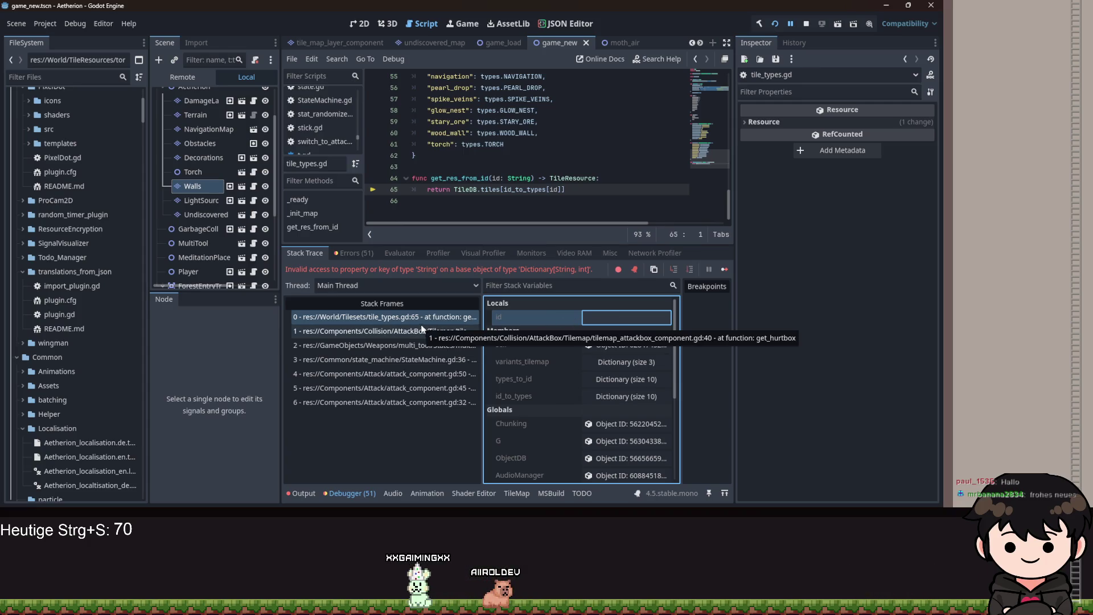
pyautogui.click(641, 175)
pyautogui.press('Down')
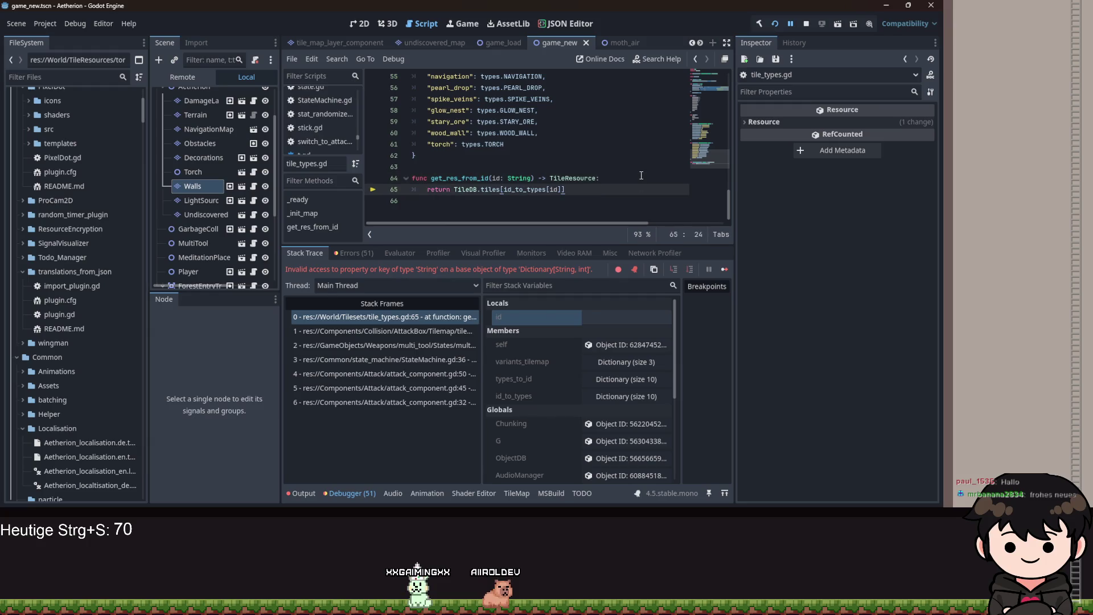
# - Rewrite line 65 to look up TileDB.tiles.get with id_to_types.get(id, "")
pyautogui.write('.get')
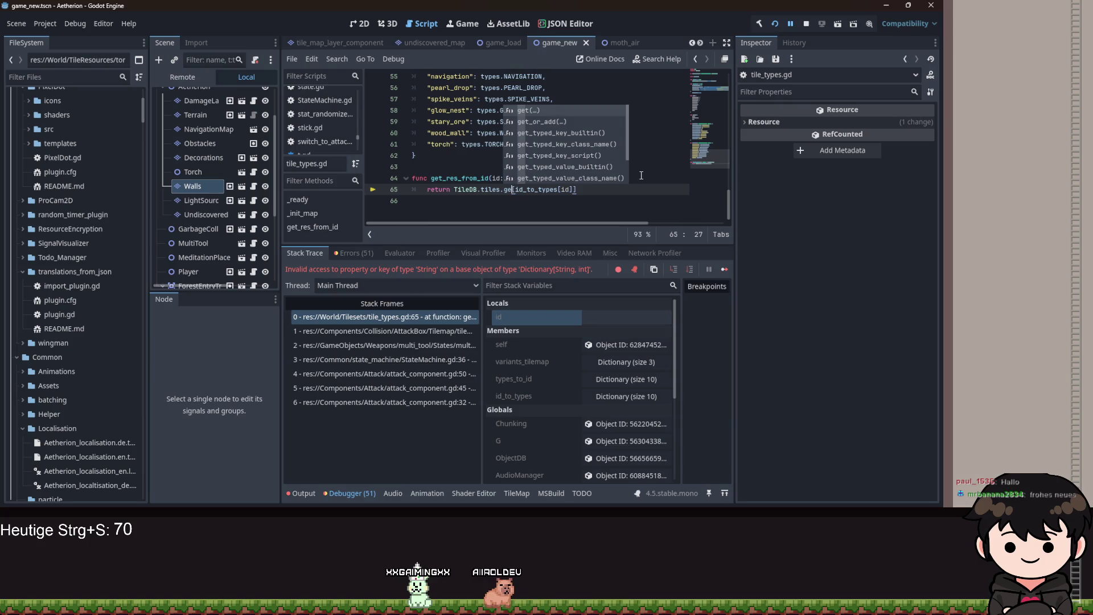
pyautogui.press('Return')
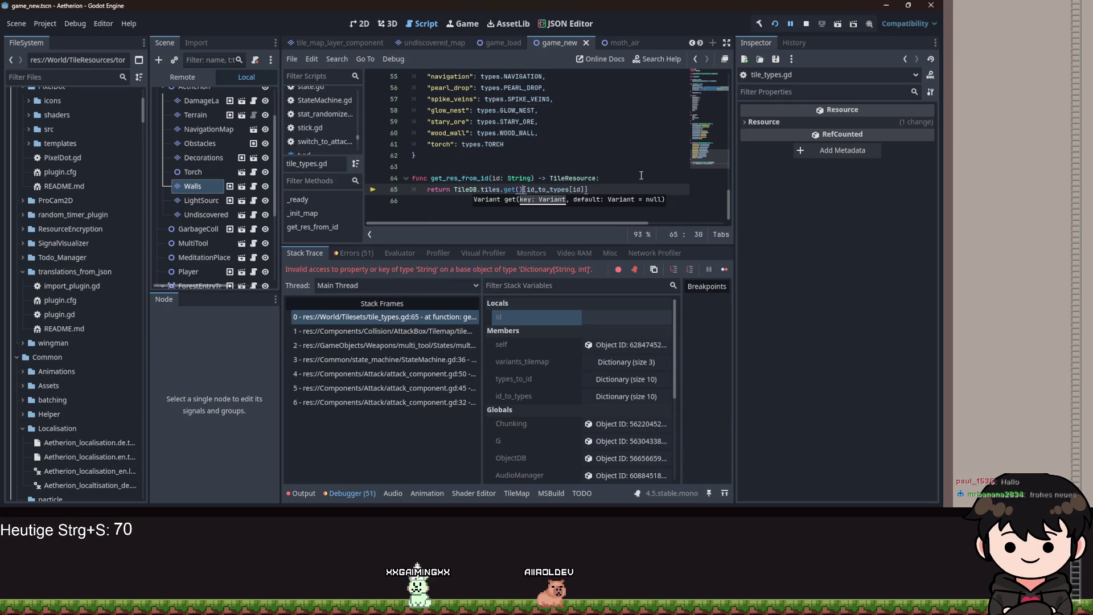
pyautogui.hotkey('ctrl', 'shift', 'Right')
pyautogui.hotkey('ctrl', 'shift', 'Right')
pyautogui.hotkey('ctrl', 'shift', 'Right')
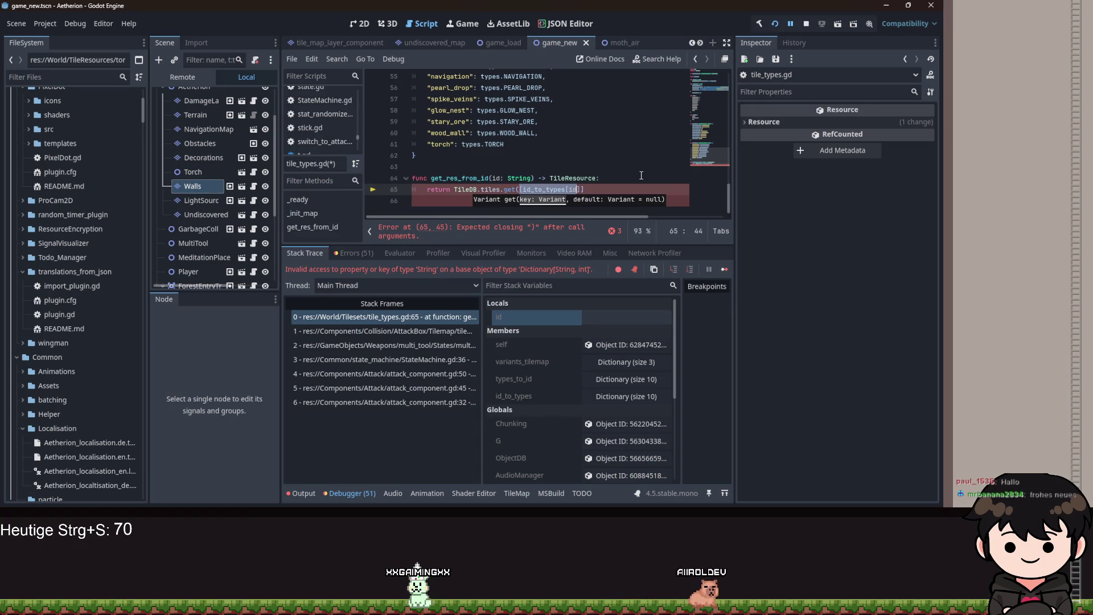
pyautogui.press('Right')
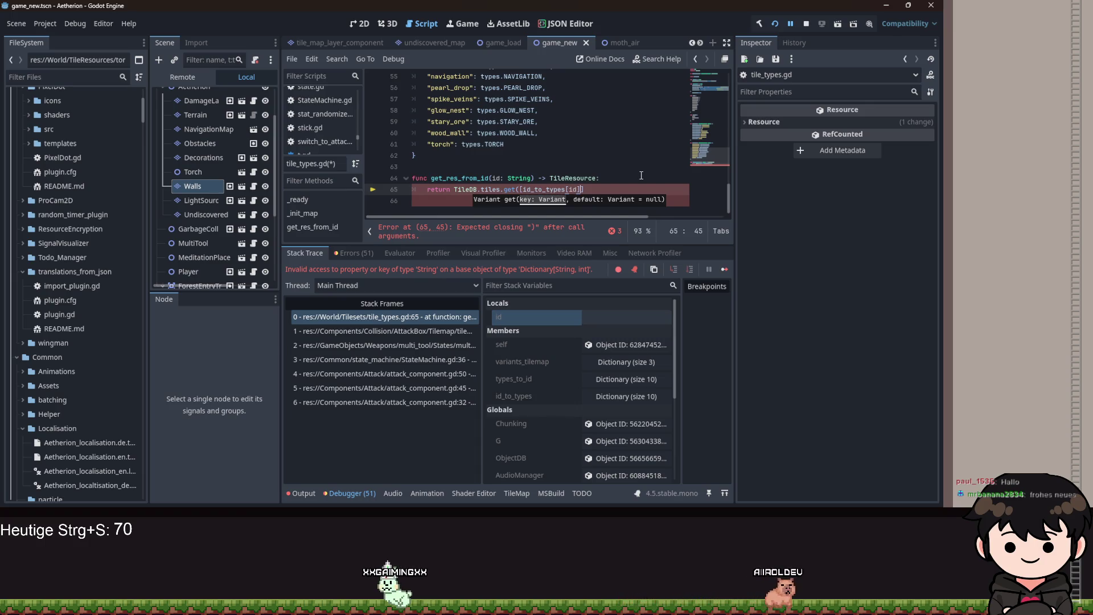
pyautogui.press('Left')
pyautogui.press('Left')
pyautogui.press('Left')
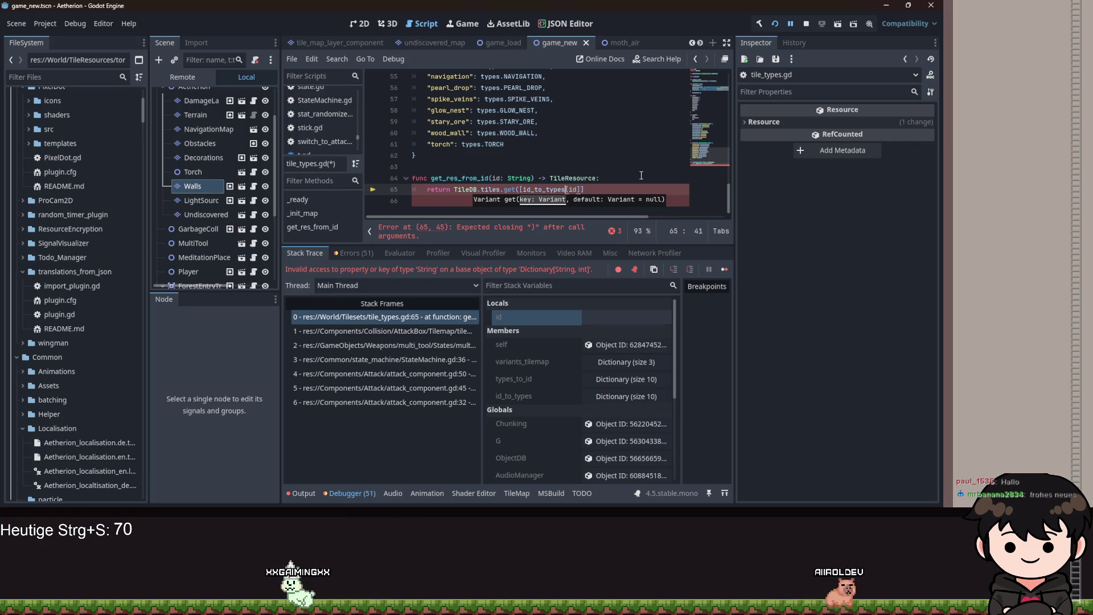
pyautogui.write('.get(id, ""')
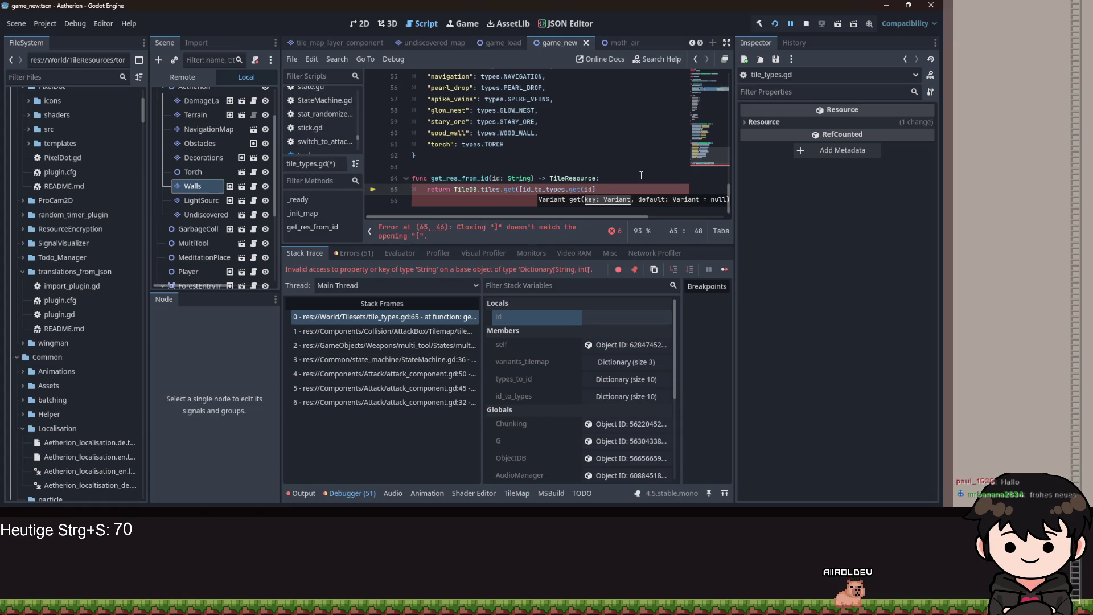
pyautogui.write(')')
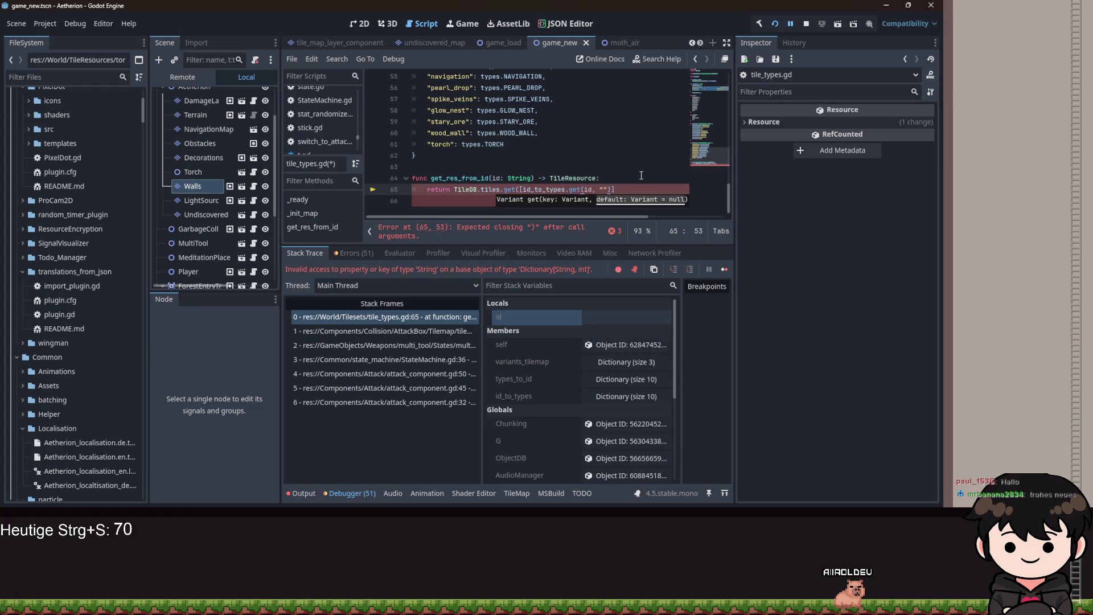
pyautogui.write(',')
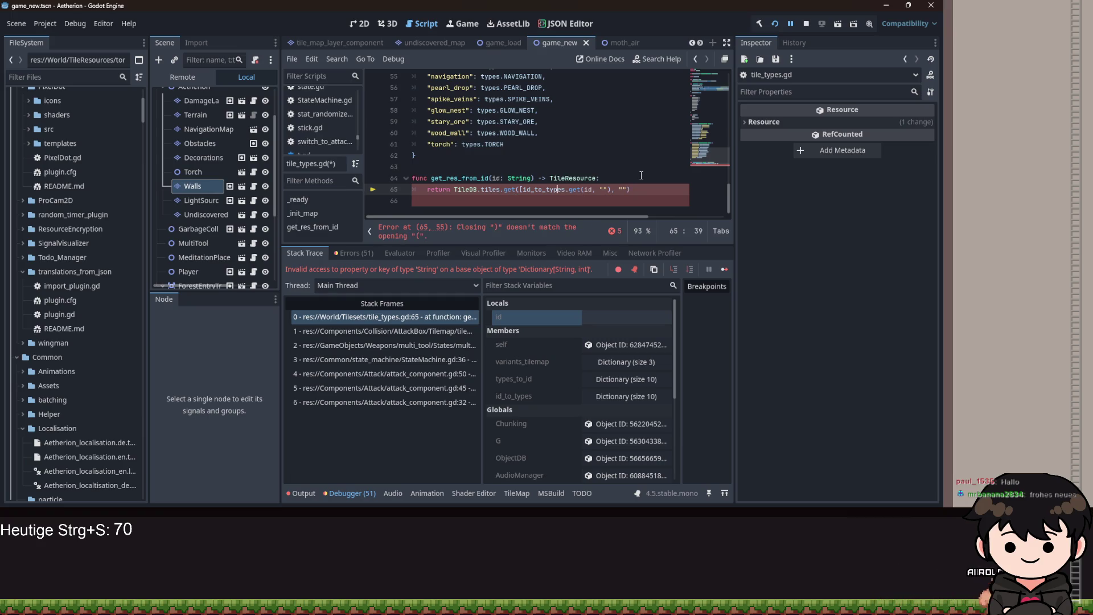
# - Complete the null default, save the script, and resume the paused game
pyautogui.hotkey('ctrl', 's')
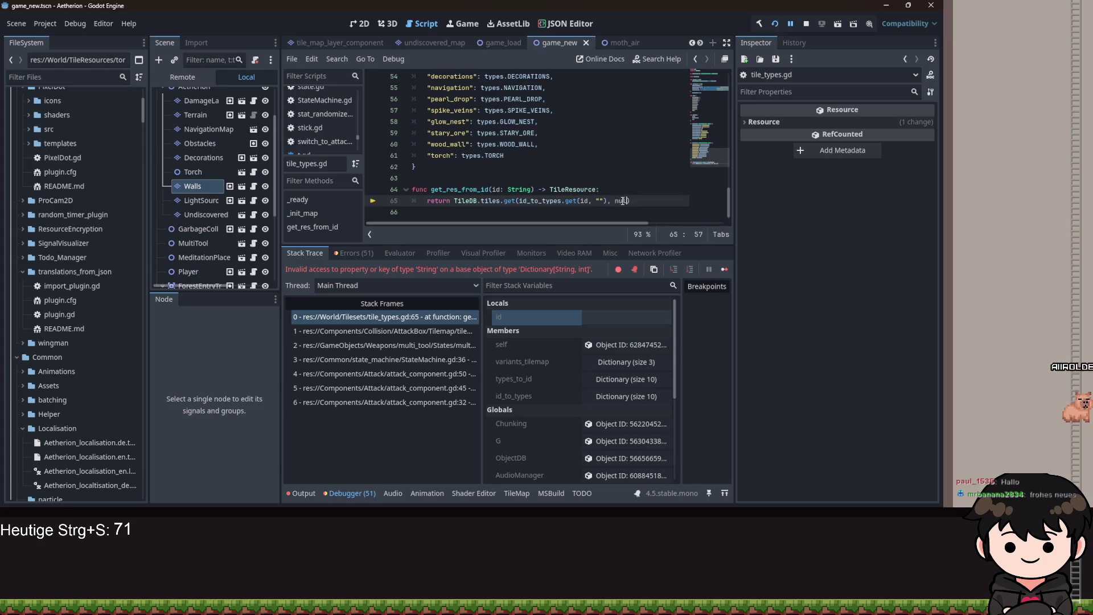
pyautogui.write('l')
pyautogui.hotkey('ctrl', 's')
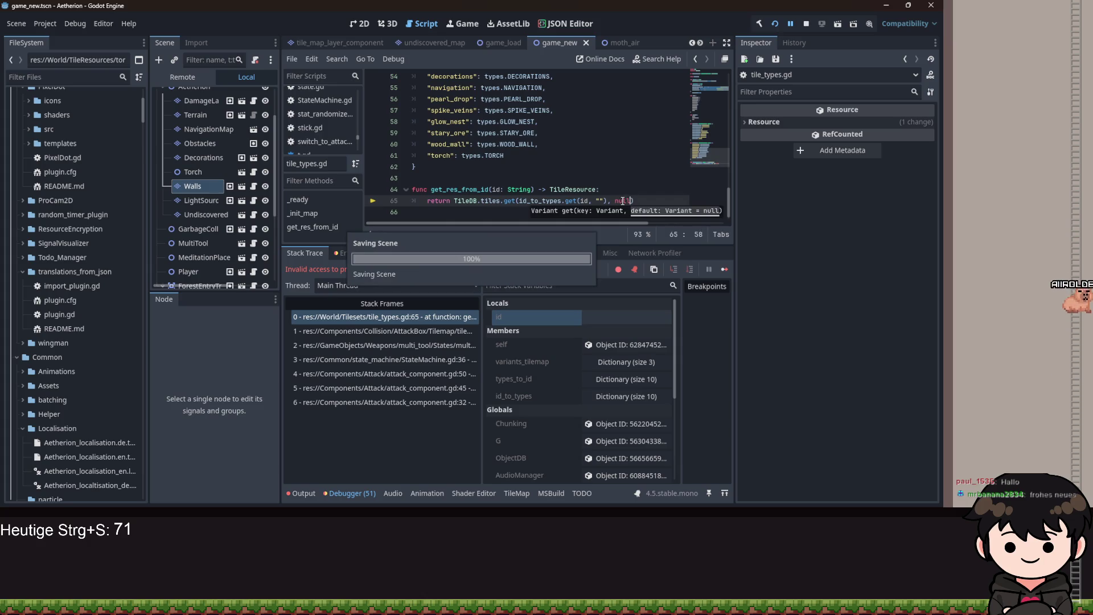
pyautogui.click(791, 23)
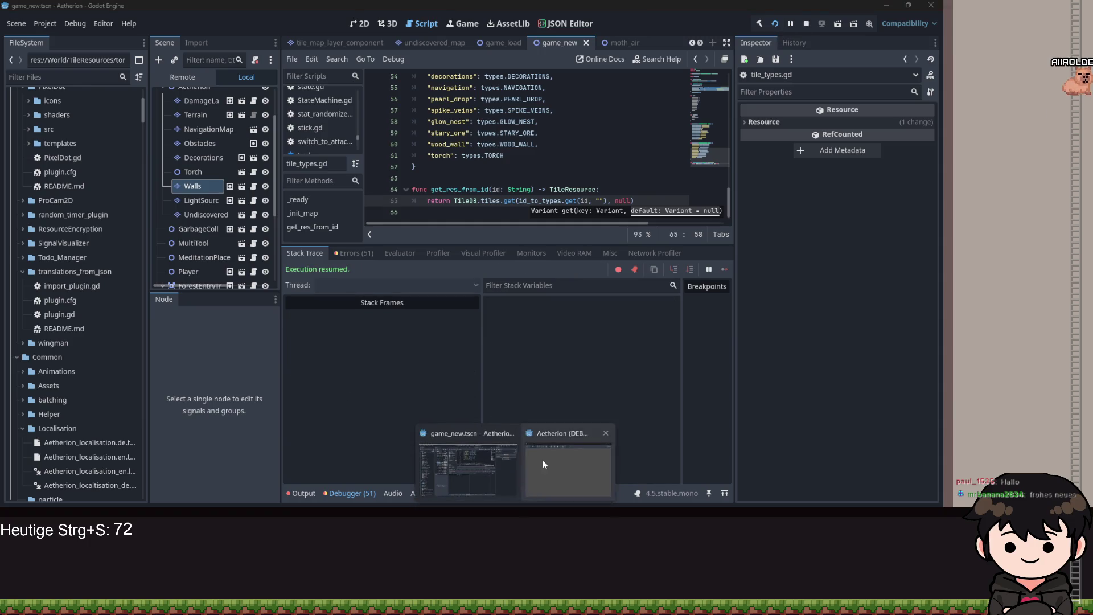
# - Set a breakpoint on line 65 and attack with the multi-tool in-game to hit it
pyautogui.click(545, 456)
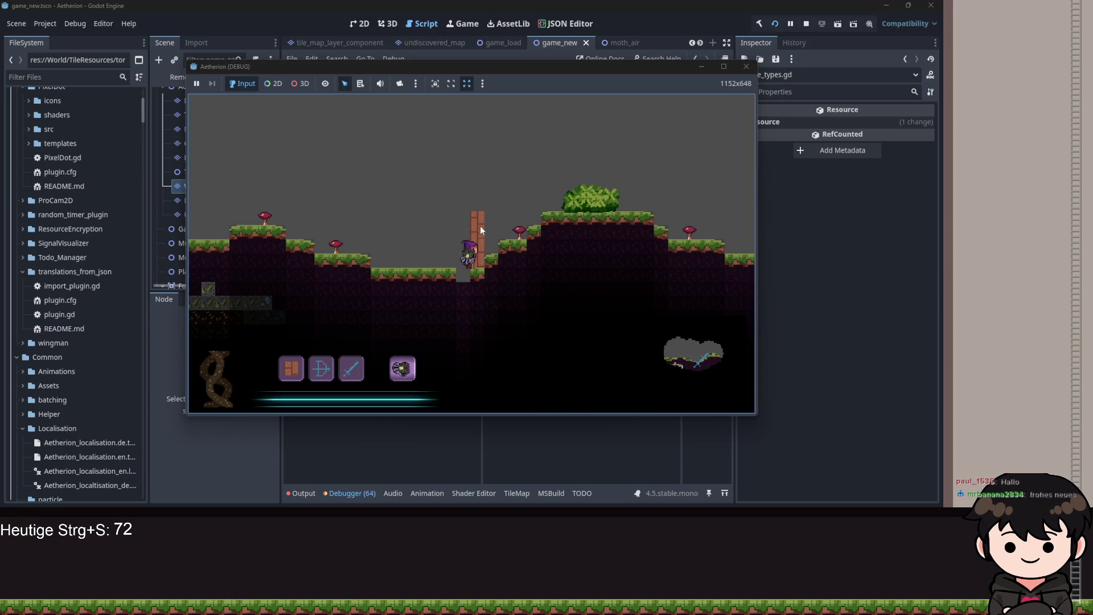
pyautogui.press('space')
pyautogui.press('Escape')
pyautogui.hotkey('alt', 'Tab')
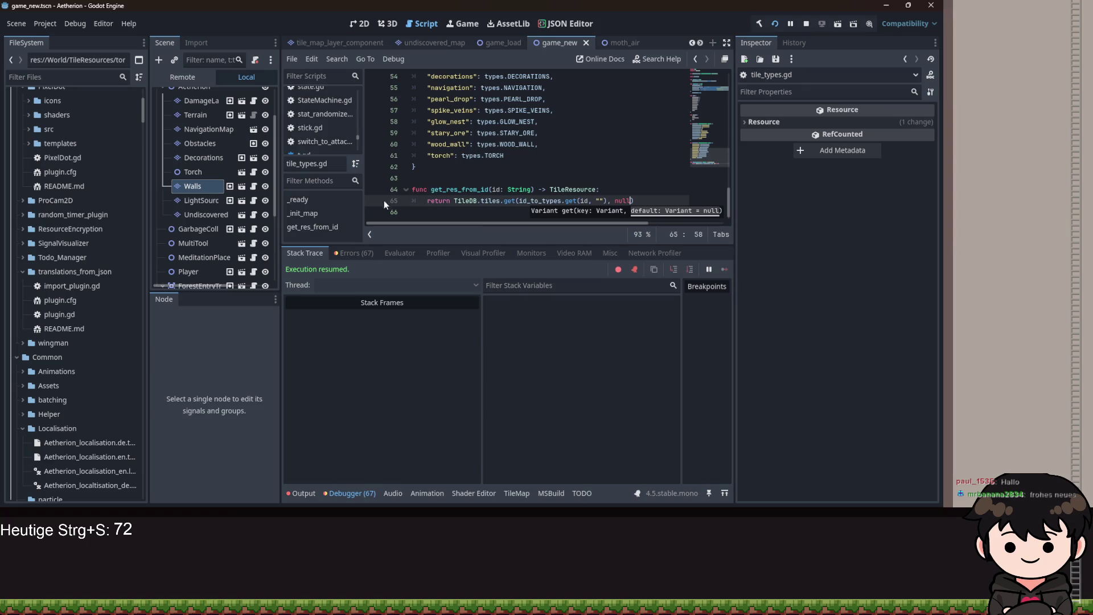
pyautogui.click(384, 201)
pyautogui.click(563, 477)
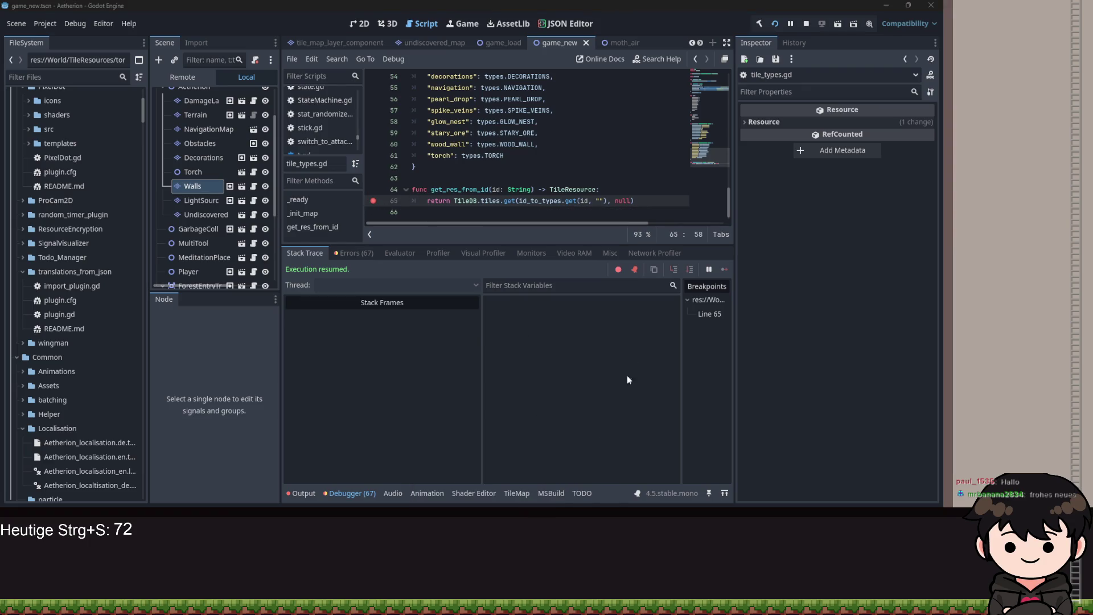
pyautogui.click(693, 225)
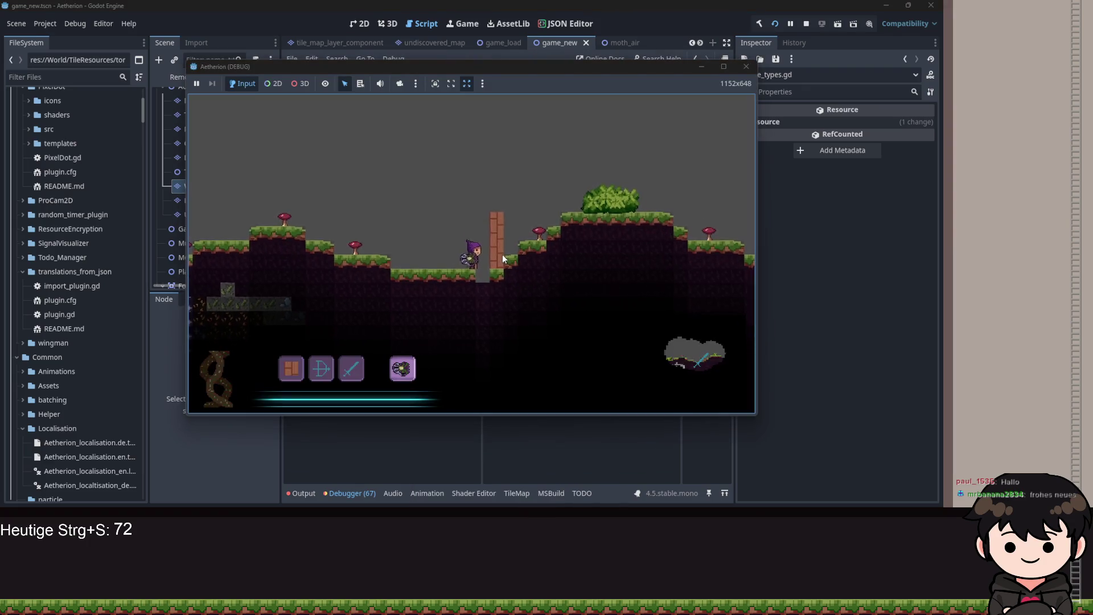
pyautogui.click(486, 227)
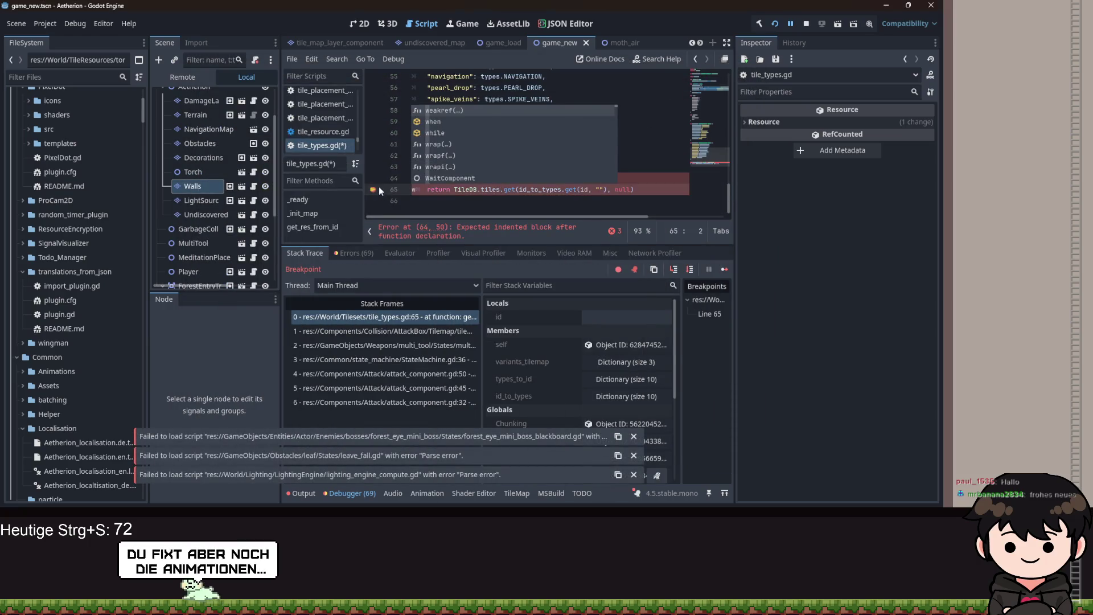
# - Remove the stray w on line 65, save, and inspect the tilemap_attackbox_component calling frame
pyautogui.press('Escape')
pyautogui.press('BackSpace')
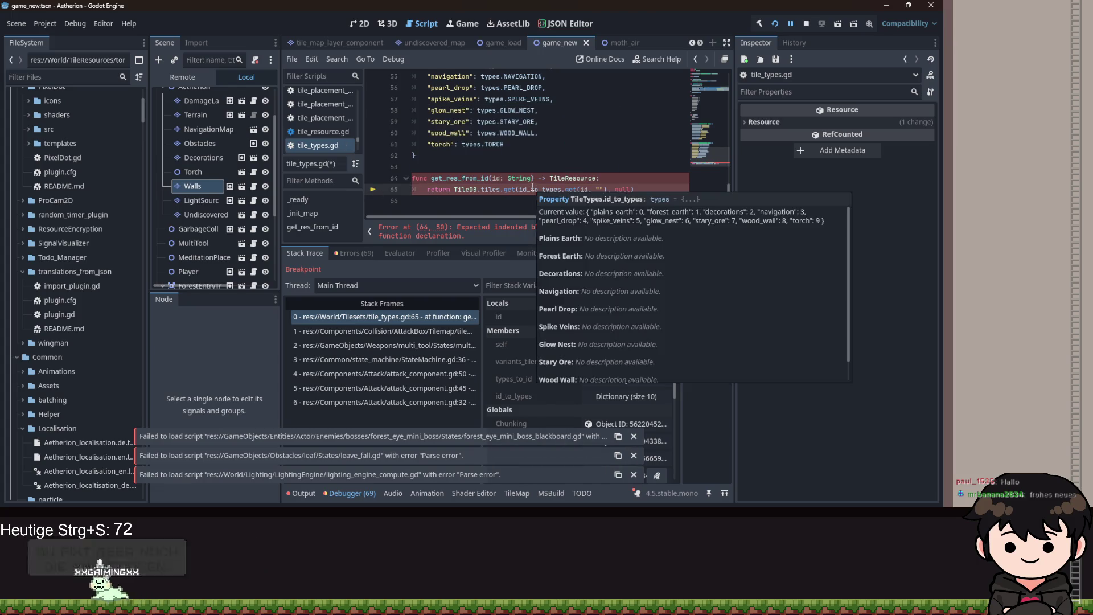
pyautogui.hotkey('ctrl', 's')
pyautogui.click(588, 154)
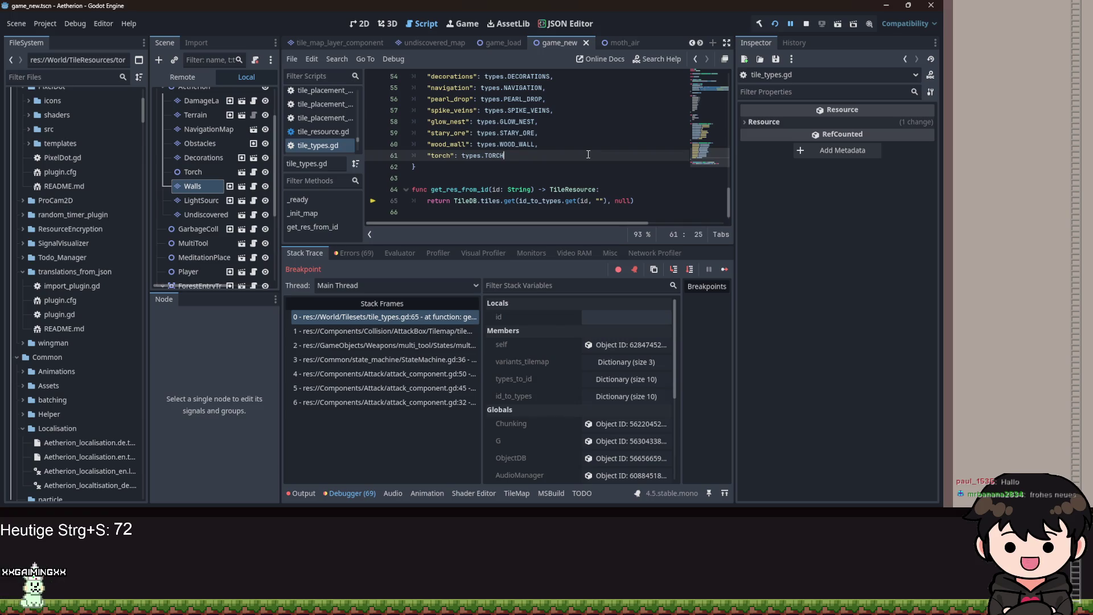
pyautogui.click(415, 333)
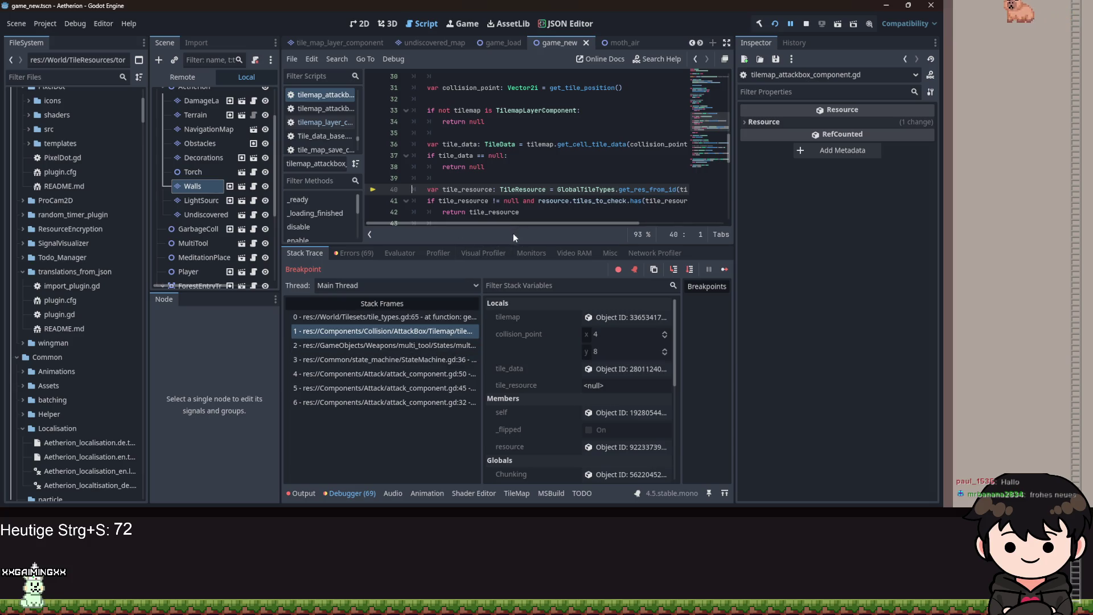
pyautogui.click(209, 186)
# - Paint the Walls tile set's id custom data as wood_wall and save the scene
pyautogui.click(210, 186)
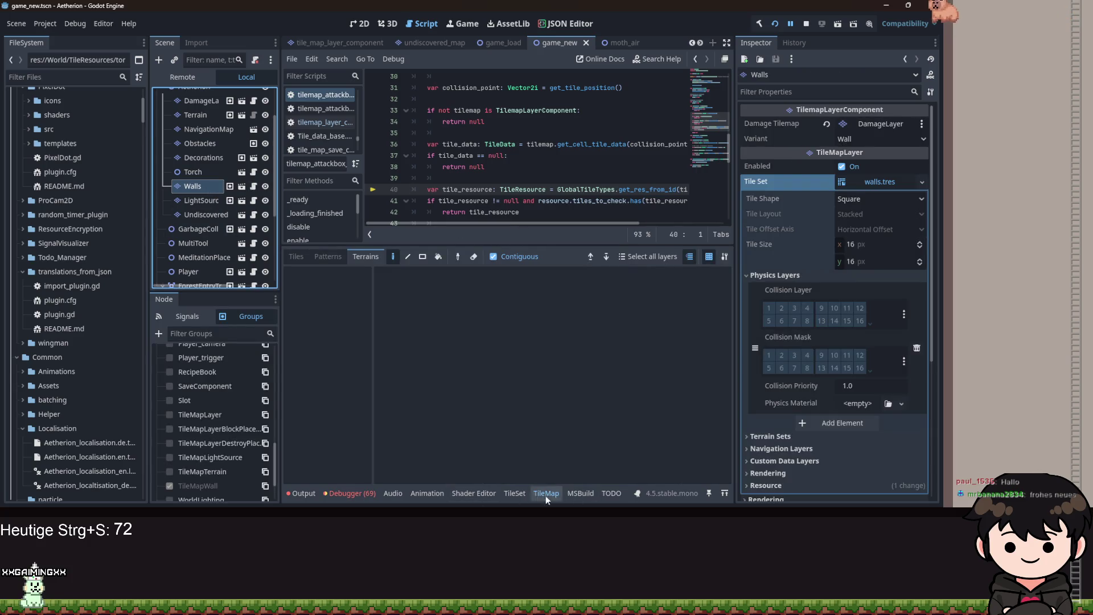
pyautogui.click(514, 494)
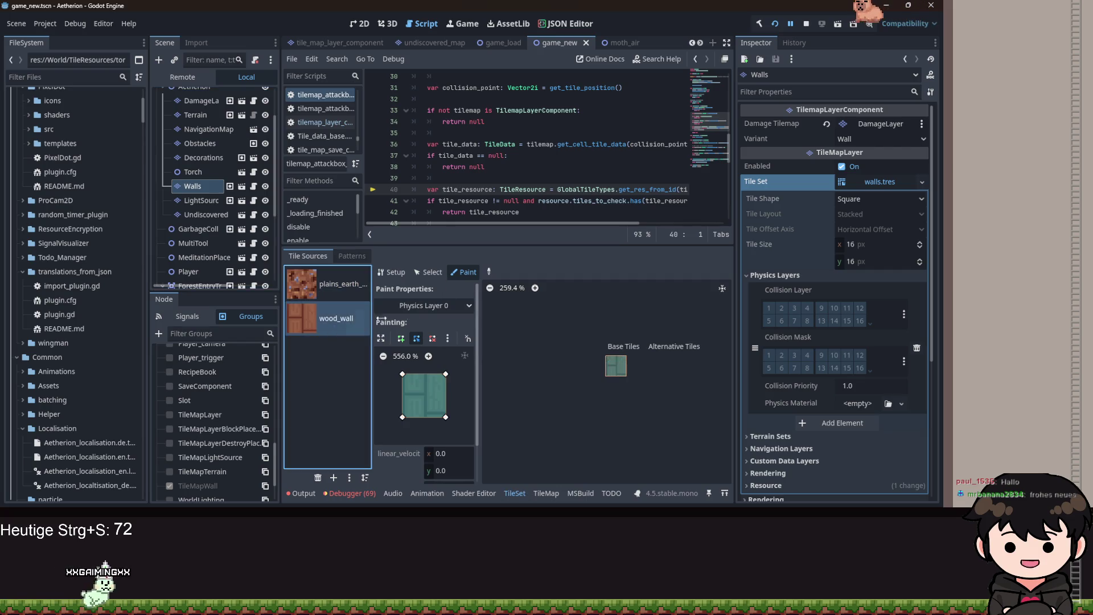
pyautogui.click(422, 305)
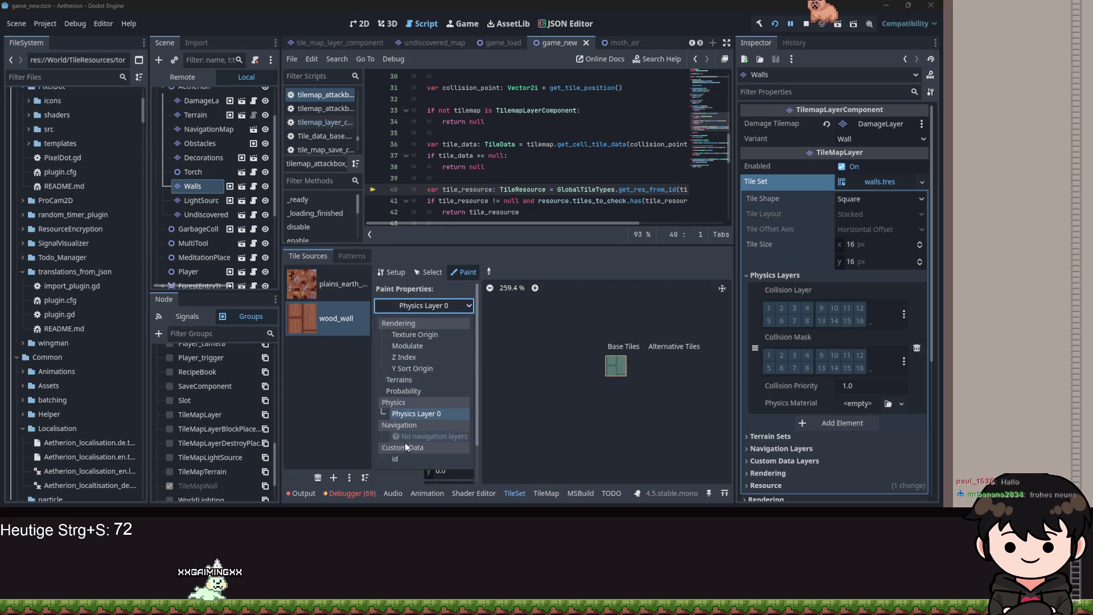
pyautogui.click(407, 457)
pyautogui.click(464, 341)
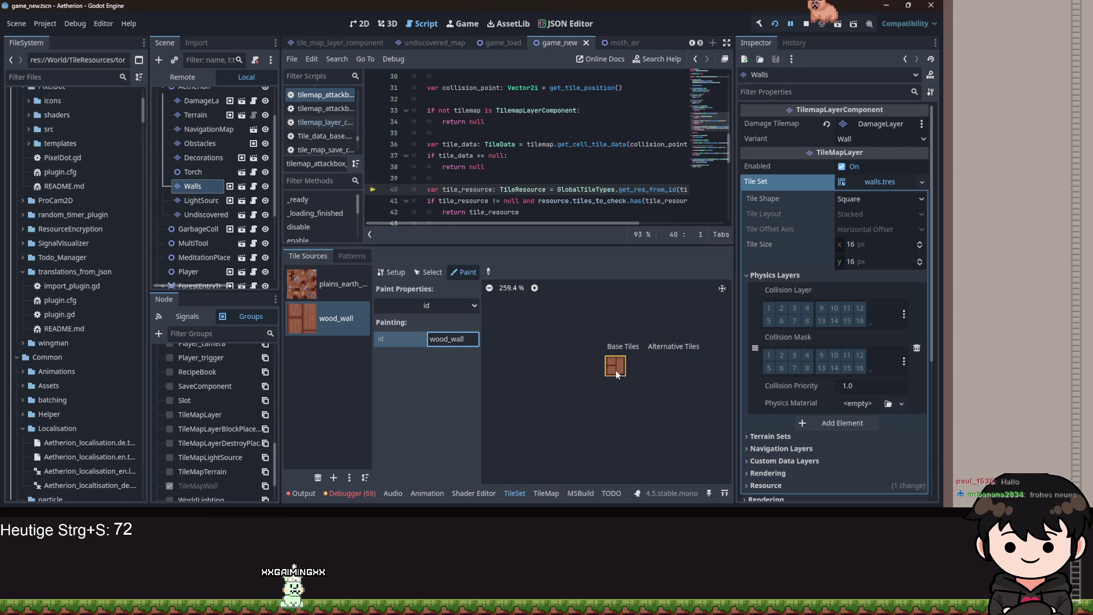
pyautogui.hotkey('ctrl', 's')
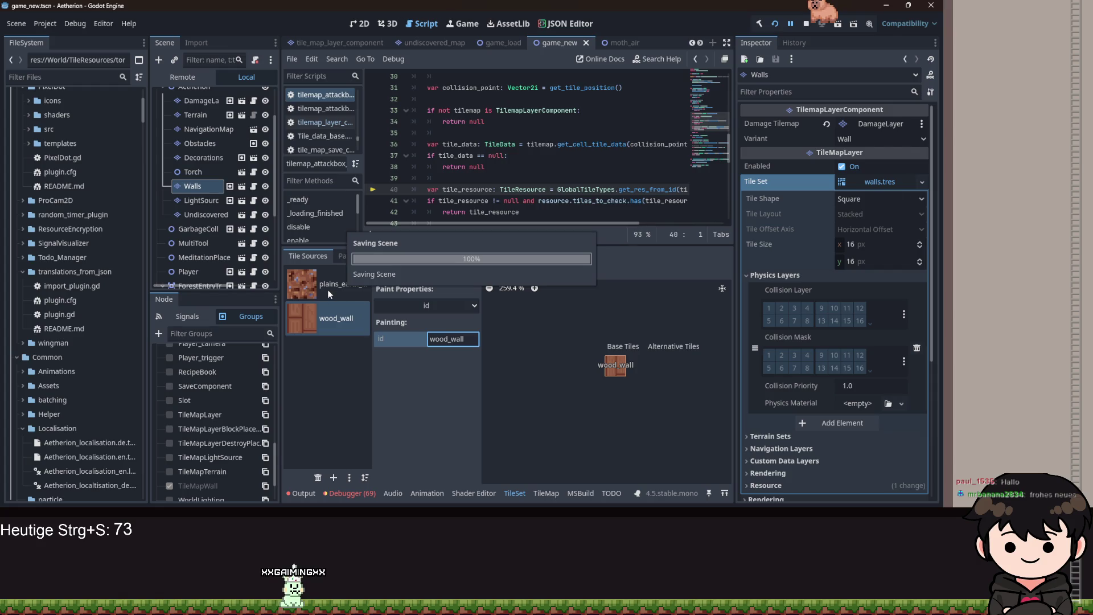
# - Check the plains_earth tile id, save, and step into get_res_from_id
pyautogui.click(323, 284)
pyautogui.click(332, 305)
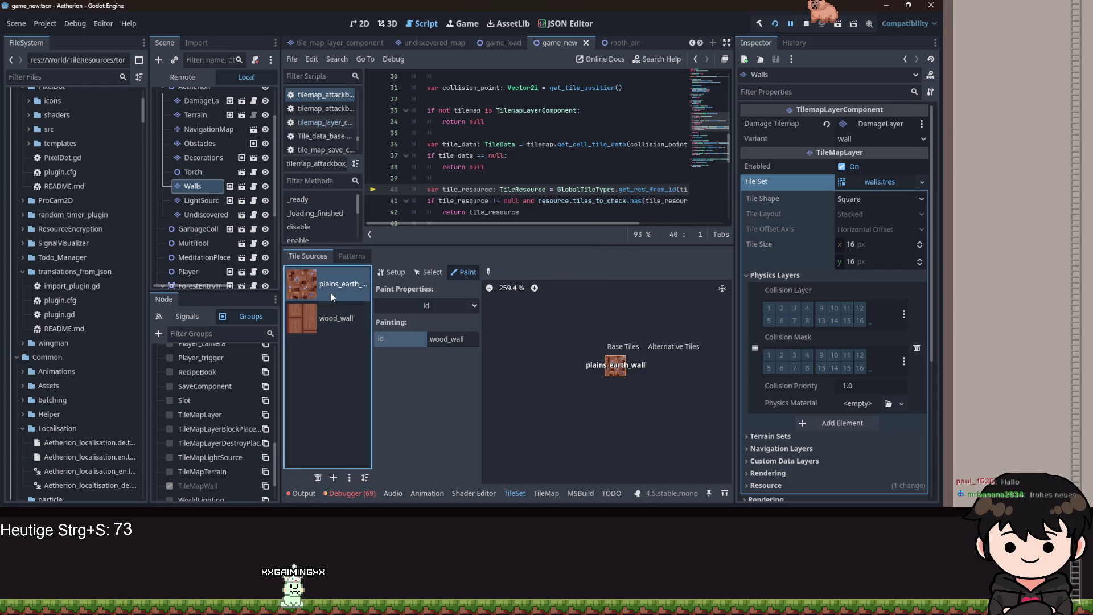
pyautogui.hotkey('ctrl', 's')
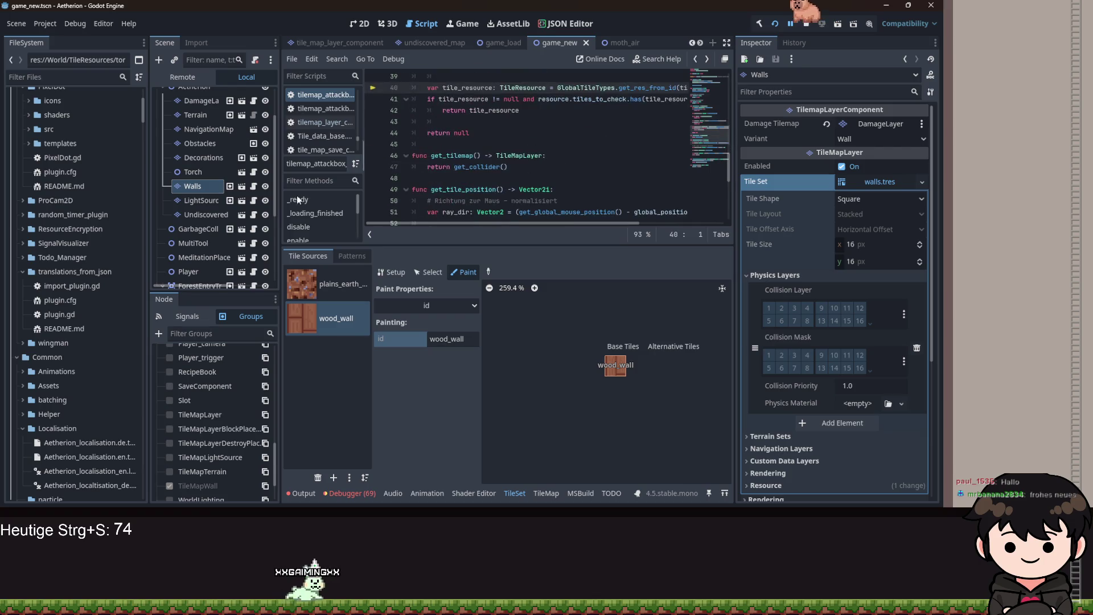
pyautogui.click(582, 167)
pyautogui.press('F11')
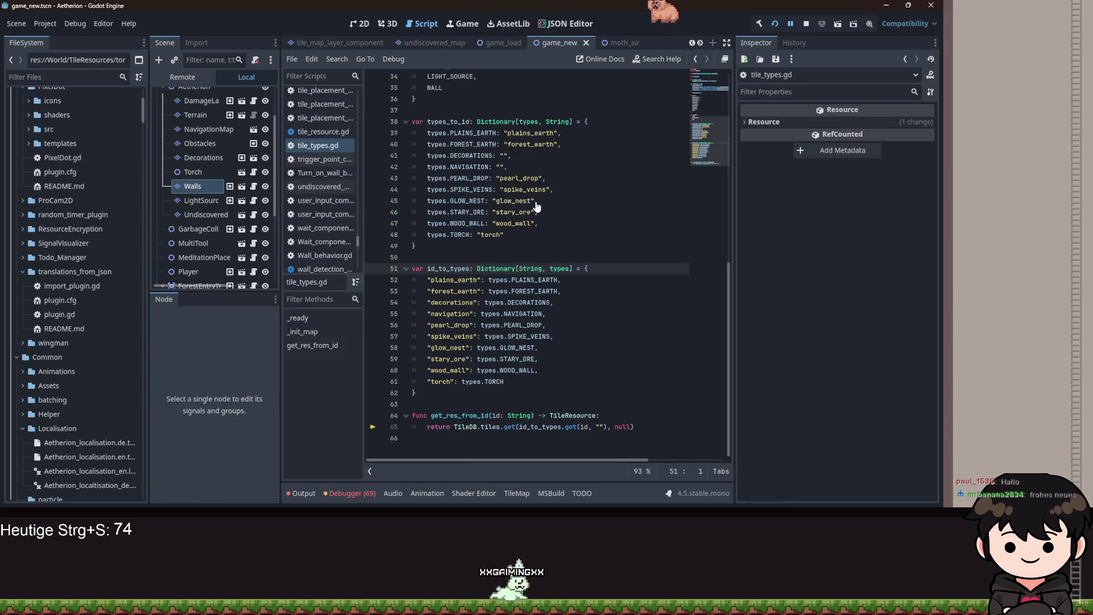
pyautogui.doubleClick(448, 370)
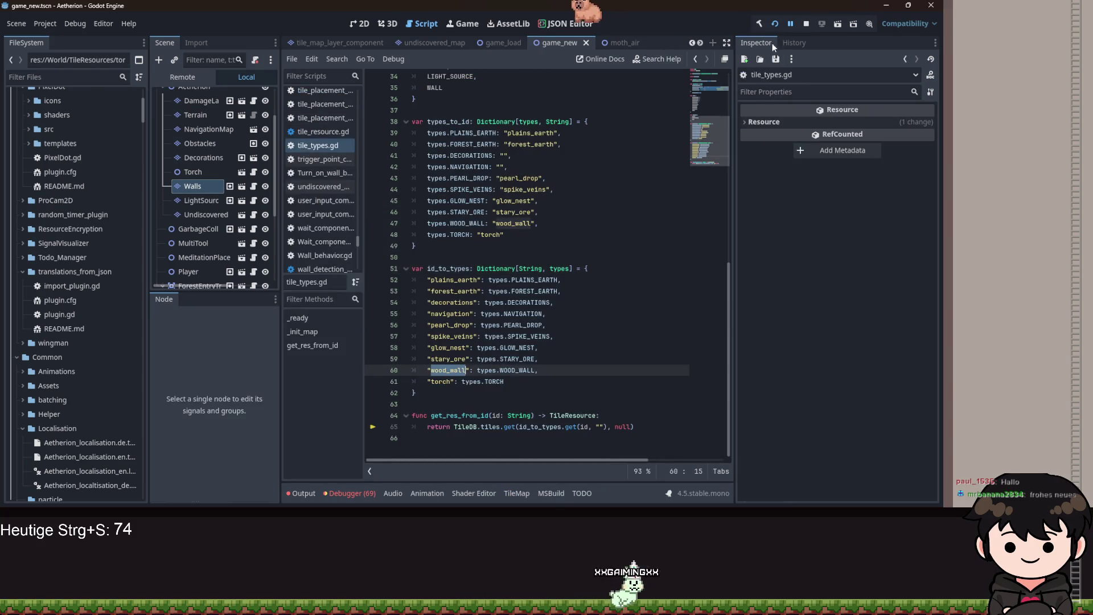
# - Mine and place wooden wall blocks in the running Aetherion game, then close its window
pyautogui.moveTo(516, 509)
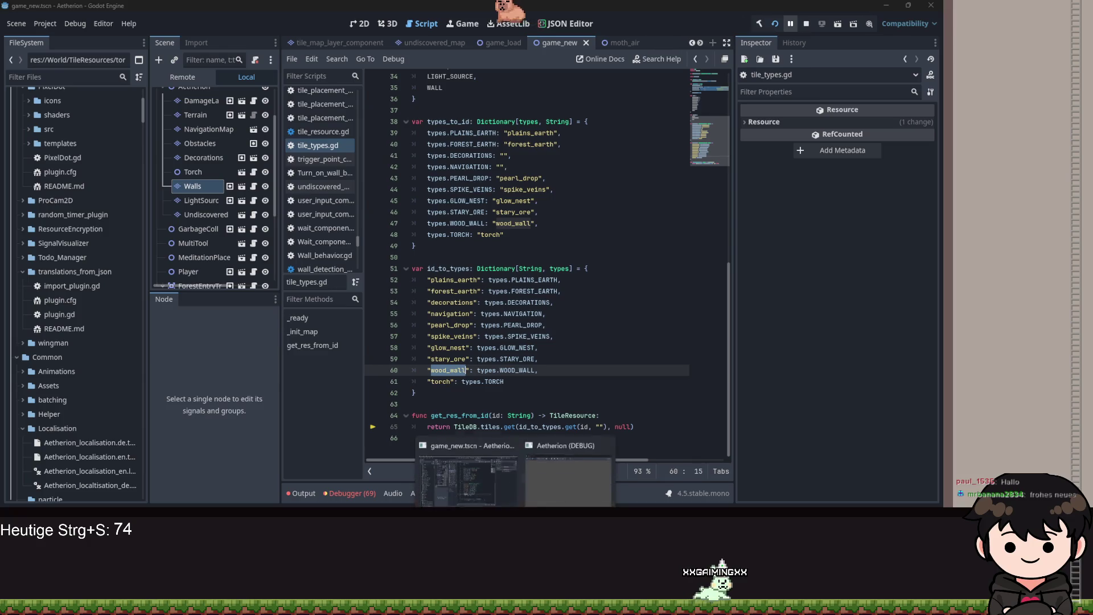
pyautogui.click(562, 470)
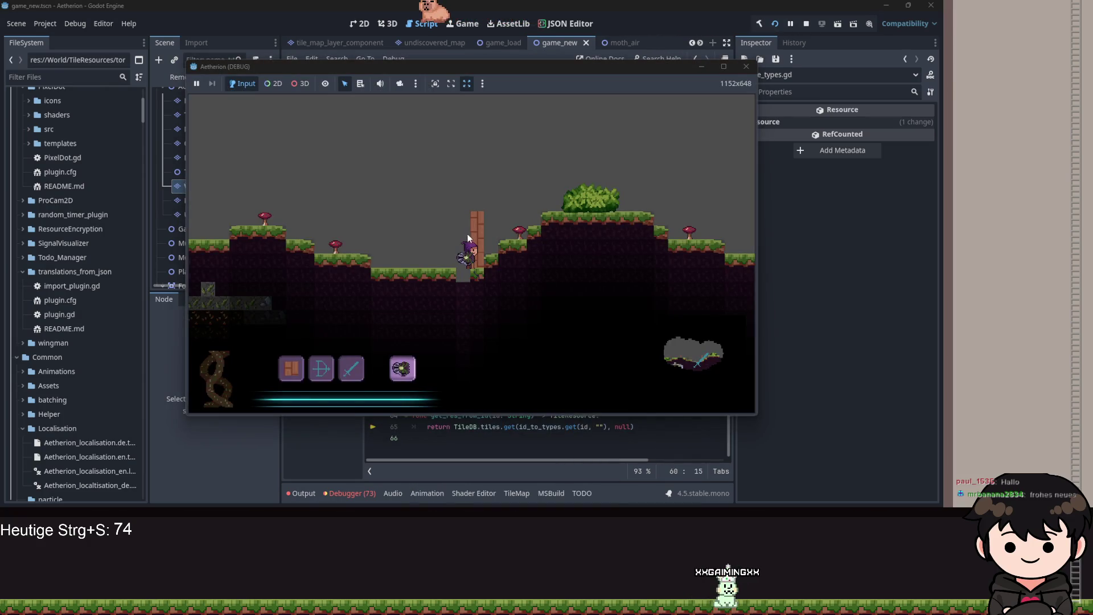
pyautogui.moveTo(473, 234); pyautogui.dragTo(476, 228)
pyautogui.press('a')
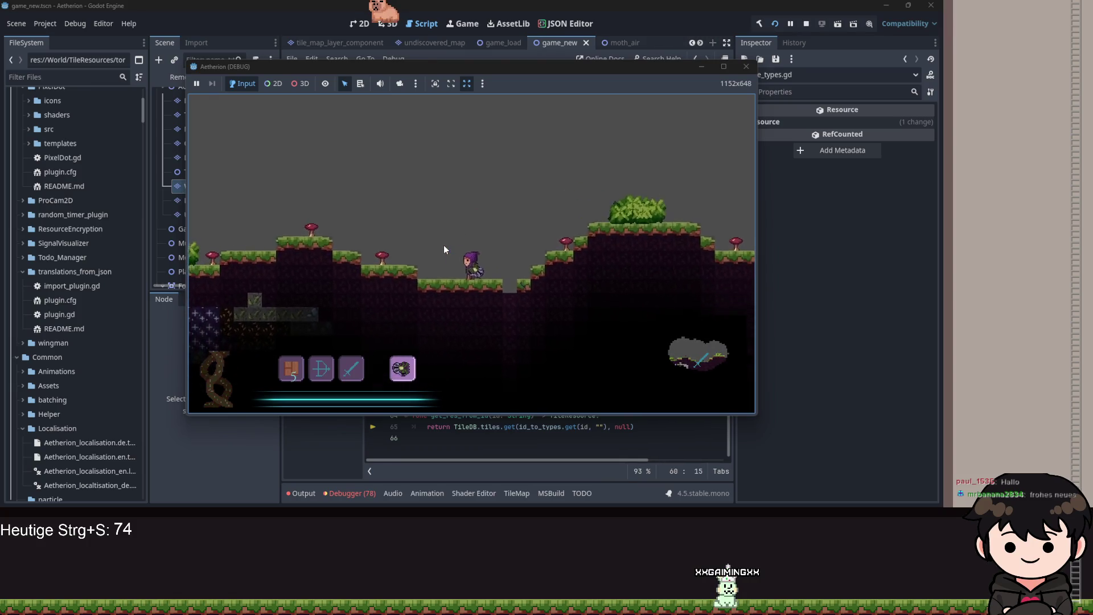
pyautogui.press('a')
pyautogui.press('1')
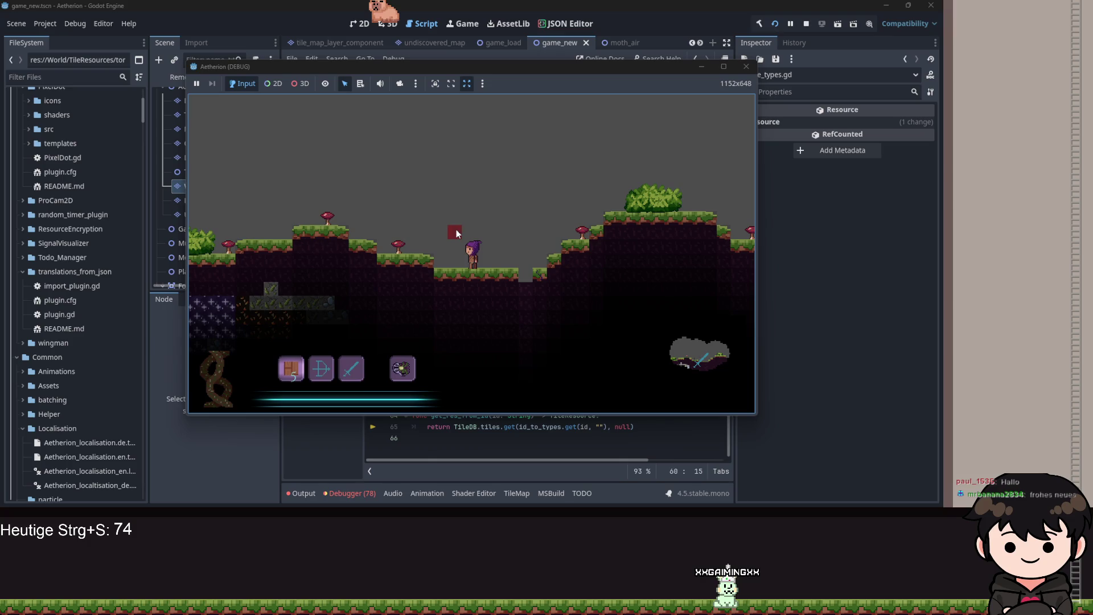
pyautogui.press('d')
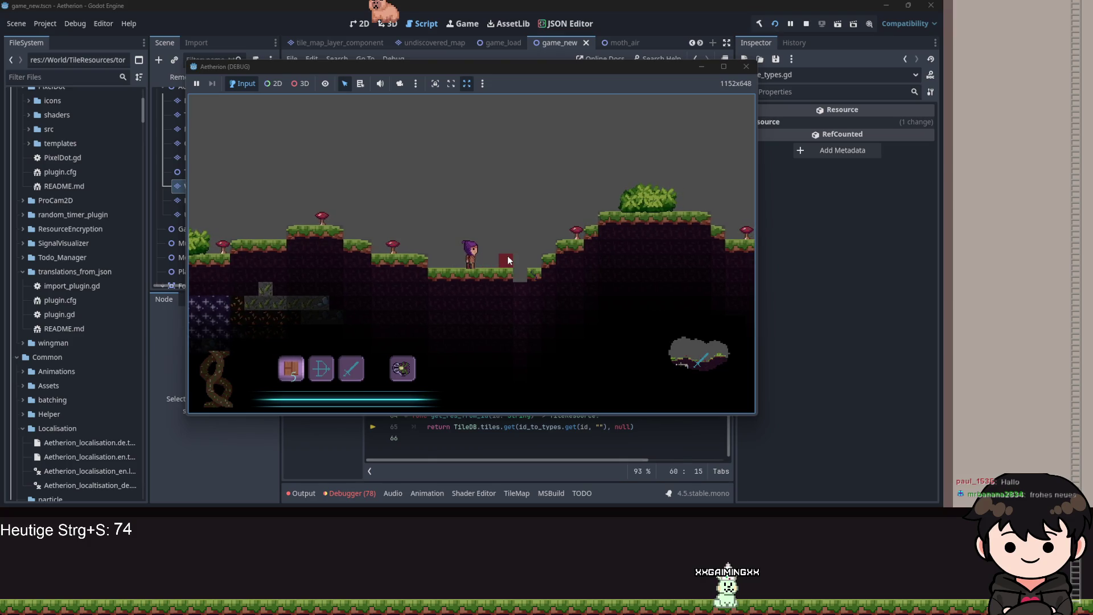
pyautogui.press('d')
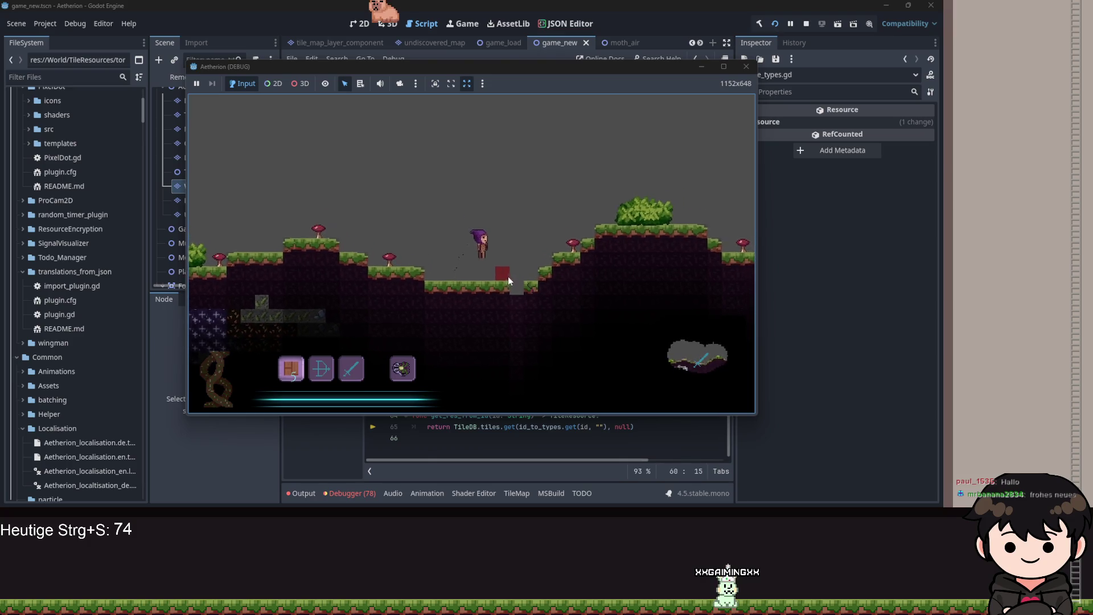
pyautogui.press('a')
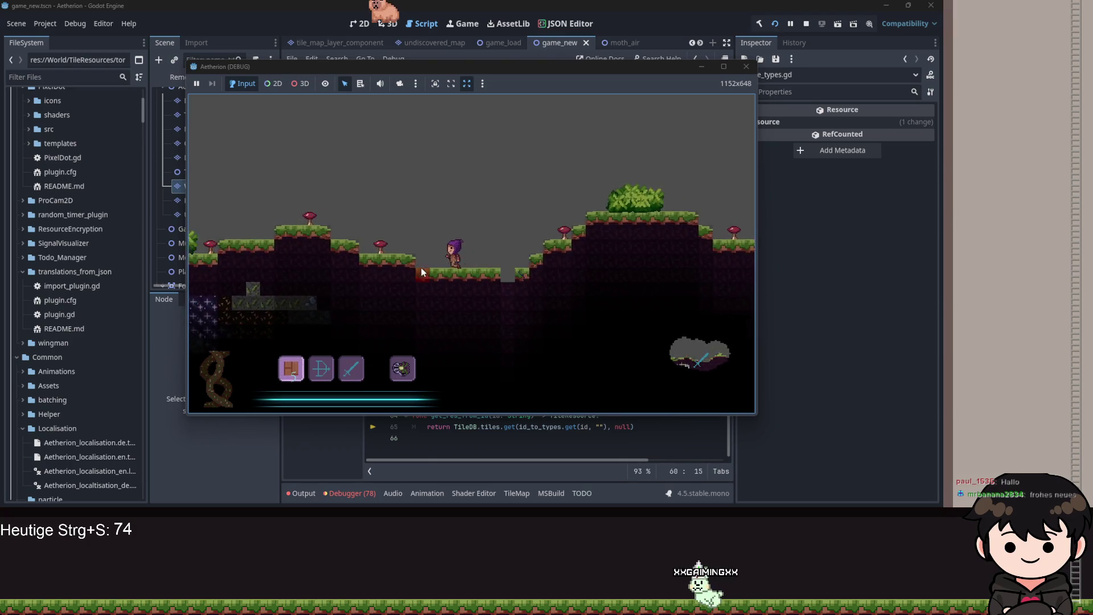
pyautogui.press('a')
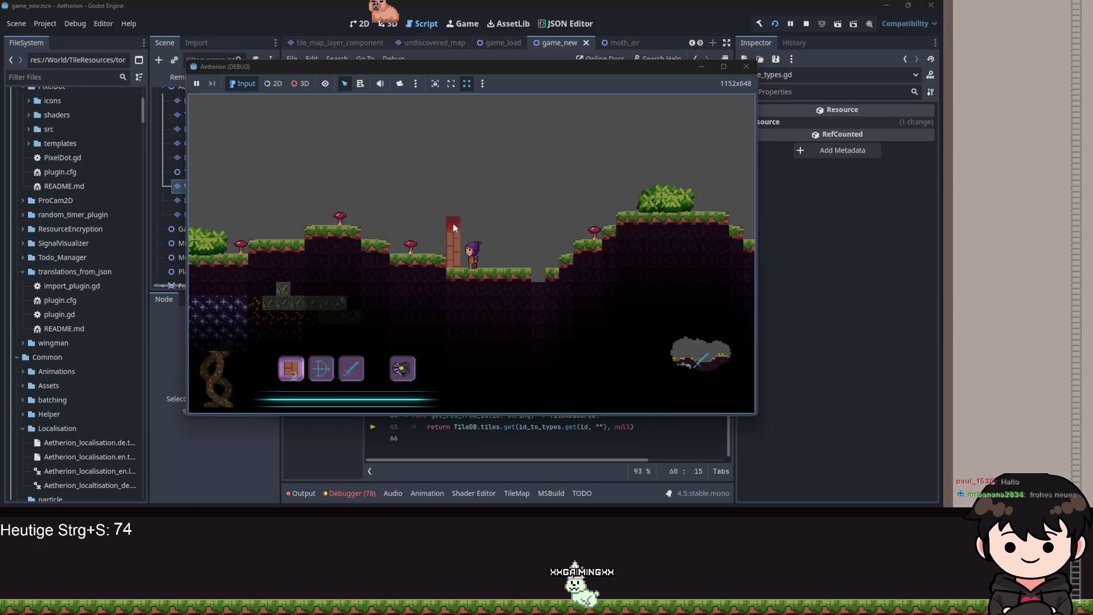
pyautogui.moveTo(453, 233)
pyautogui.mouseDown()
pyautogui.moveTo(463, 249)
pyautogui.moveTo(470, 227)
pyautogui.mouseUp()
pyautogui.press('space')
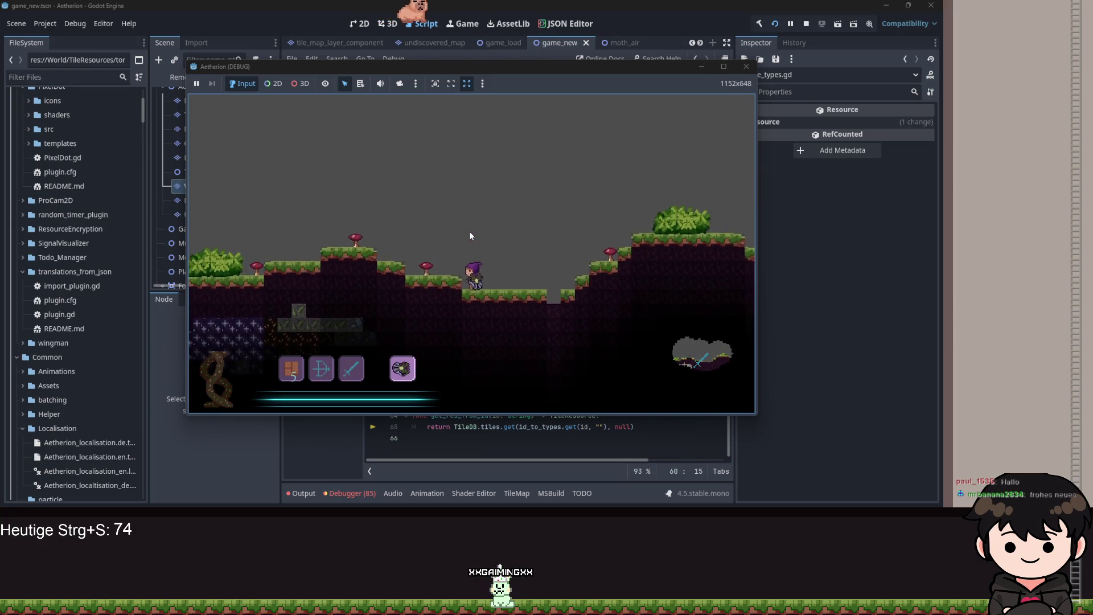
pyautogui.press('d')
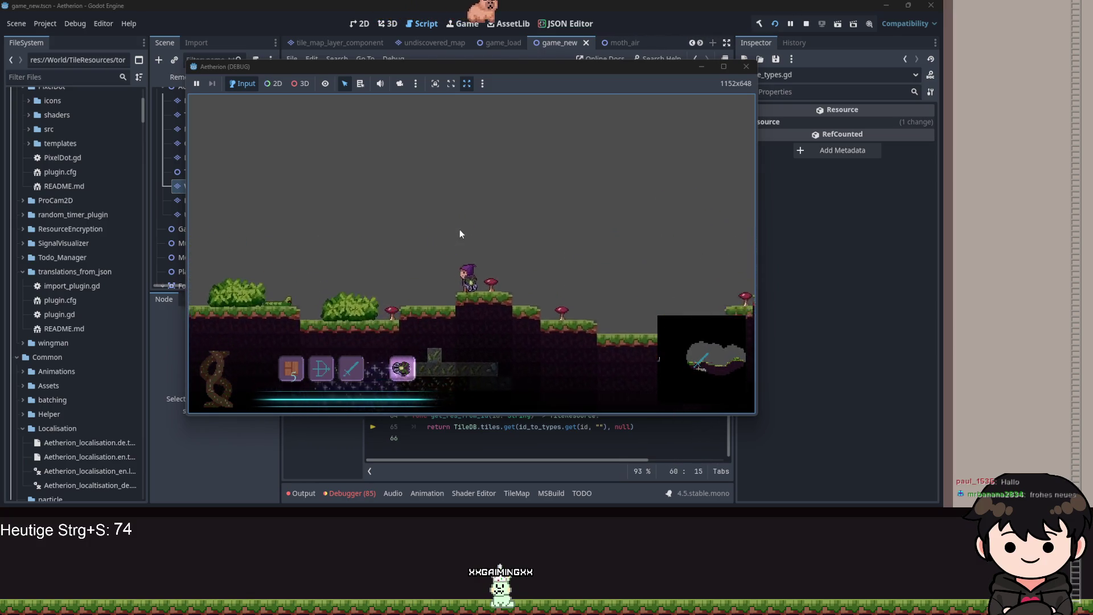
pyautogui.press('a')
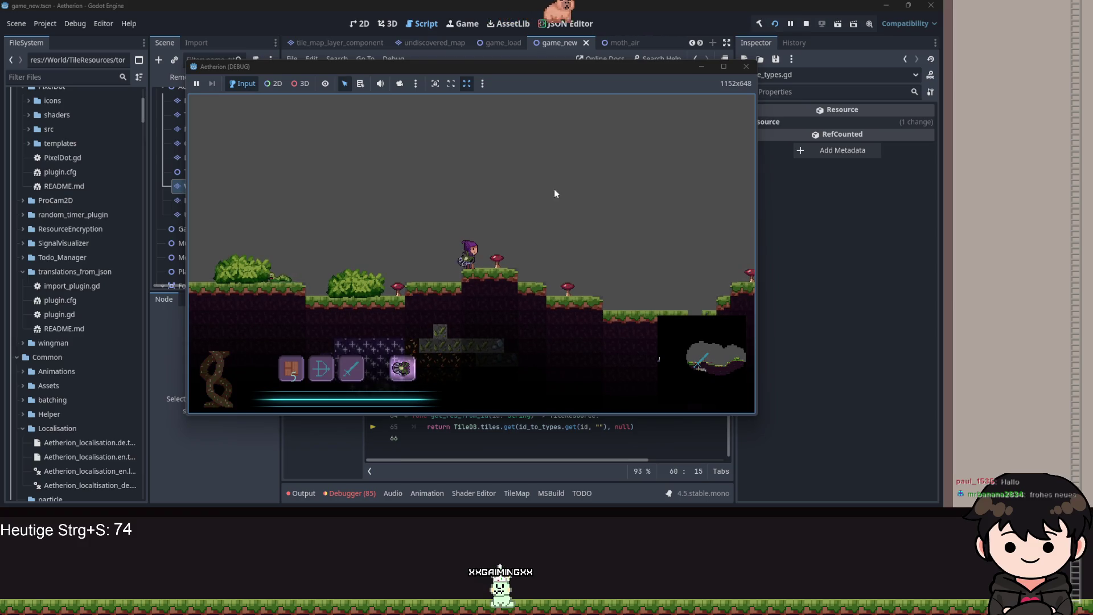
pyautogui.click(748, 66)
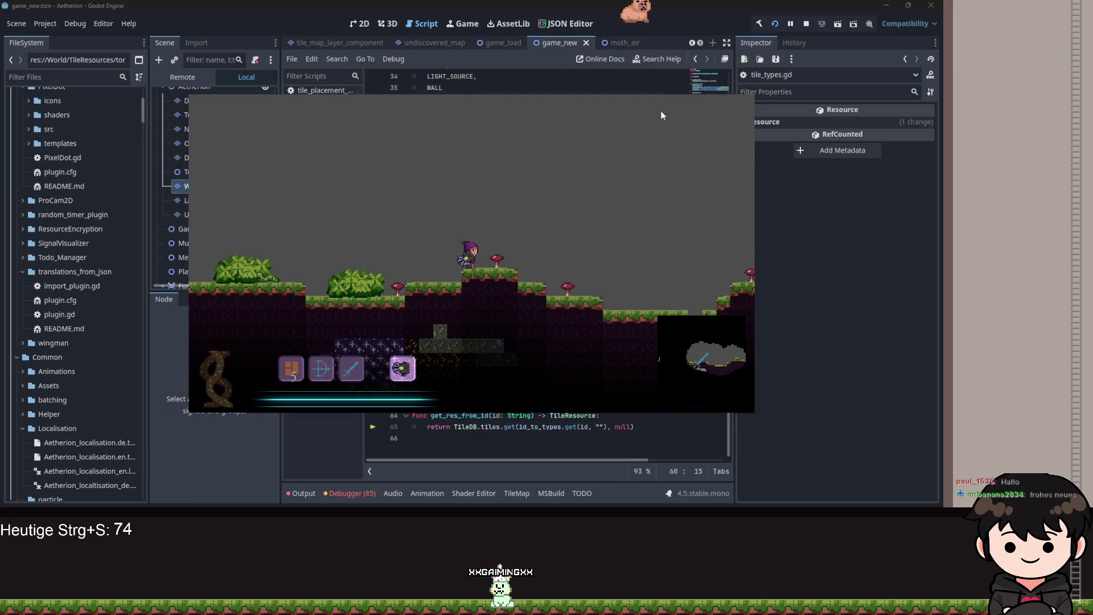
# - Save tile_types.gd after clicking into lines 54–56, then scroll up and select lines 10–13
pyautogui.click(609, 305)
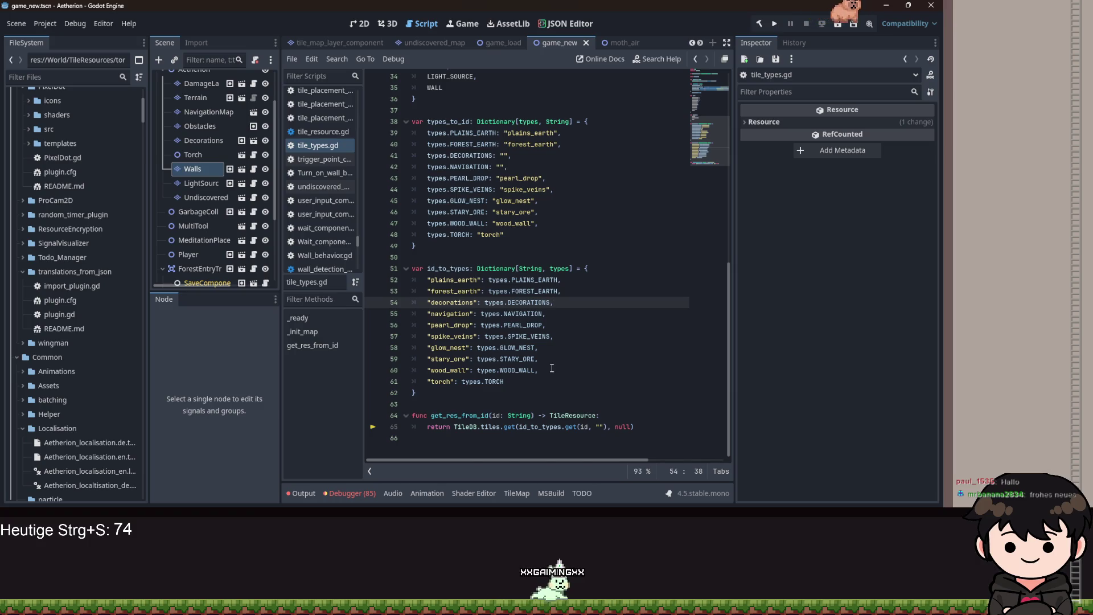
pyautogui.click(575, 327)
pyautogui.hotkey('ctrl', 's')
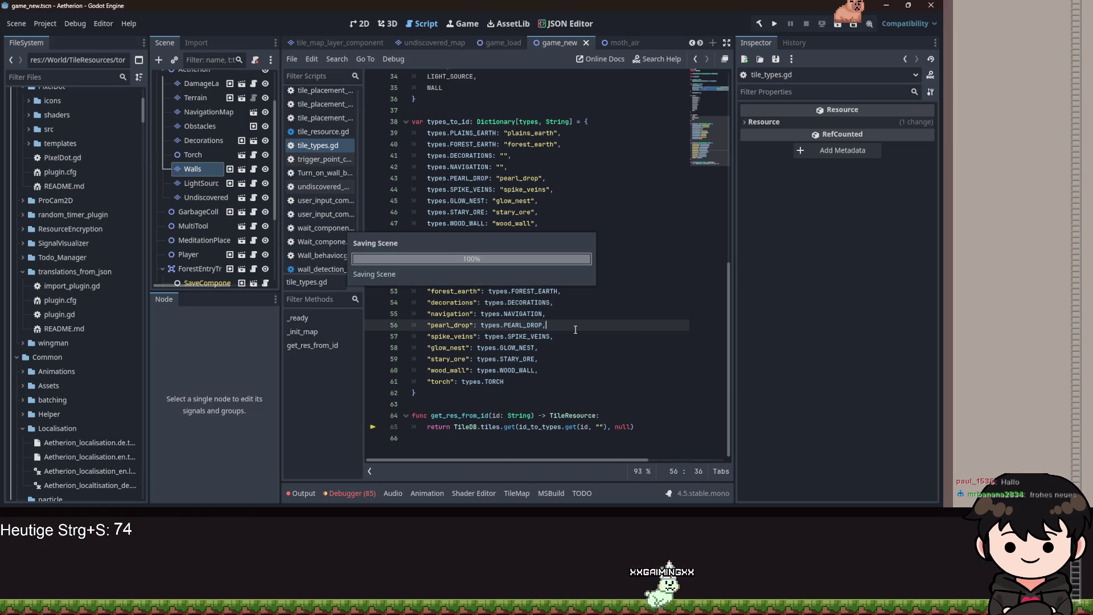
pyautogui.scroll(10, 575, 319)
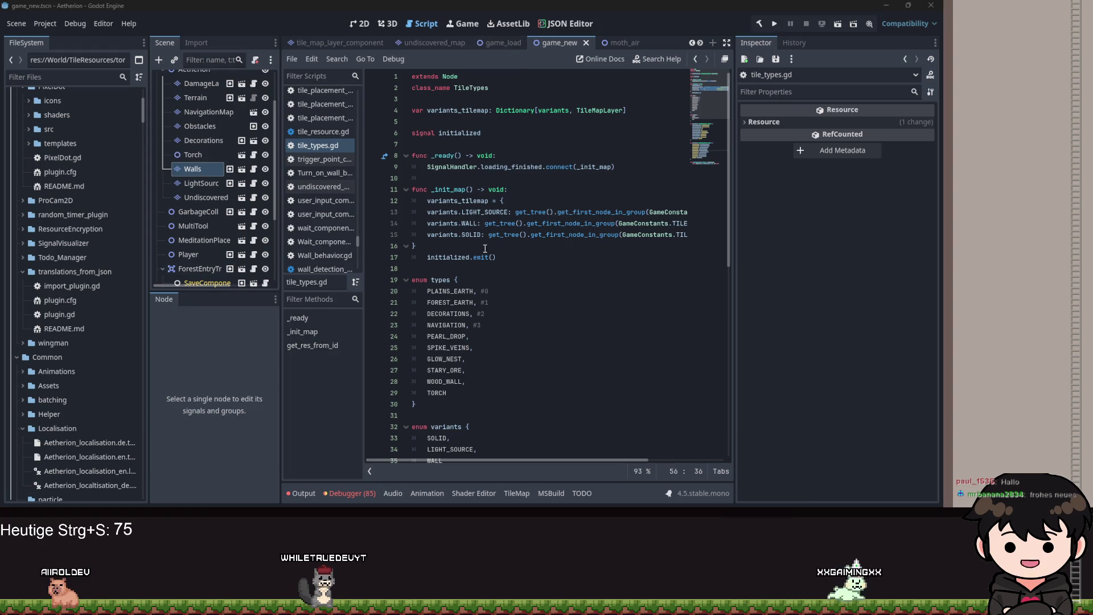
pyautogui.moveTo(429, 178)
pyautogui.mouseDown()
pyautogui.moveTo(488, 212)
pyautogui.moveTo(576, 344)
pyautogui.mouseUp()
# - Place the caret after SPIKE_VEINS on line 25 and scroll through tile_types.gd
pyautogui.click(575, 346)
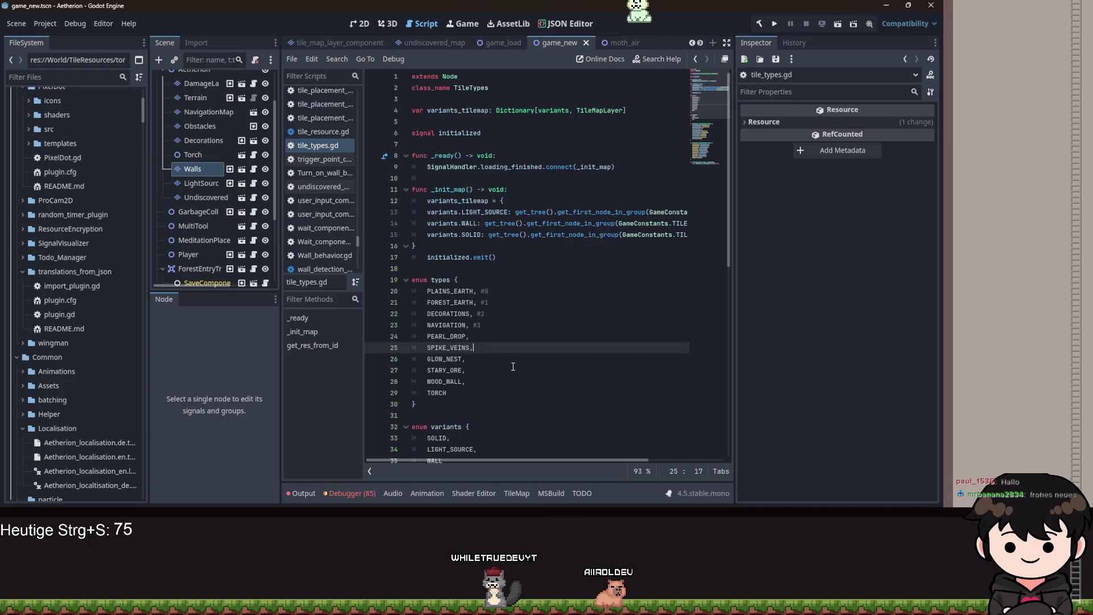
pyautogui.scroll(-3, 547, 46)
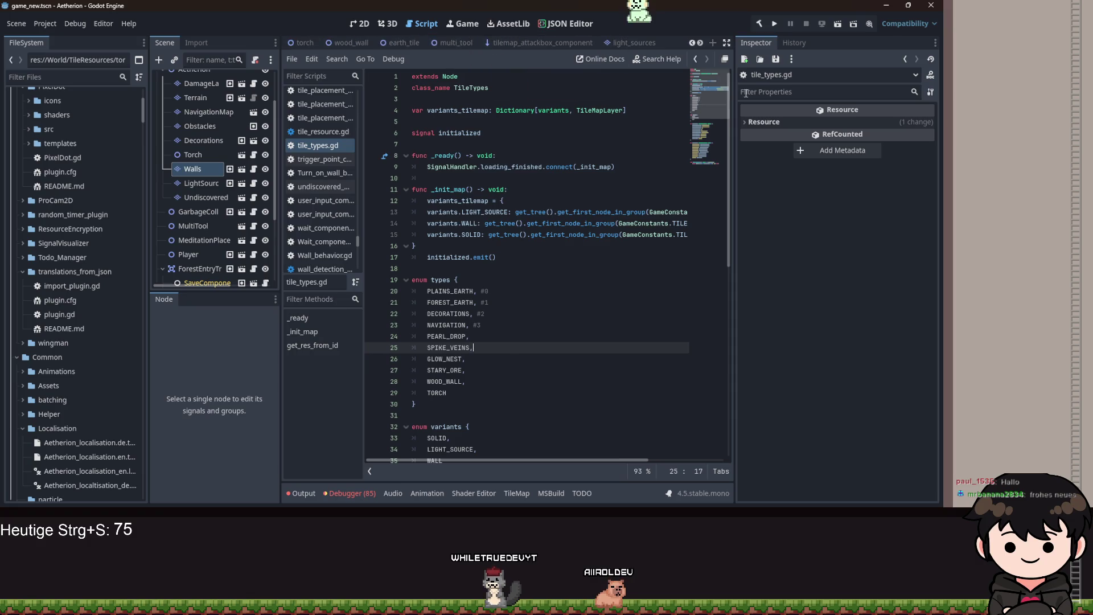
pyautogui.scroll(1, 526, 44)
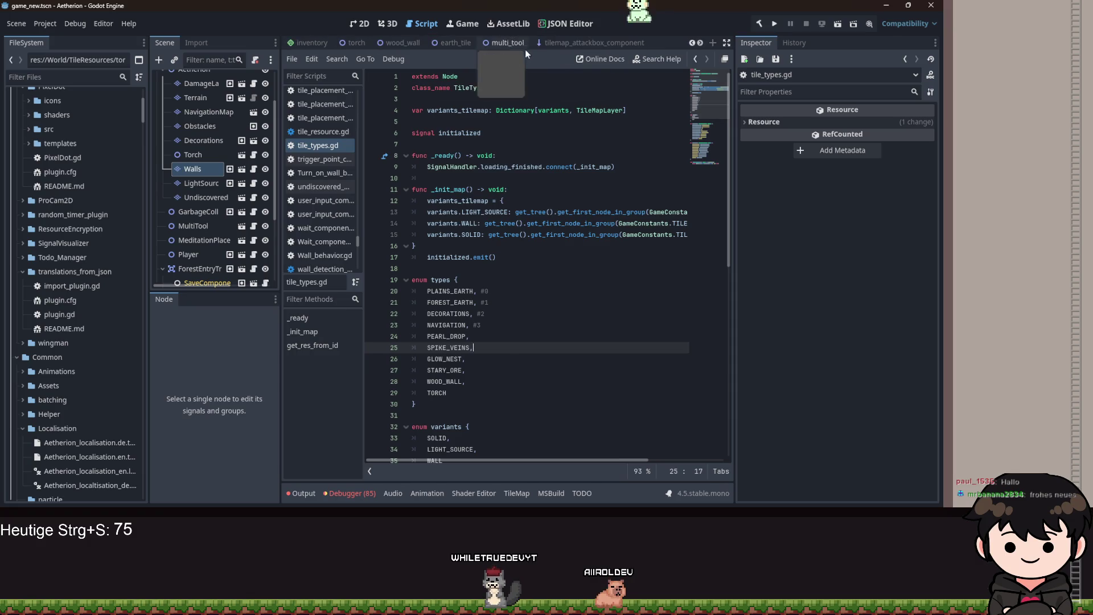
pyautogui.scroll(6, 369, 44)
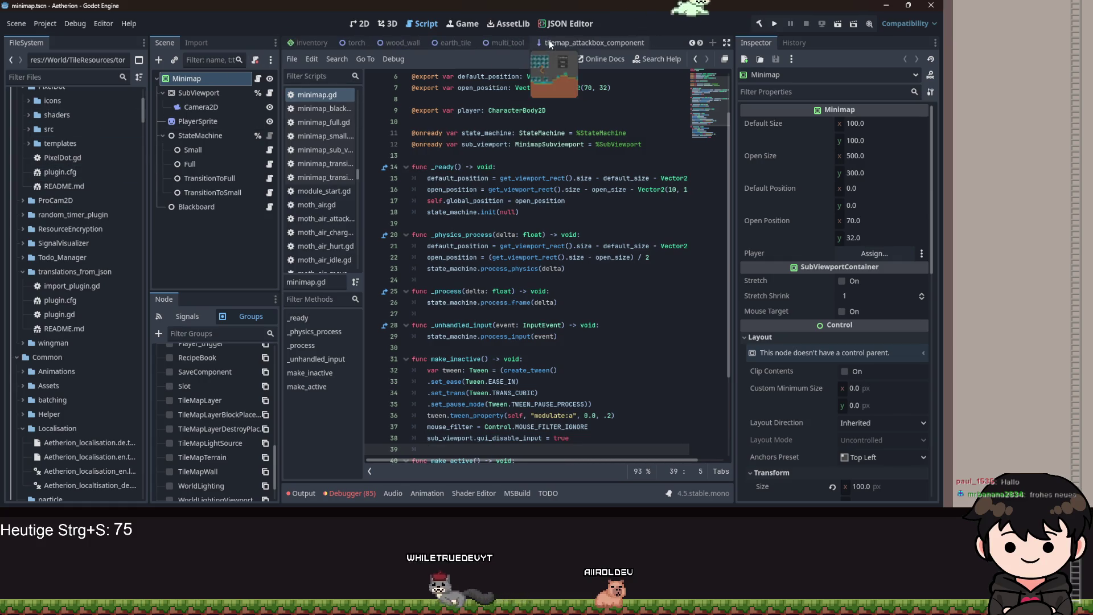
pyautogui.scroll(-6, 655, 41)
# - In the empty scene tab, create a User Interface (Control) root node and name it Minimap
pyautogui.click(672, 39)
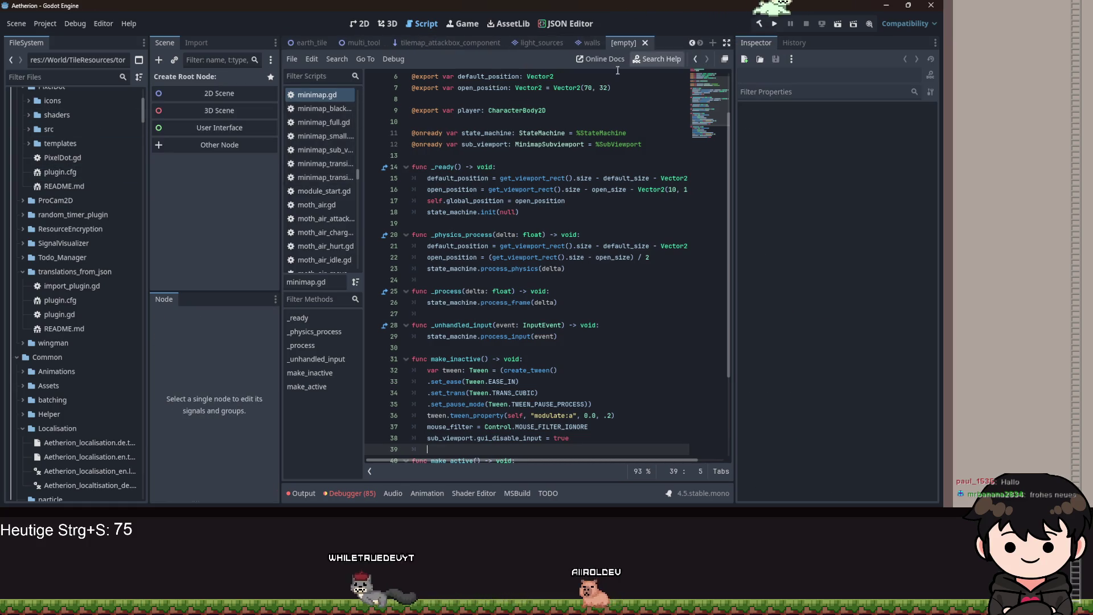
pyautogui.click(189, 127)
pyautogui.doubleClick(186, 82)
pyautogui.write('Minimap')
pyautogui.press('Return')
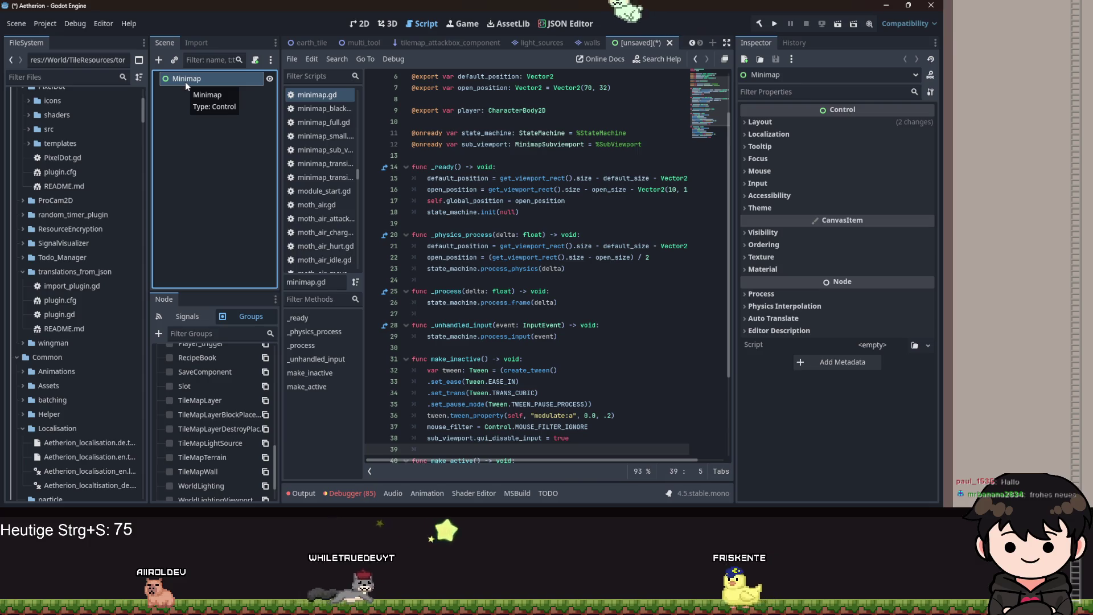
pyautogui.click(476, 211)
pyautogui.scroll(-3, 564, 246)
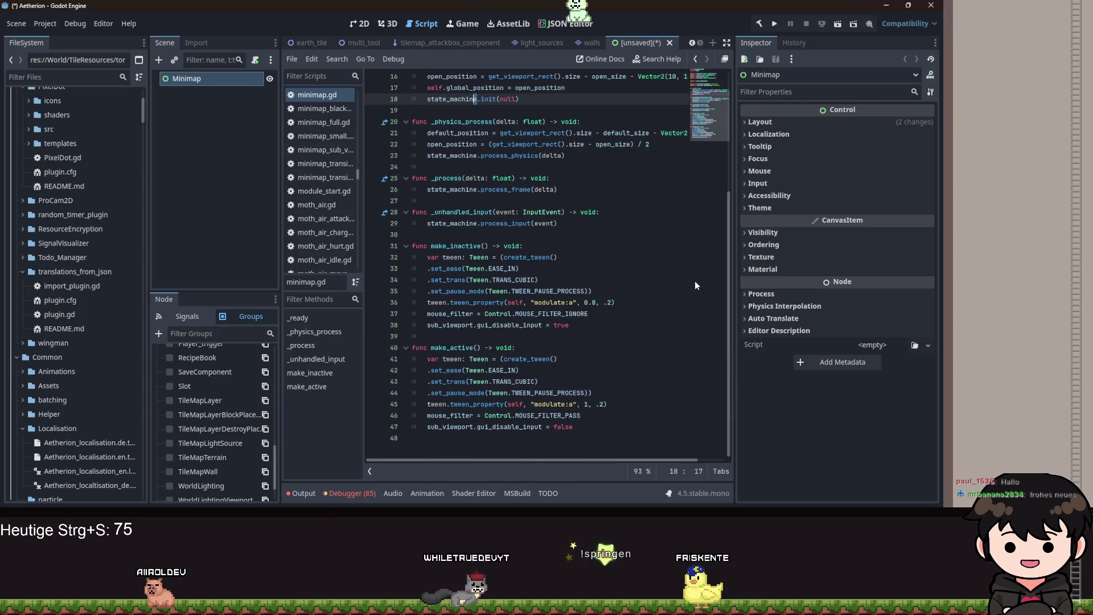
pyautogui.moveTo(570, 326); pyautogui.dragTo(519, 313)
pyautogui.keyDown('shift'); pyautogui.click(414, 251); pyautogui.keyUp('shift')
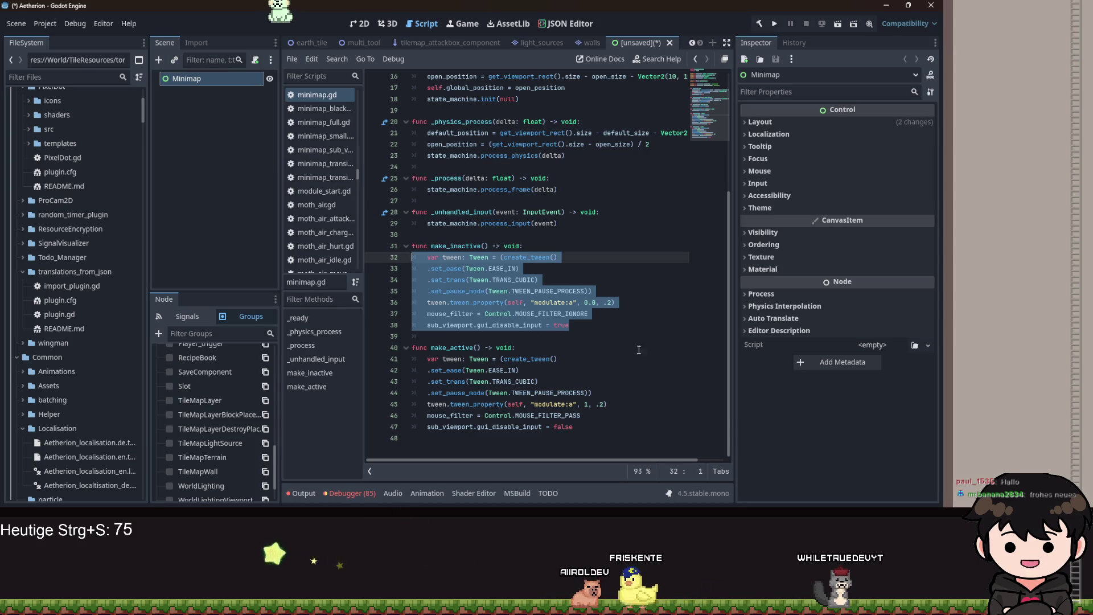
pyautogui.click(616, 326)
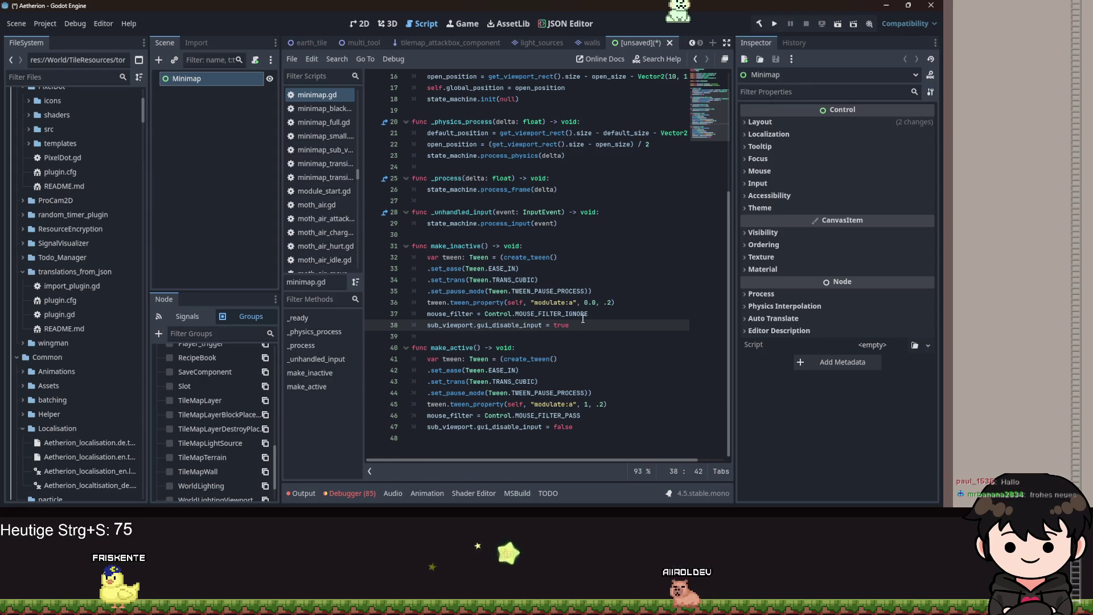
pyautogui.scroll(3, 410, 249)
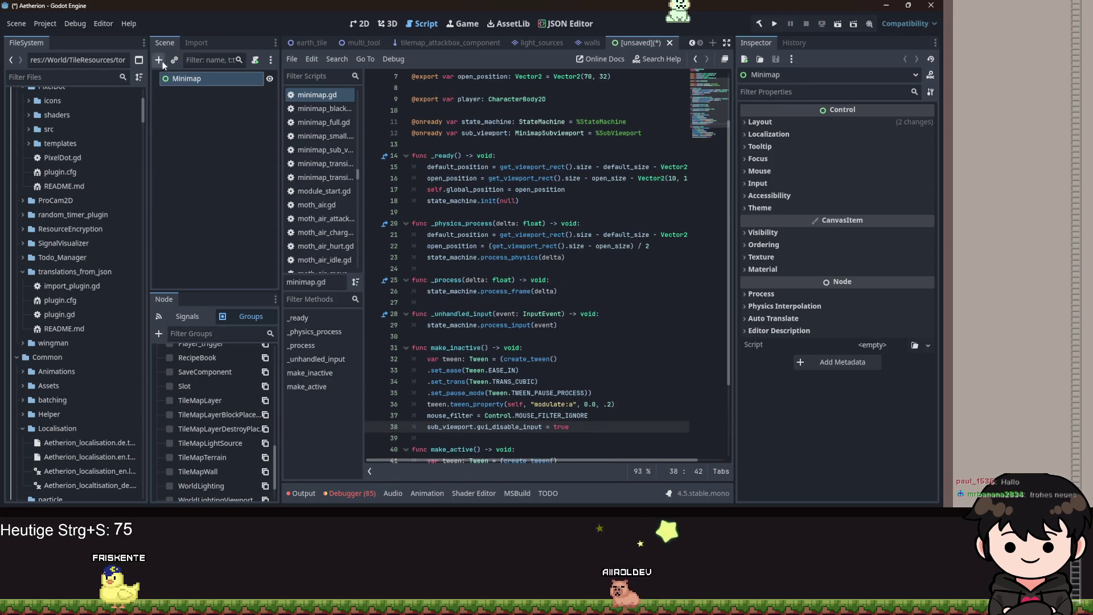
# - Add a TextureRect child under the Minimap root, then reselect the Minimap node
pyautogui.click(161, 62)
pyautogui.write('Tex')
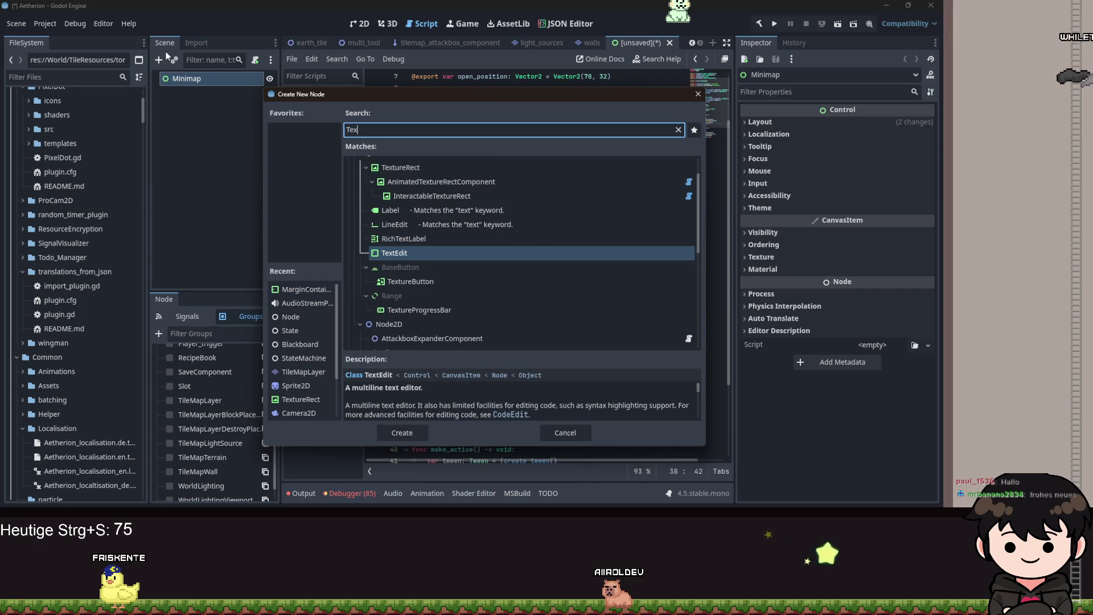
pyautogui.write('ture')
pyautogui.press('Return')
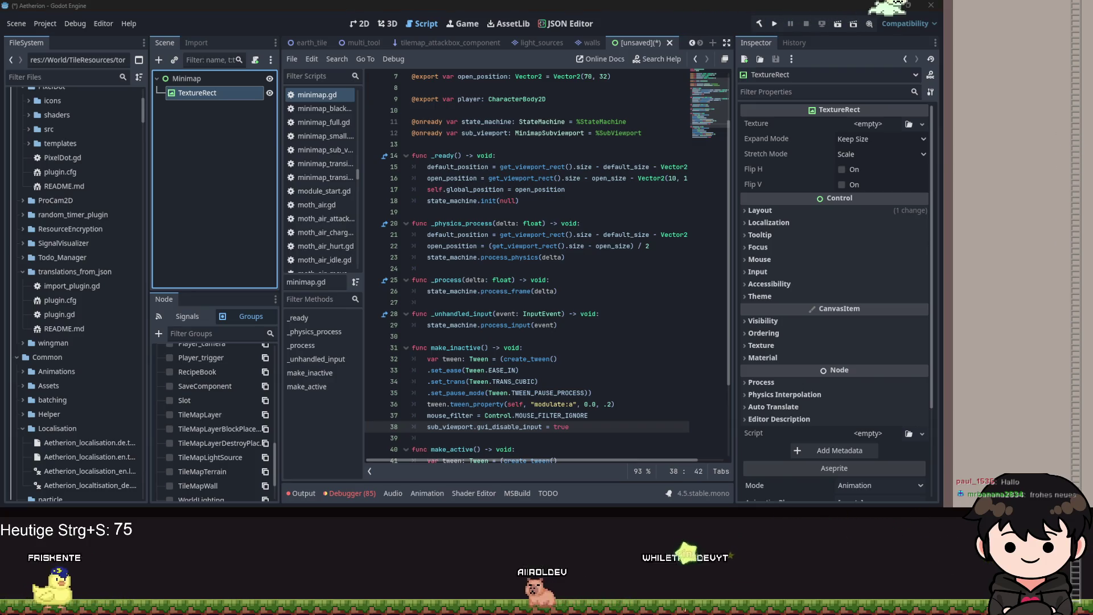
pyautogui.click(220, 83)
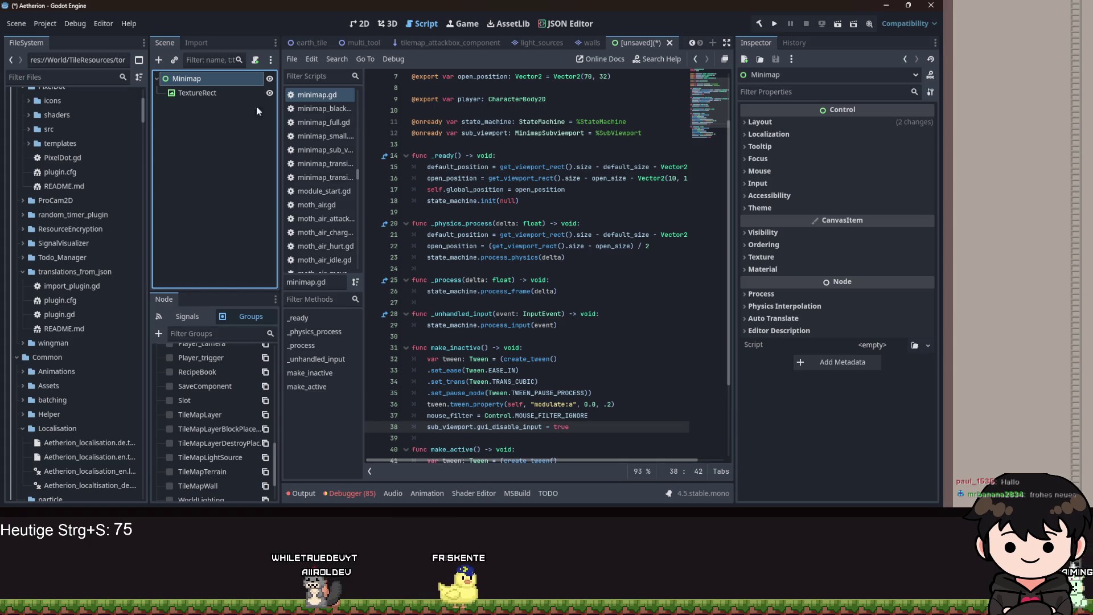
pyautogui.click(885, 341)
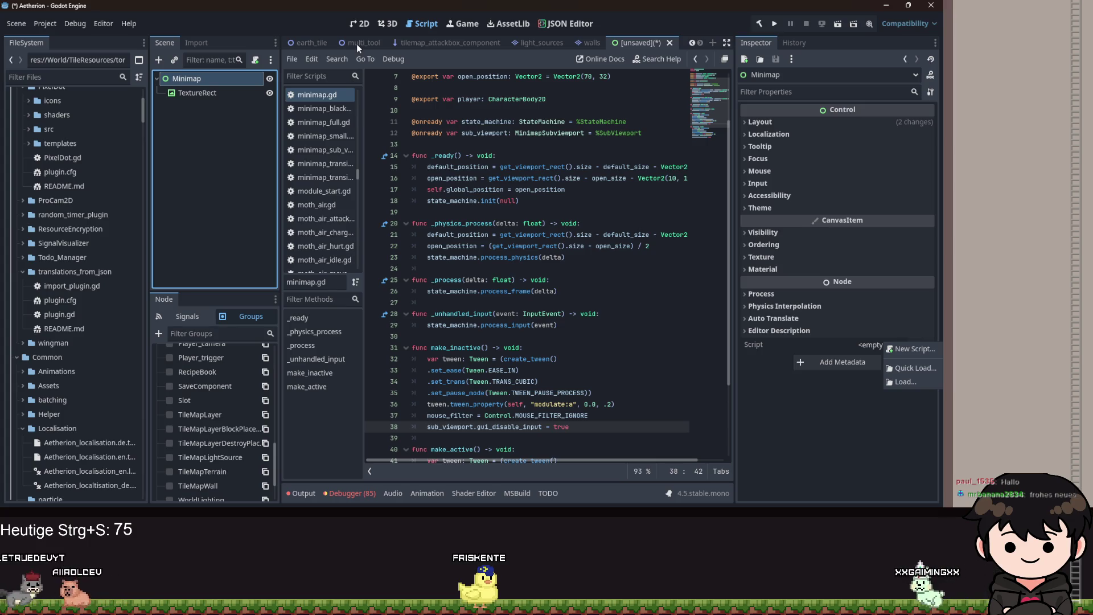
pyautogui.scroll(4, 357, 46)
pyautogui.click(560, 221)
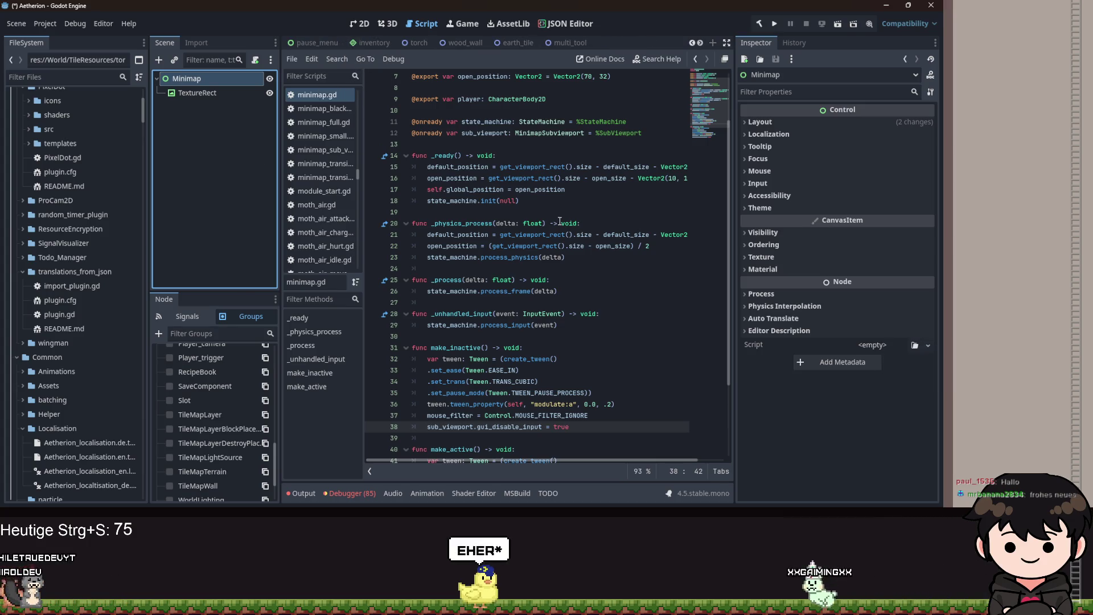
pyautogui.hotkey('ctrl', 'shift', 'f')
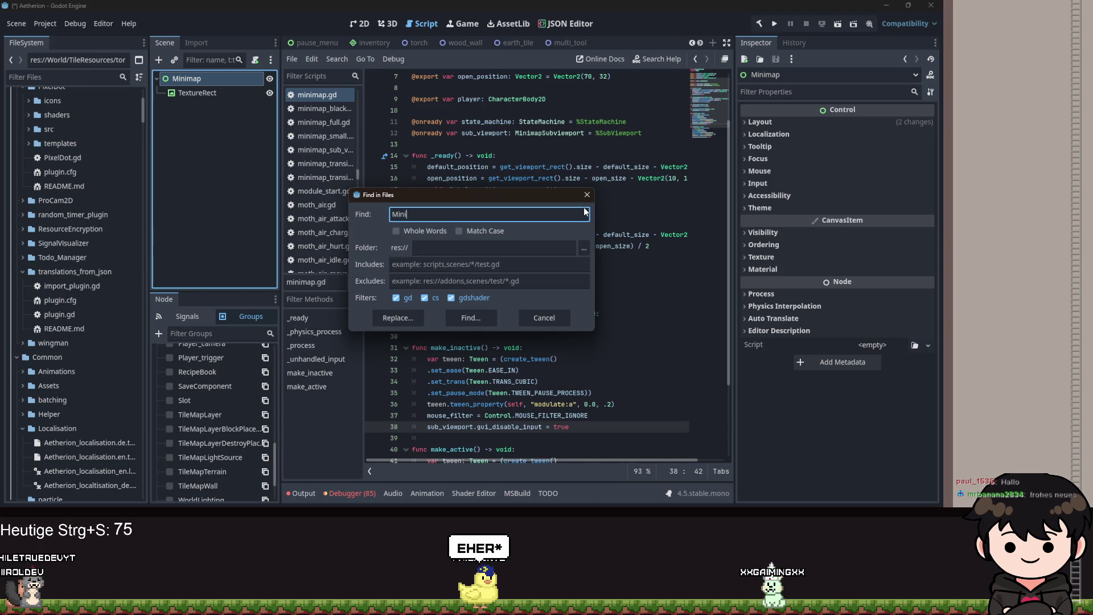
pyautogui.write('p')
pyautogui.press('Return')
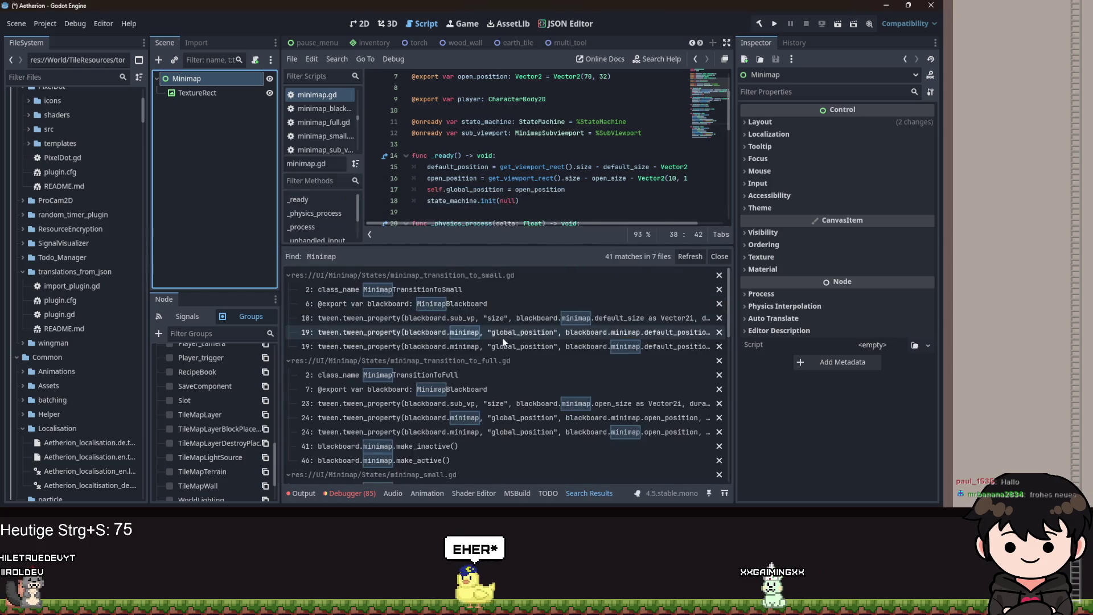
pyautogui.scroll(5, 518, 363)
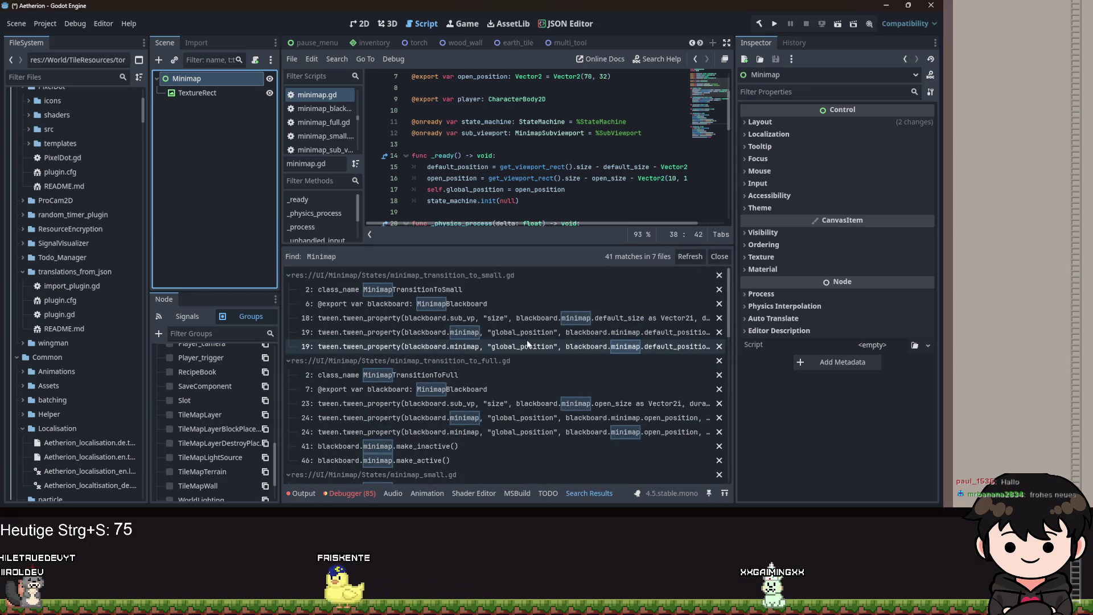
pyautogui.scroll(-4, 484, 365)
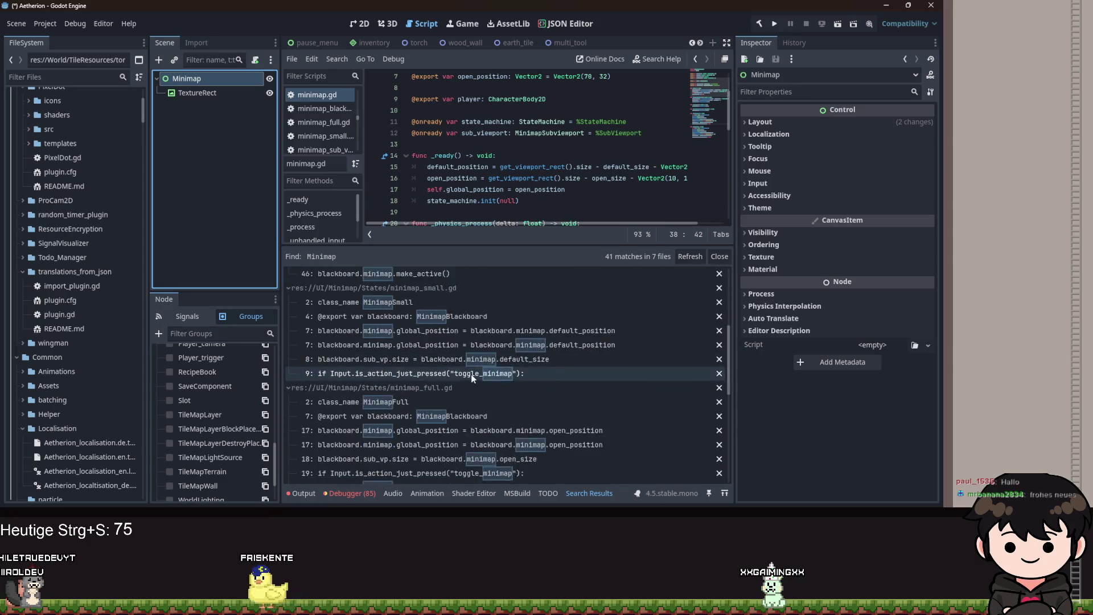
pyautogui.scroll(-5, 478, 380)
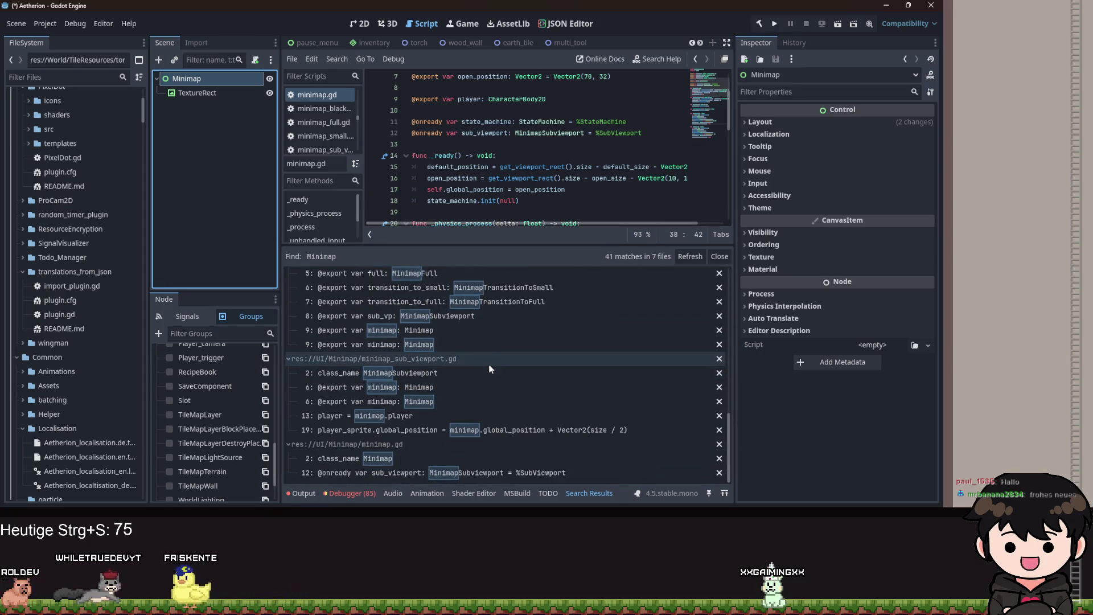
pyautogui.scroll(-8, 496, 360)
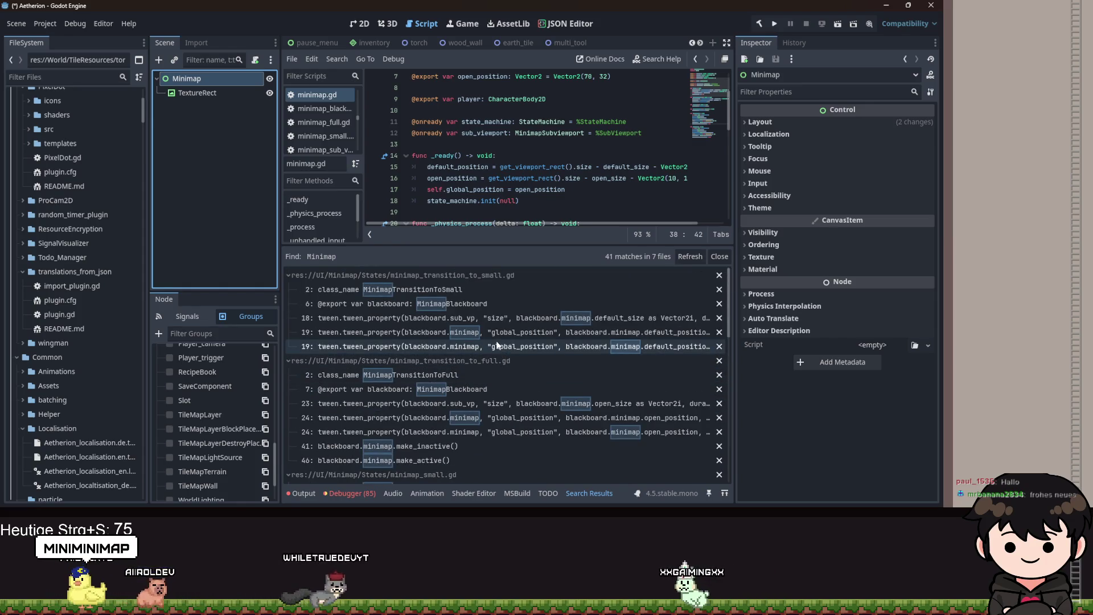
pyautogui.click(572, 167)
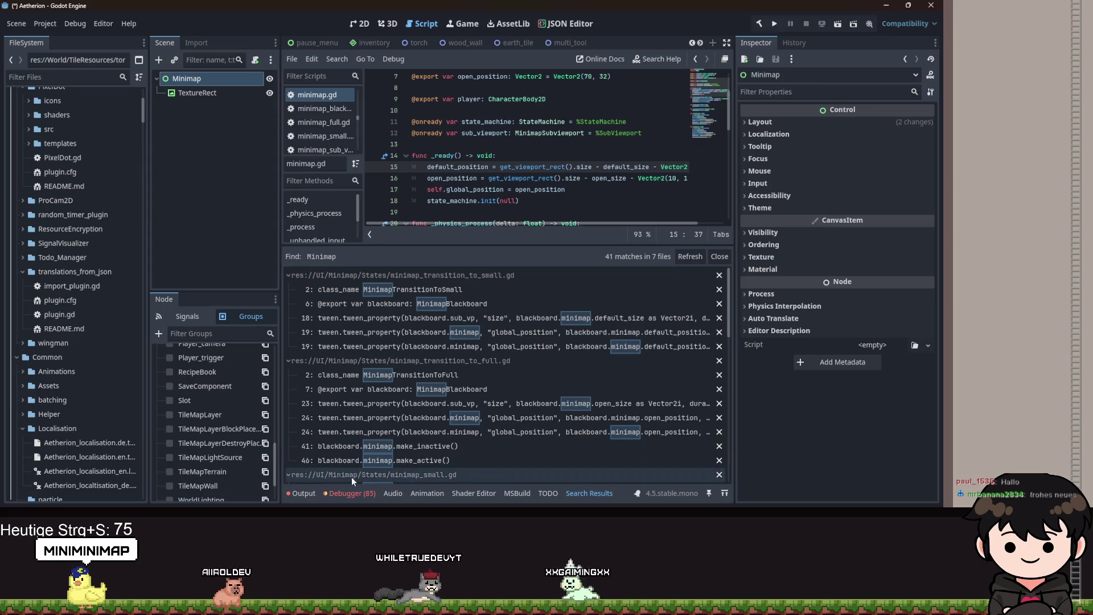
pyautogui.click(351, 493)
pyautogui.click(352, 493)
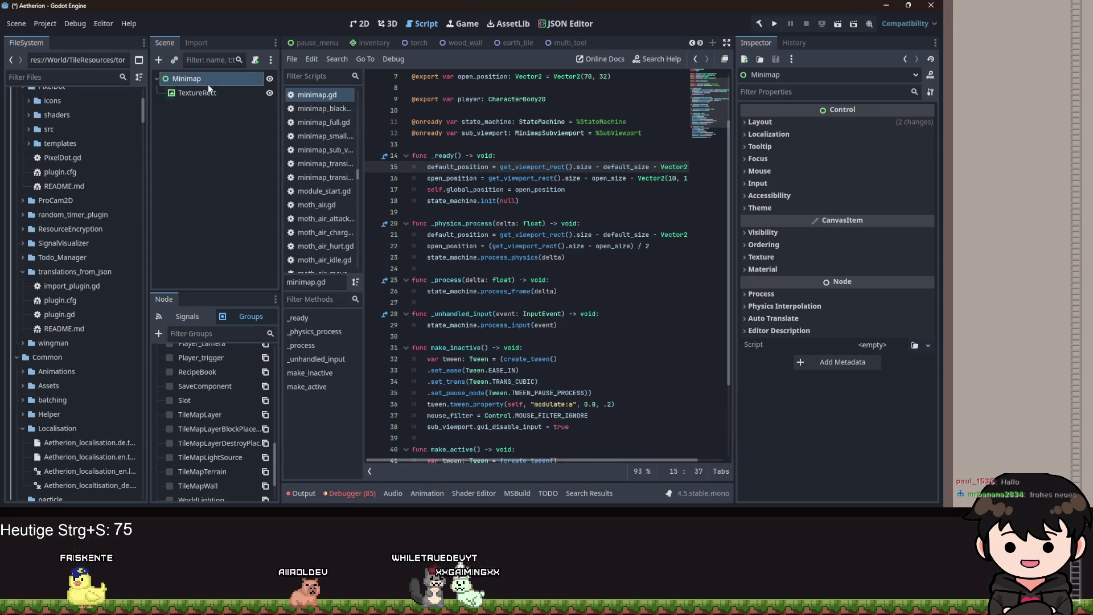
# - Rename the root node from Minimap to MinimapImage
pyautogui.click(886, 354)
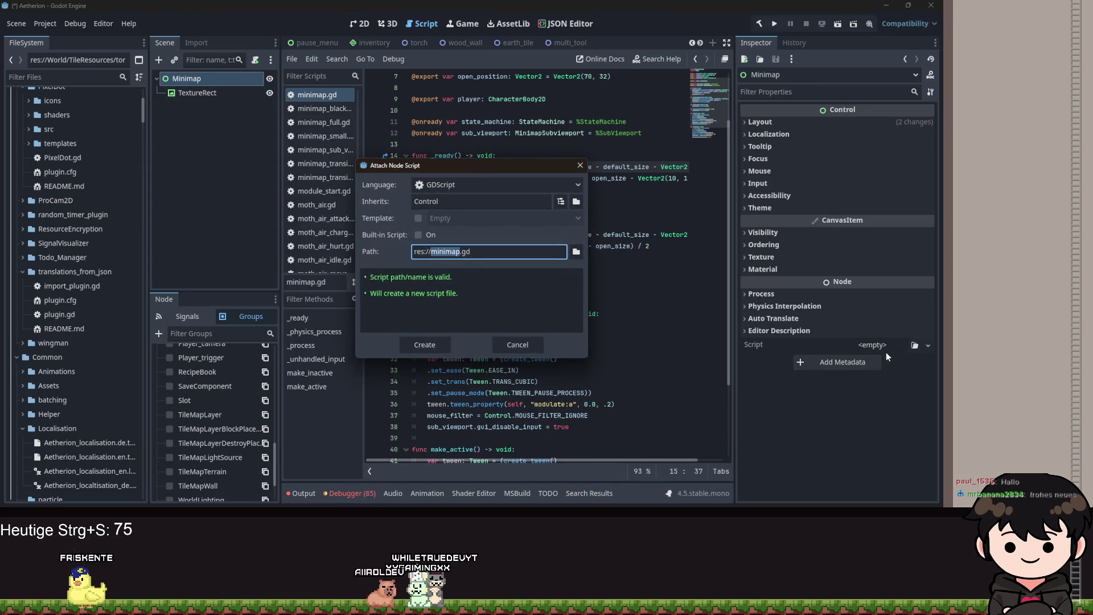
pyautogui.press('Escape')
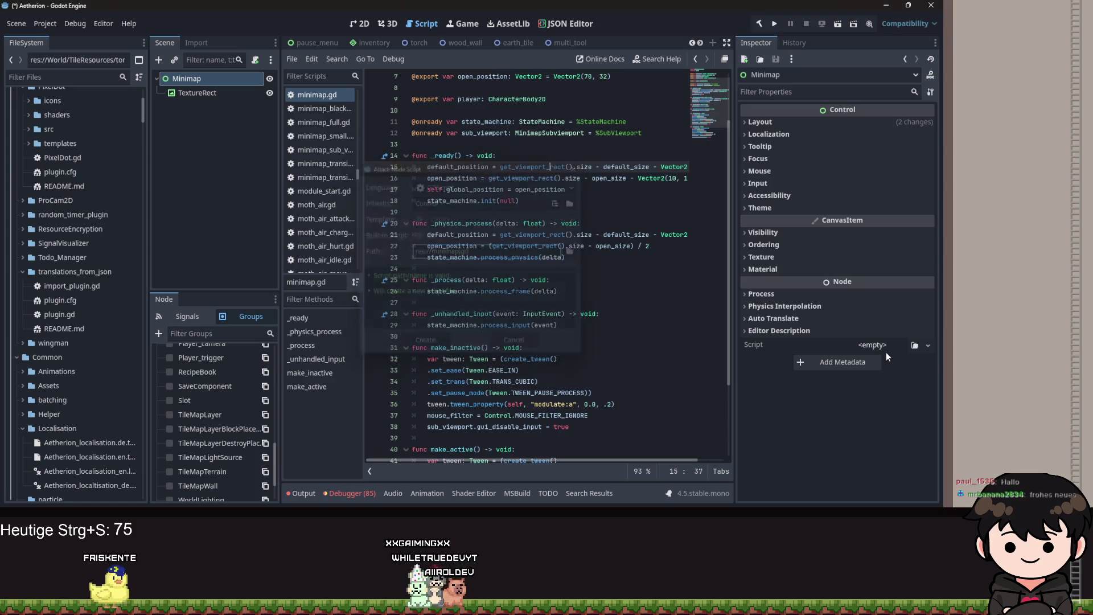
pyautogui.hotkey('ctrl', 's')
pyautogui.press('Escape')
pyautogui.click(231, 76)
pyautogui.write('Image+')
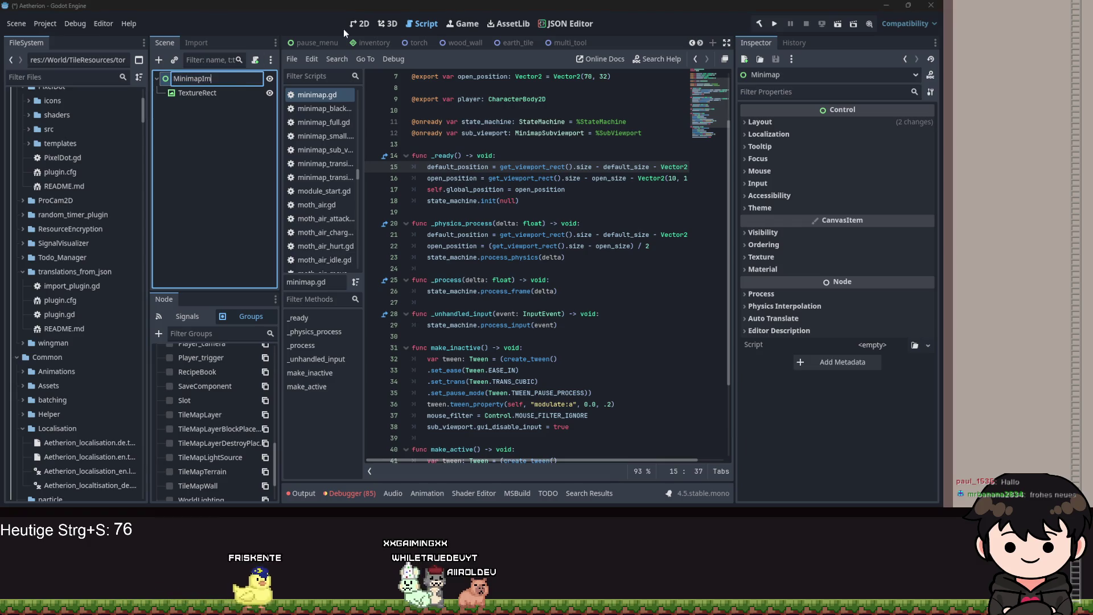
pyautogui.press('Return')
pyautogui.doubleClick(248, 84)
pyautogui.press('End')
pyautogui.press('BackSpace')
pyautogui.press('Return')
# - Start saving the scene and create a SubViewport folder under res://UI/Minimap
pyautogui.hotkey('ctrl', 's')
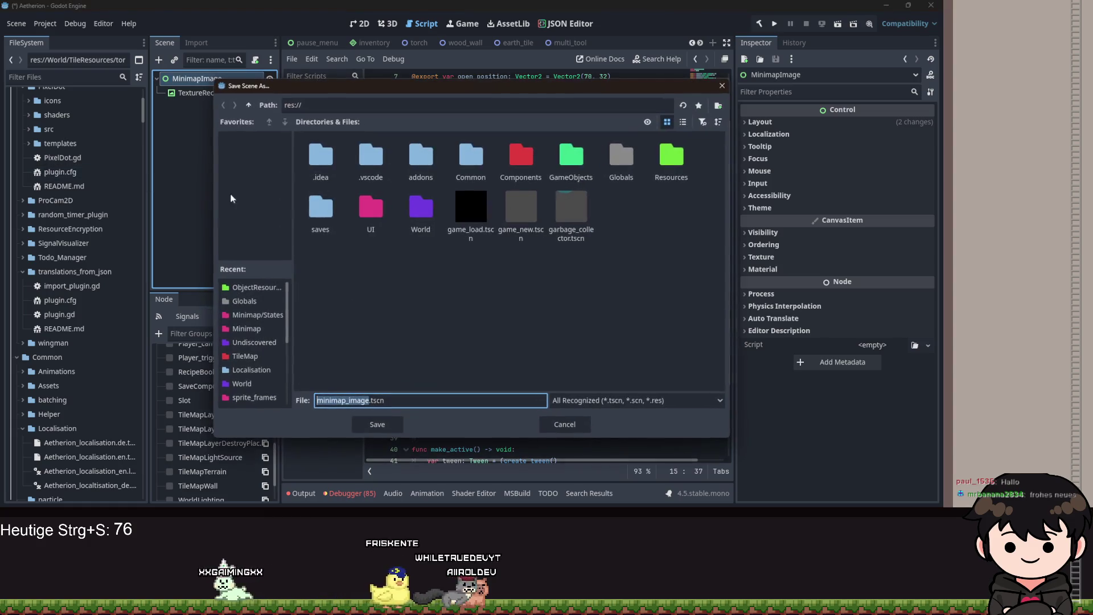
pyautogui.doubleClick(369, 208)
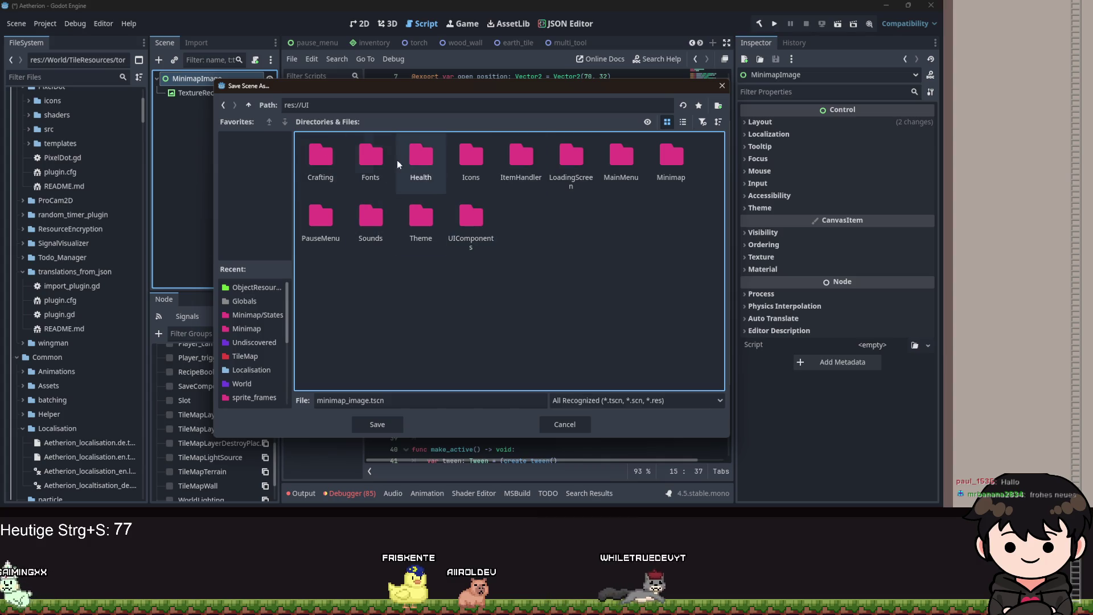
pyautogui.doubleClick(683, 165)
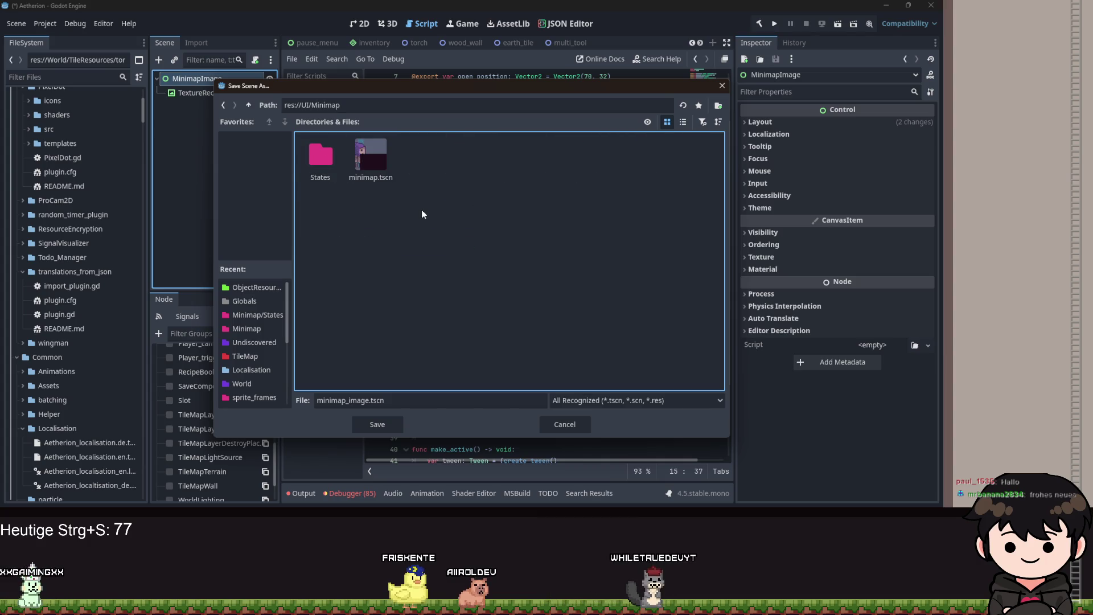
pyautogui.rightClick(439, 223)
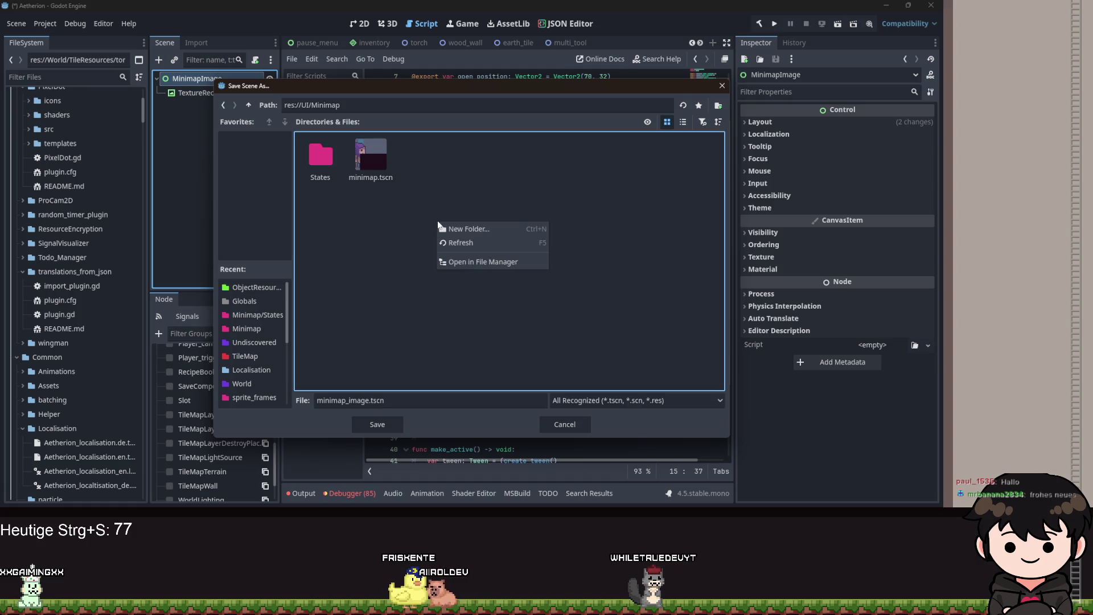
pyautogui.click(485, 231)
pyautogui.write('SubView')
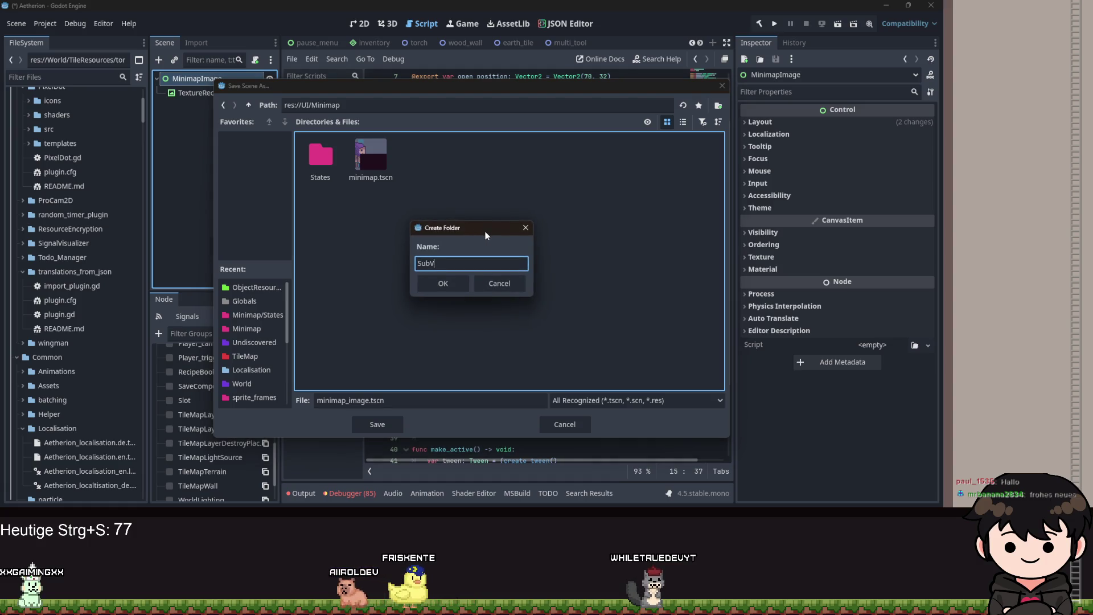
pyautogui.write('port')
pyautogui.press('Return')
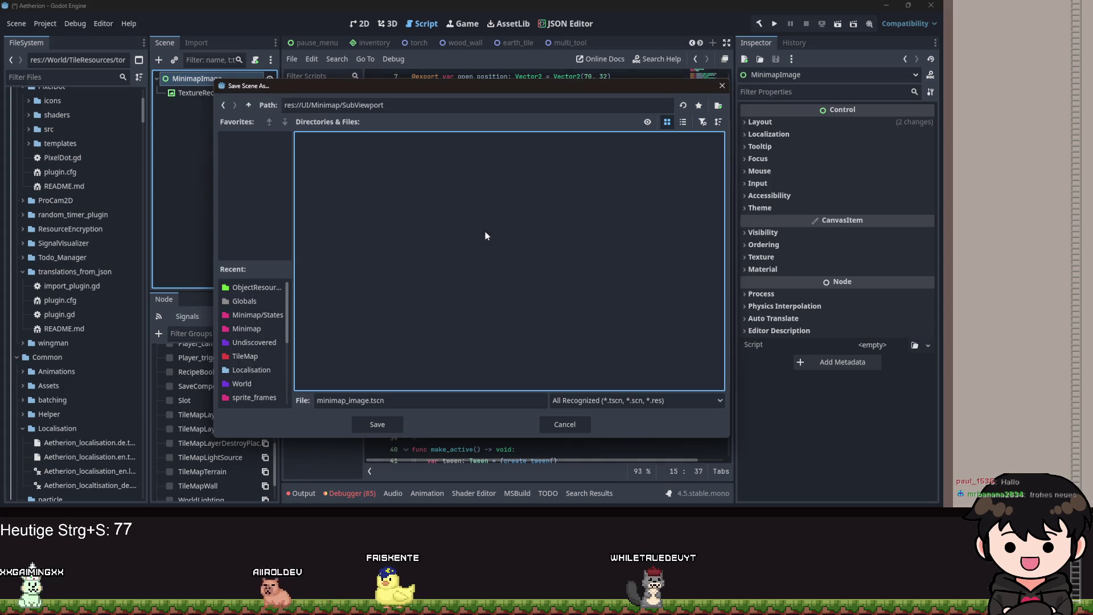
# - Create an Image folder beside it and save minimap_image.tscn into Image
pyautogui.click(249, 105)
pyautogui.rightClick(527, 253)
pyautogui.click(566, 258)
pyautogui.write('Image')
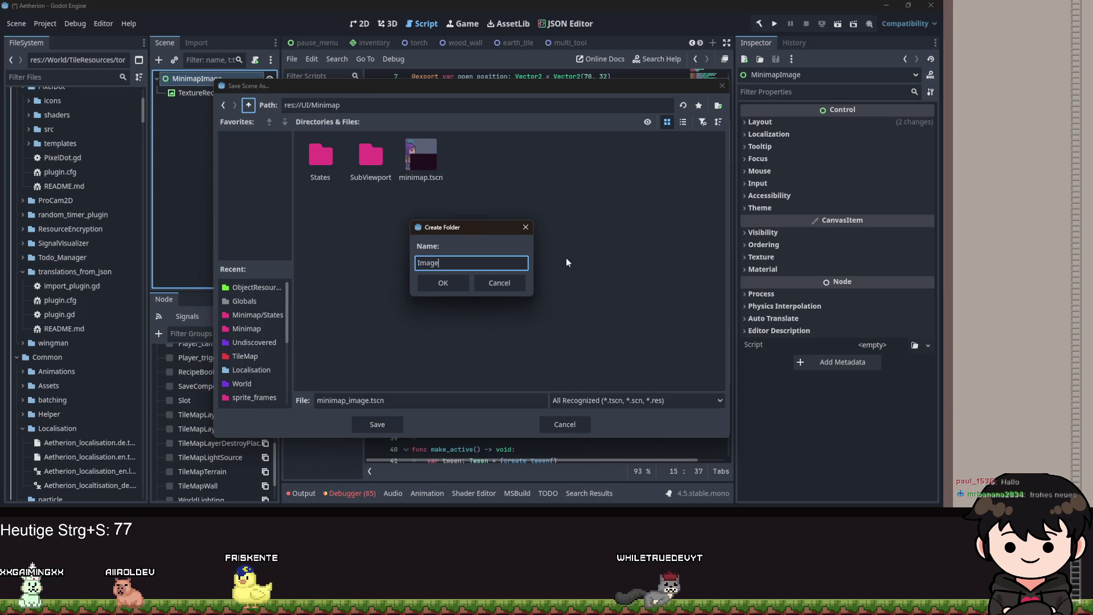
pyautogui.press('Return')
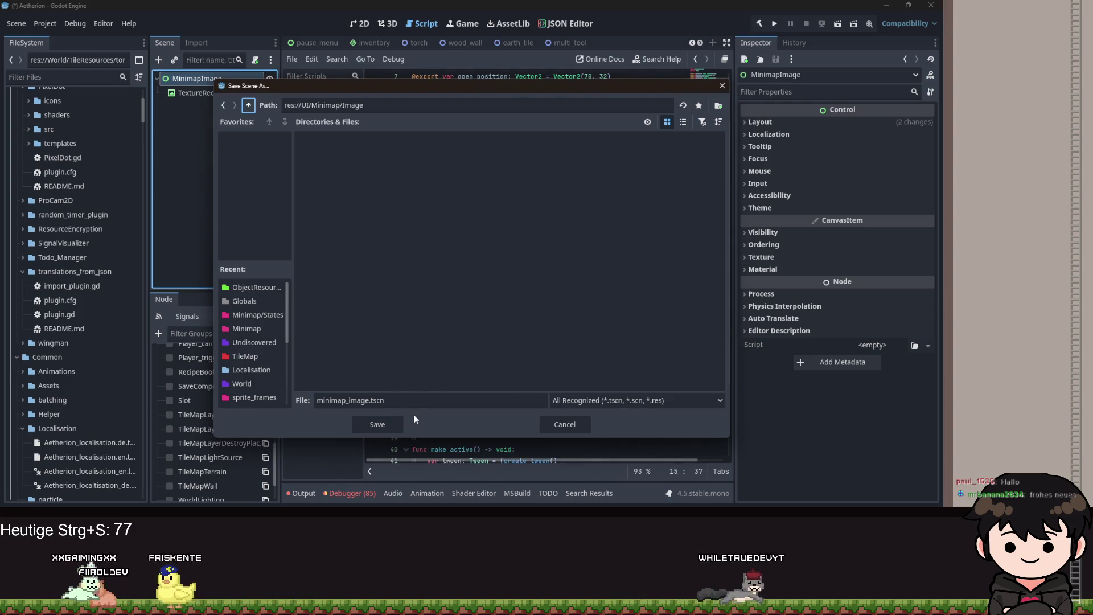
pyautogui.click(387, 425)
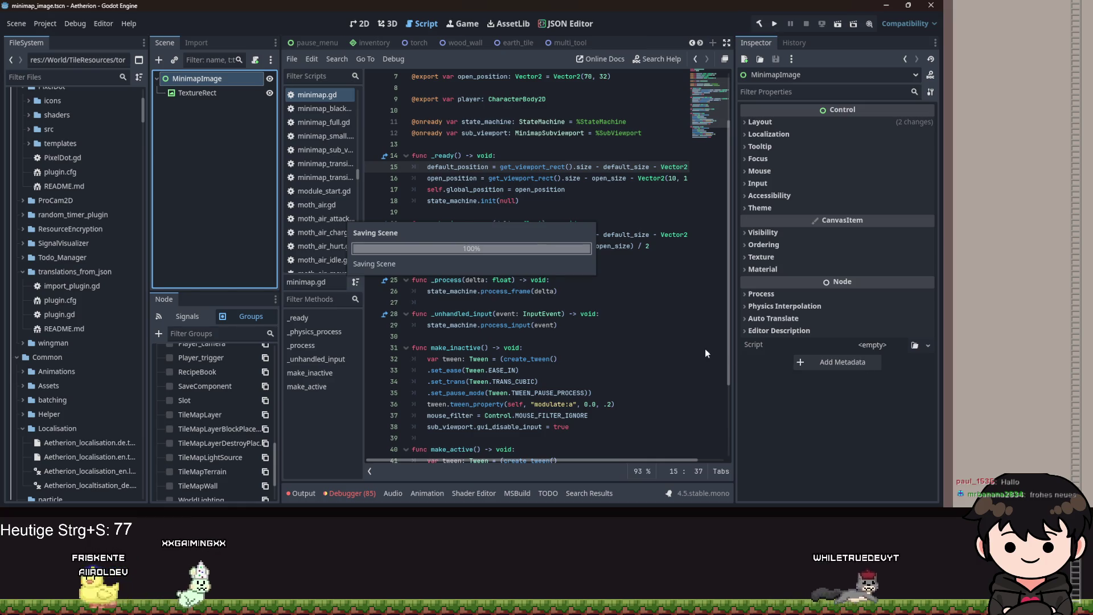
# - Create and attach a new minimap_image.gd script to MinimapImage
pyautogui.click(886, 344)
pyautogui.click(911, 352)
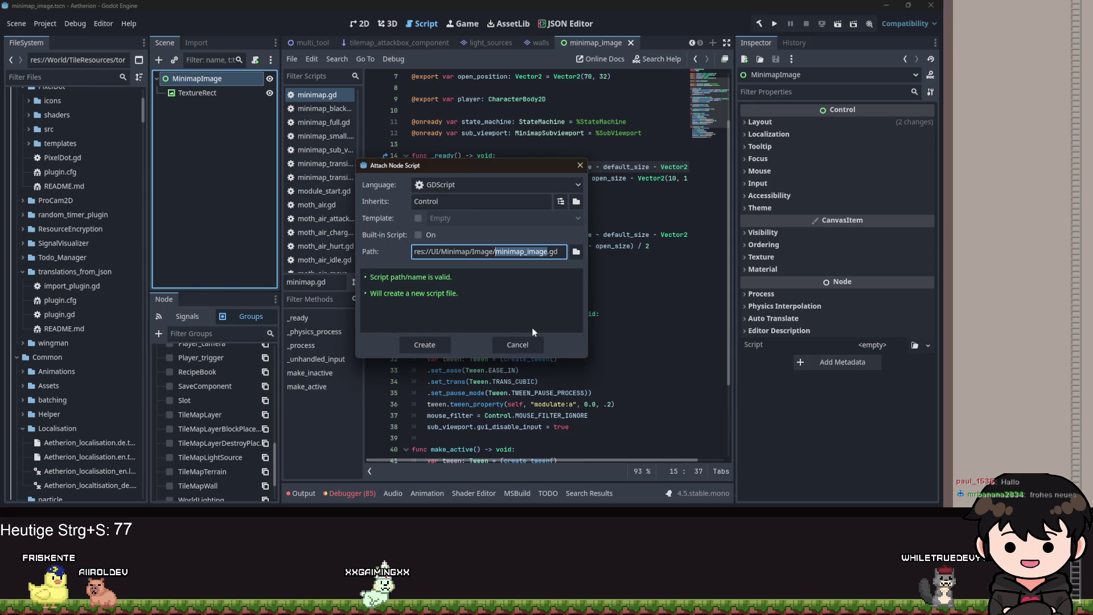
pyautogui.click(423, 346)
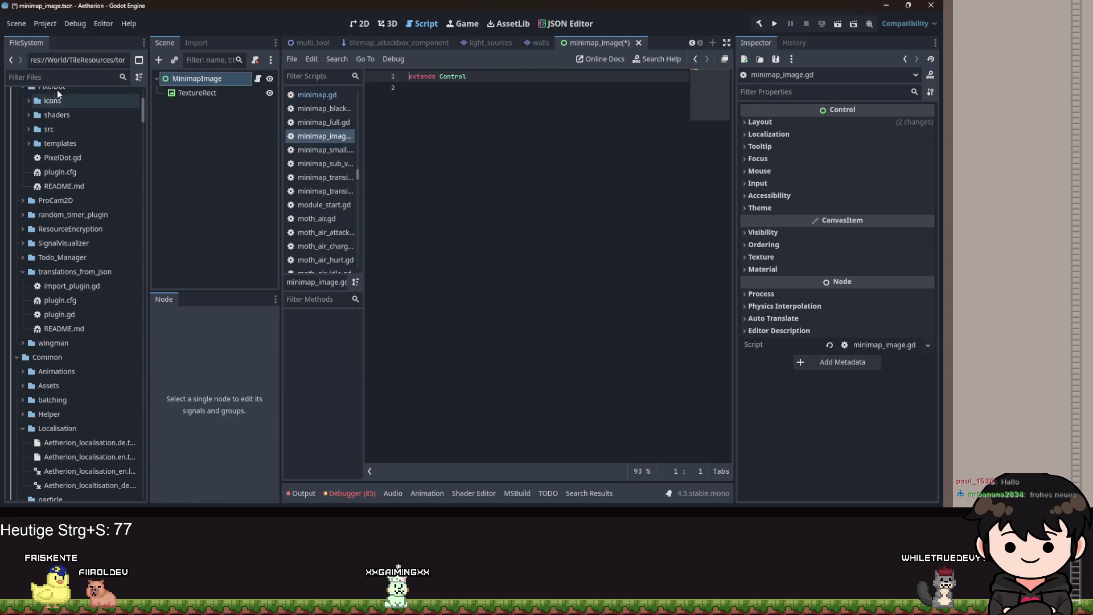
# - Find the minimap files in the FileSystem dock and move the States folder into SubViewport
pyautogui.write('minima')
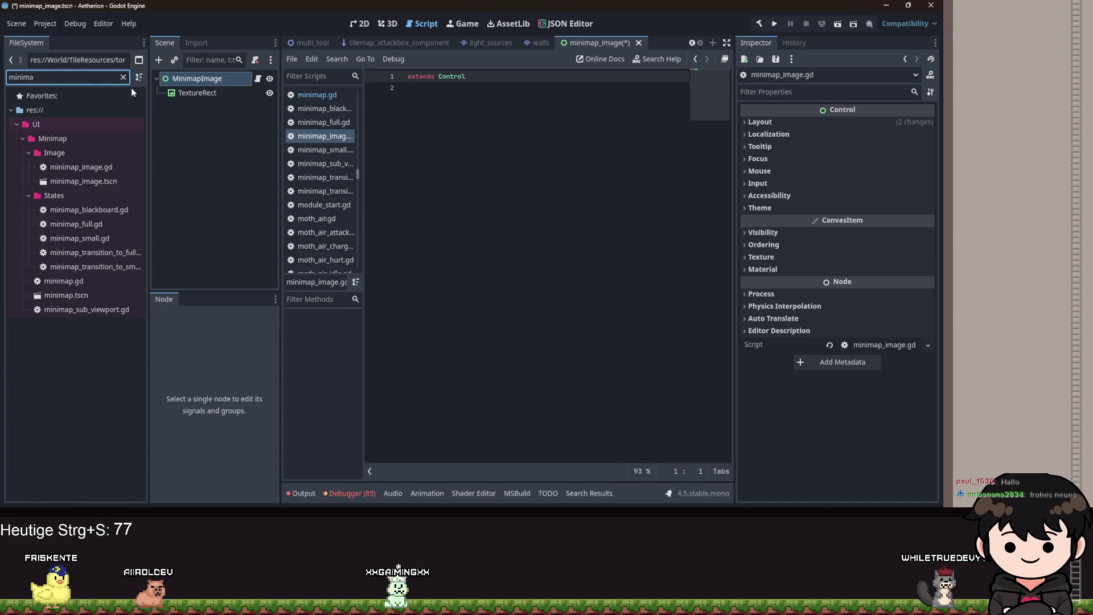
pyautogui.click(123, 78)
pyautogui.scroll(10, 69, 325)
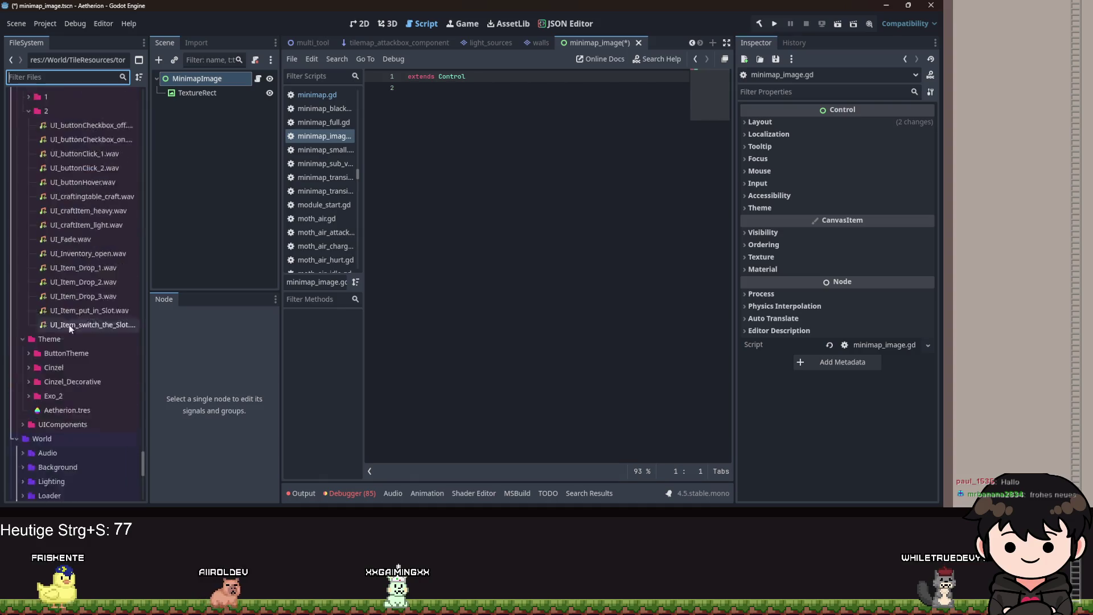
pyautogui.write('mini')
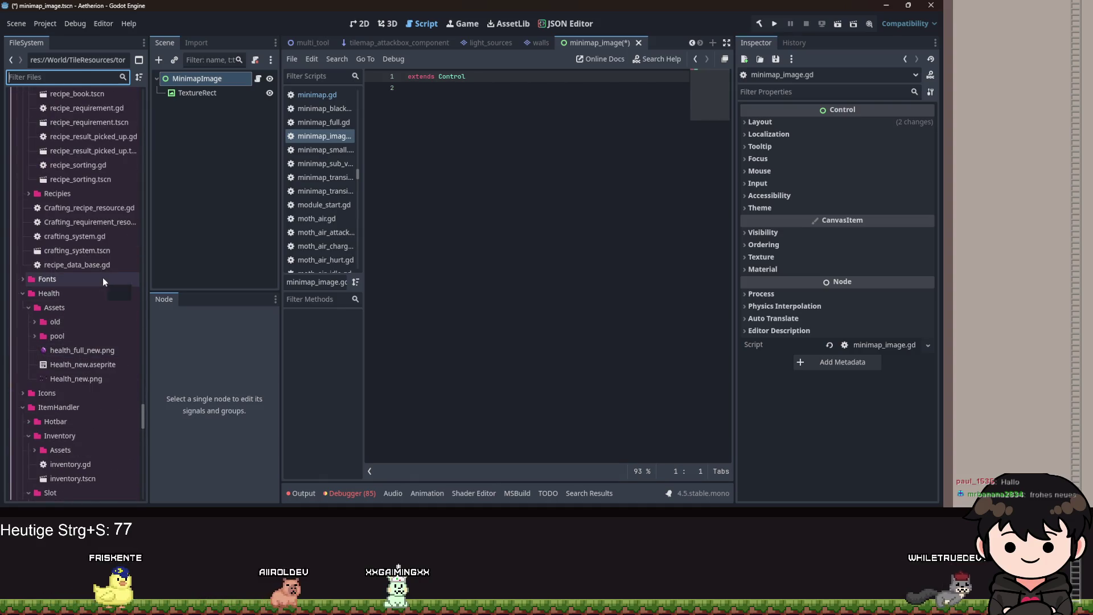
pyautogui.write('map')
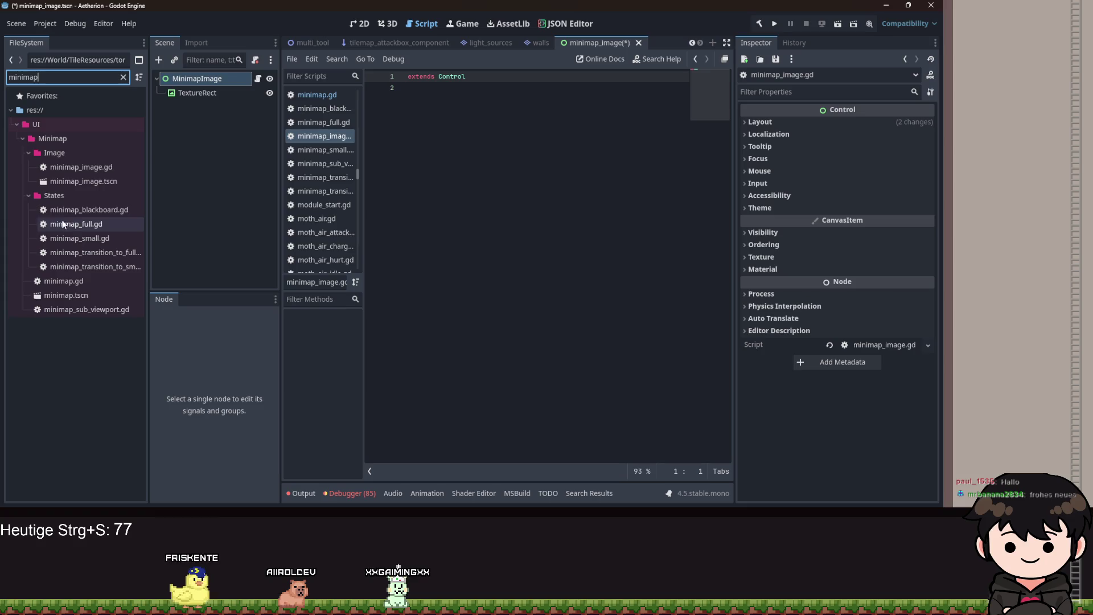
pyautogui.click(74, 269)
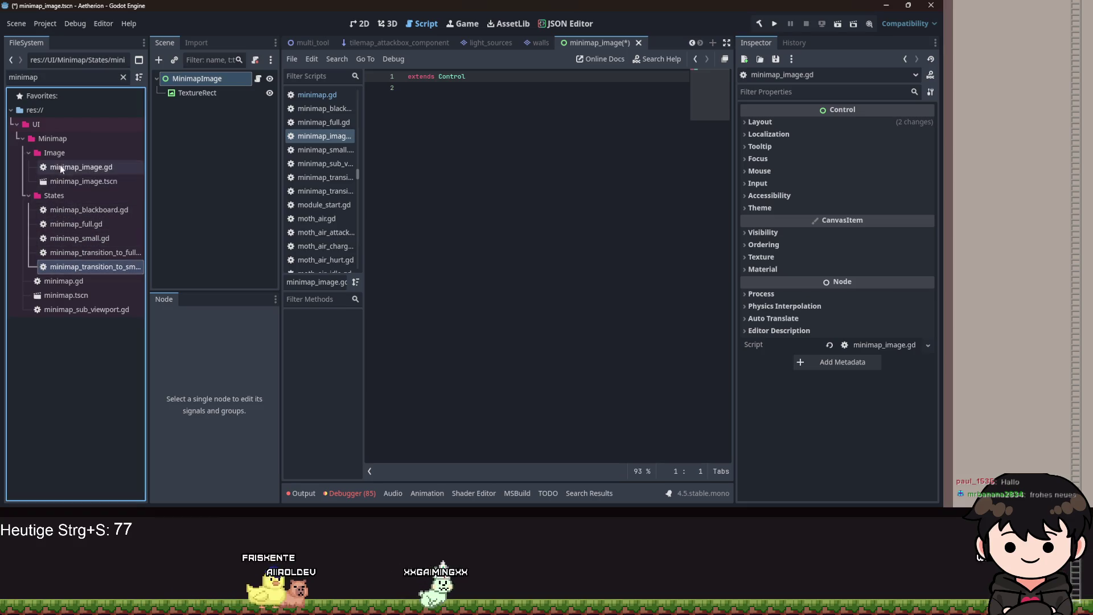
pyautogui.click(53, 195)
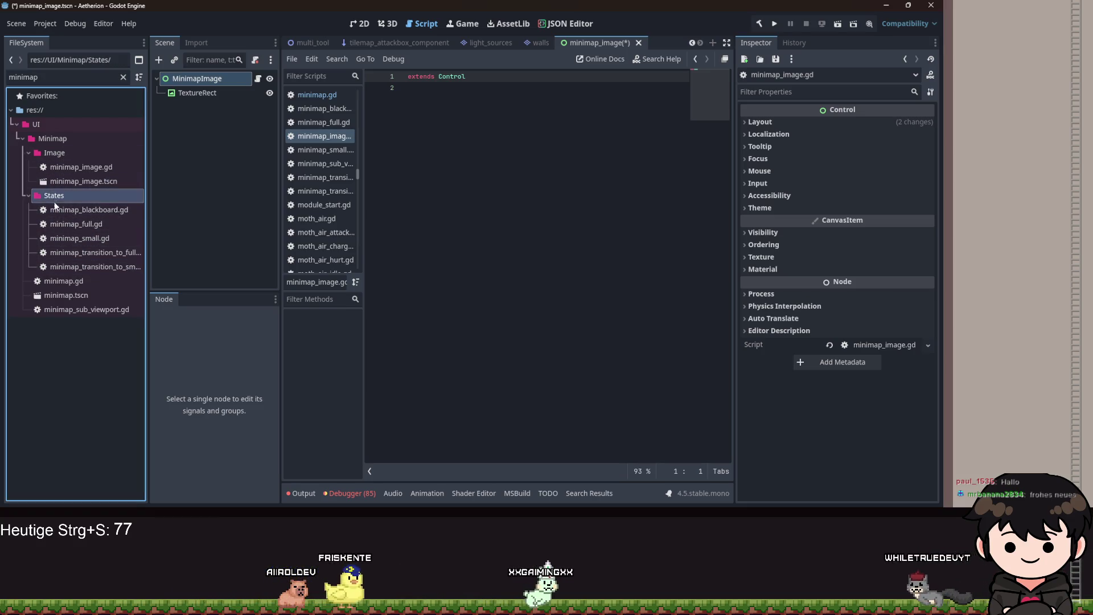
pyautogui.keyDown('shift'); pyautogui.click(61, 310); pyautogui.keyUp('shift')
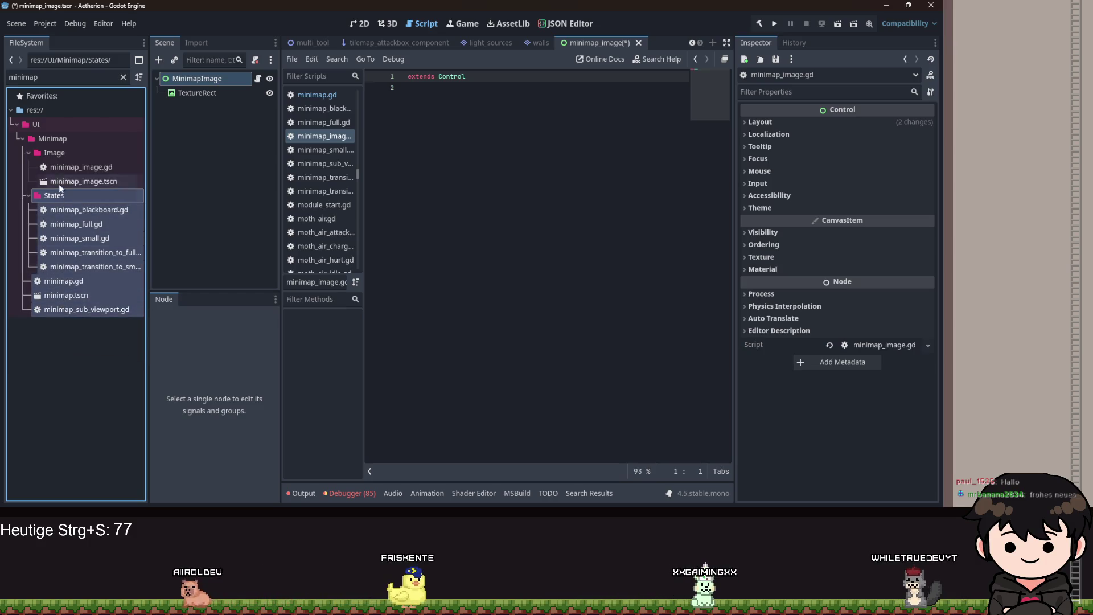
pyautogui.click(123, 77)
pyautogui.scroll(-5, 83, 243)
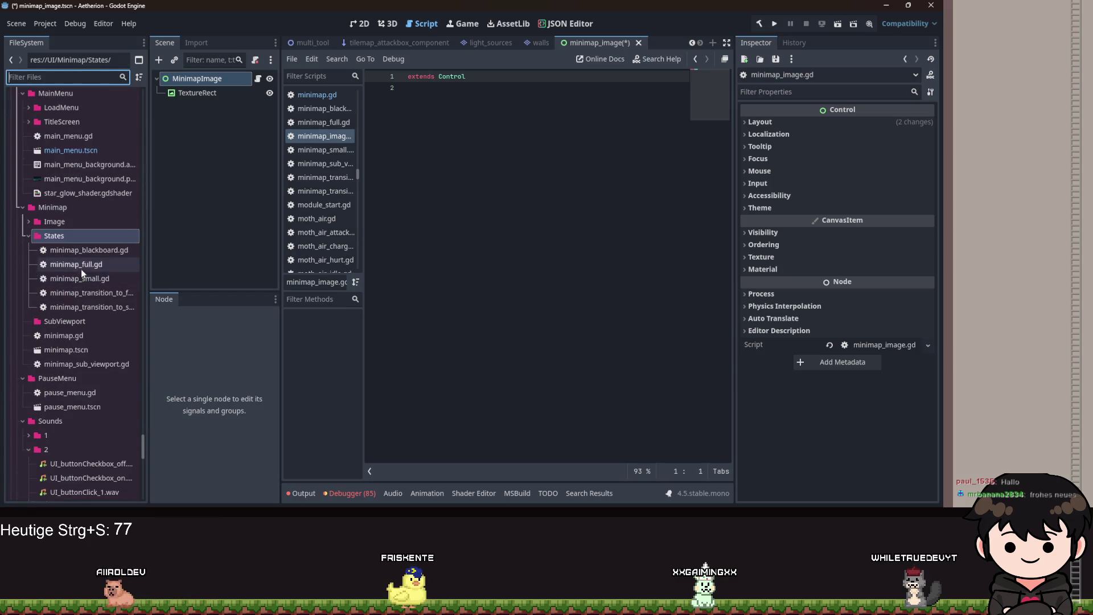
pyautogui.click(59, 239)
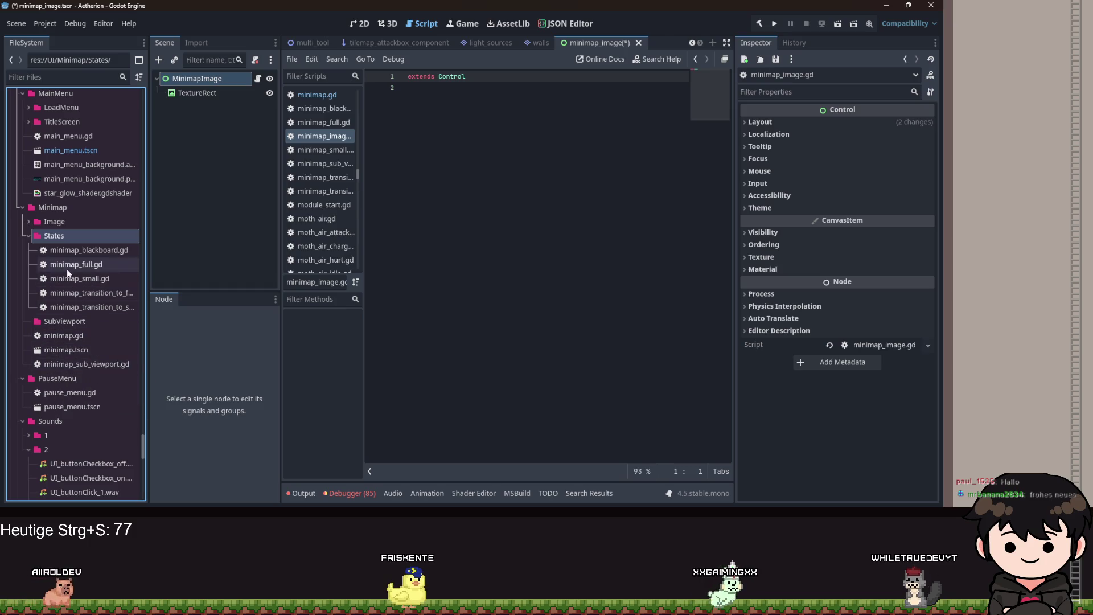
pyautogui.moveTo(49, 238); pyautogui.dragTo(59, 324)
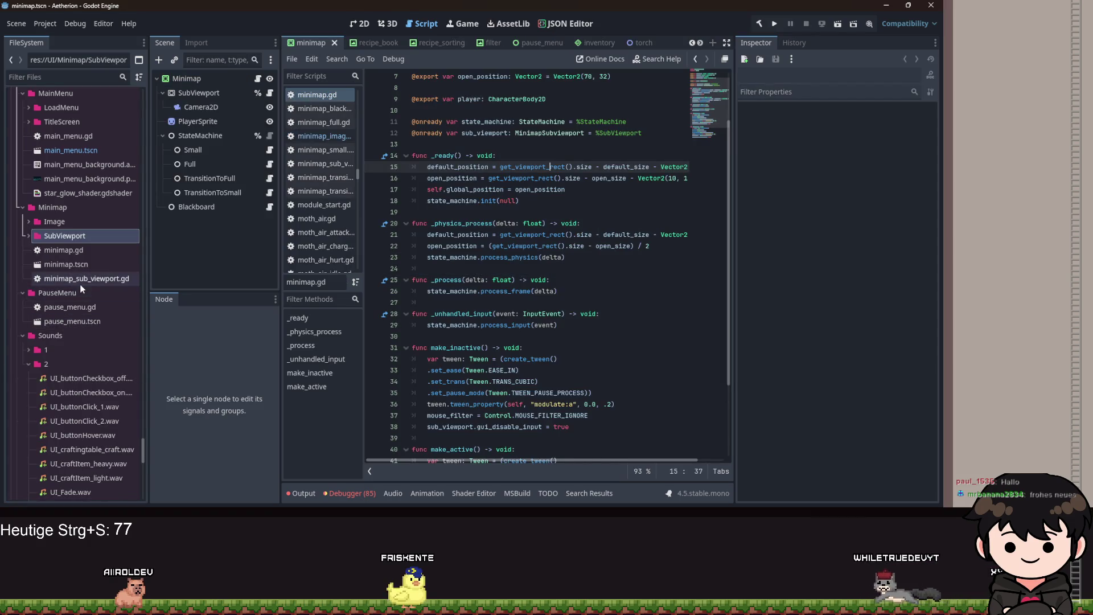
# - Move minimap.gd, minimap.tscn and minimap_sub_viewport.gd into the SubViewport folder
pyautogui.doubleClick(79, 283)
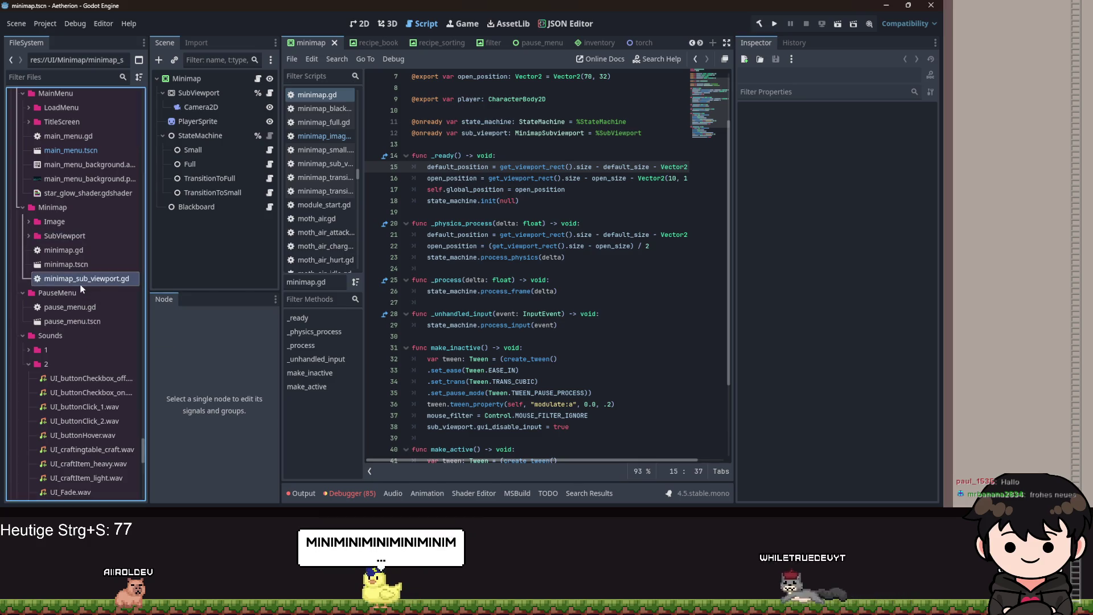
pyautogui.keyDown('shift'); pyautogui.click(62, 249); pyautogui.keyUp('shift')
pyautogui.moveTo(63, 250); pyautogui.dragTo(60, 240)
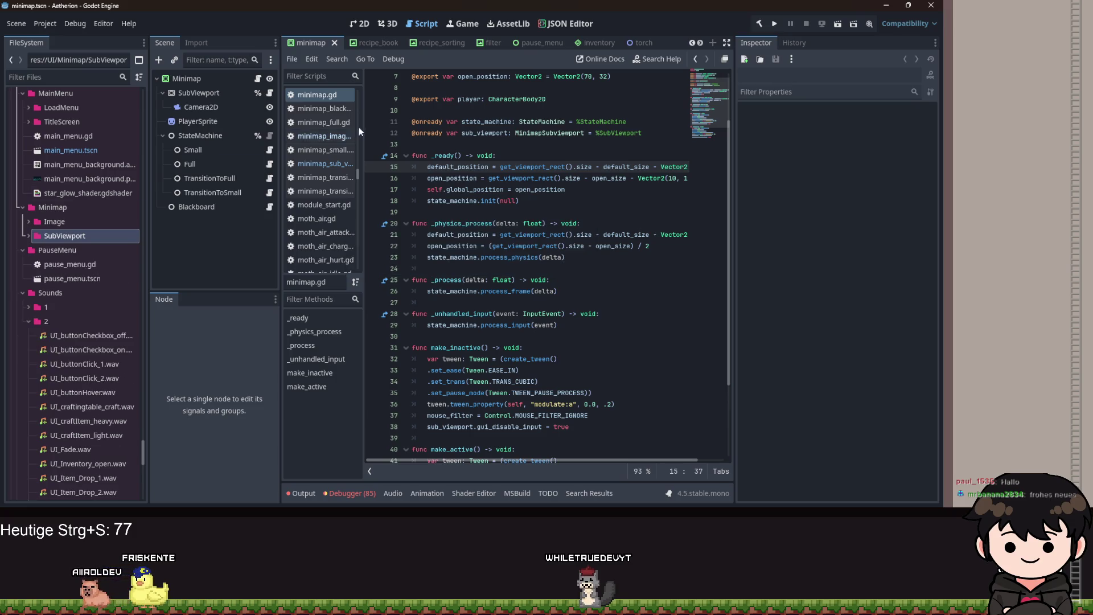
# - Save the minimap script after the move and return to the minimap_image.gd script
pyautogui.click(453, 214)
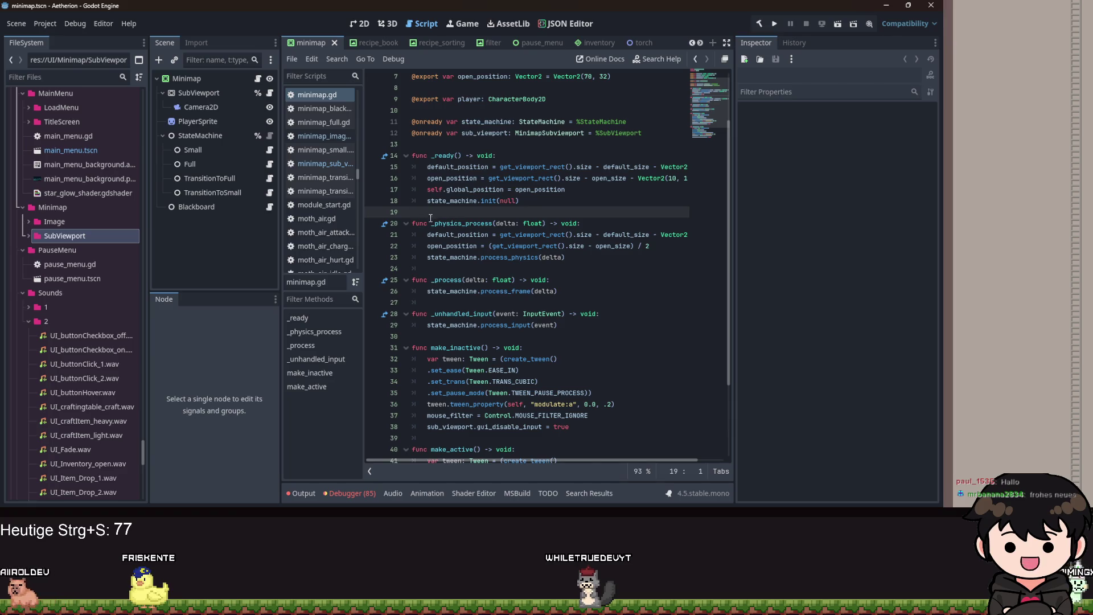
pyautogui.click(529, 199)
pyautogui.hotkey('ctrl', 's')
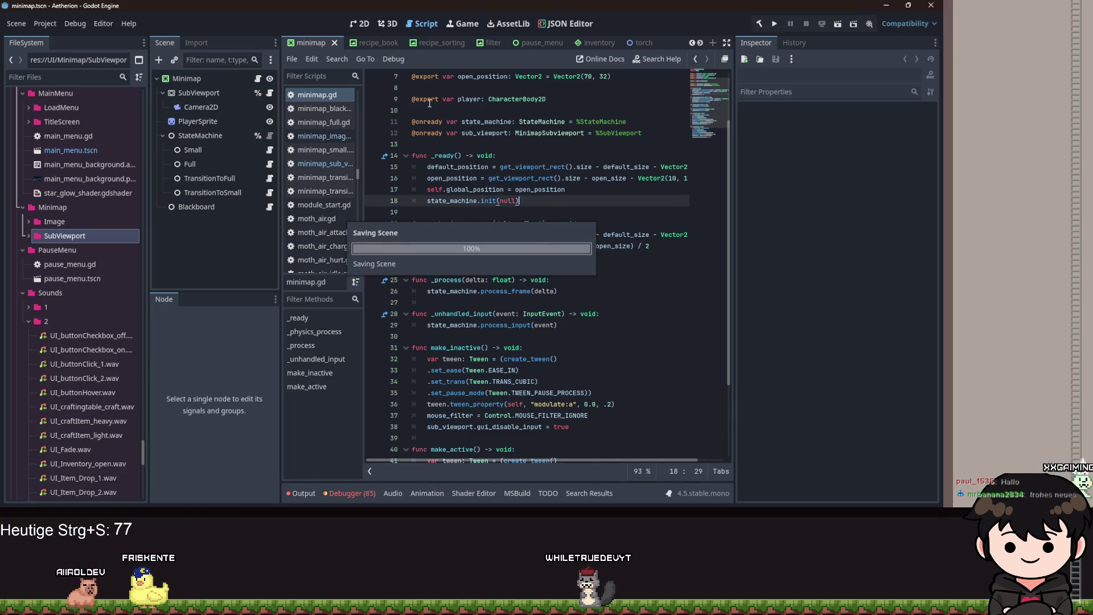
pyautogui.moveTo(429, 103)
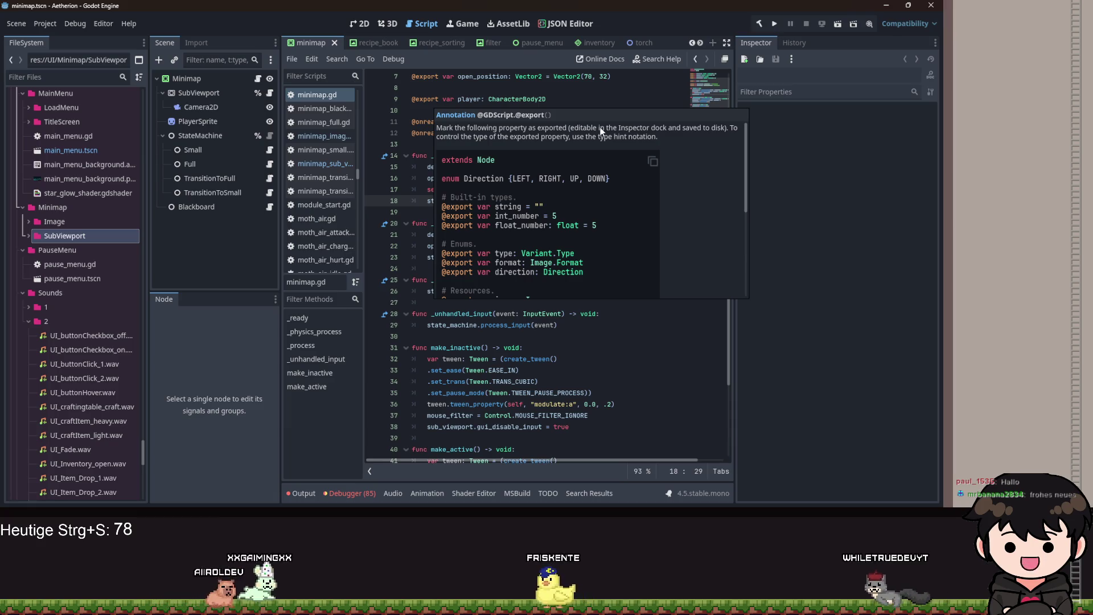
pyautogui.click(488, 393)
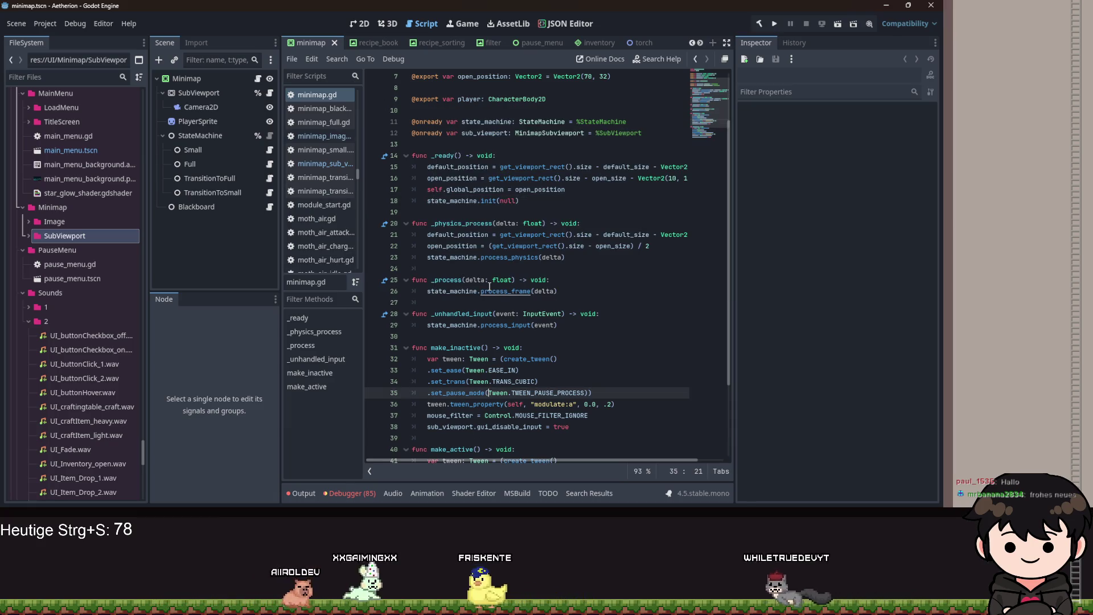
pyautogui.hotkey('ctrl', 's')
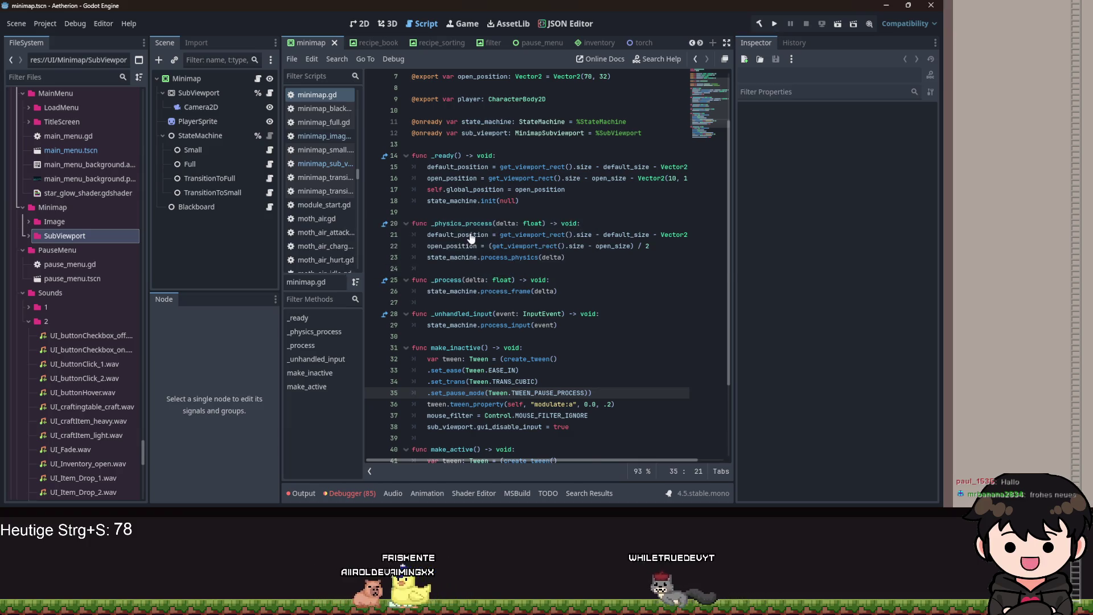
pyautogui.scroll(-5, 629, 41)
pyautogui.click(634, 37)
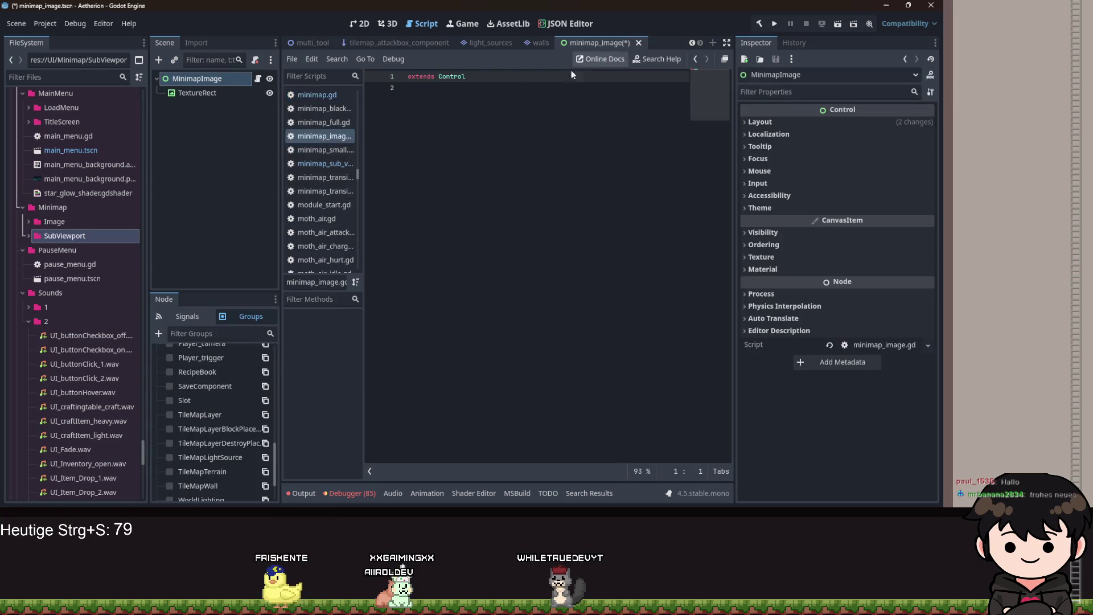
# - Type class_name MinimapImage on line 2 under extends Control and save the script
pyautogui.hotkey('ctrl', 's')
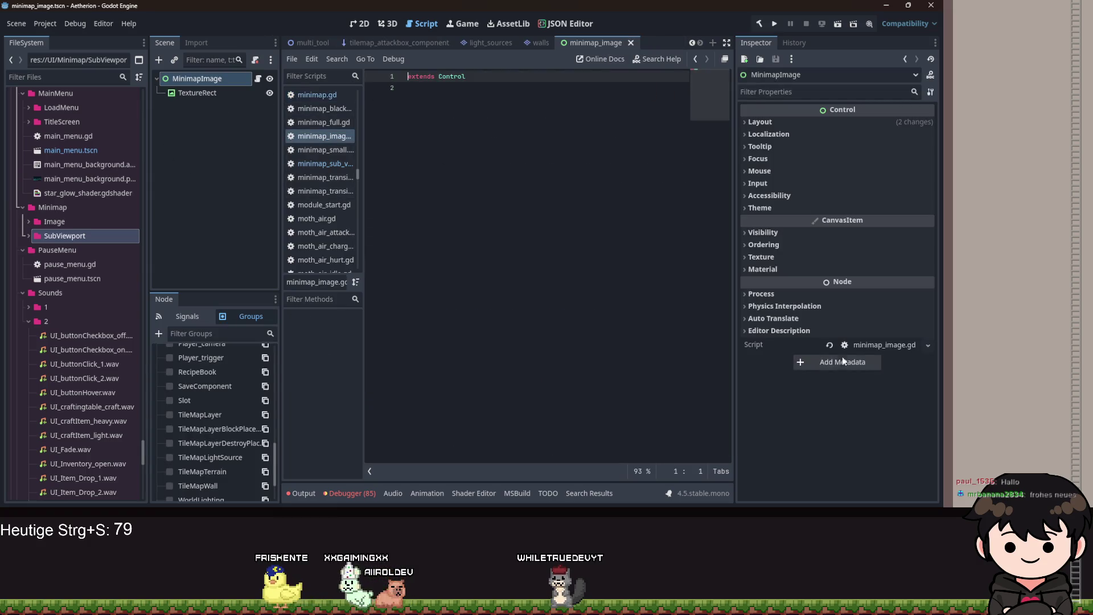
pyautogui.click(465, 105)
pyautogui.write('class')
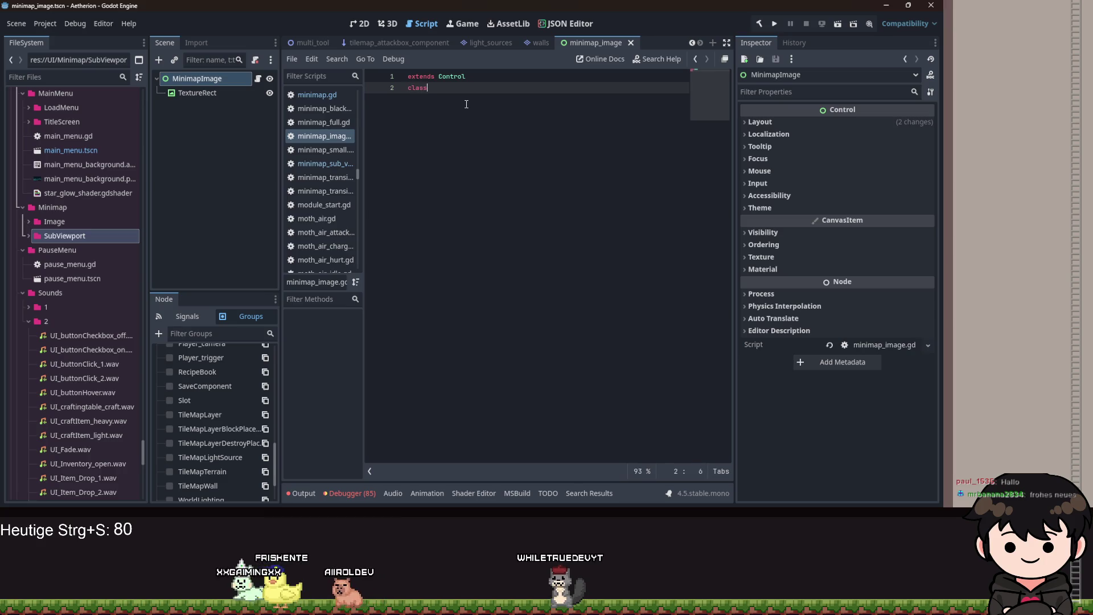
pyautogui.write('name')
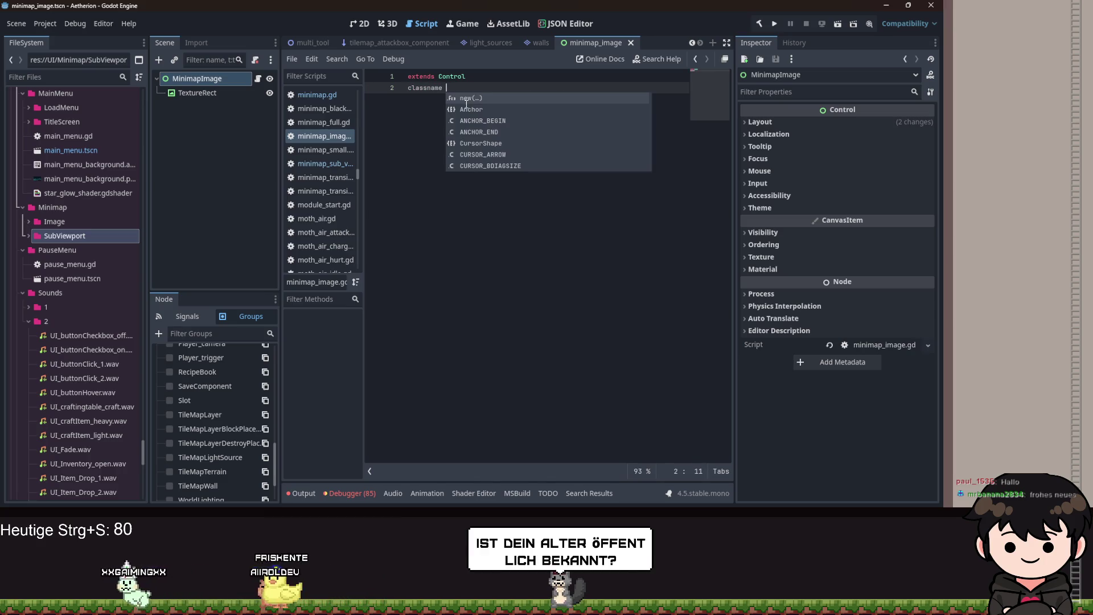
pyautogui.press('BackSpace')
pyautogui.press('BackSpace')
pyautogui.press('BackSpace')
pyautogui.write('_name')
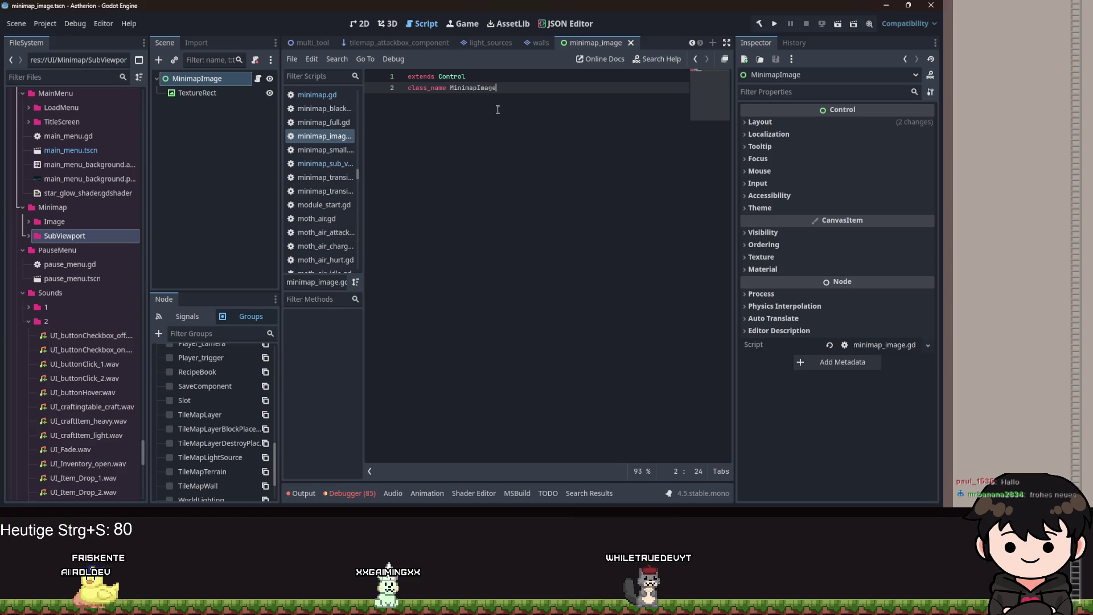
pyautogui.hotkey('ctrl', 's')
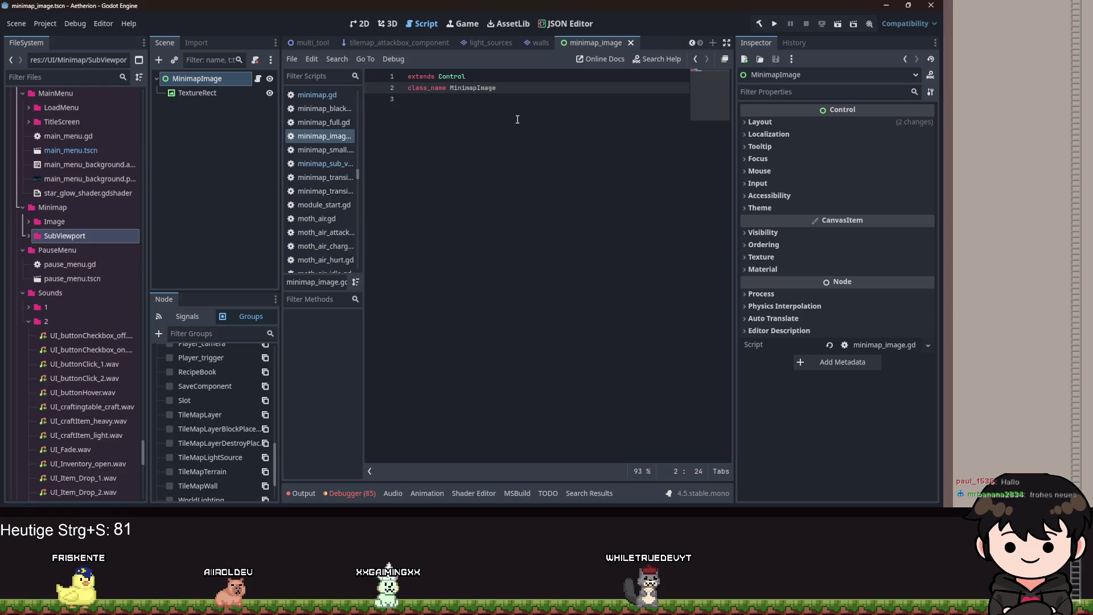
# - Add a blank line and declare var discorvered: Dictionary[] on line 4
pyautogui.press('Return')
pyautogui.press('Return')
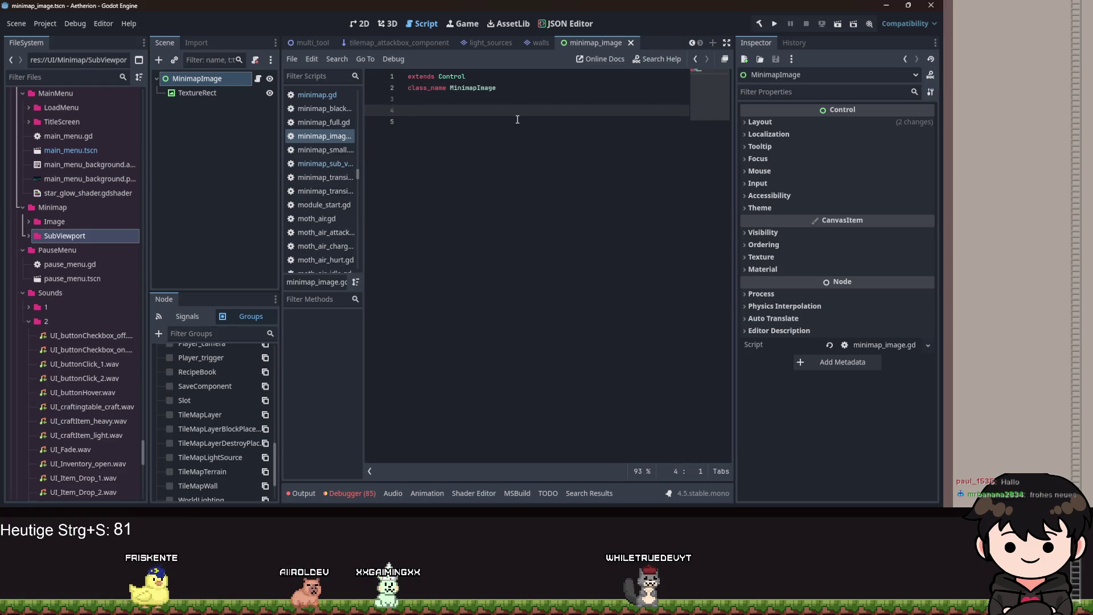
pyautogui.write('var')
pyautogui.press('BackSpace')
pyautogui.press('BackSpace')
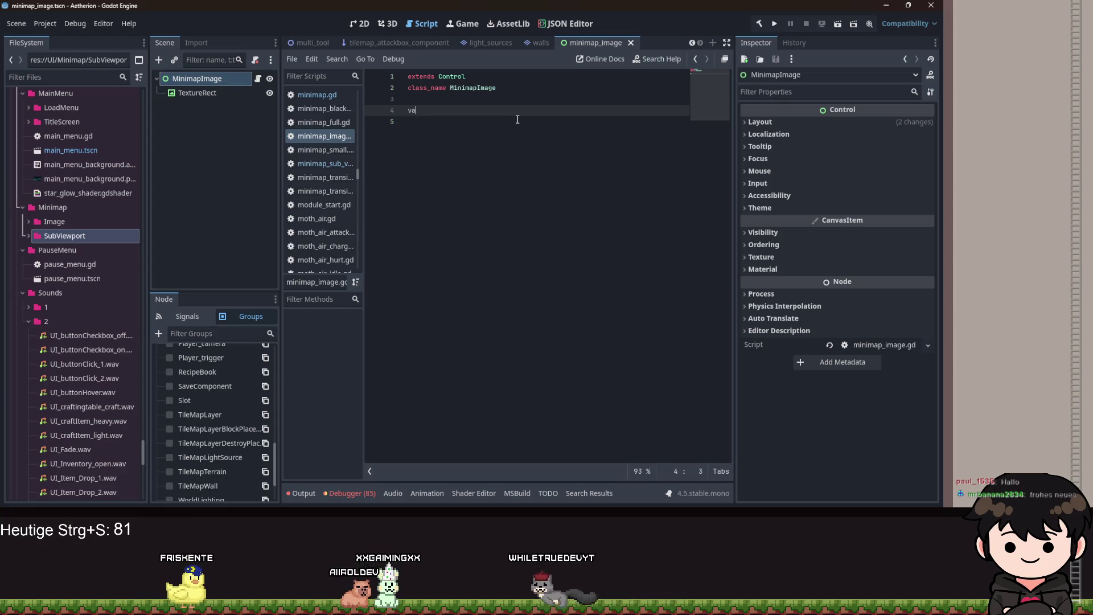
pyautogui.write('r discorvered: ')
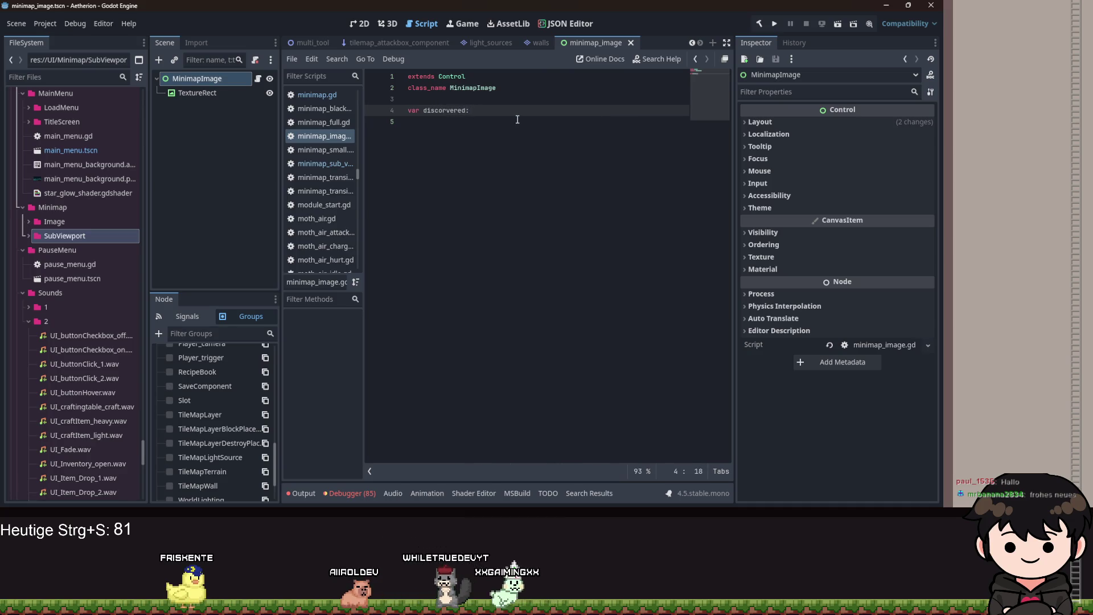
pyautogui.write('Dic')
pyautogui.press('Return')
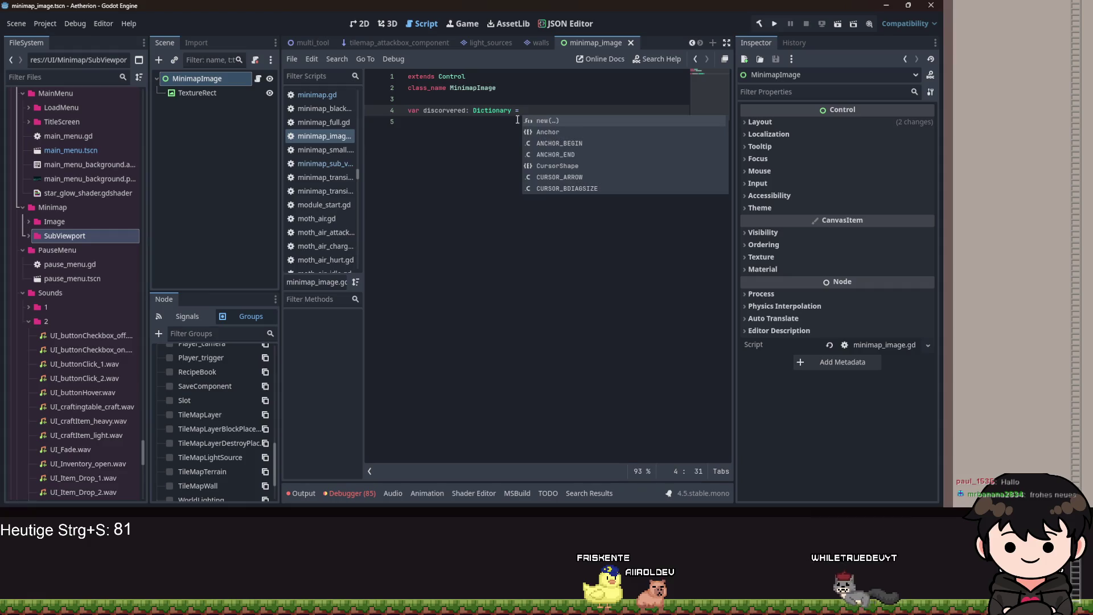
pyautogui.press('BackSpace')
pyautogui.press('BackSpace')
pyautogui.press('BackSpace')
pyautogui.write('[V')
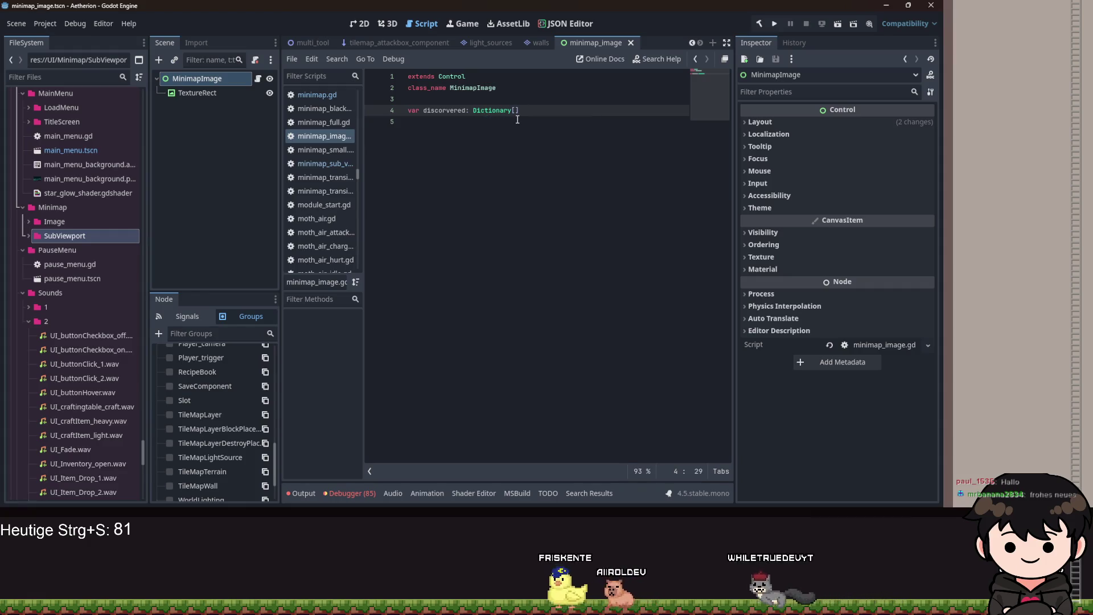
pyautogui.press('BackSpace')
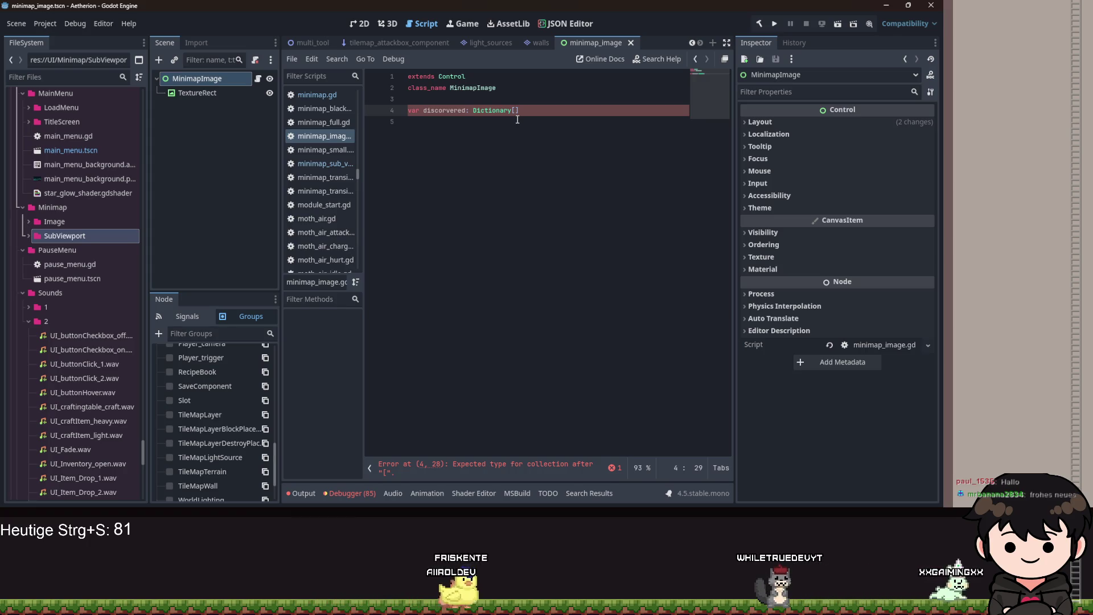
# - Respell the variable 'discorvered' as 'discovered' on line 4
pyautogui.doubleClick(450, 110)
pyautogui.write('dis')
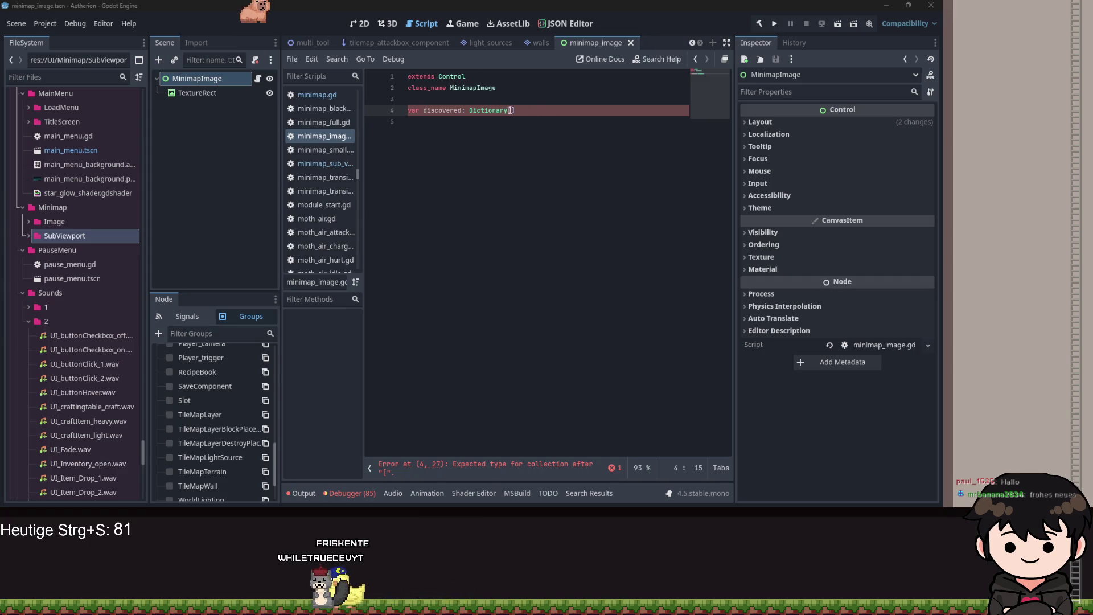
# - Complete the type as Dictionary[int, bool] and delete the trailing equals sign
pyautogui.write('int, bool')
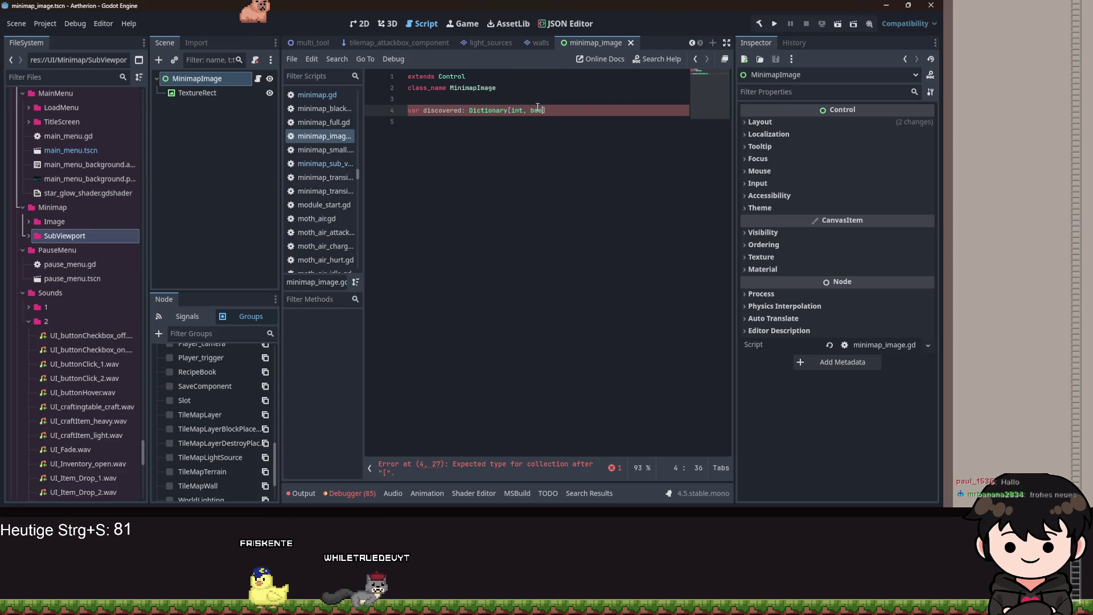
pyautogui.press('Right')
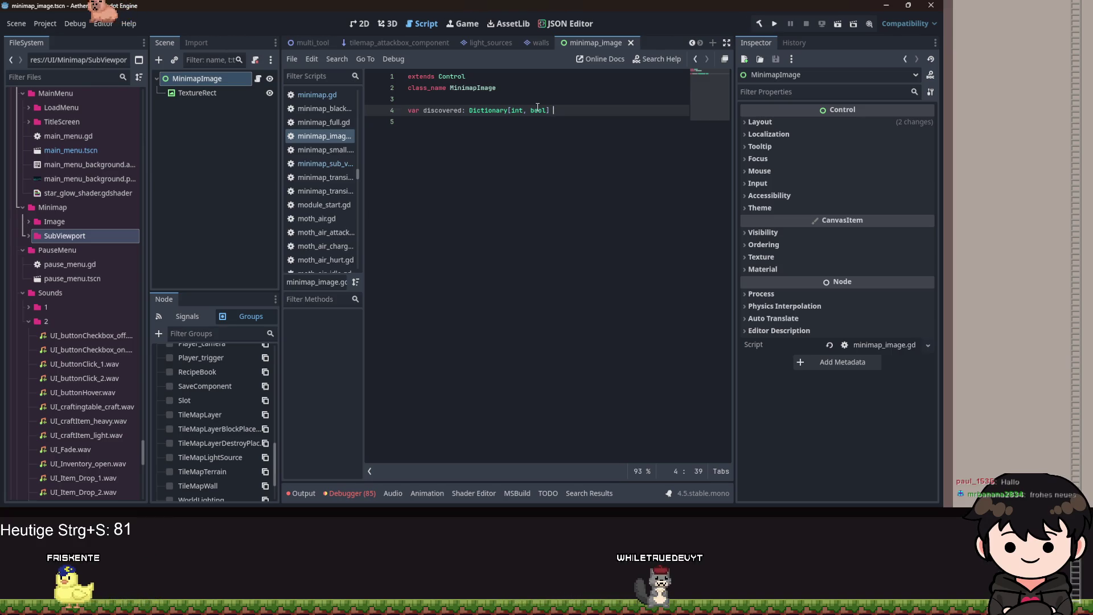
pyautogui.press('BackSpace')
pyautogui.press('BackSpace')
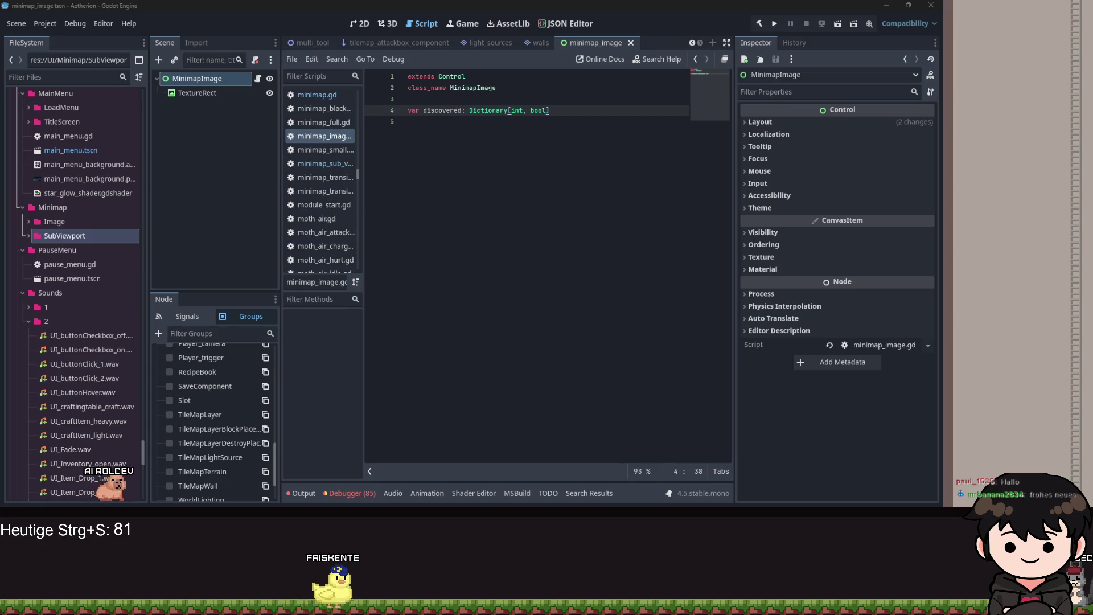
pyautogui.click(421, 137)
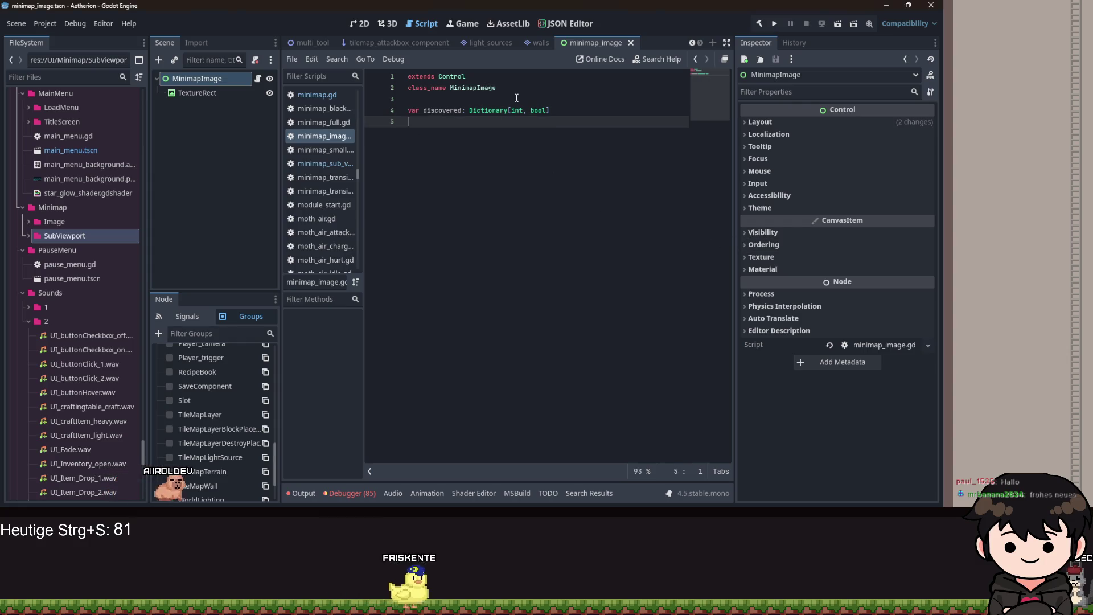
pyautogui.press('Return')
pyautogui.press('BackSpace')
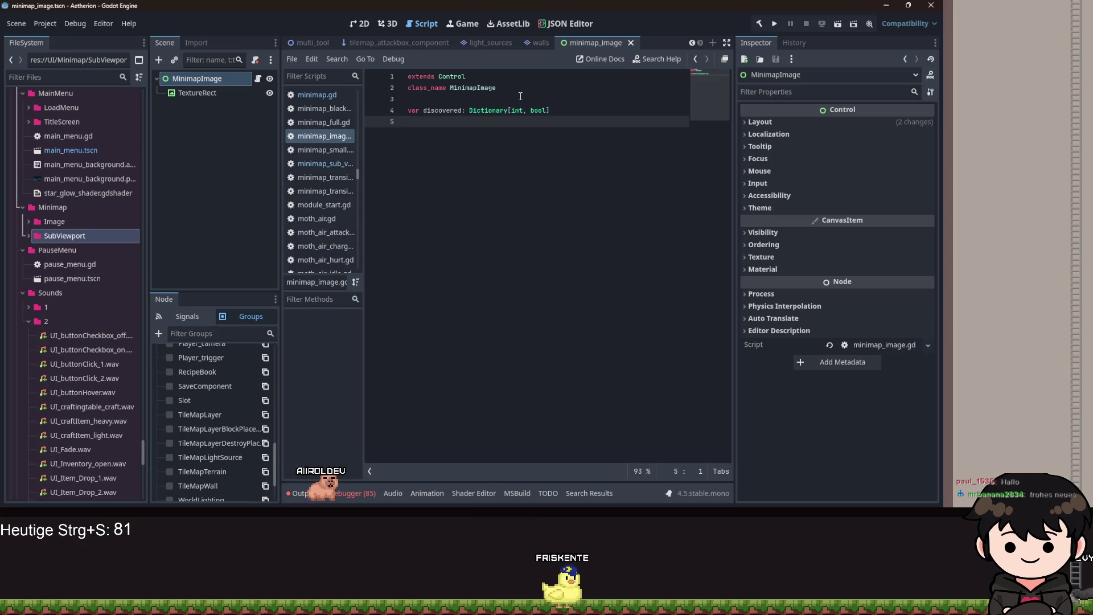
pyautogui.press('Up')
pyautogui.press('Up')
pyautogui.press('Return')
pyautogui.write('var terrain')
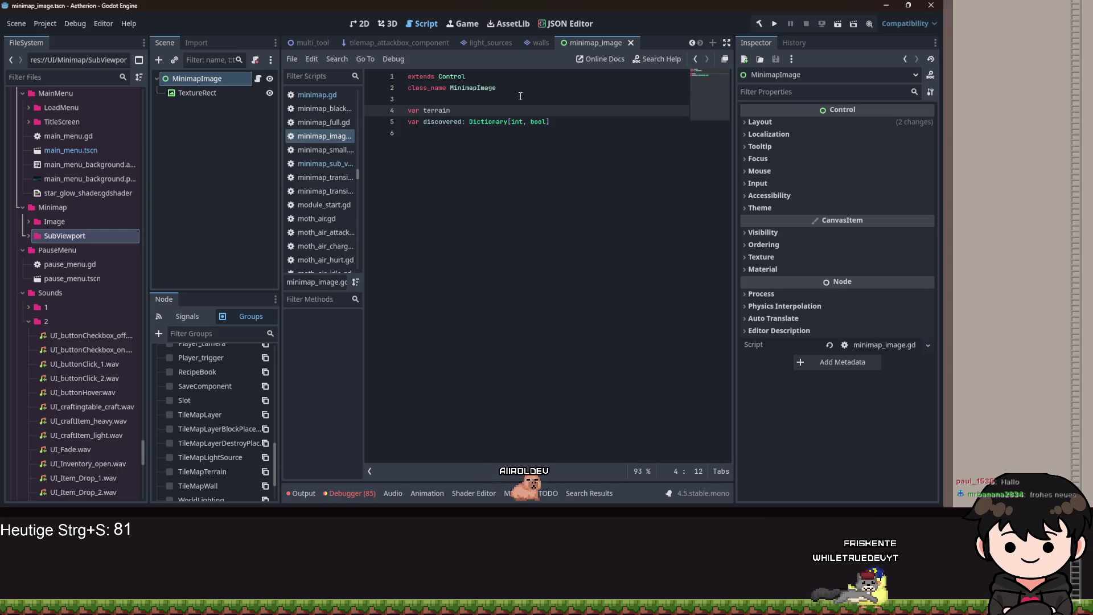
pyautogui.hotkey('shift', 'Home')
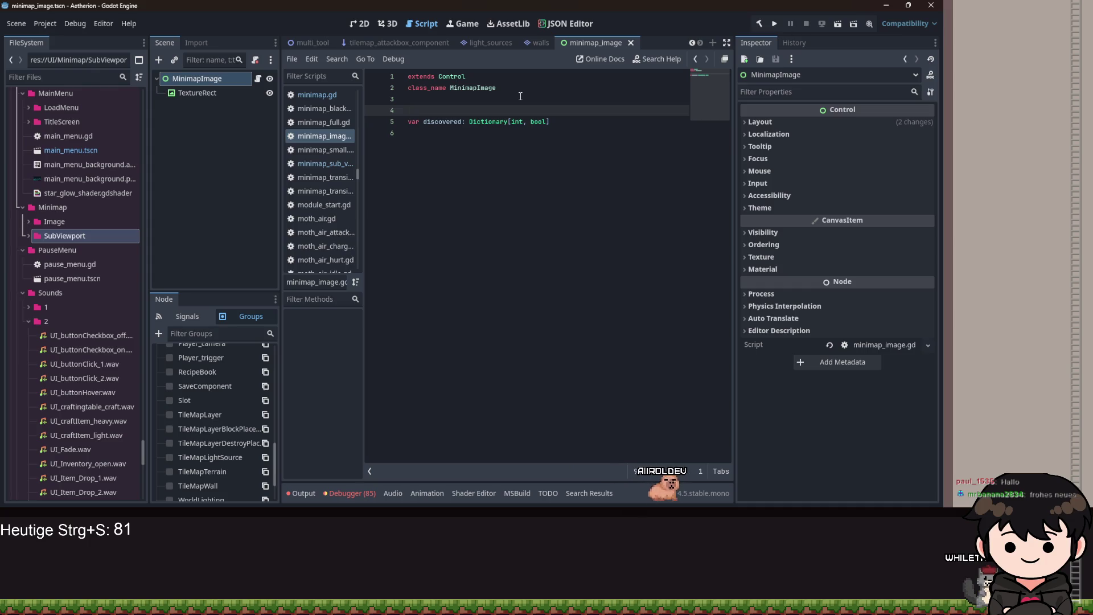
pyautogui.press('Up')
pyautogui.press('Down')
pyautogui.press('Return')
pyautogui.press('Up')
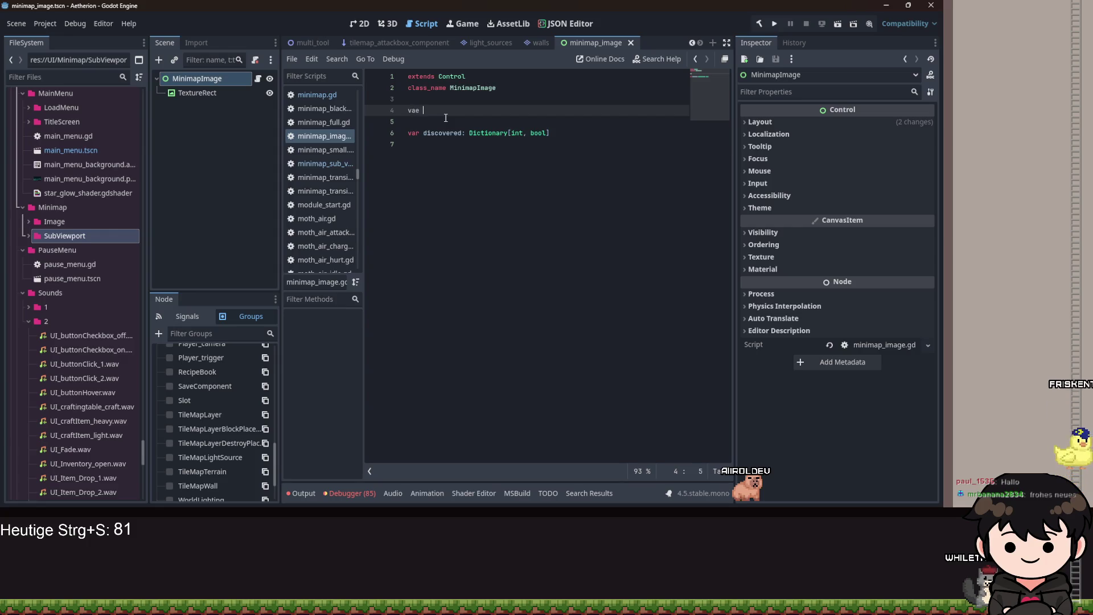
pyautogui.press('BackSpace')
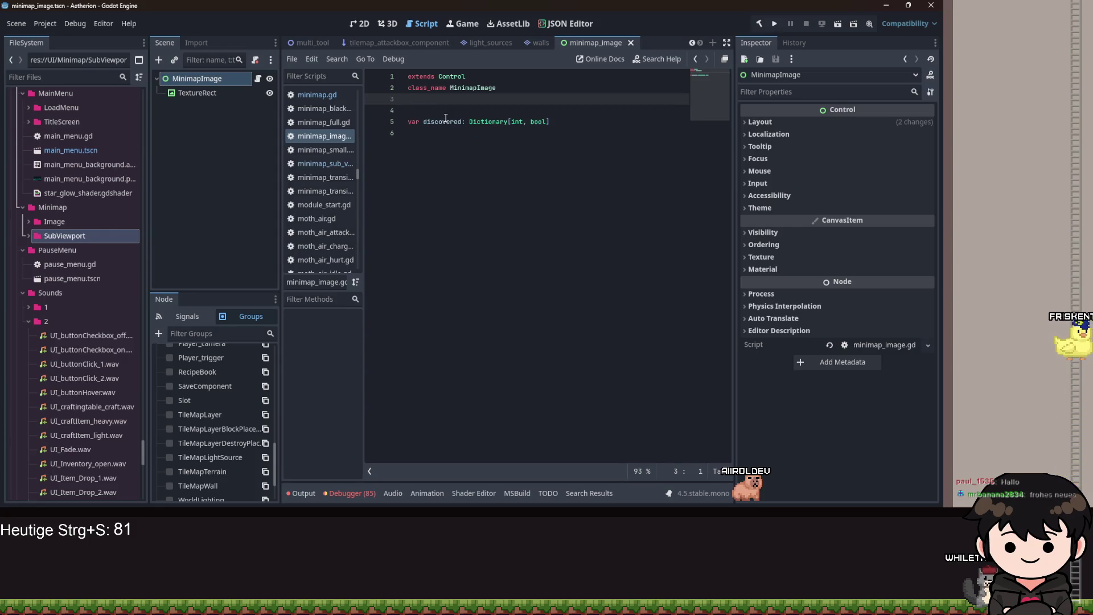
pyautogui.press('Delete')
pyautogui.press('Down')
pyautogui.press('Down')
pyautogui.press('Return')
pyautogui.write('func _re')
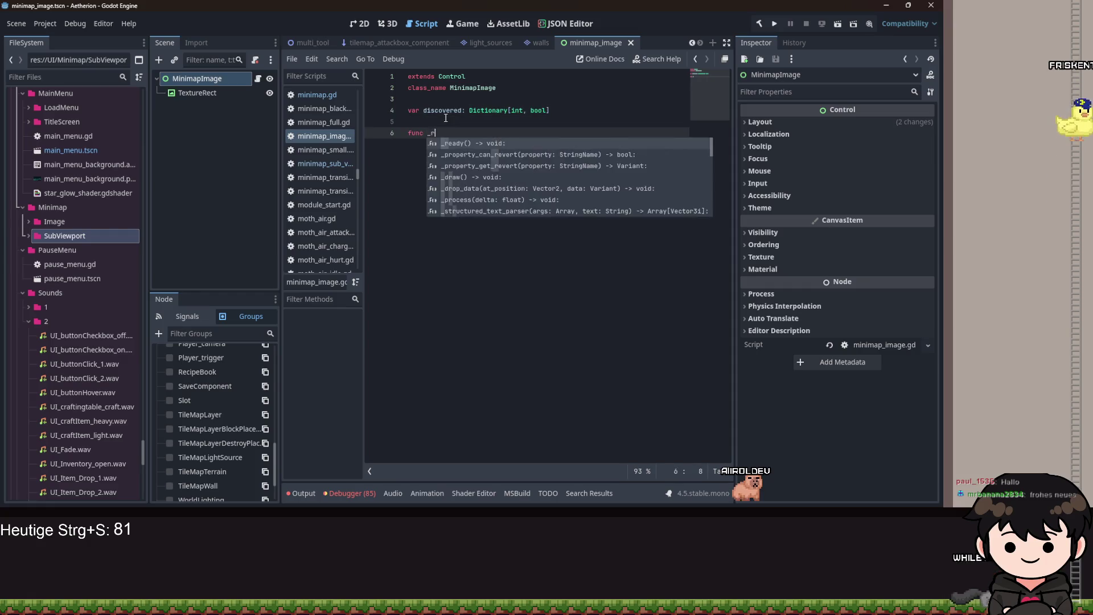
# - In _ready, connect SignalHandler.loading_finished to _on_loading_finished
pyautogui.press('Return')
pyautogui.press('Return')
pyautogui.write('signalHa')
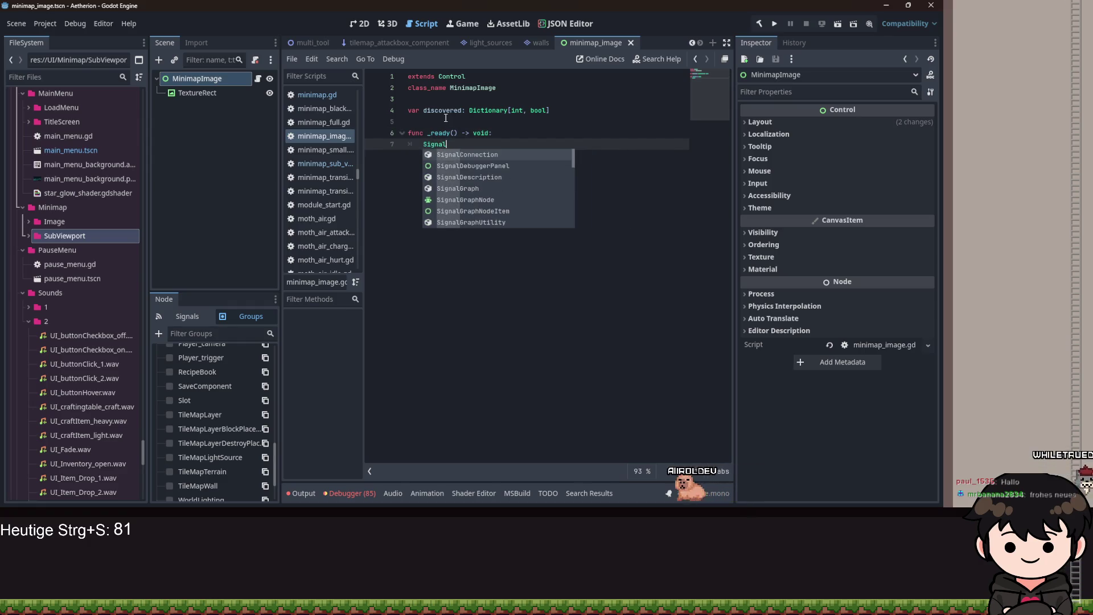
pyautogui.write('ndler.lo')
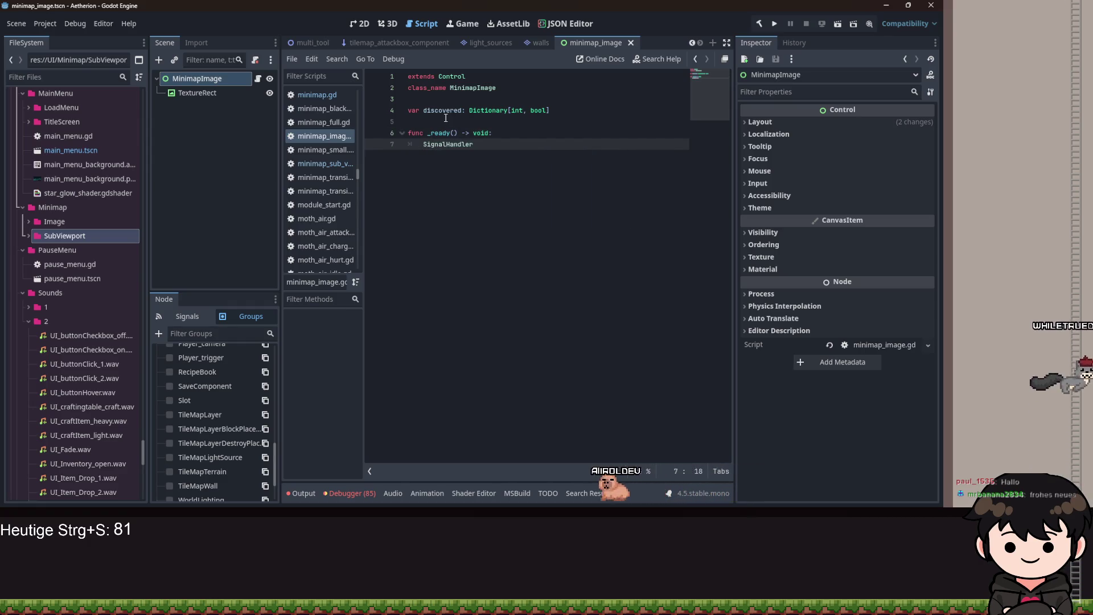
pyautogui.press('Return')
pyautogui.write('.co')
pyautogui.press('Return')
pyautogui.write('_on_loading_fi')
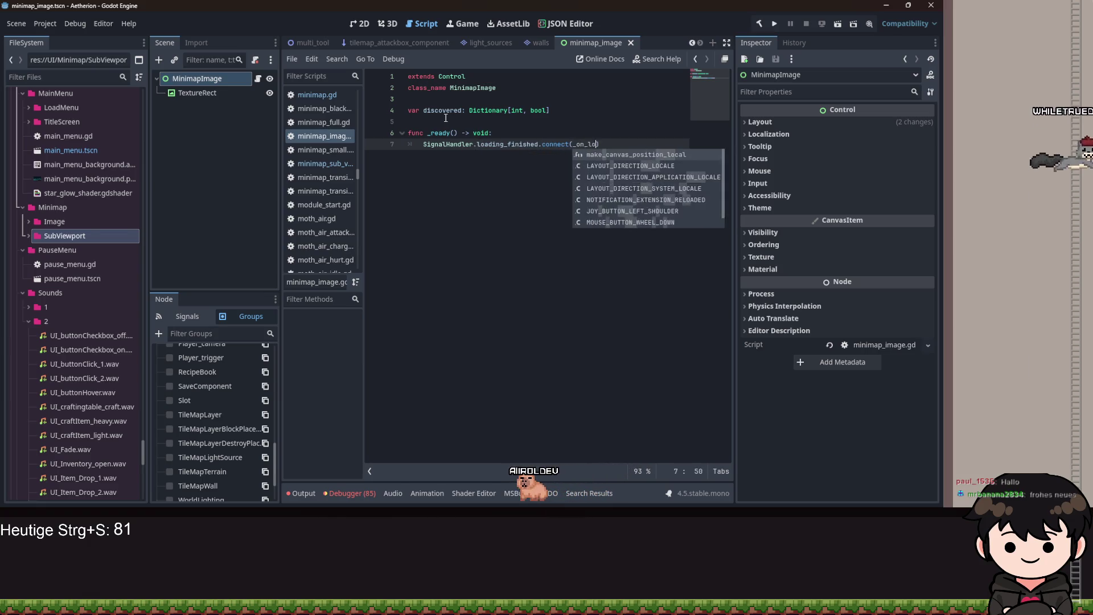
pyautogui.write('nished')
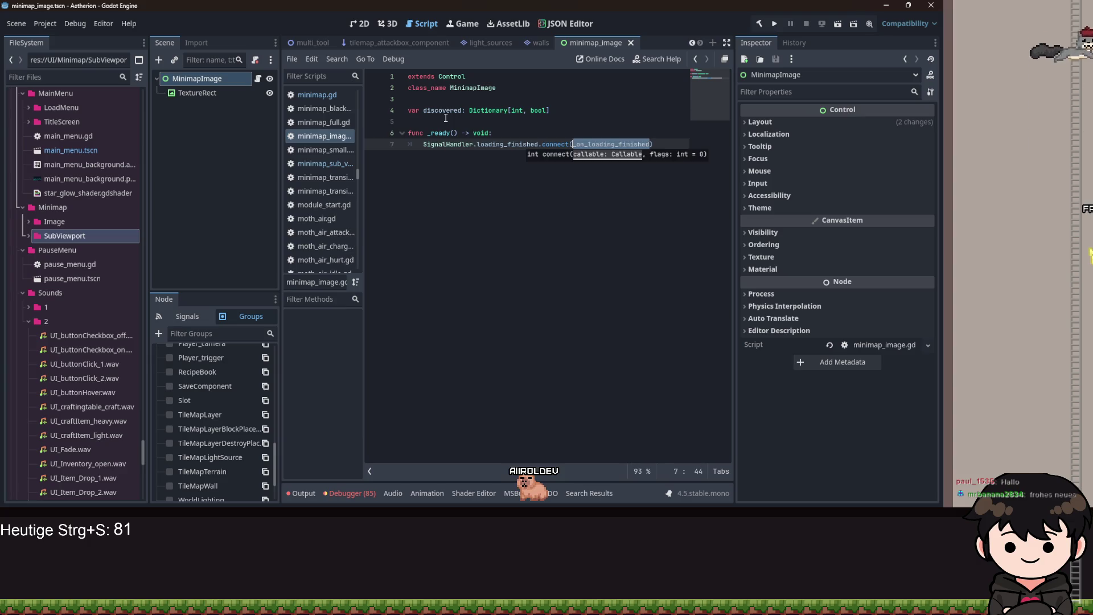
# - Add func _on_loading_finished declaring var terrain: TilemapLayerComponent = GlobalTileTypes
pyautogui.press('Return')
pyautogui.press('Return')
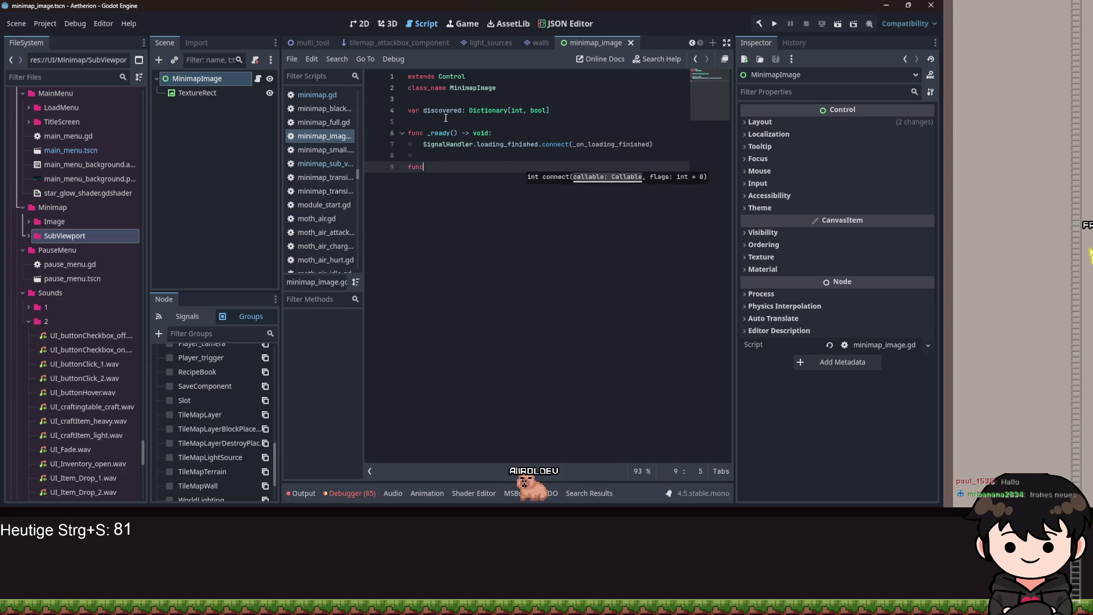
pyautogui.write('_on_loading_finished() -> void:')
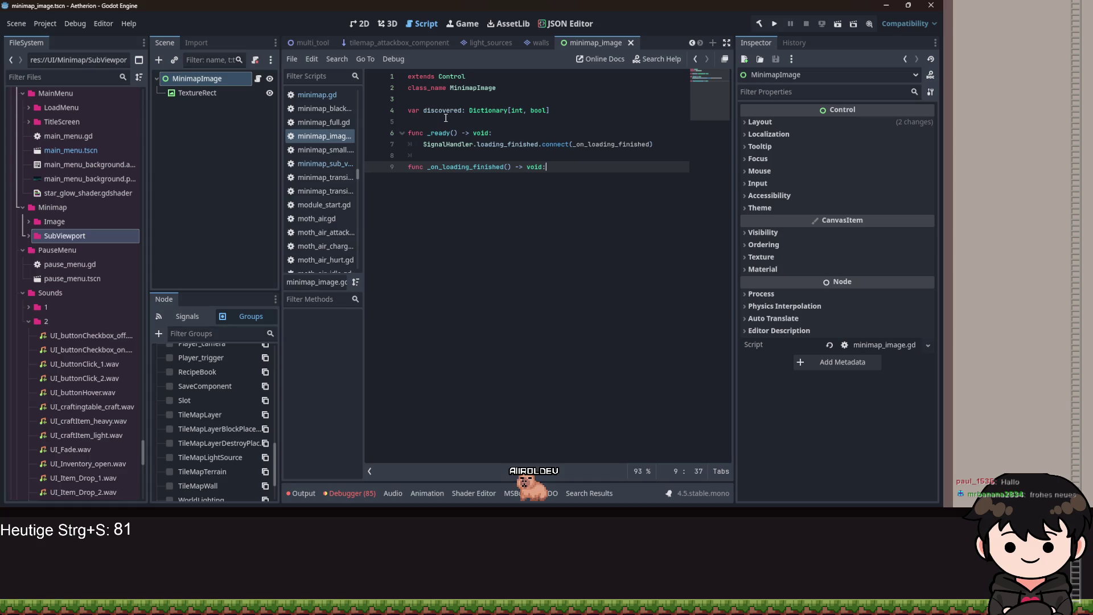
pyautogui.press('Return')
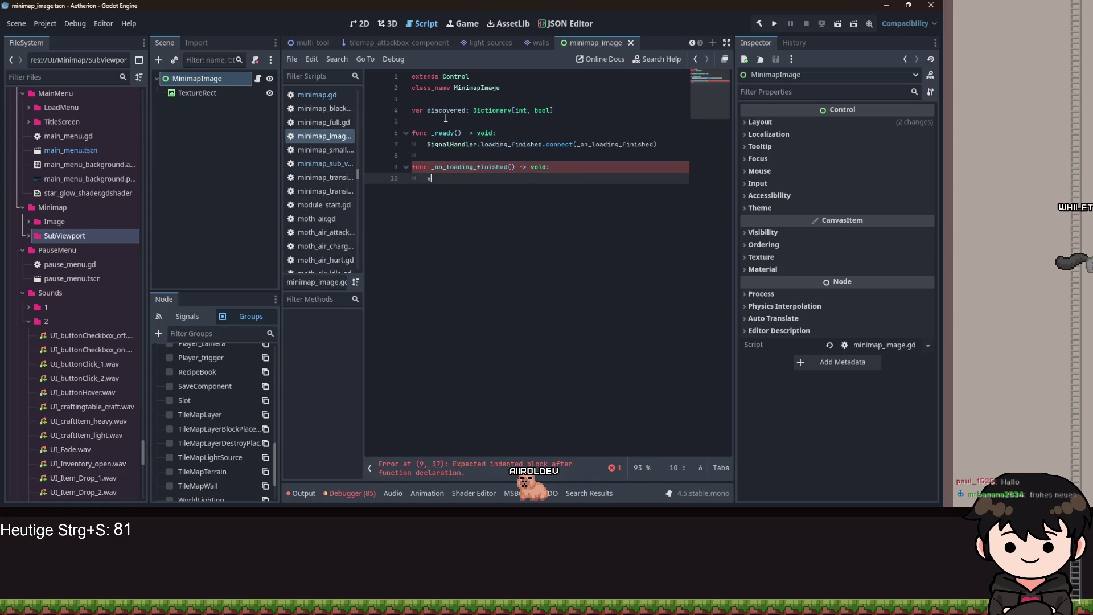
pyautogui.write('ar ')
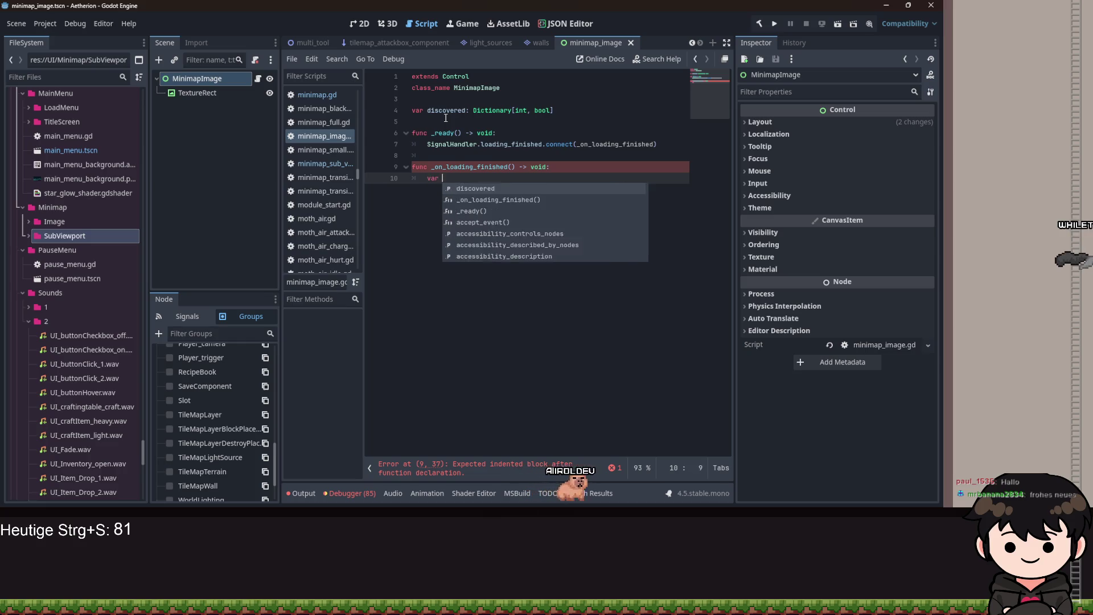
pyautogui.write('terrain: TilemapL')
pyautogui.press('Return')
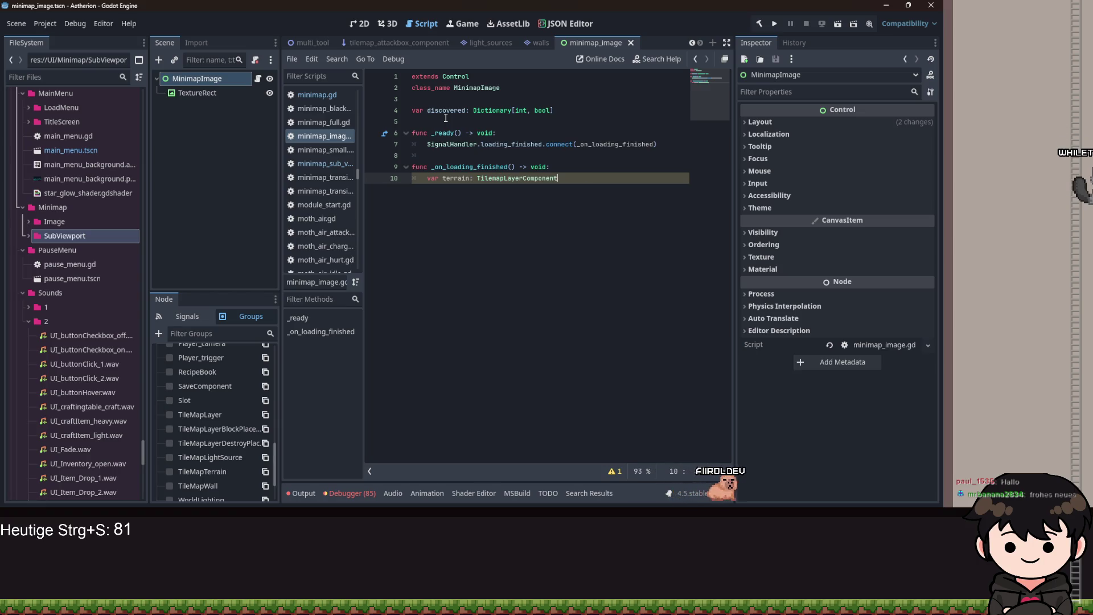
pyautogui.write('Globas')
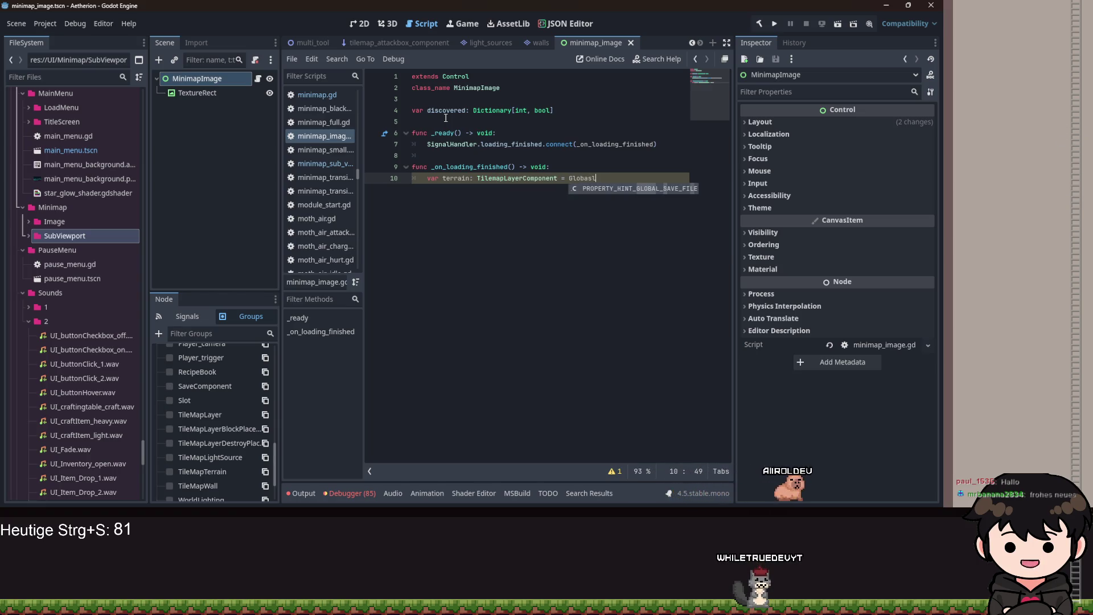
pyautogui.press('BackSpace')
pyautogui.press('Down')
pyautogui.press('Return')
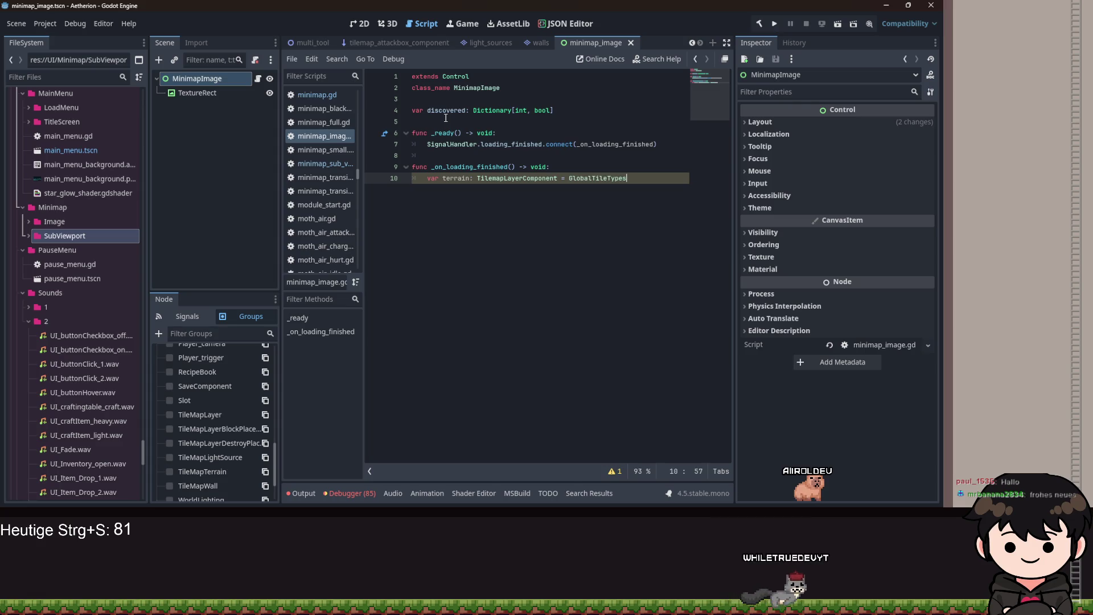
# - Finish the terrain value as GlobalTileTypes.variants_tilemap[TileTypes.variants.SOLID]
pyautogui.write('variants[')
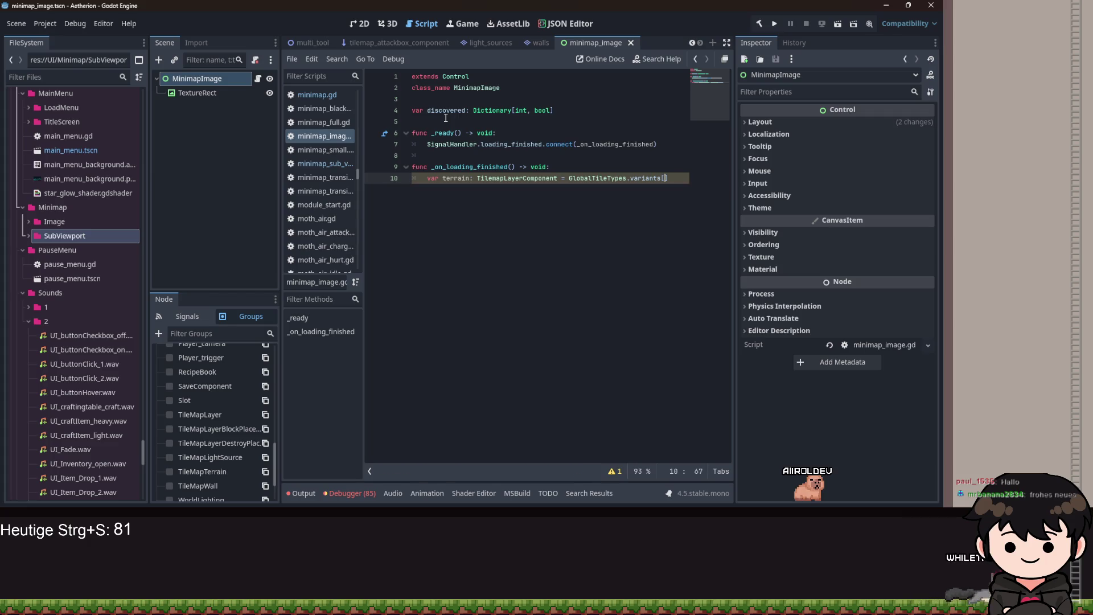
pyautogui.write('ar')
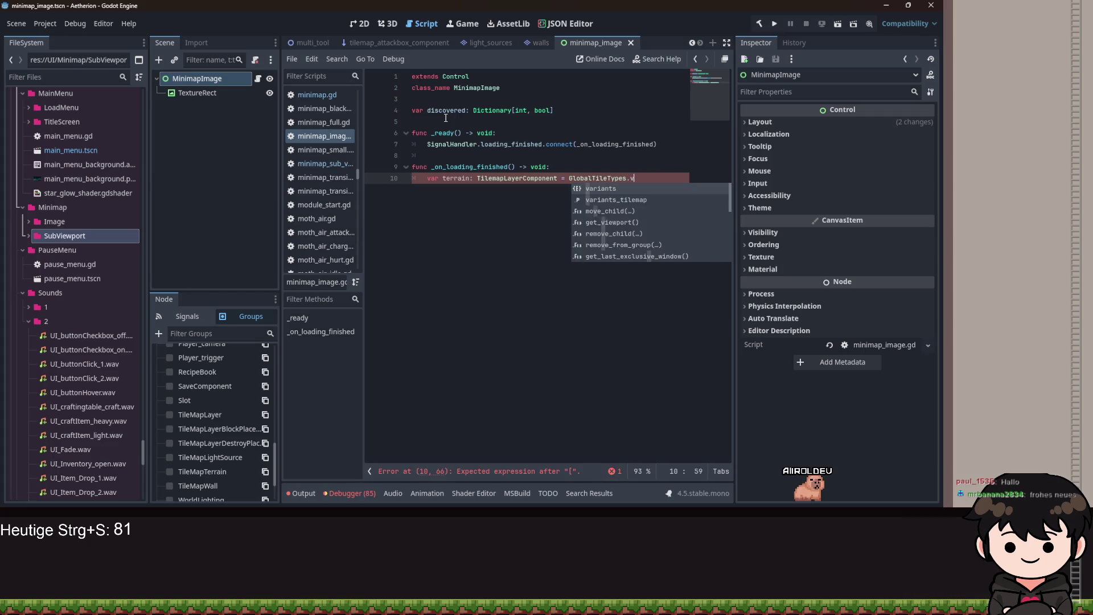
pyautogui.press('Return')
pyautogui.write('[Gl')
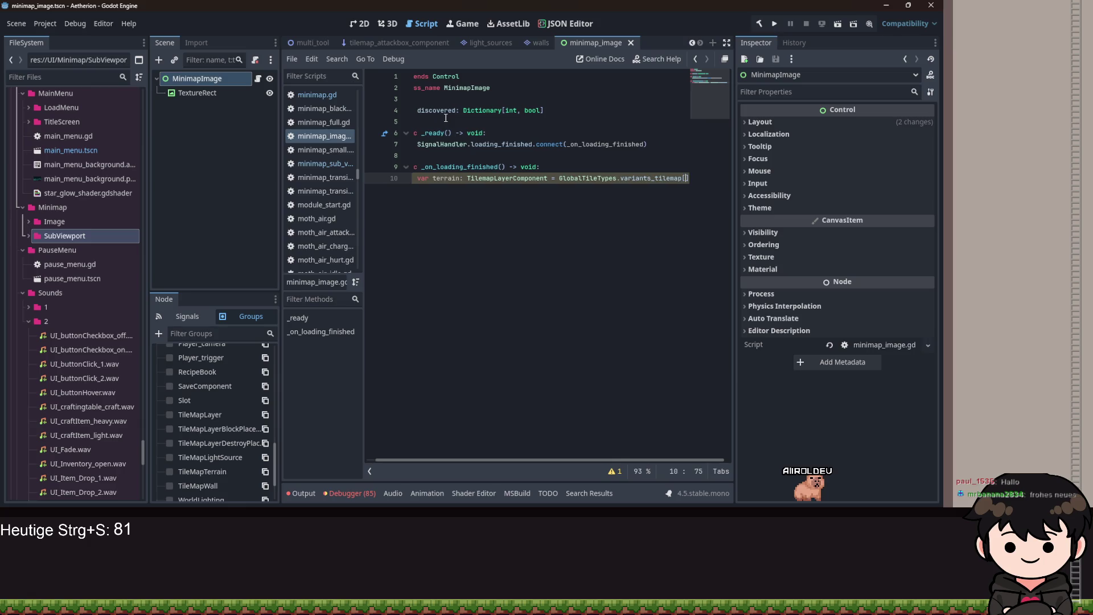
pyautogui.press('BackSpace')
pyautogui.press('BackSpace')
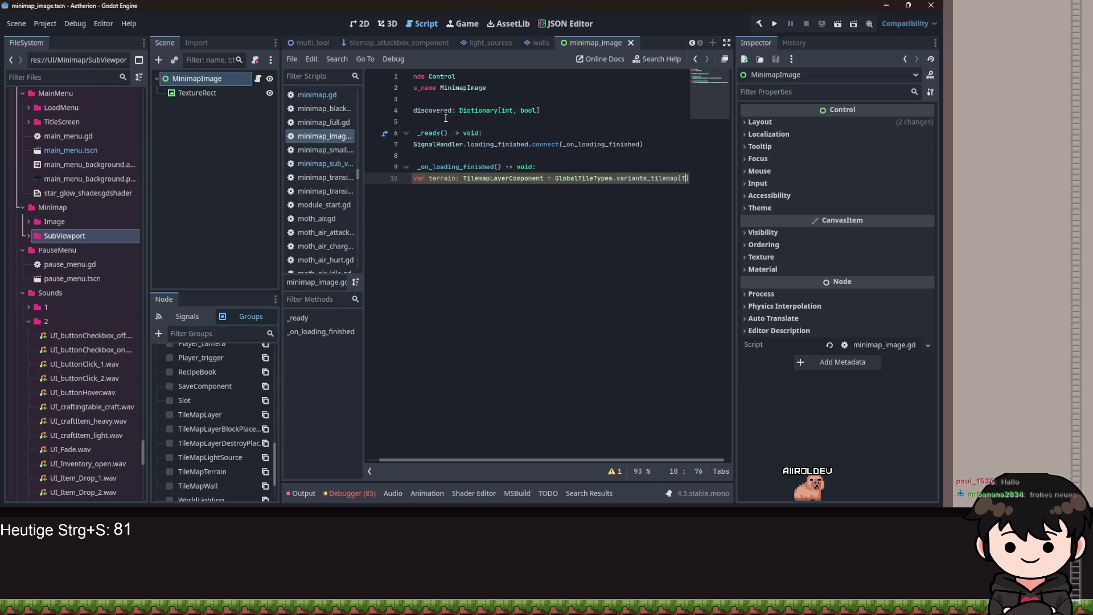
pyautogui.write('TileTypes.')
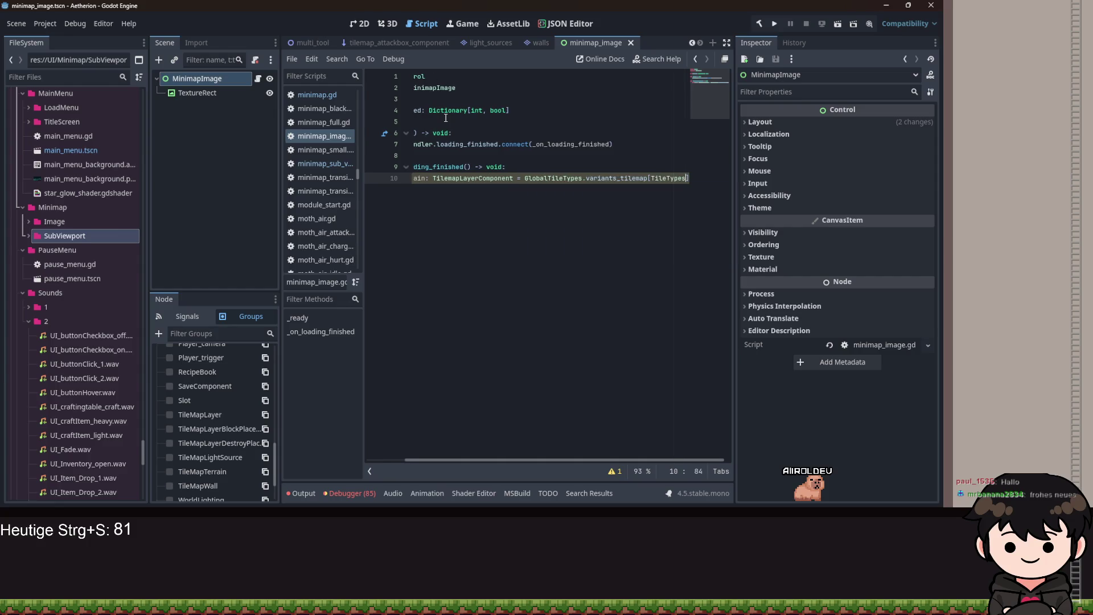
pyautogui.write('va')
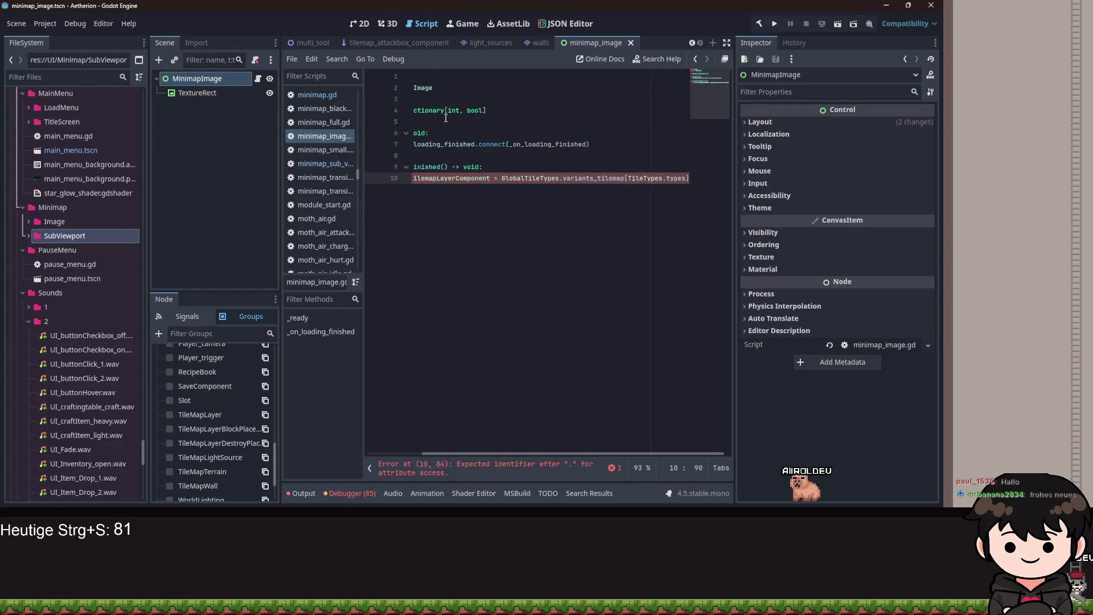
pyautogui.press('Return')
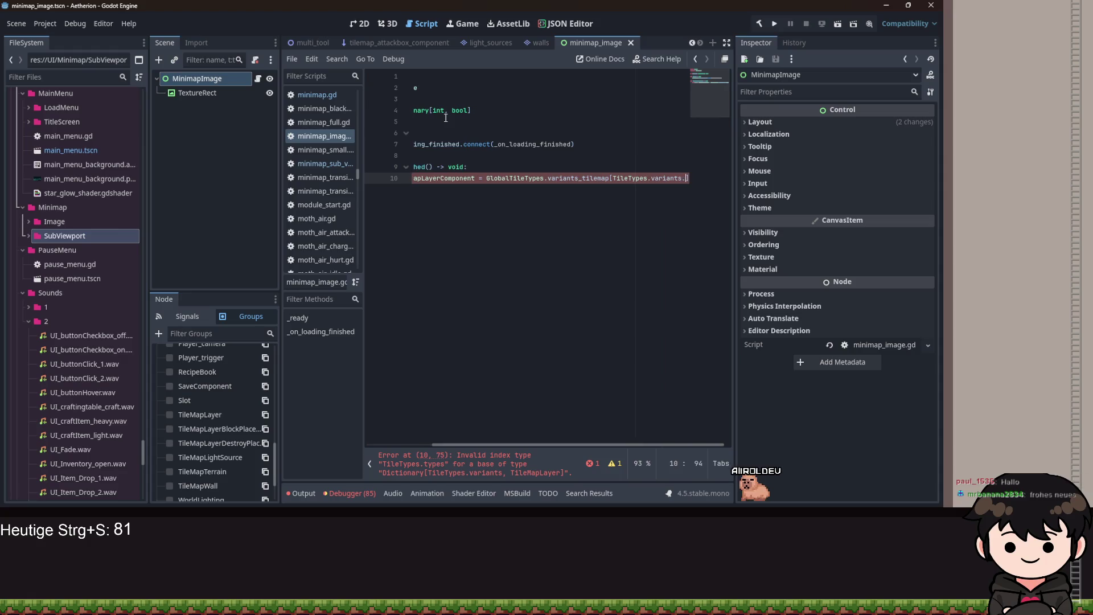
pyautogui.write('.')
pyautogui.press('Return')
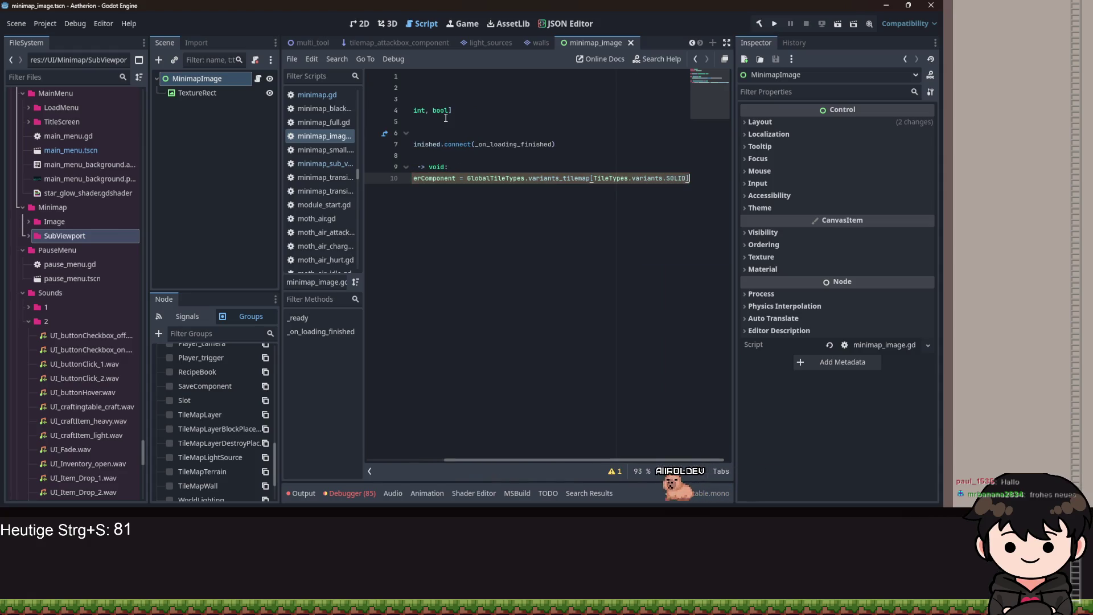
pyautogui.press('Return')
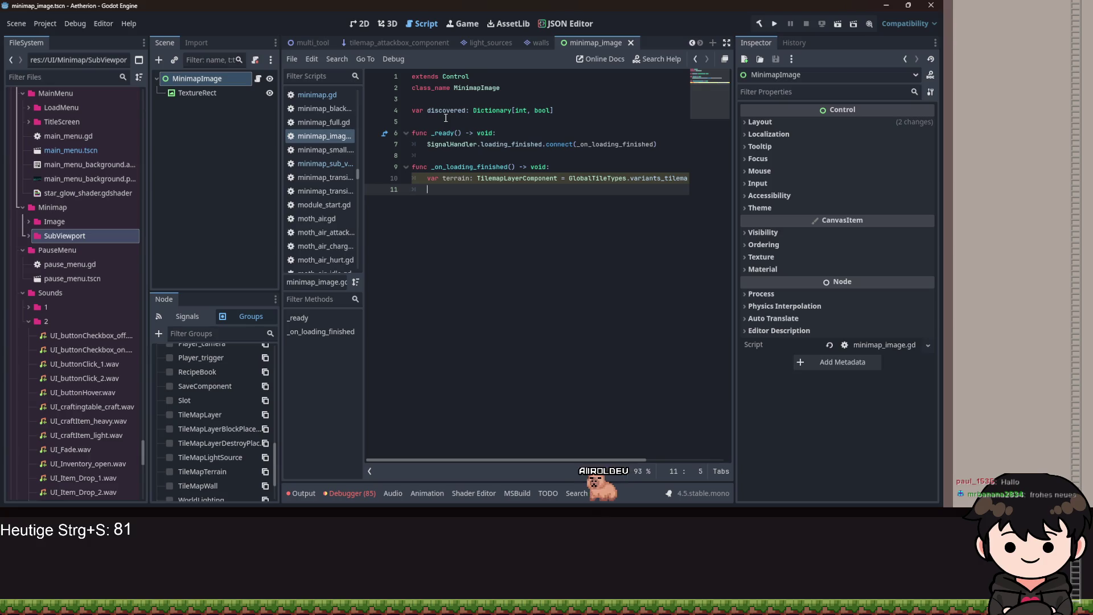
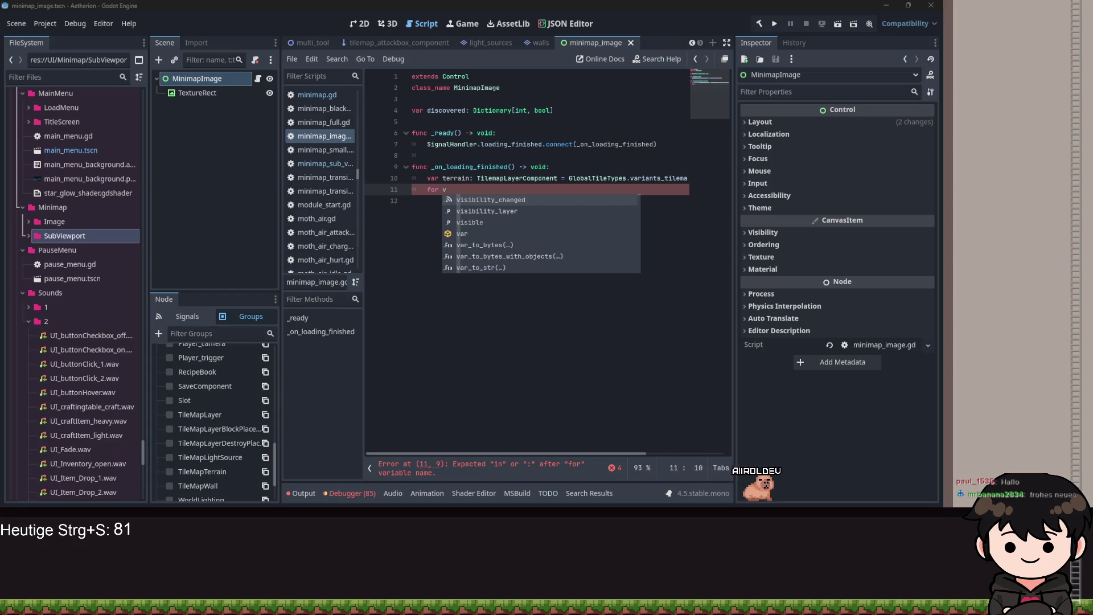
# - Delete the unfinished terrain and loop lines in _on_loading_finished
pyautogui.press('Escape')
pyautogui.hotkey('shift', 'Home')
pyautogui.hotkey('shift', 'Up')
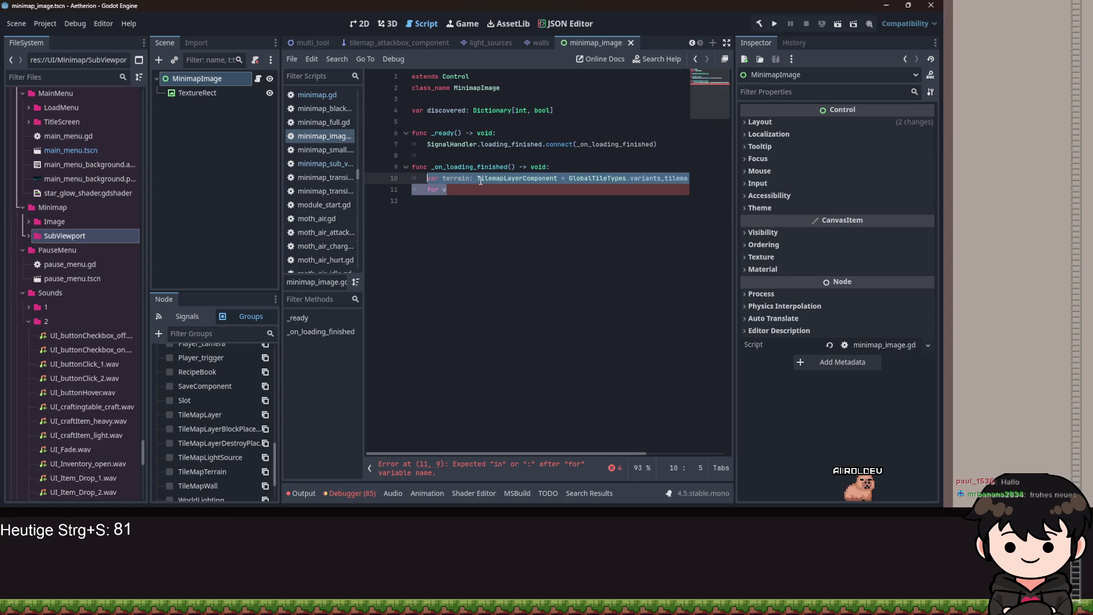
pyautogui.press('BackSpace')
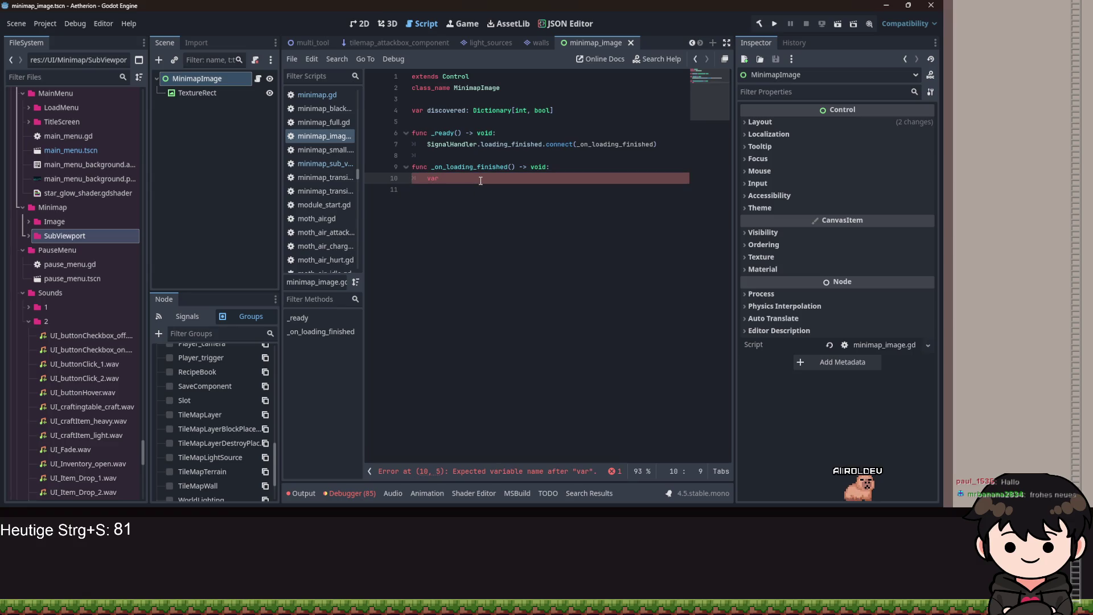
# - Declare image as Image.create(1024, 1024, false, Image.FORMAT_RGBA8)
pyautogui.write('age = ')
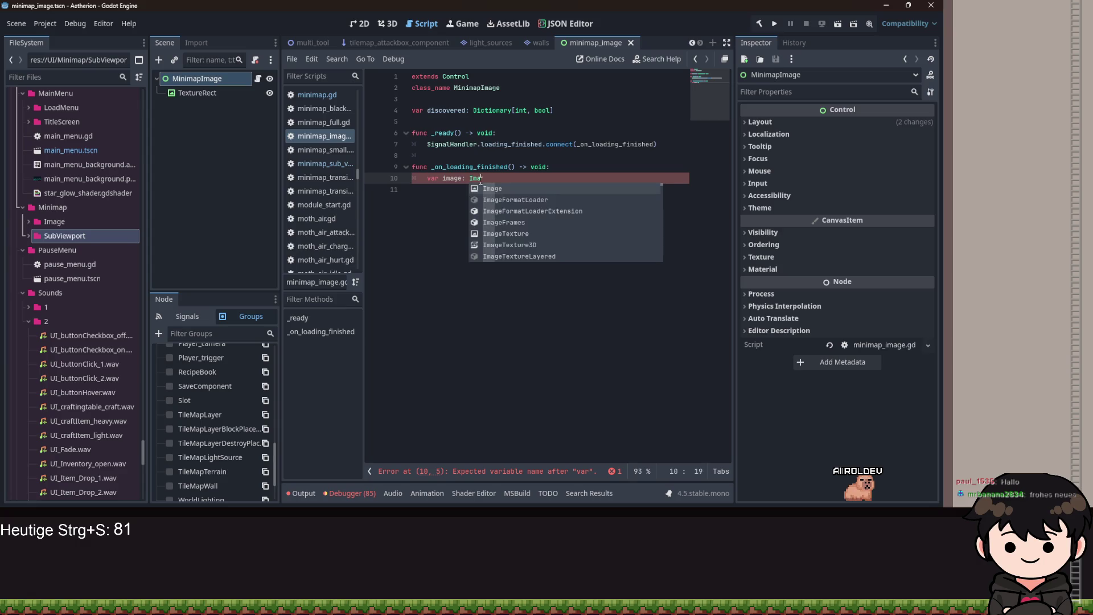
pyautogui.write('Image.cre')
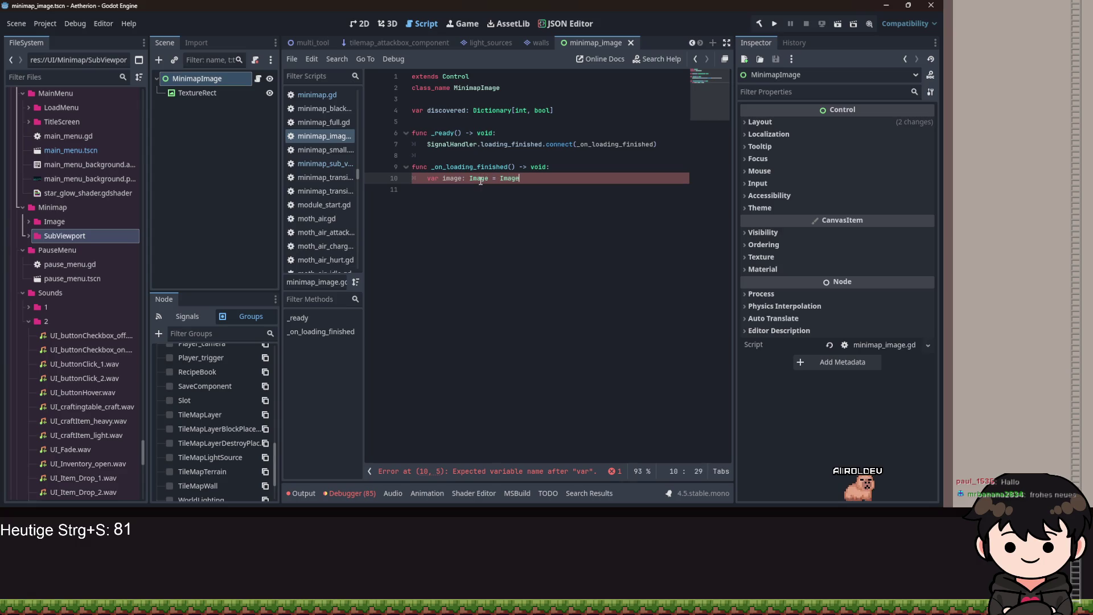
pyautogui.press('Return')
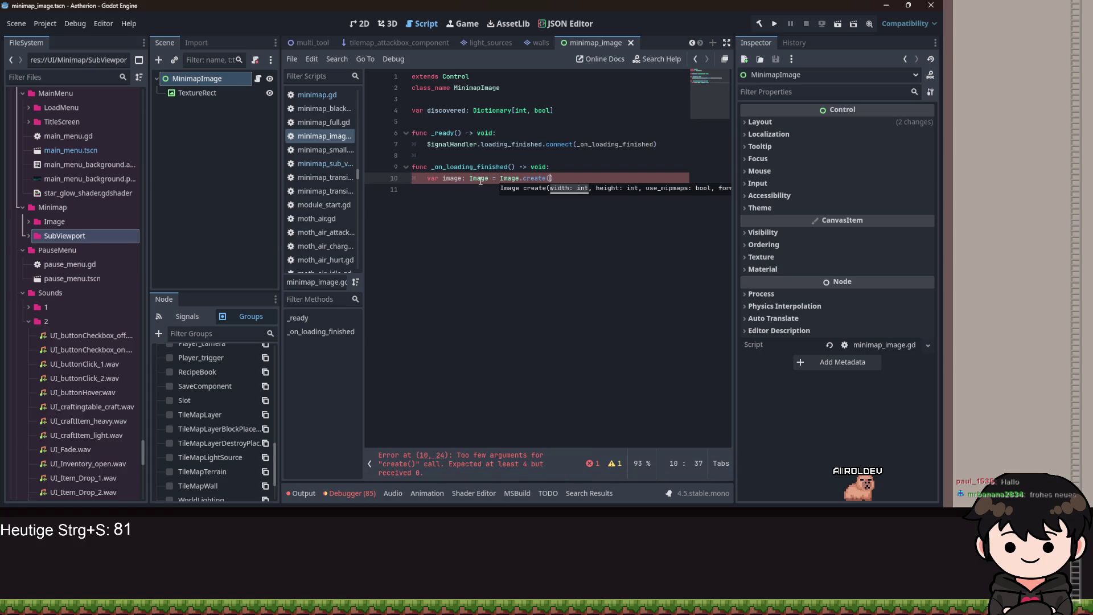
pyautogui.write(', 1024')
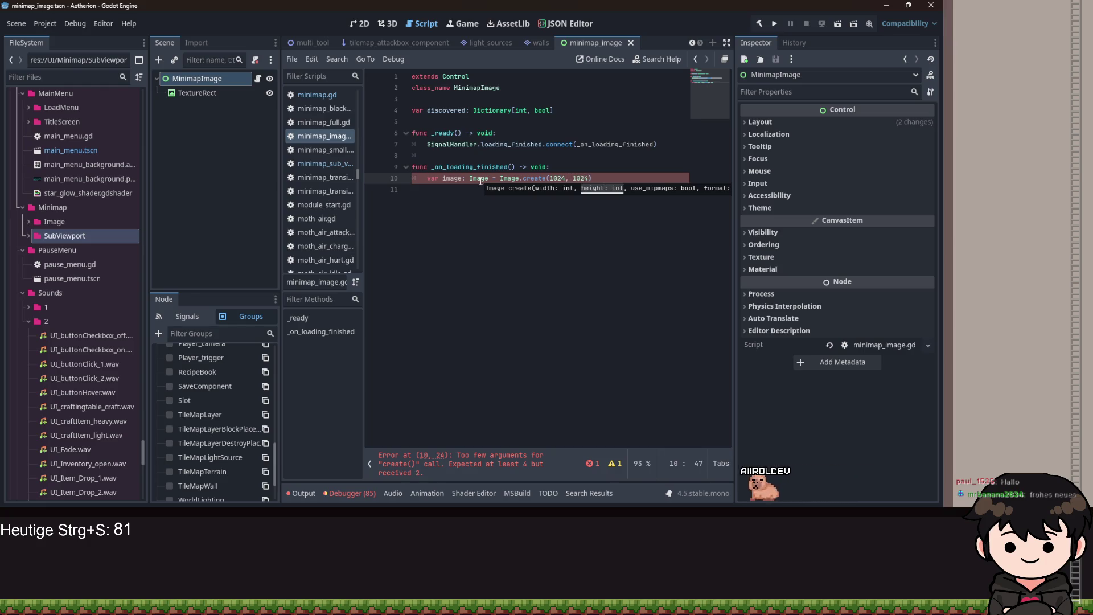
pyautogui.write(', false,')
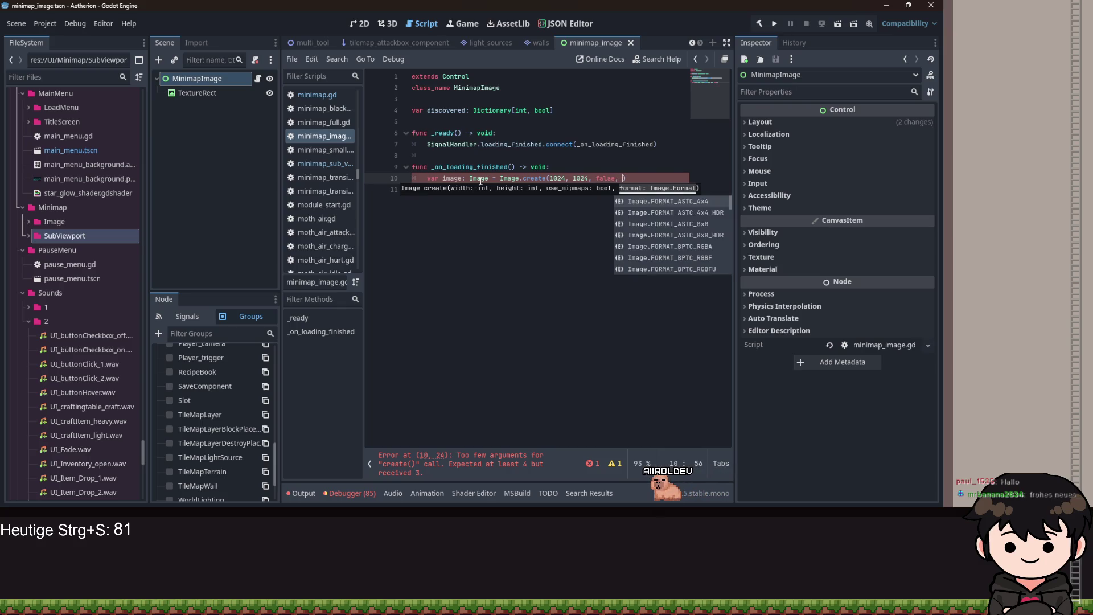
pyautogui.press('Down')
pyautogui.press('Down')
pyautogui.press('Down')
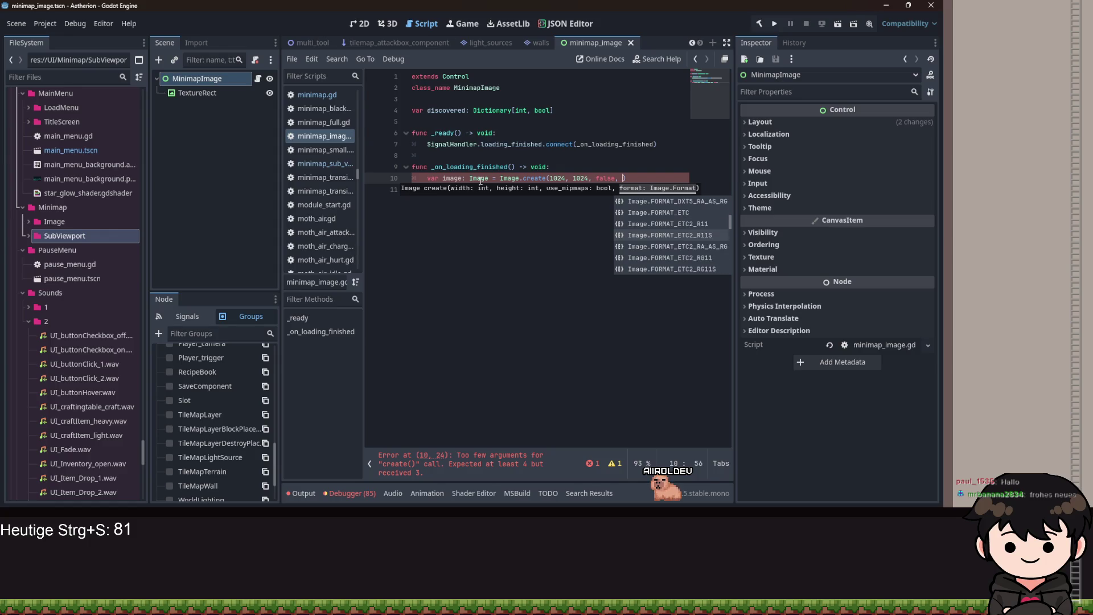
pyautogui.press('Return')
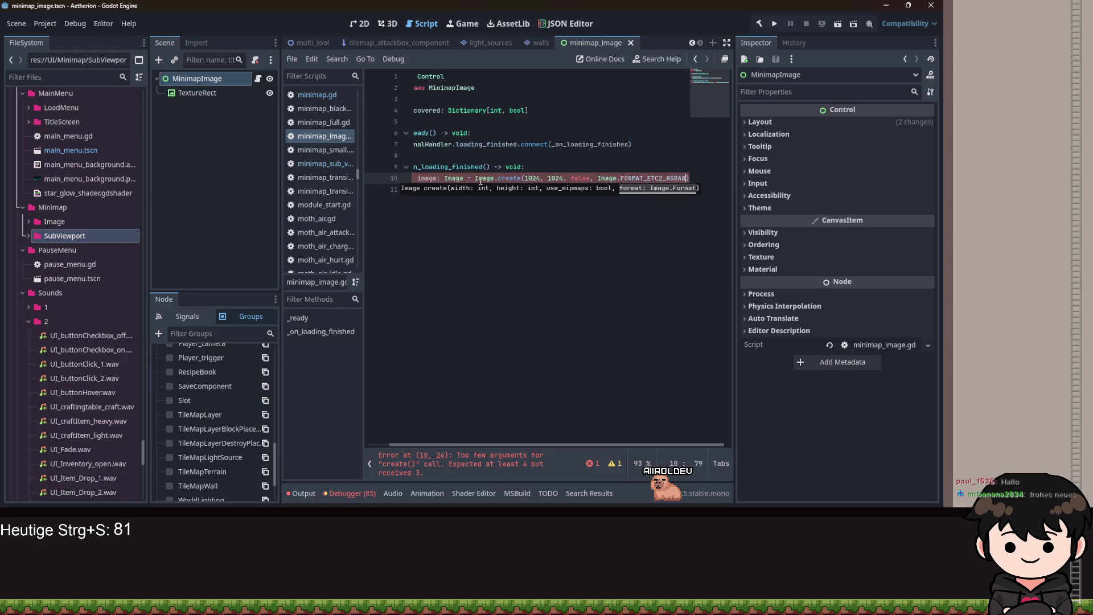
pyautogui.write('FORMA')
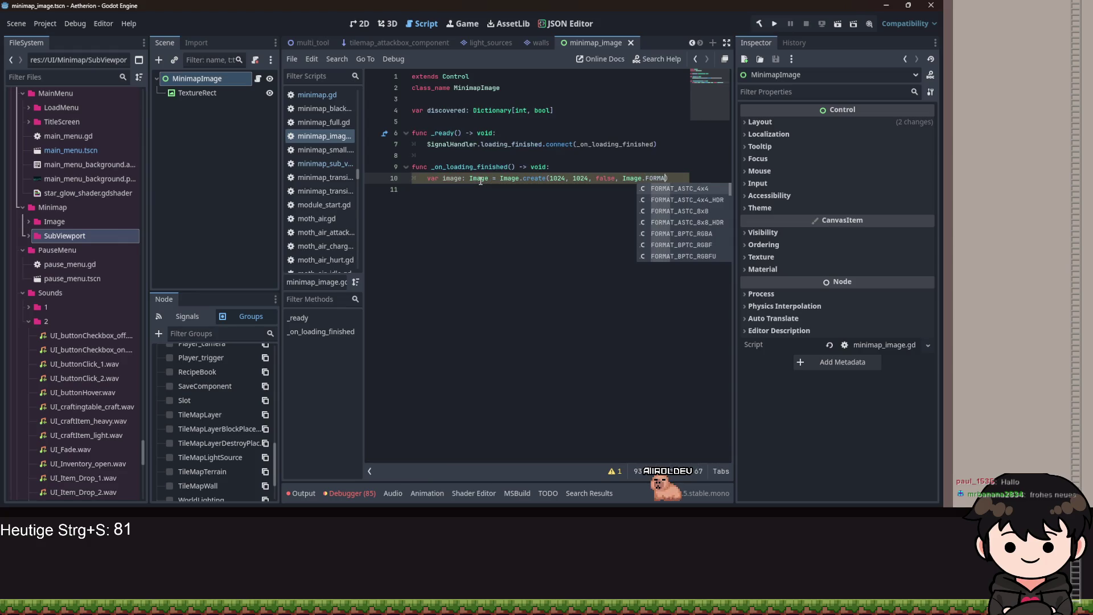
pyautogui.write('RB')
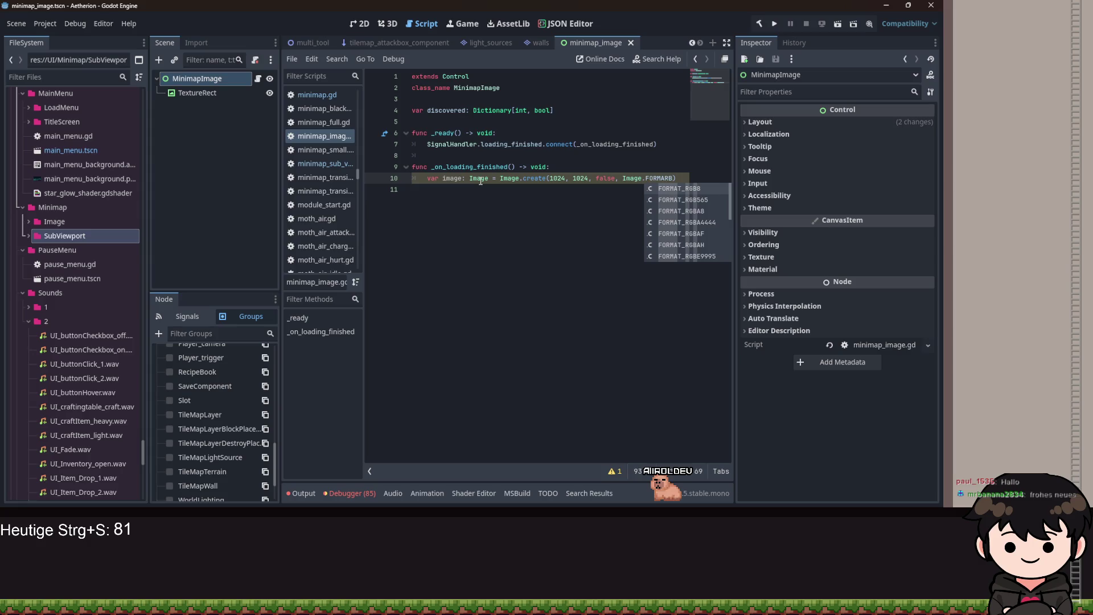
pyautogui.write('8')
pyautogui.press('BackSpace')
pyautogui.press('BackSpace')
pyautogui.write('GBA')
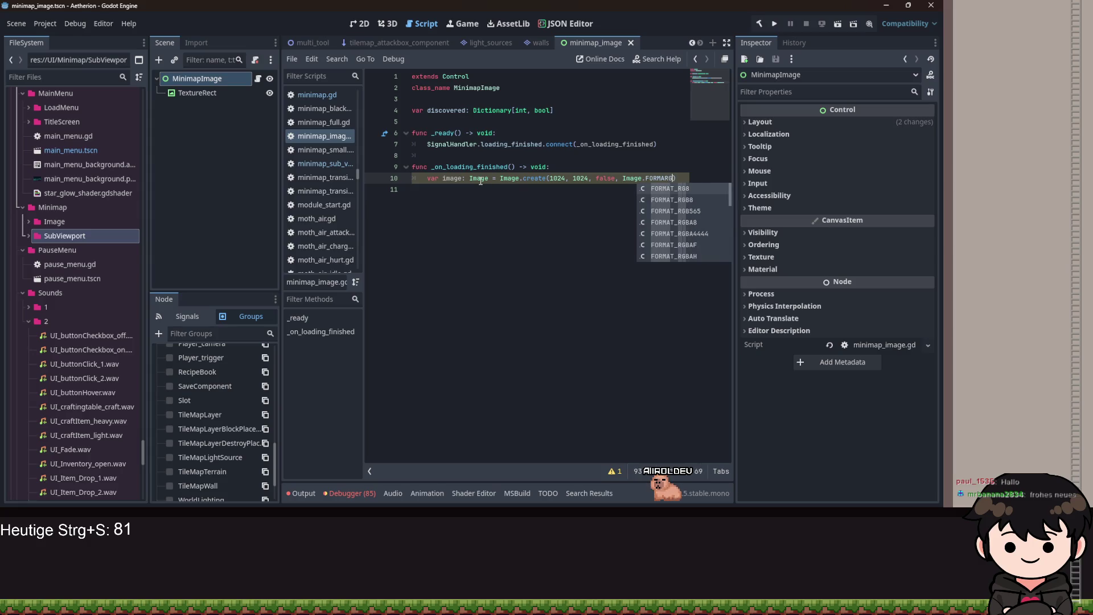
pyautogui.press('Return')
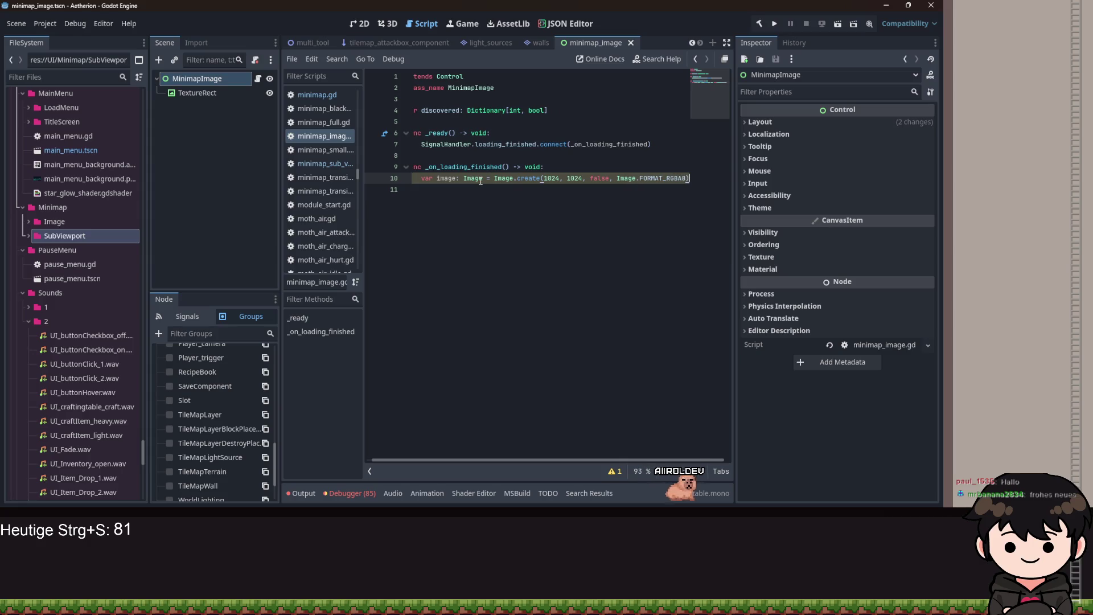
# - Add image.fill(Color.BLACK) on the next line
pyautogui.press('Return')
pyautogui.write('image.fi')
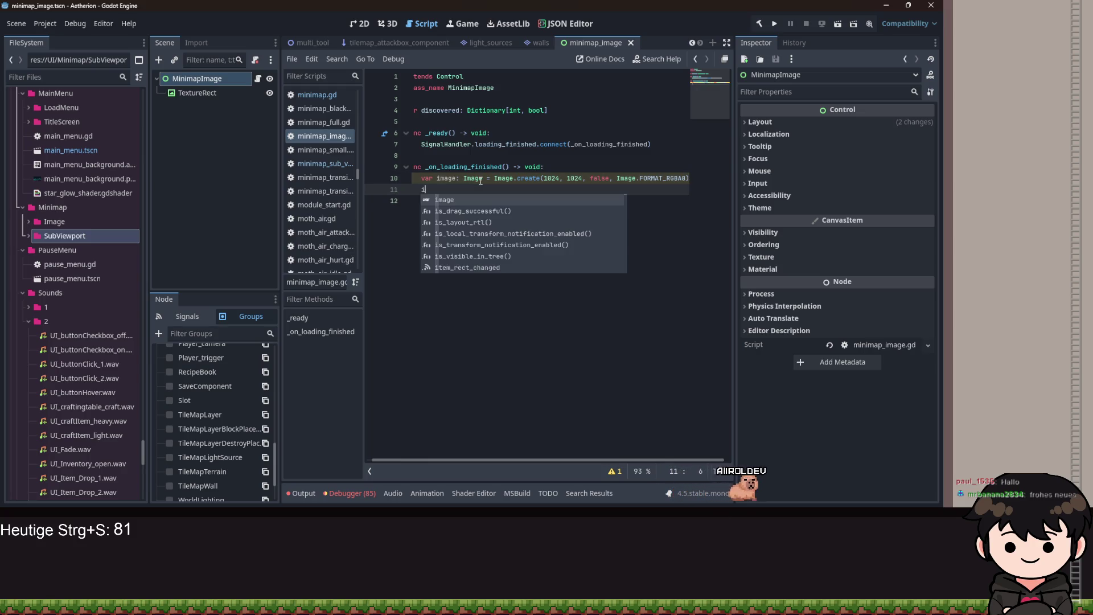
pyautogui.press('Return')
pyautogui.write('Color.BL')
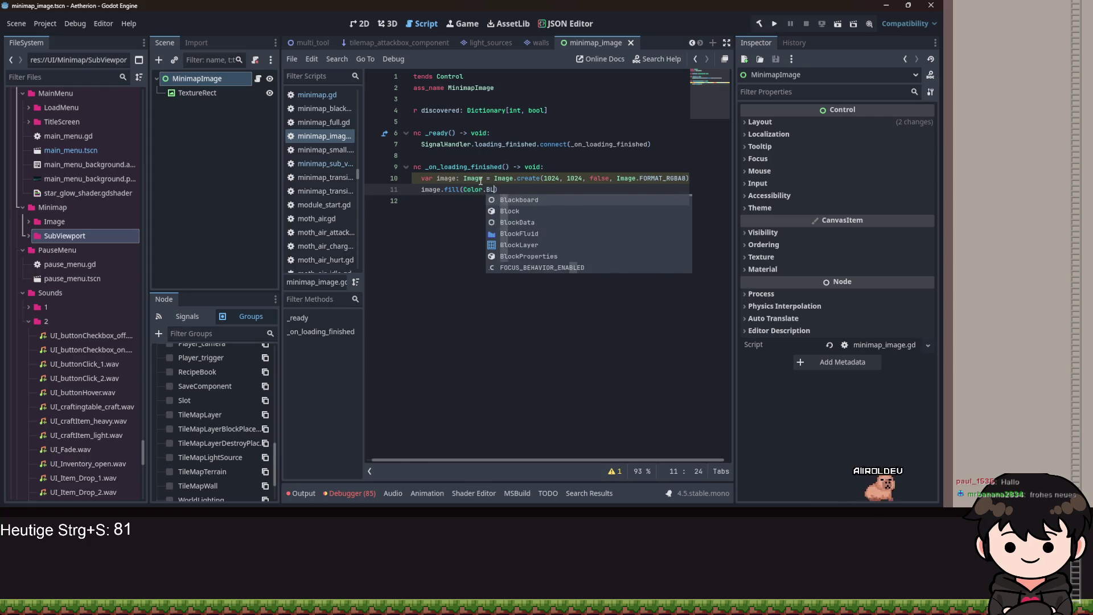
pyautogui.press('Return')
pyautogui.press('Return')
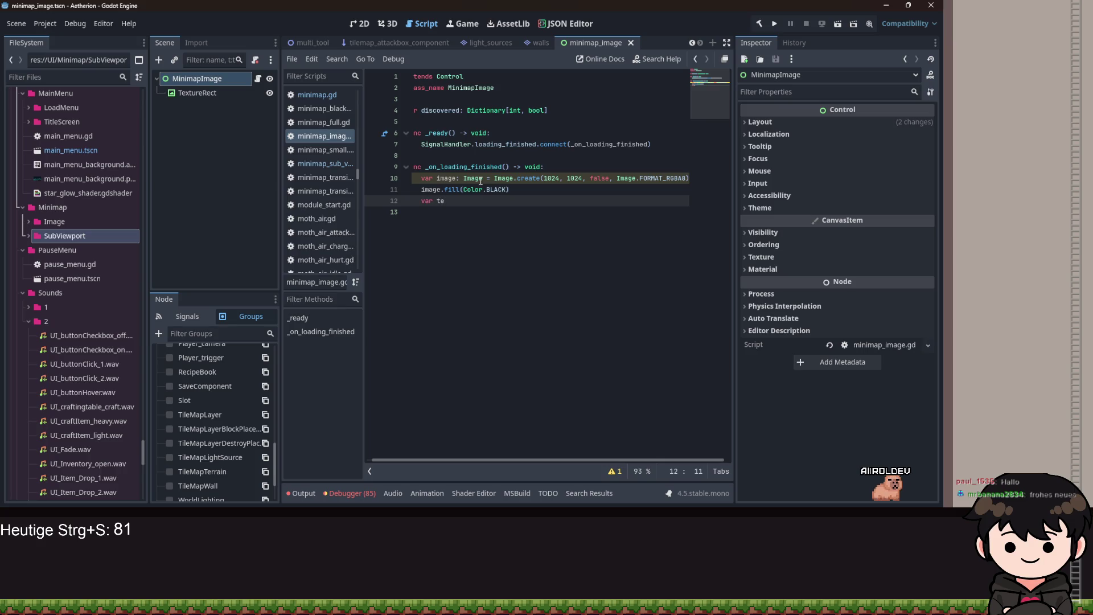
# - Give TextureRect a unique name and add an onready reference to it in the script
pyautogui.rightClick(202, 94)
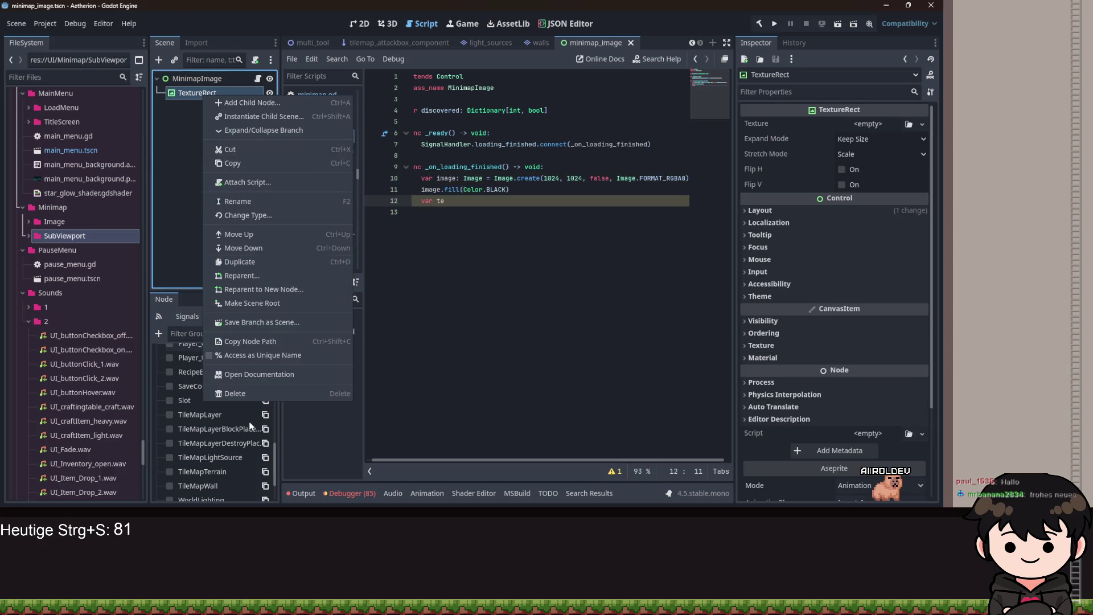
pyautogui.click(234, 358)
pyautogui.moveTo(427, 111); pyautogui.dragTo(455, 122)
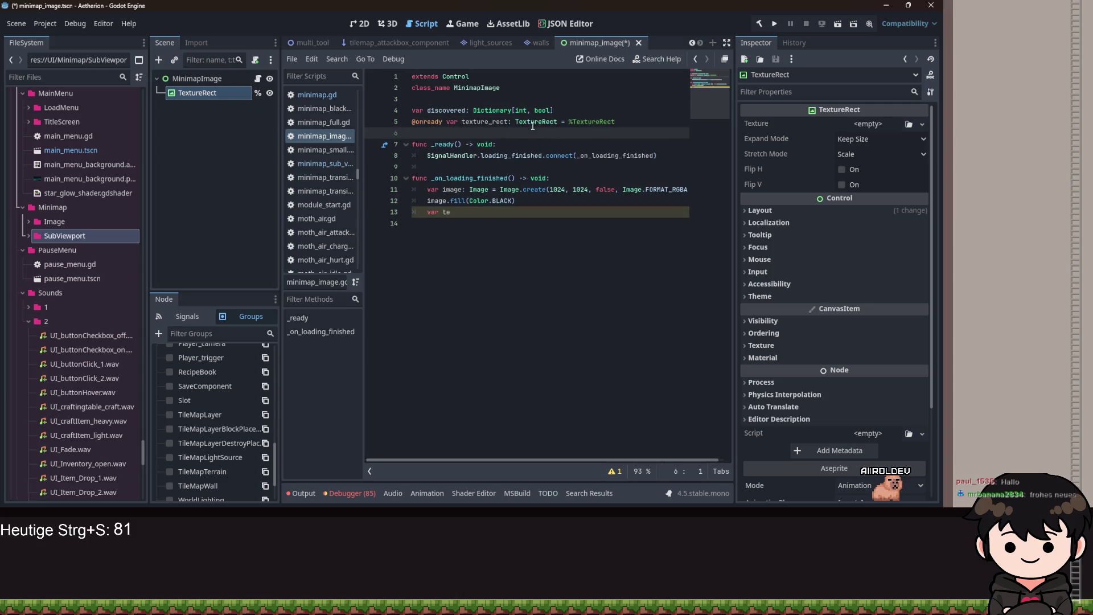
pyautogui.press('Return')
# - Replace the unfinished var line with texture_rect.texture = ImageTexture.create_from_image(image) and save
pyautogui.click(466, 224)
pyautogui.moveTo(467, 224); pyautogui.dragTo(427, 224)
pyautogui.press('BackSpace')
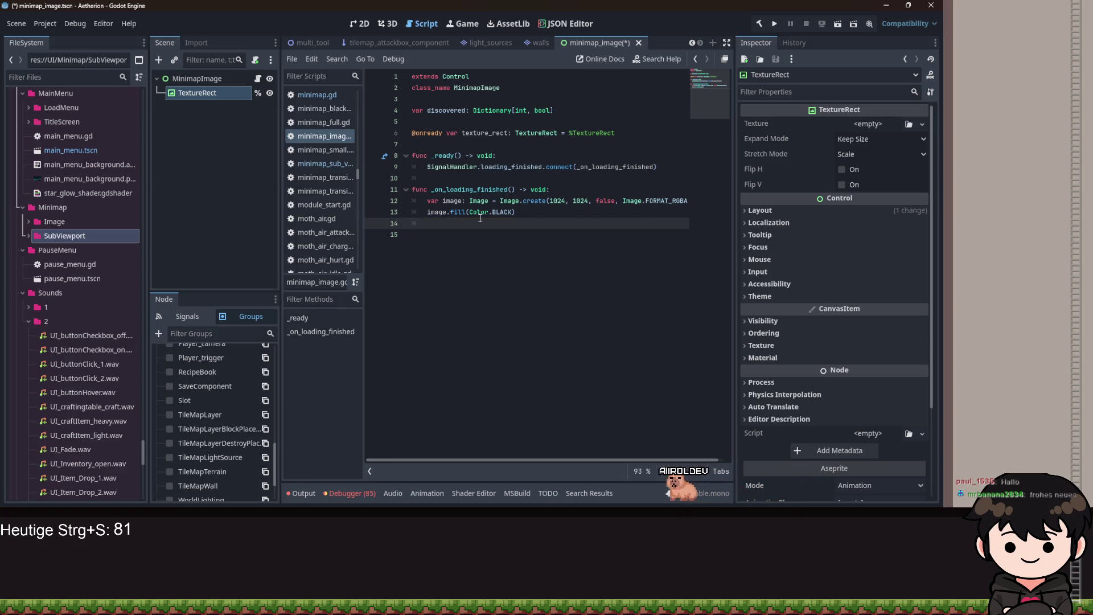
pyautogui.write('texture_rect.texture')
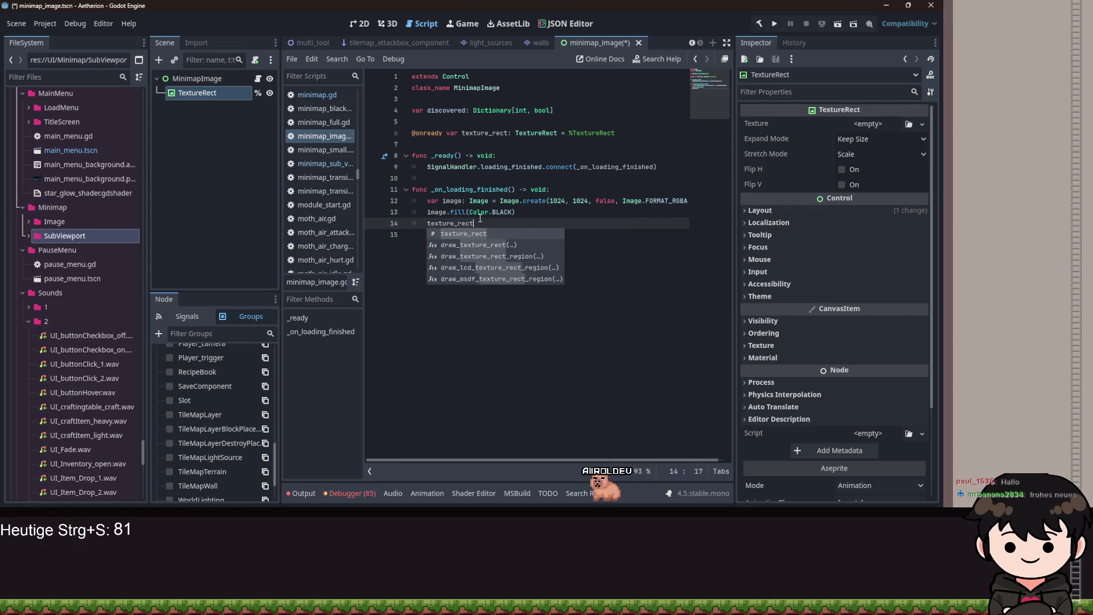
pyautogui.write(' = image.')
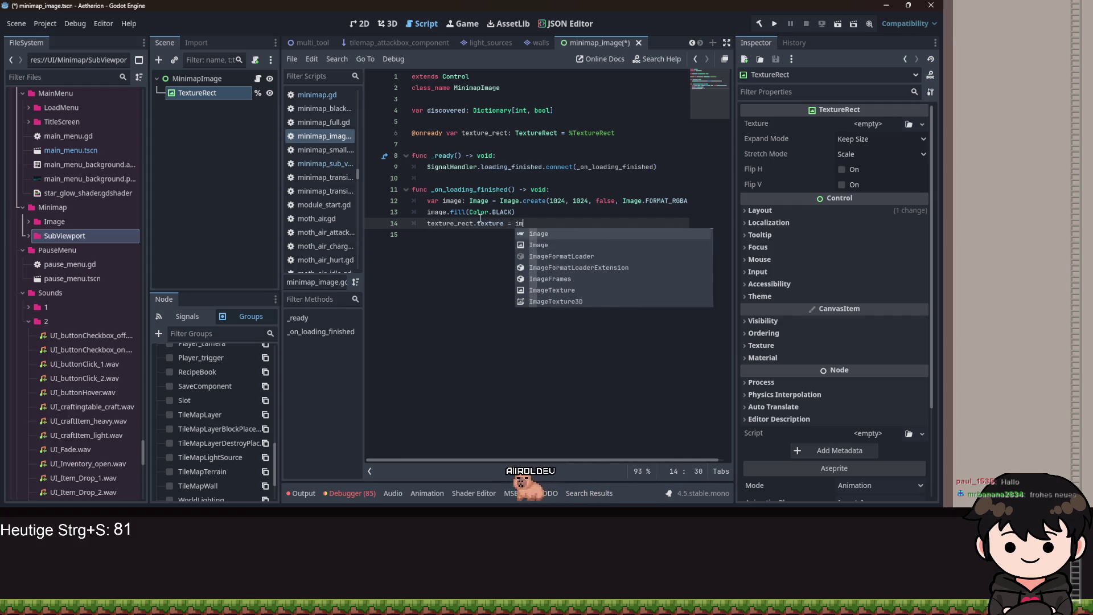
pyautogui.press('BackSpace')
pyautogui.press('BackSpace')
pyautogui.press('BackSpace')
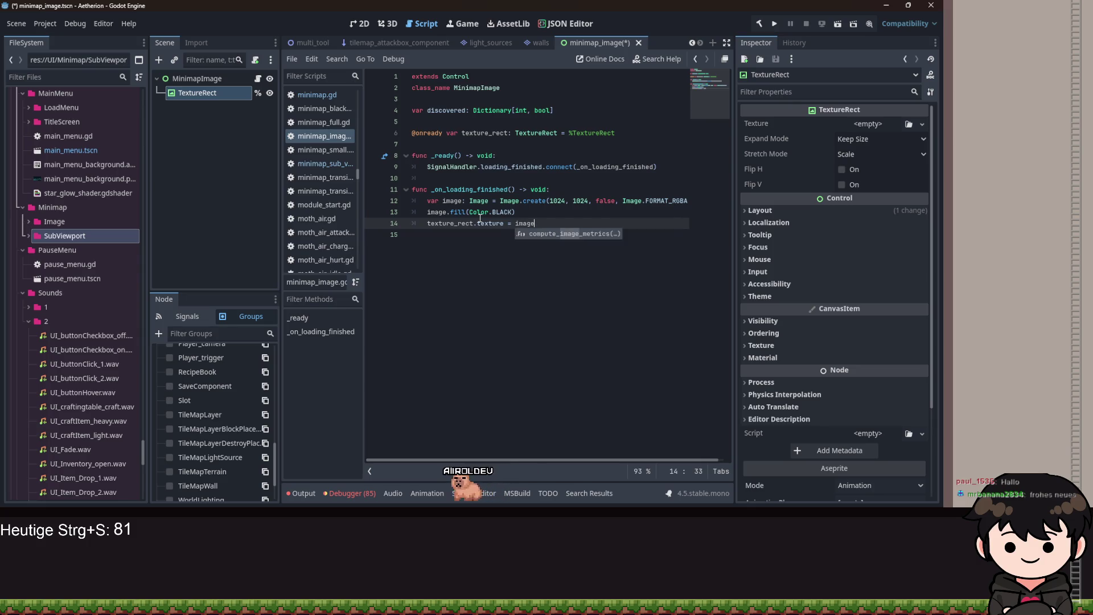
pyautogui.write('ImageTexture.cre')
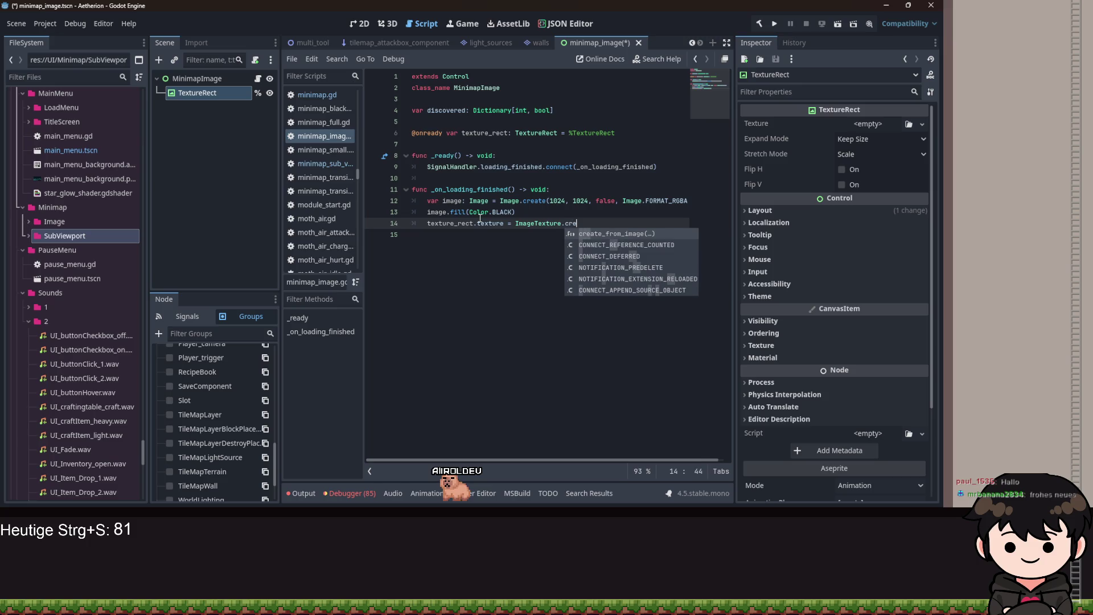
pyautogui.press('Return')
pyautogui.press('Return')
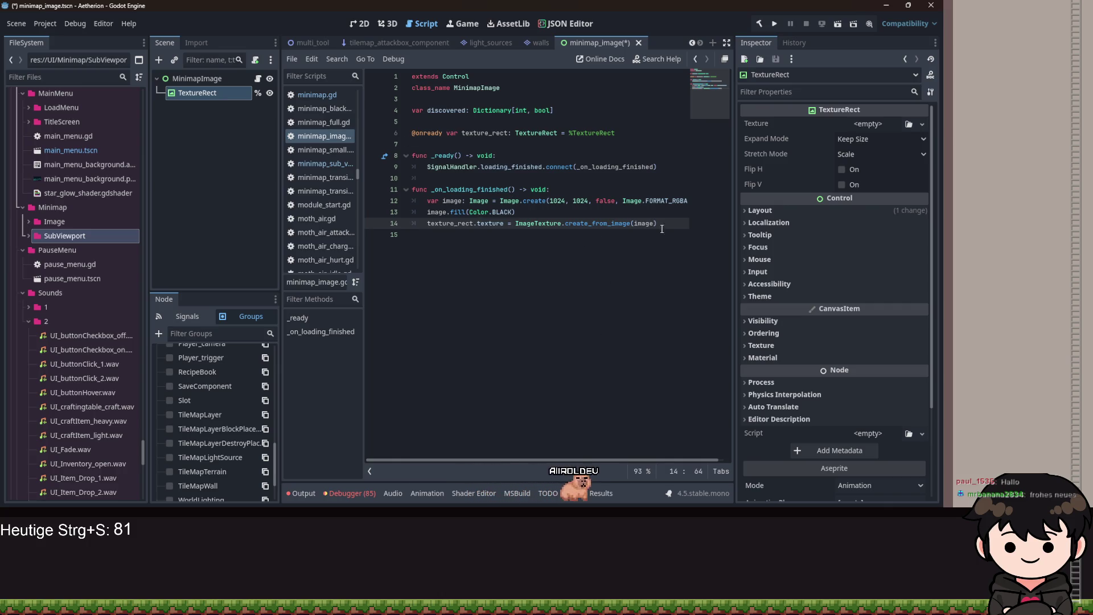
pyautogui.press('End')
pyautogui.press('Return')
pyautogui.press('Return')
pyautogui.press('BackSpace')
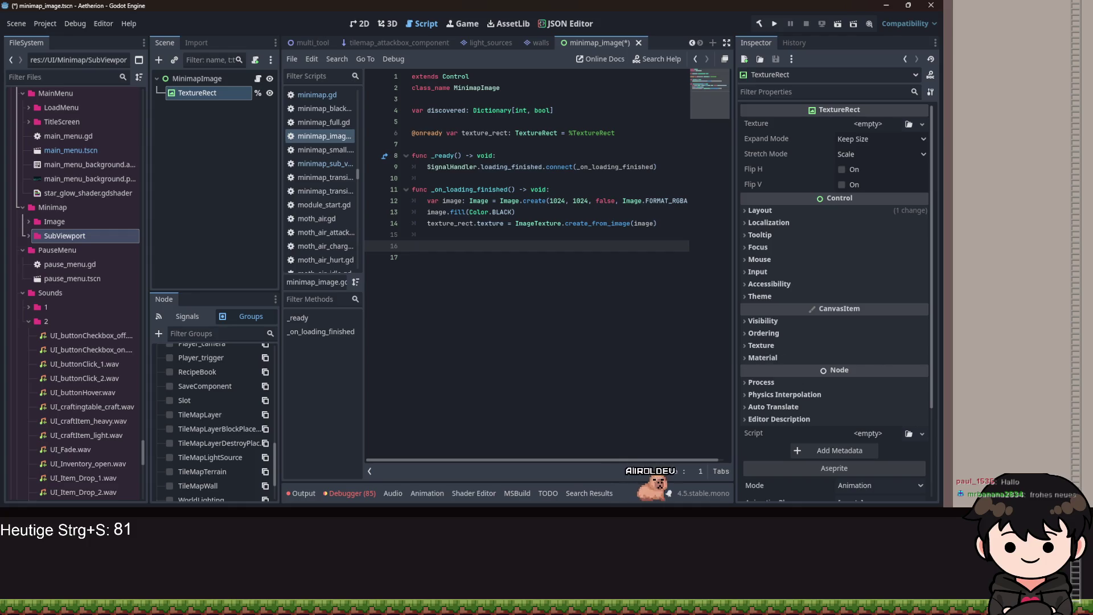
pyautogui.hotkey('ctrl', 's')
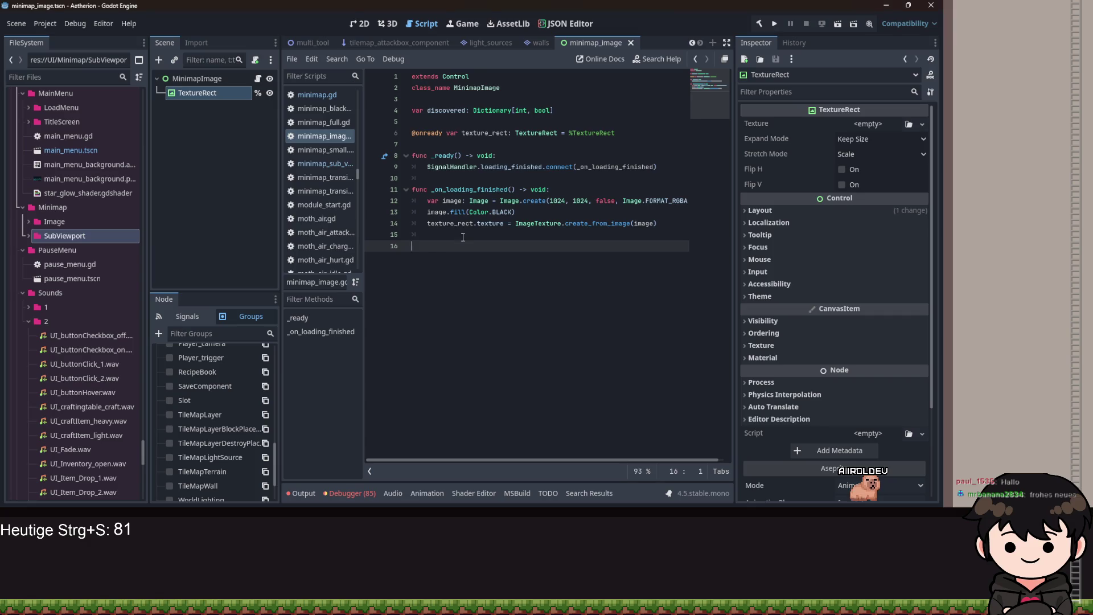
# - Declare terrain: TilemapLayerComponent, light_sources: TileMapLayer and walls: TileMapLayer below class_name
pyautogui.click(441, 101)
pyautogui.press('Return')
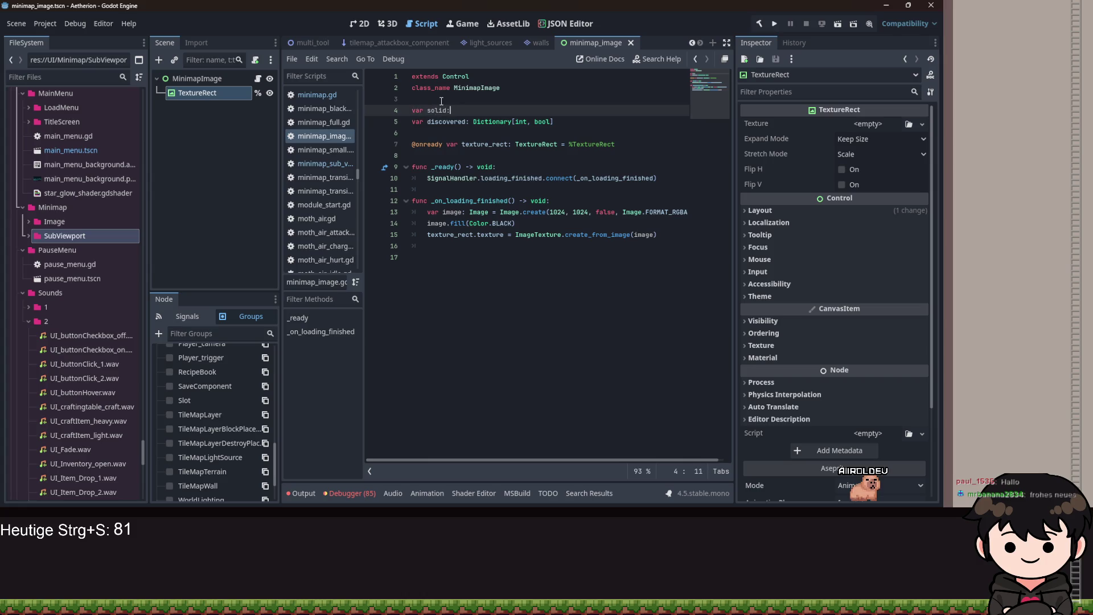
pyautogui.write('il')
pyautogui.press('BackSpace')
pyautogui.press('BackSpace')
pyautogui.press('BackSpace')
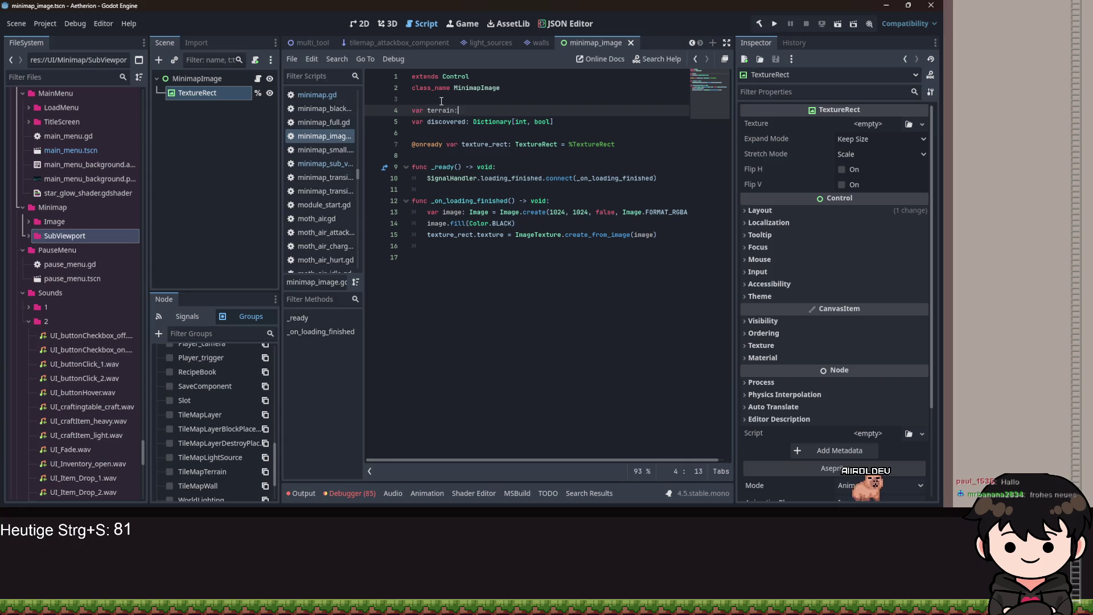
pyautogui.write('TilemapLa')
pyautogui.press('Return')
pyautogui.press('Return')
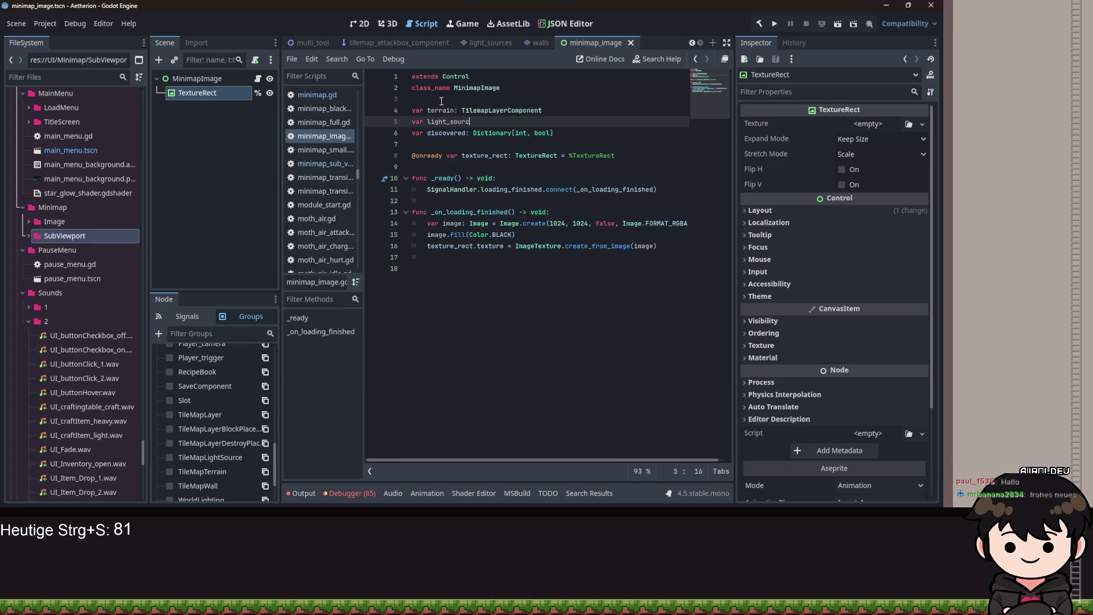
pyautogui.write('ileMap')
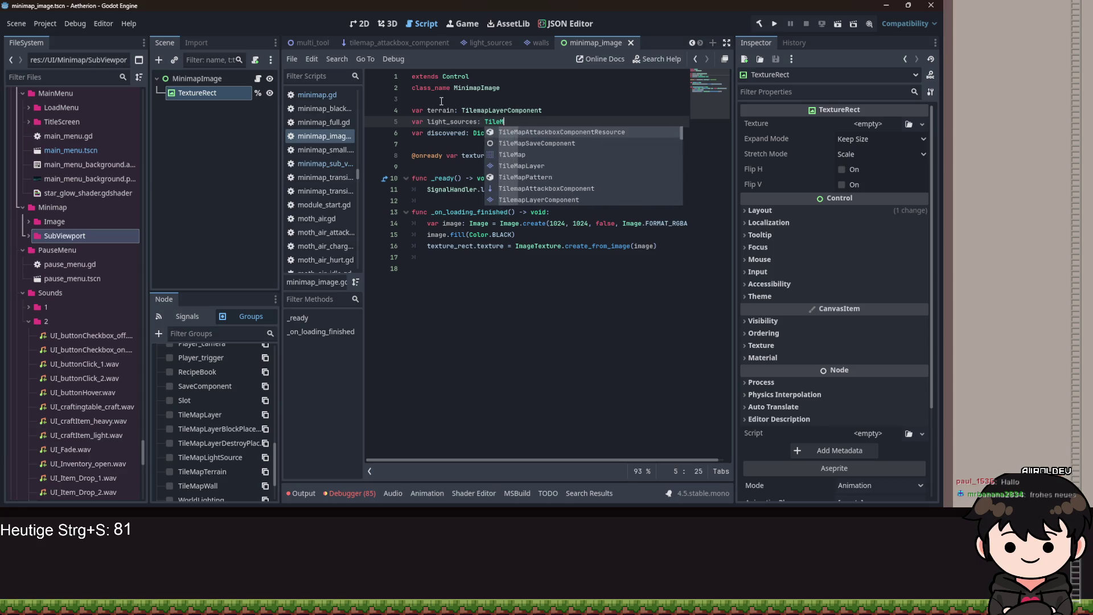
pyautogui.press('Down')
pyautogui.press('Down')
pyautogui.press('Down')
pyautogui.press('Return')
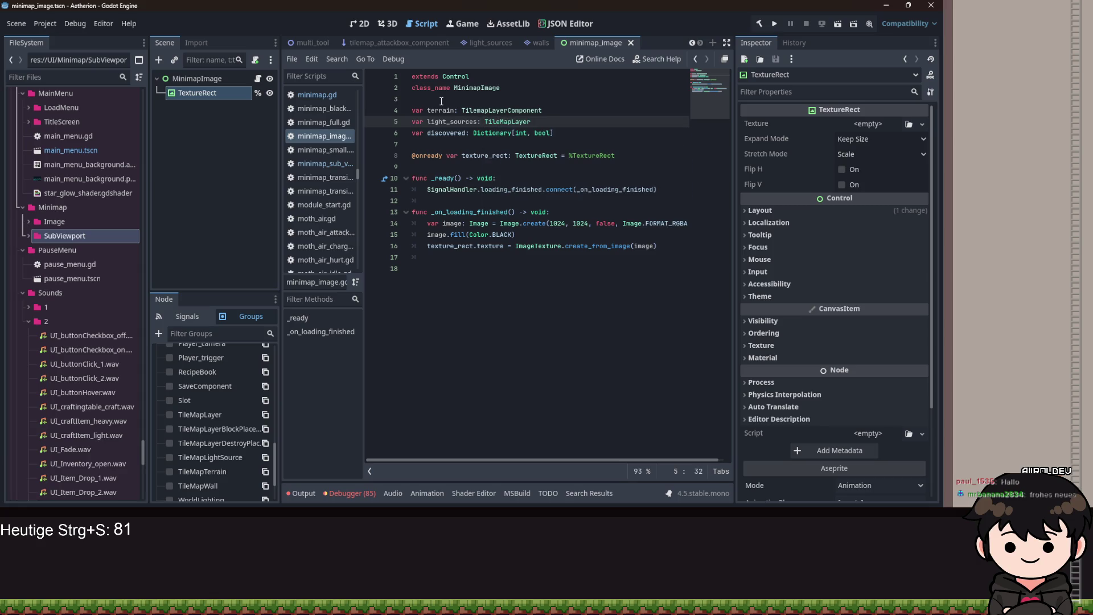
pyautogui.press('Return')
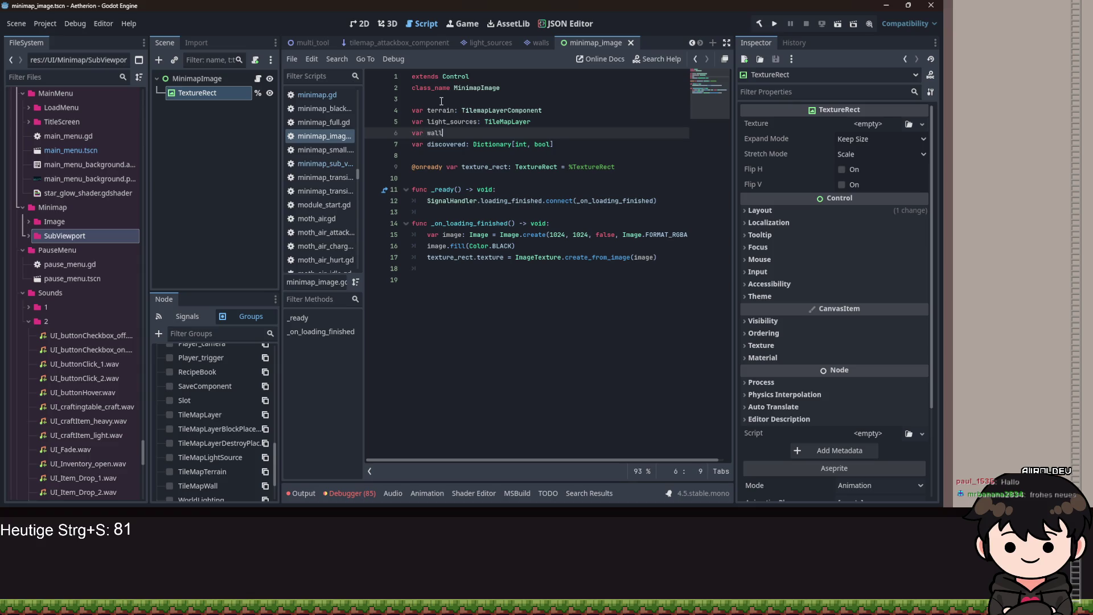
pyautogui.write('ilemaplA')
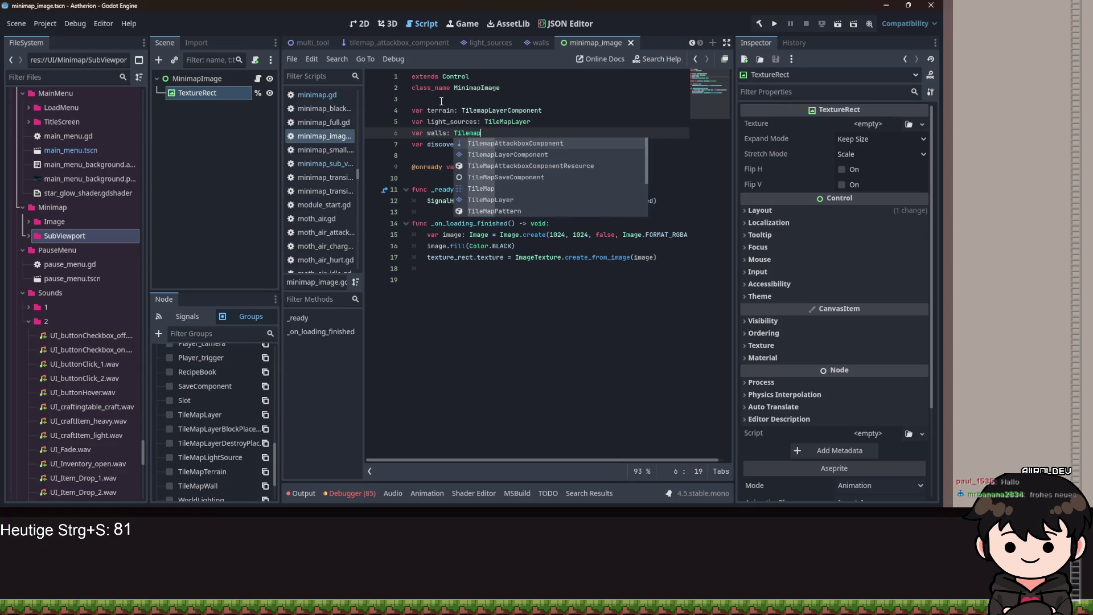
pyautogui.press('Return')
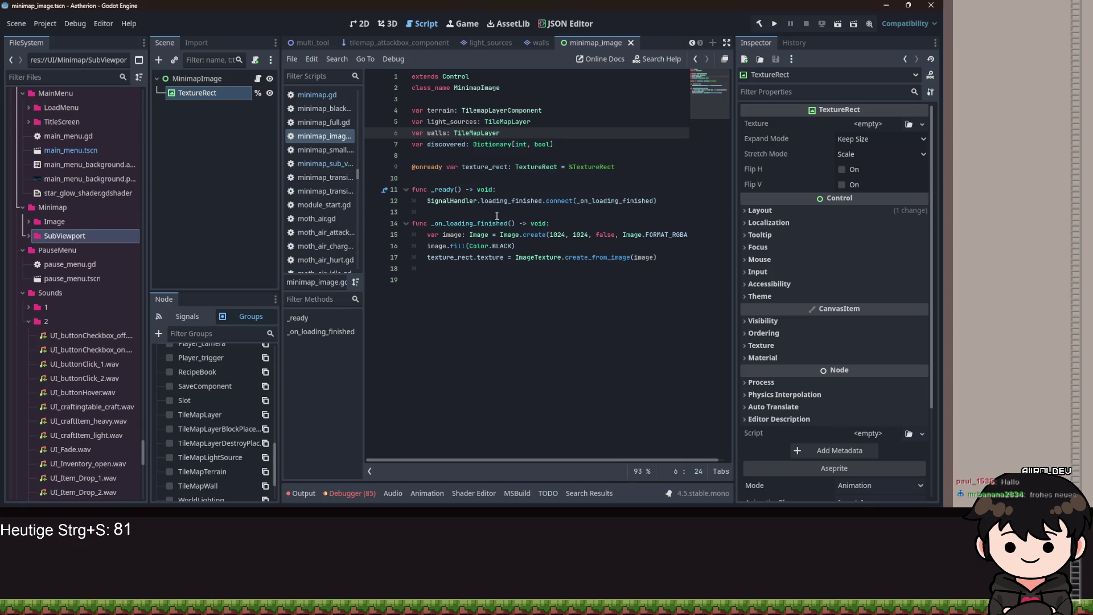
# - Assign terrain = GlobalTileTypes.variants_tilemap[TileTypes.variants.SOLID] in _on_loading_finished
pyautogui.click(562, 225)
pyautogui.press('Return')
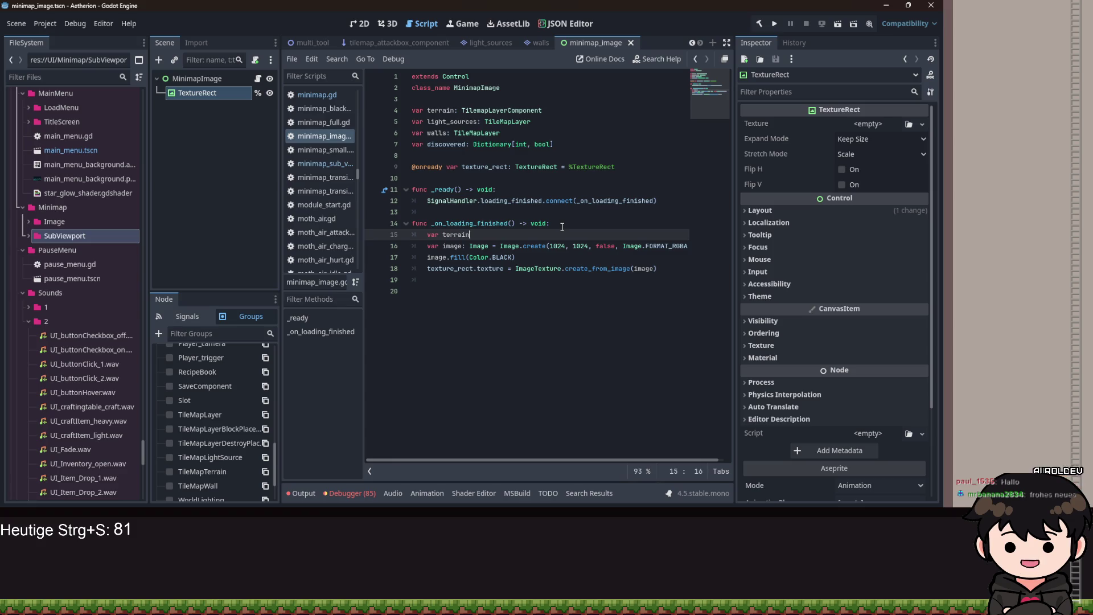
pyautogui.press('BackSpace')
pyautogui.press('BackSpace')
pyautogui.press('BackSpace')
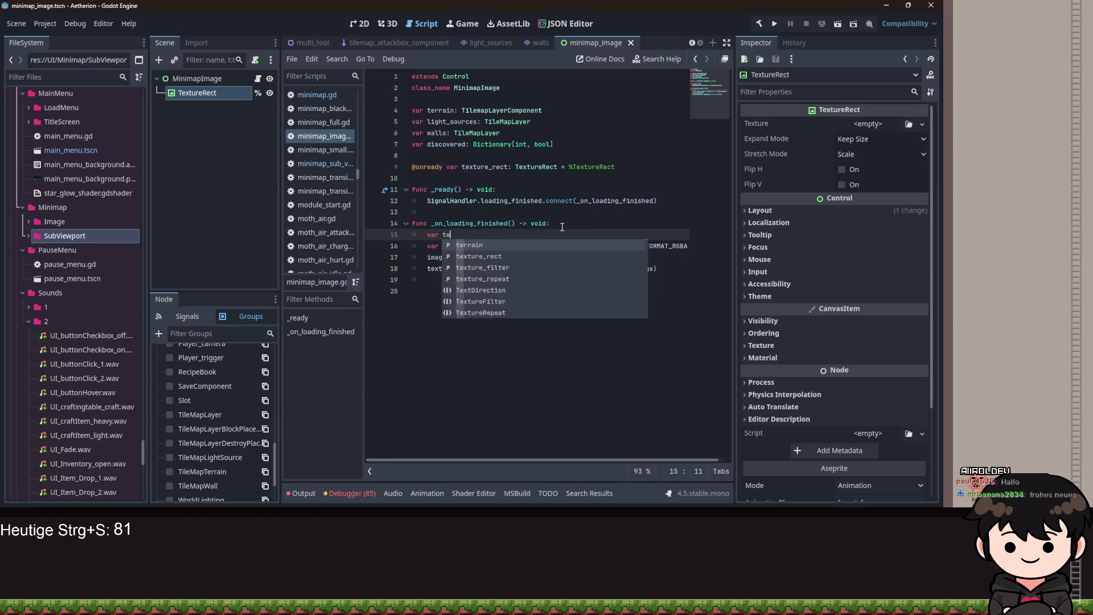
pyautogui.write('tw')
pyautogui.press('BackSpace')
pyautogui.write('errain = T')
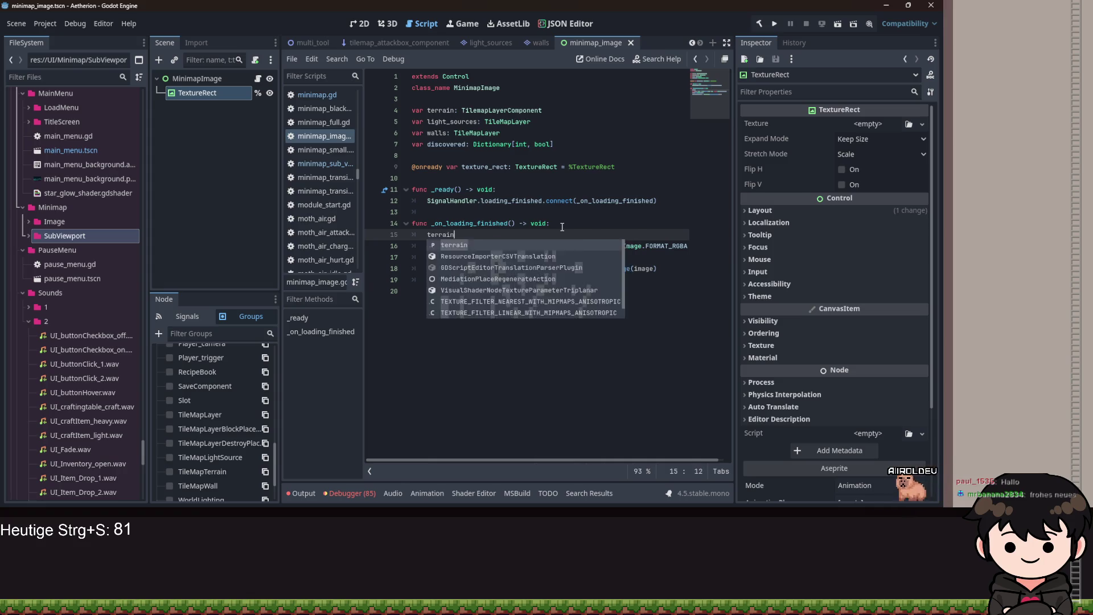
pyautogui.press('BackSpace')
pyautogui.write('Glob')
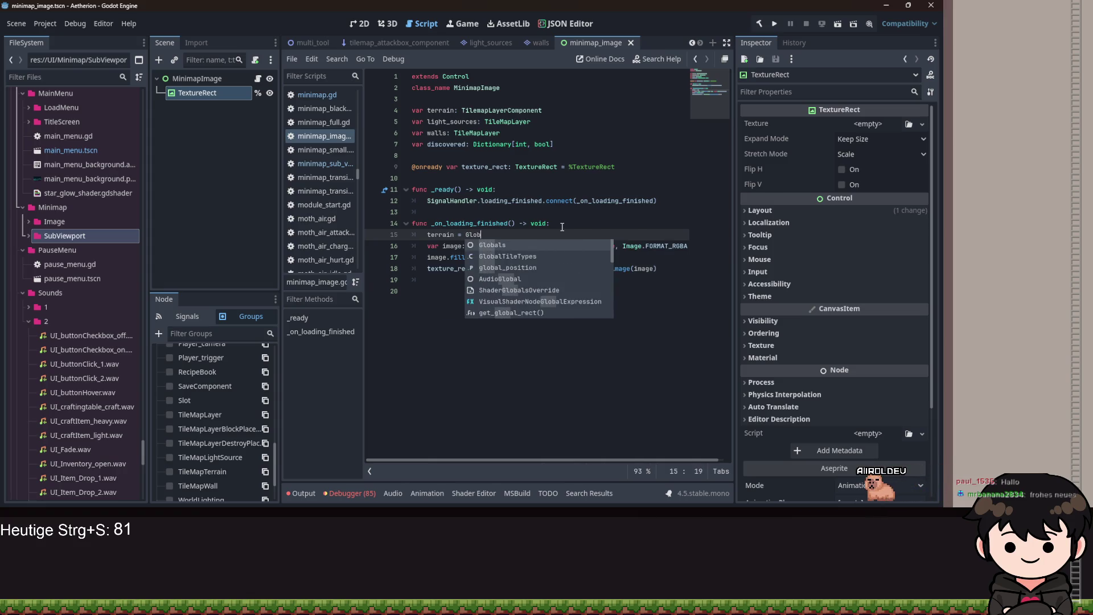
pyautogui.press('Down')
pyautogui.press('Return')
pyautogui.write('.var')
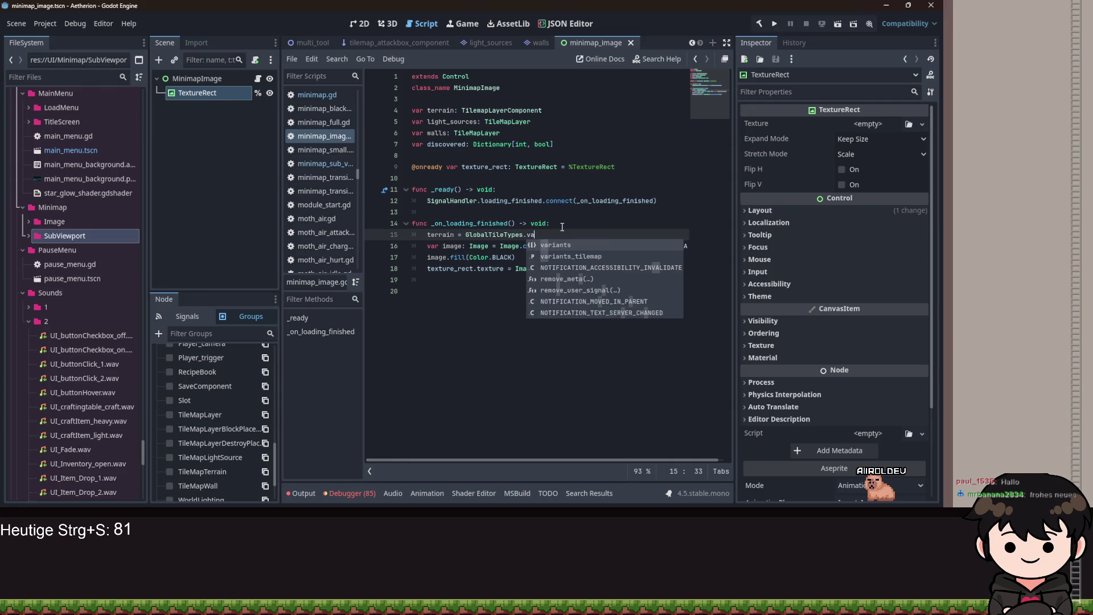
pyautogui.press('Return')
pyautogui.write('ilemap[TileT')
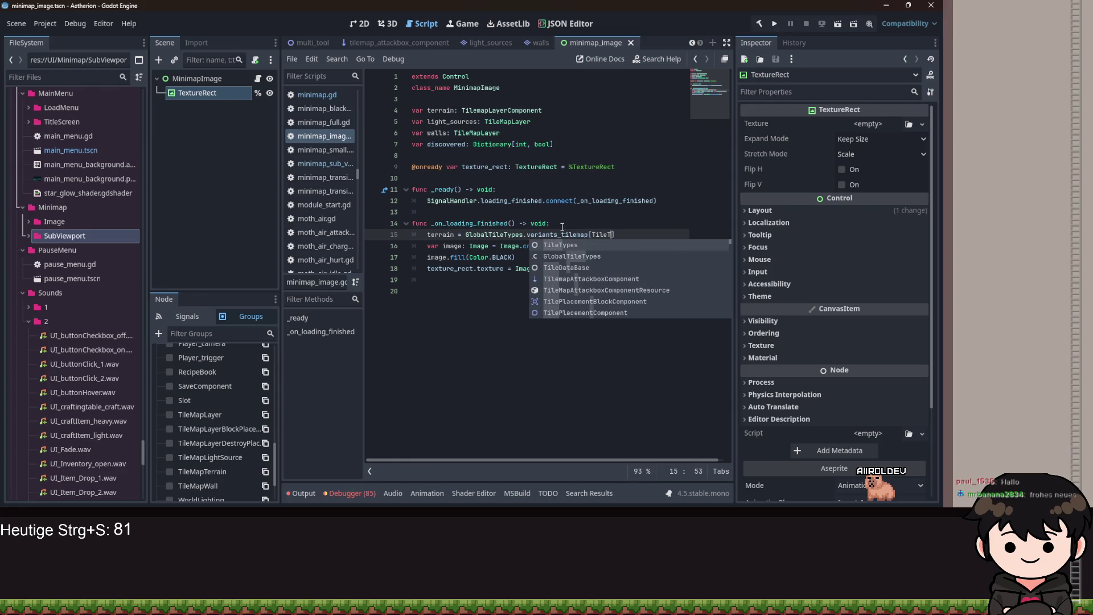
pyautogui.press('Return')
pyautogui.write('.v')
pyautogui.press('Return')
pyautogui.write('.variants.')
pyautogui.press('Return')
pyautogui.press('End')
pyautogui.press('Return')
# - Assign light_sources from GlobalTileTypes indexed by TileTypes.variants.LIGHT_SOURCE
pyautogui.write('i')
pyautogui.press('Return')
pyautogui.write('Glo')
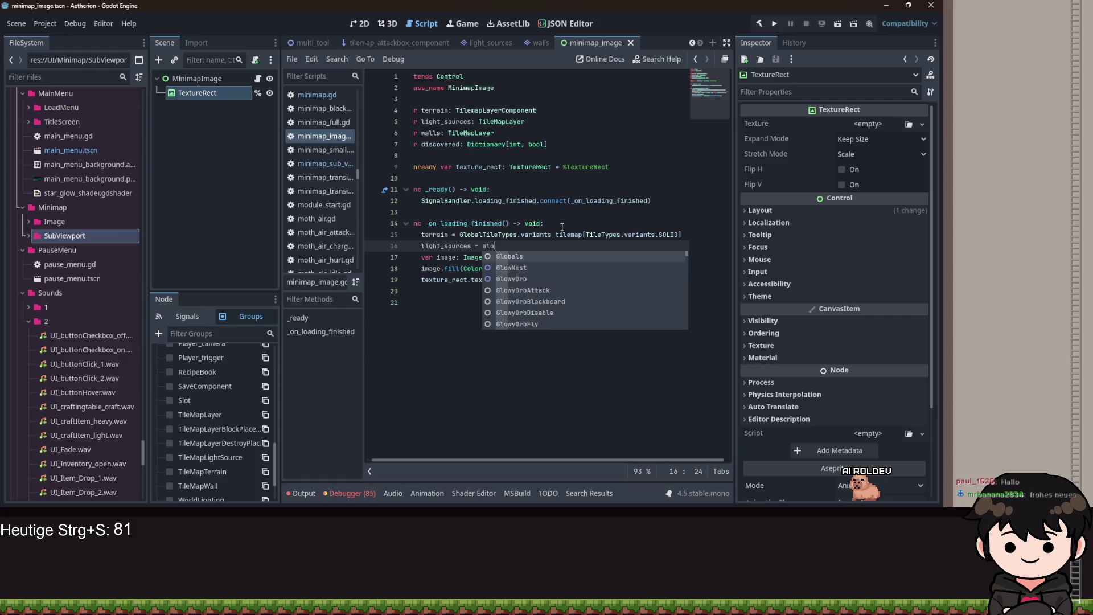
pyautogui.press('Return')
pyautogui.write('.va')
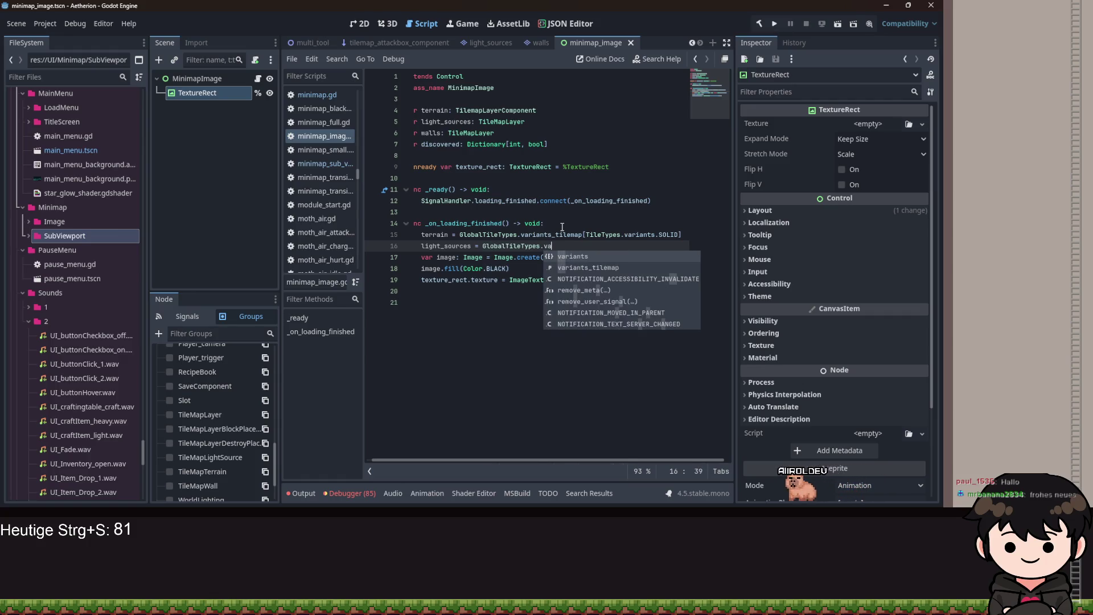
pyautogui.press('Return')
pyautogui.write('[')
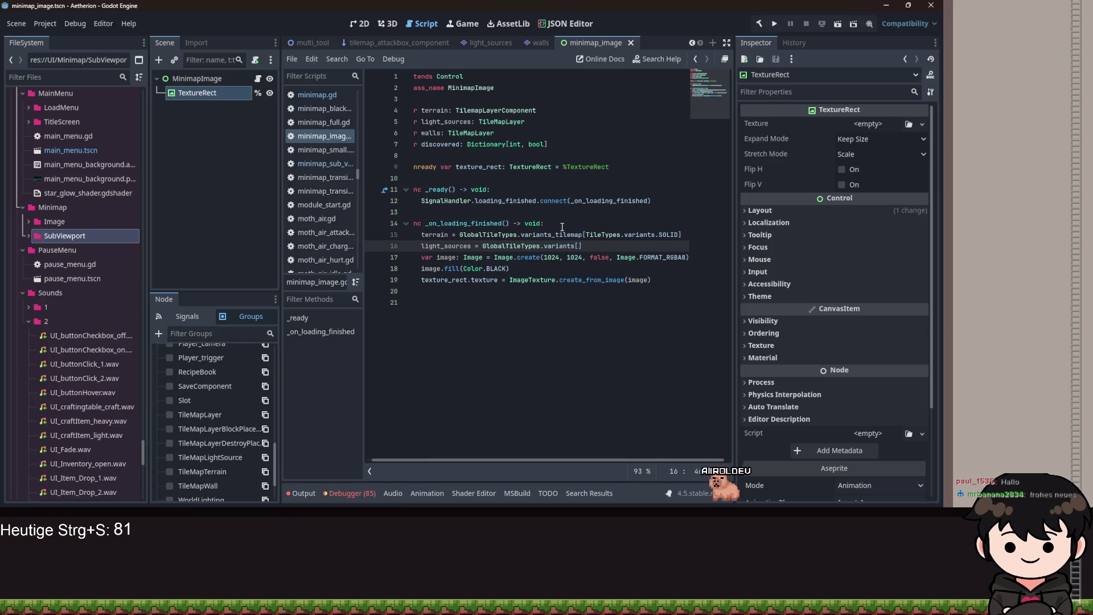
pyautogui.write('TileTy')
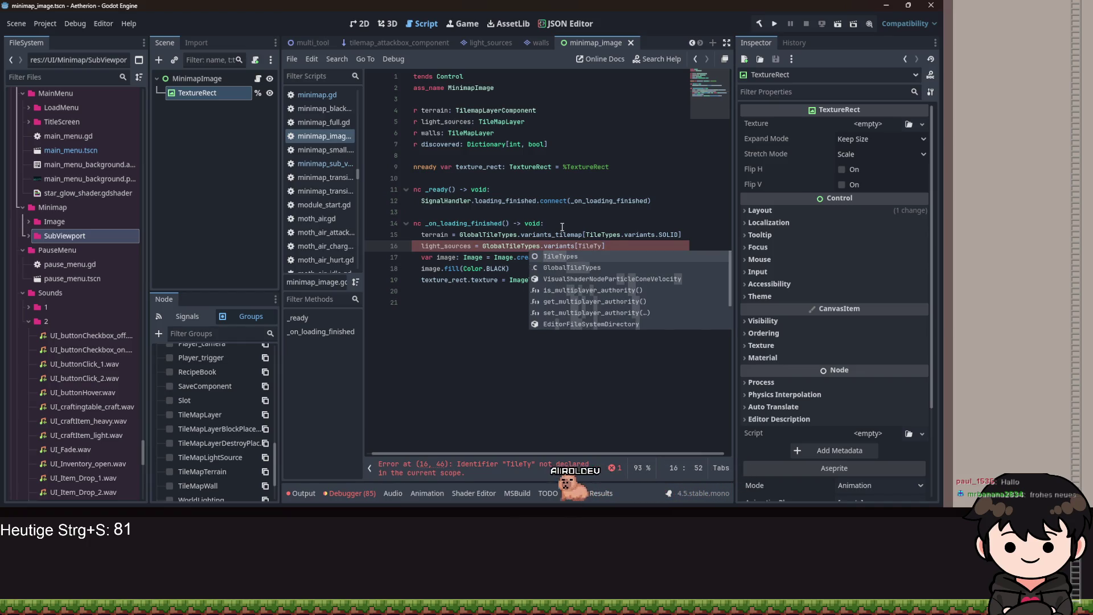
pyautogui.press('Return')
pyautogui.write('.va')
pyautogui.press('Return')
pyautogui.write('.')
pyautogui.press('Down')
pyautogui.press('Return')
pyautogui.press('Return')
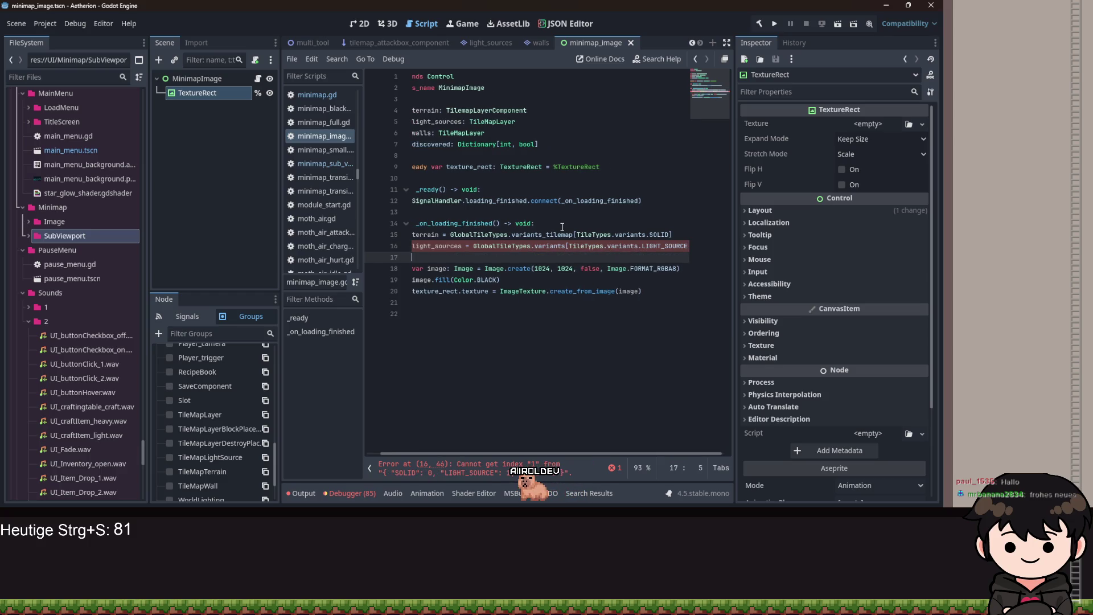
# - Change the light_sources line to read from variants_tilemap
pyautogui.write('walls = ')
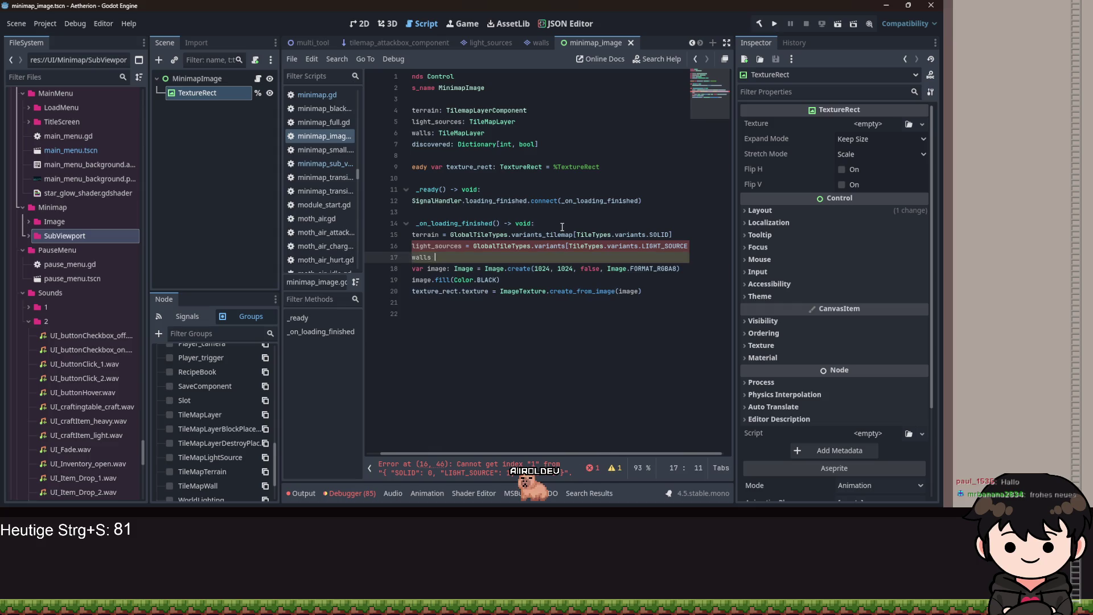
pyautogui.write('Glob')
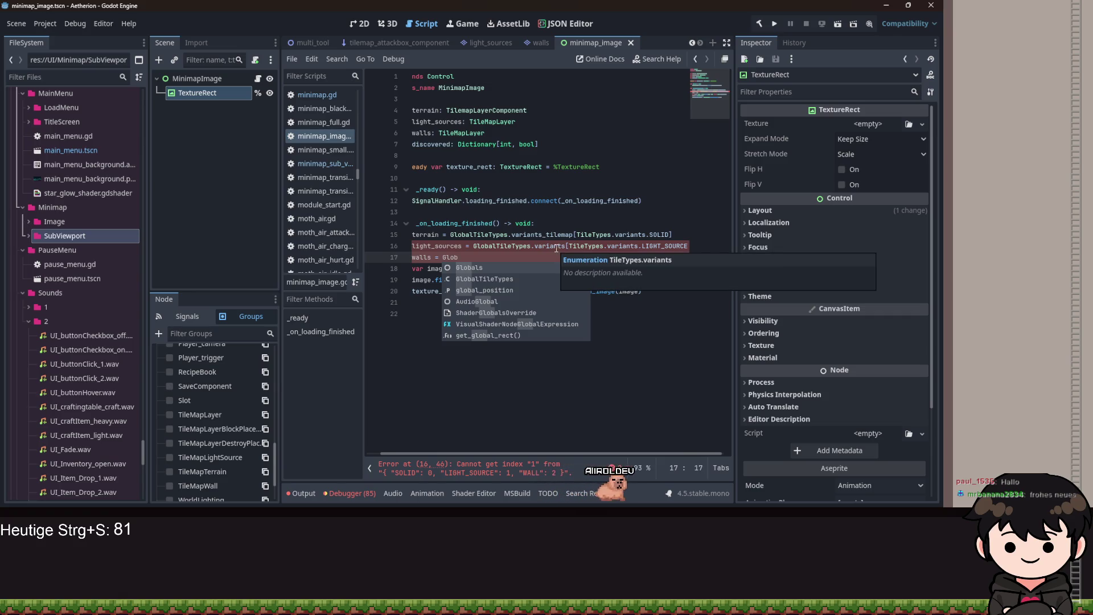
pyautogui.doubleClick(574, 245)
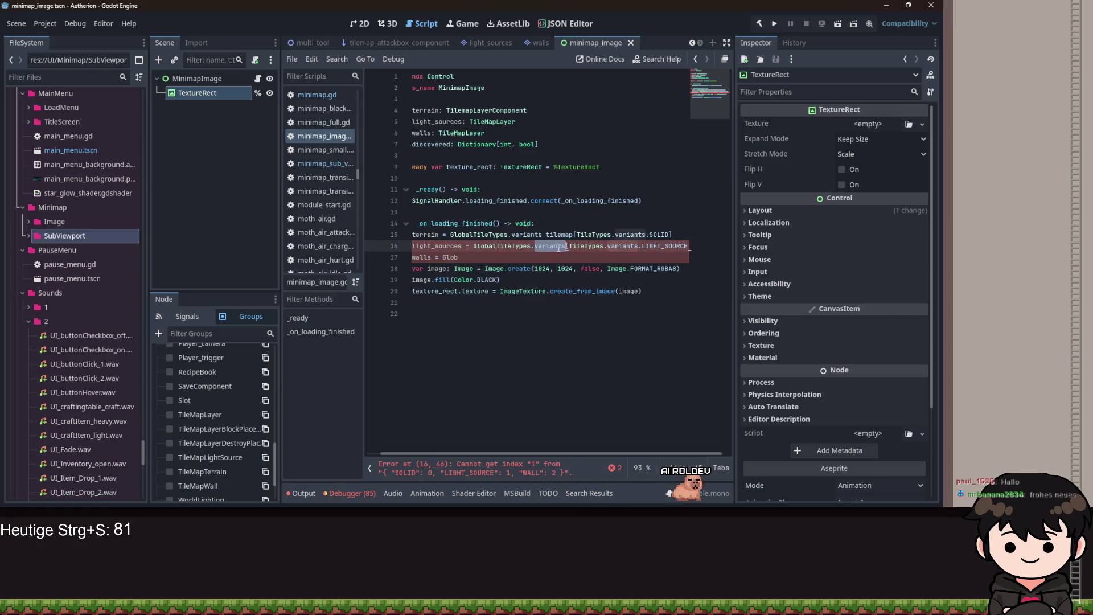
pyautogui.write('va')
pyautogui.press('Down')
pyautogui.press('Return')
# - Assign walls = GlobalTileTypes.variants_tilemap[TileTypes.variants.WALL] and save
pyautogui.press('Down')
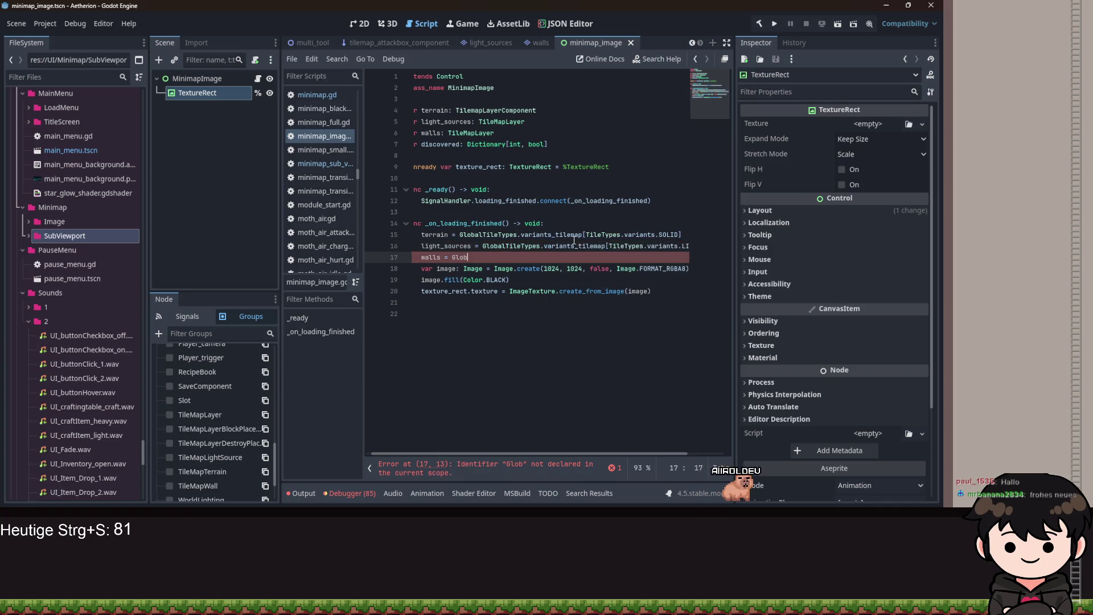
pyautogui.write('al')
pyautogui.press('Down')
pyautogui.press('Return')
pyautogui.write('.va')
pyautogui.press('Down')
pyautogui.press('Return')
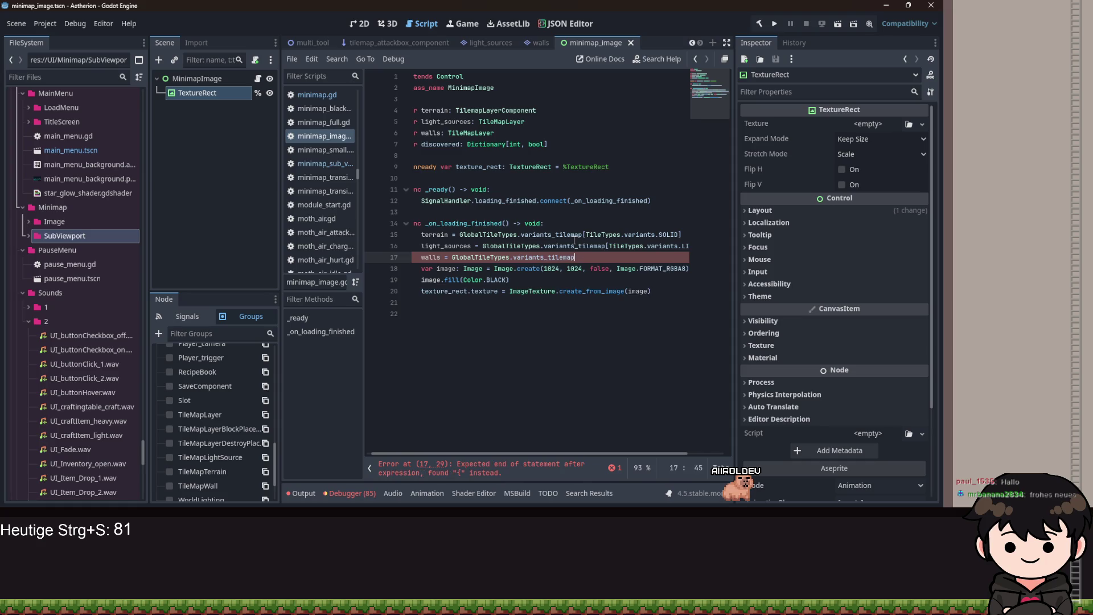
pyautogui.write('ileY')
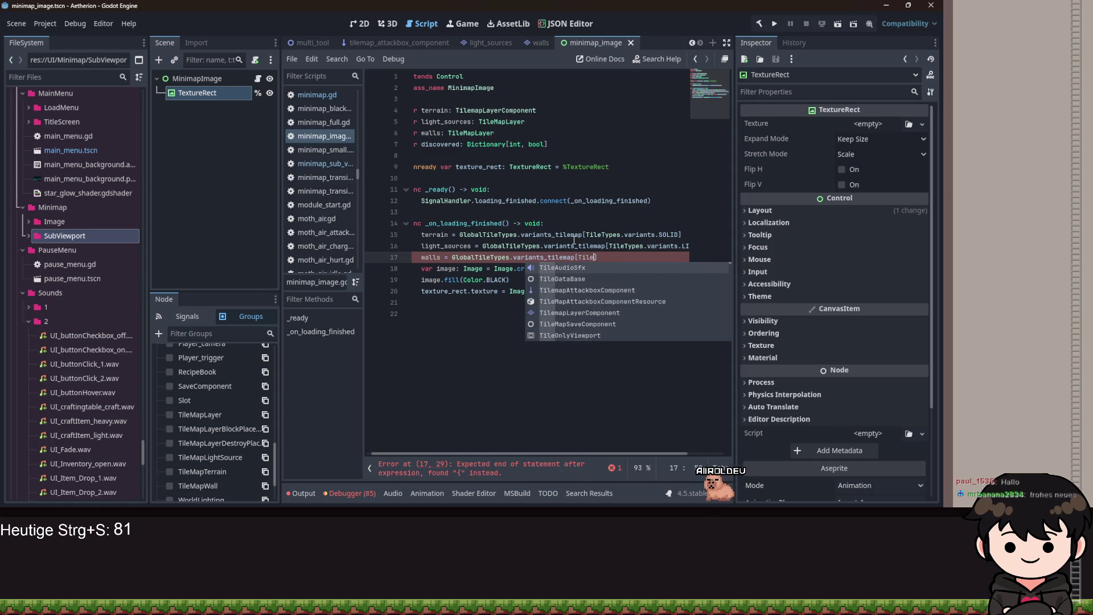
pyautogui.press('Return')
pyautogui.write('.v')
pyautogui.press('Return')
pyautogui.write('.variants.')
pyautogui.press('Down')
pyautogui.press('Down')
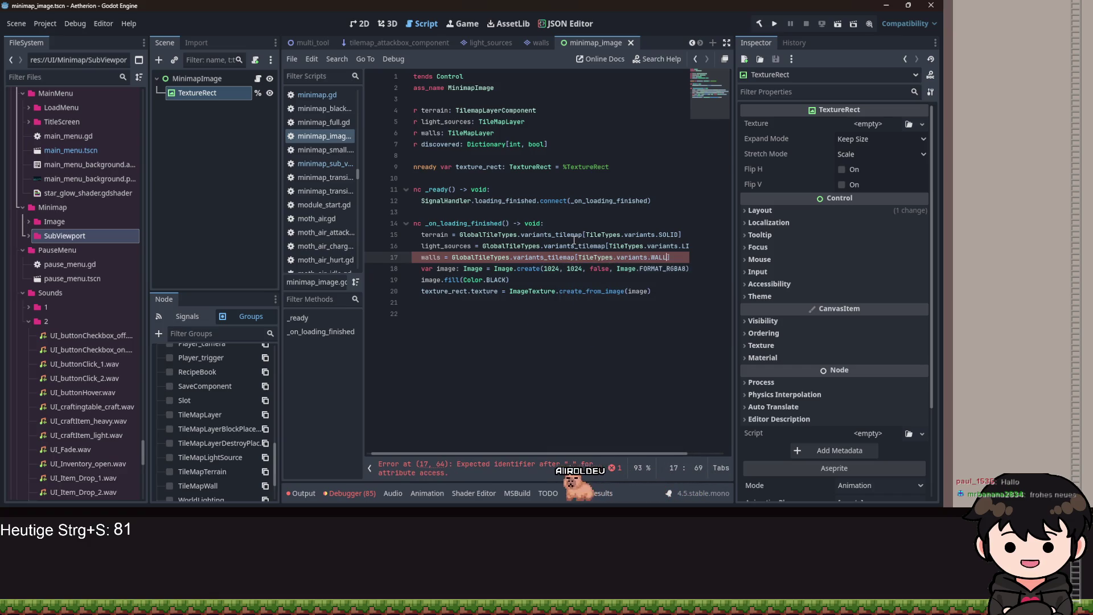
pyautogui.press('Return')
pyautogui.hotkey('ctrl', 'End')
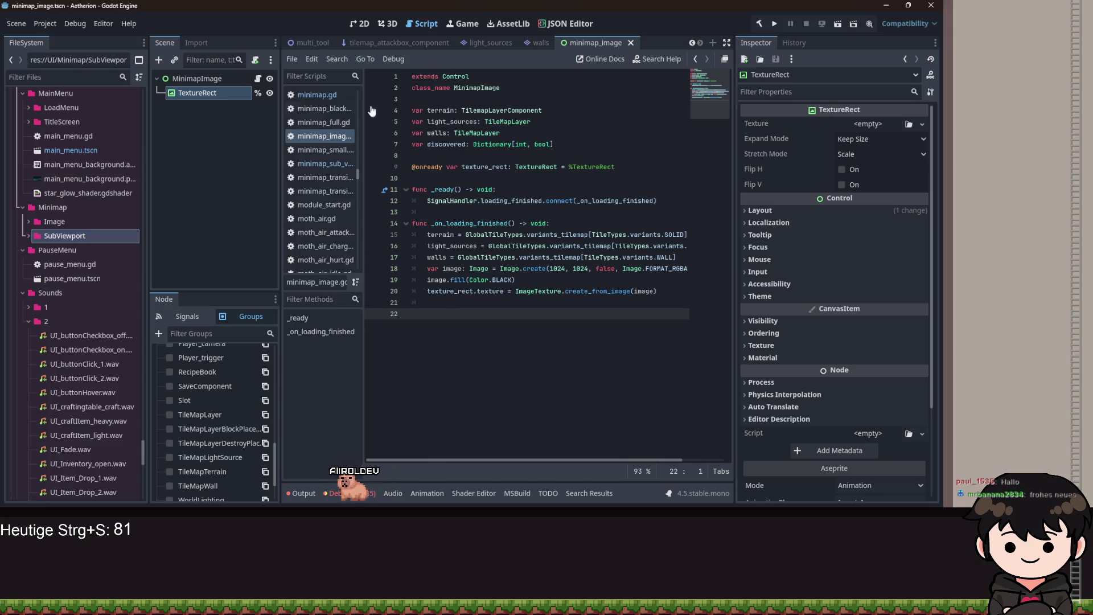
pyautogui.hotkey('ctrl', 's')
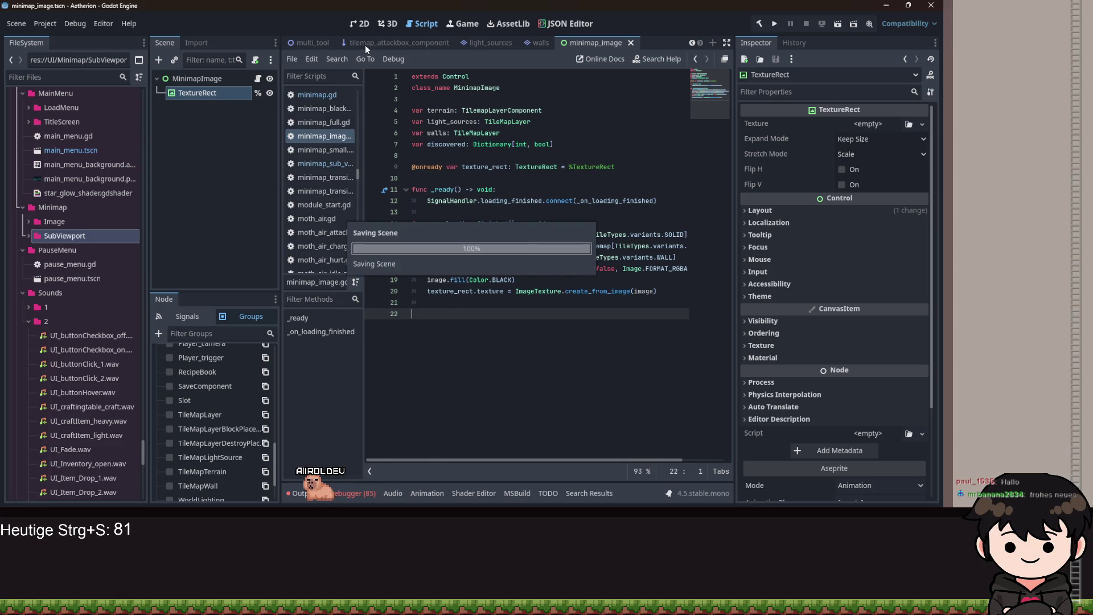
# - Add an exported player: CharacterBody2D variable above the onready line and save
pyautogui.scroll(5, 340, 43)
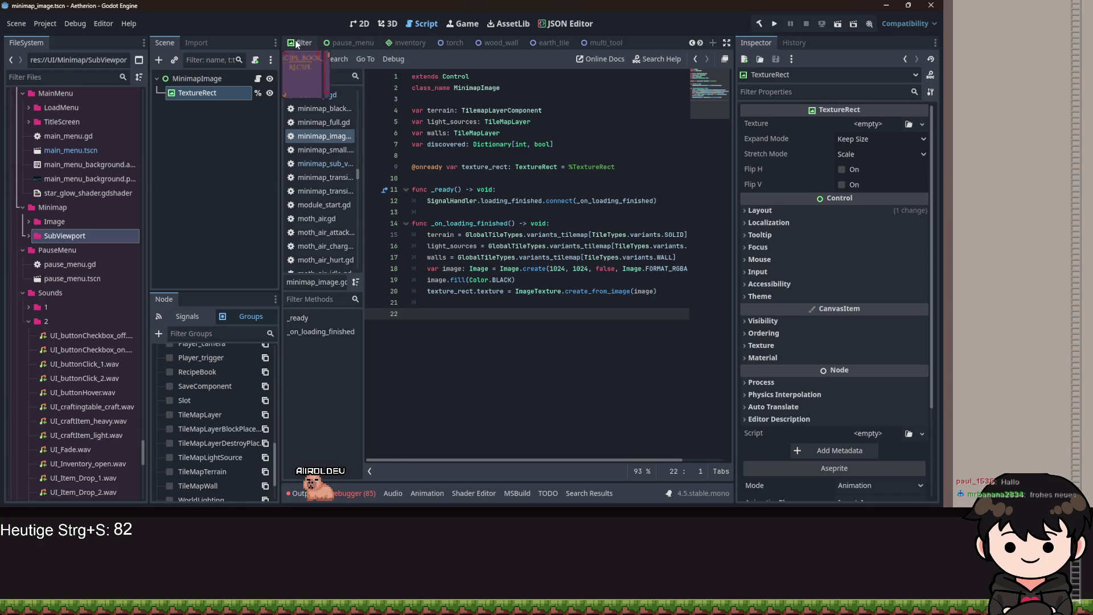
pyautogui.scroll(1, 340, 43)
pyautogui.click(519, 161)
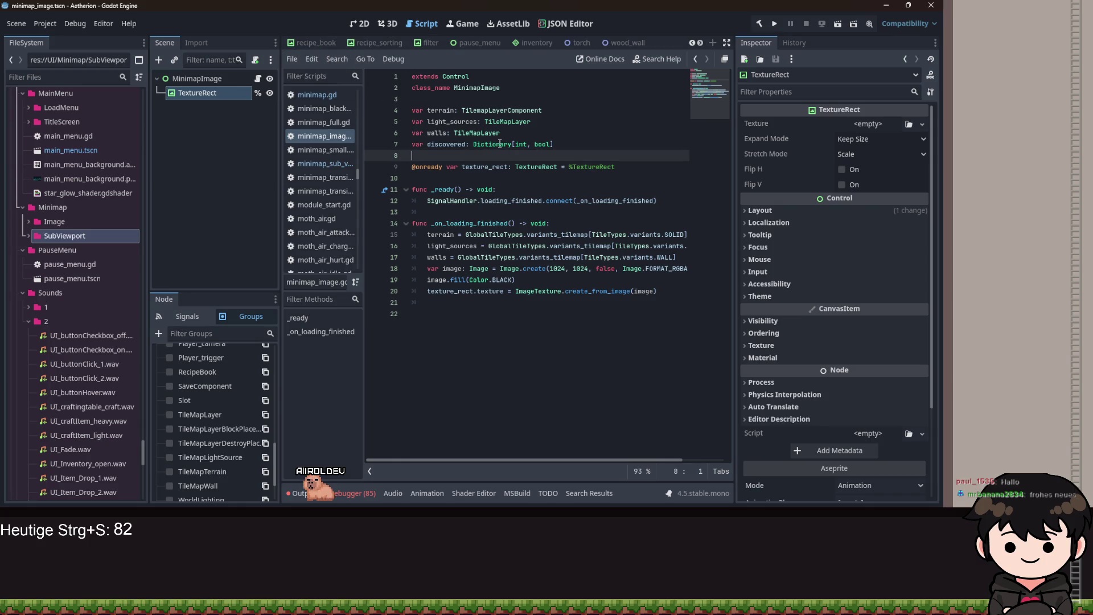
pyautogui.press('Return')
pyautogui.press('Return')
pyautogui.press('Up')
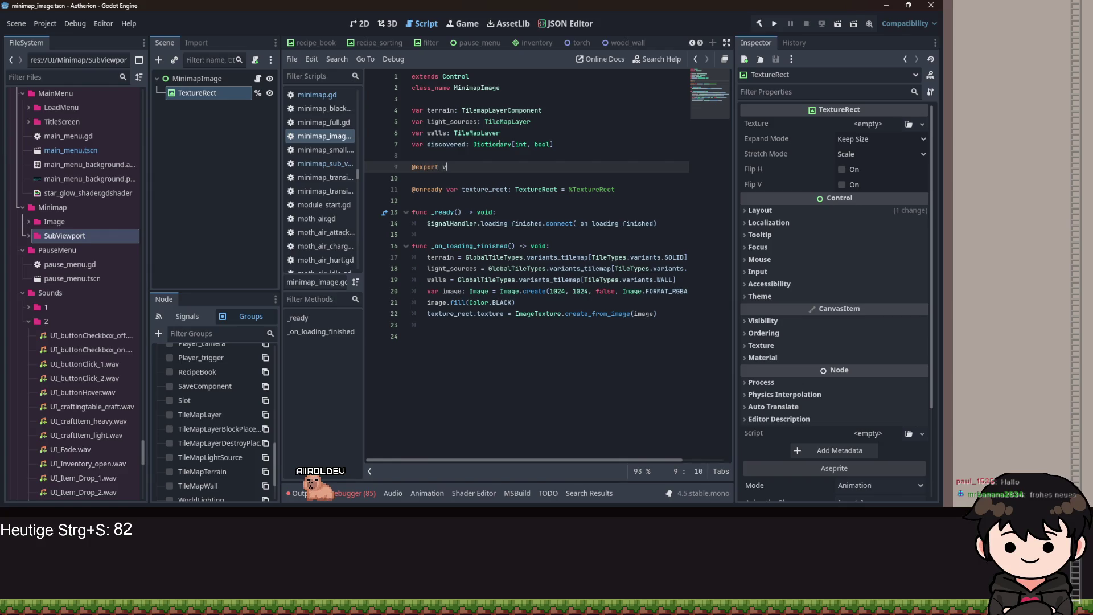
pyautogui.write('player: ')
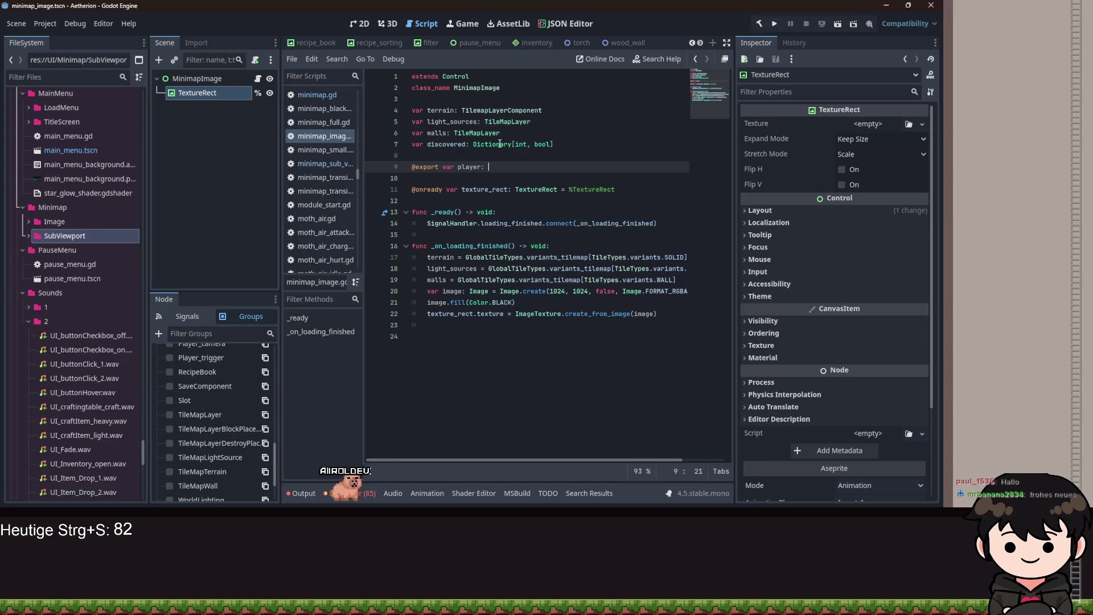
pyautogui.write('Chara')
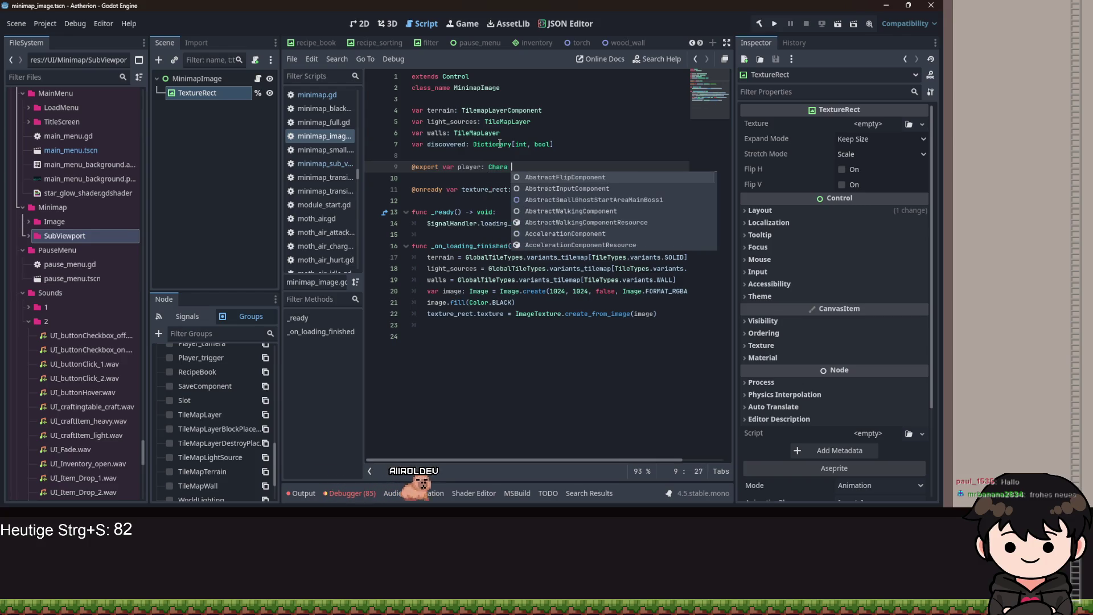
pyautogui.press('Return')
pyautogui.hotkey('ctrl', 's')
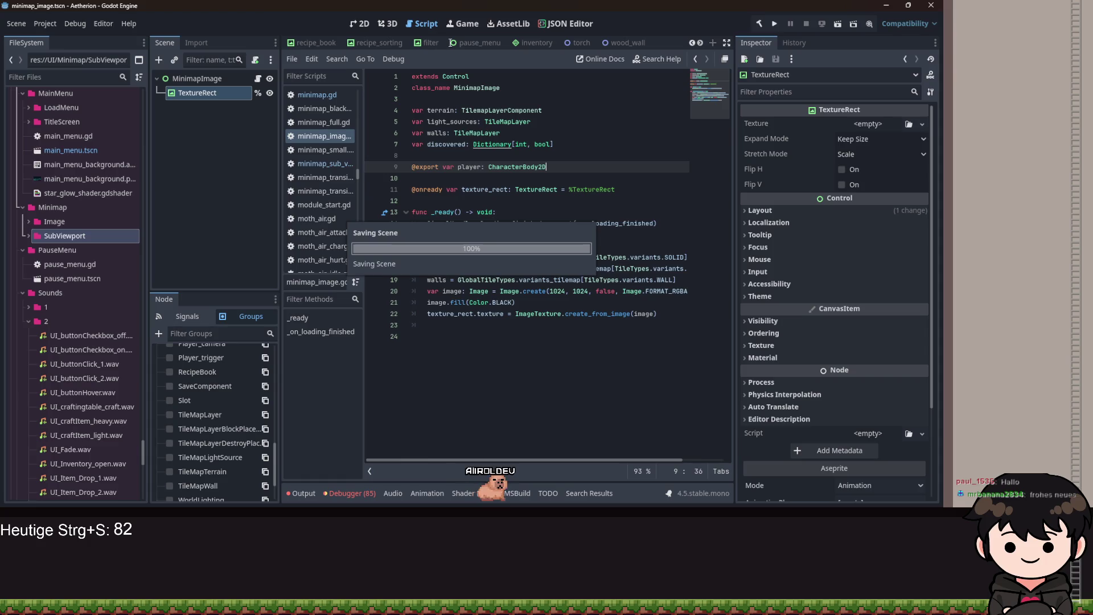
# - Switch to the minimap scene
pyautogui.scroll(3, 333, 41)
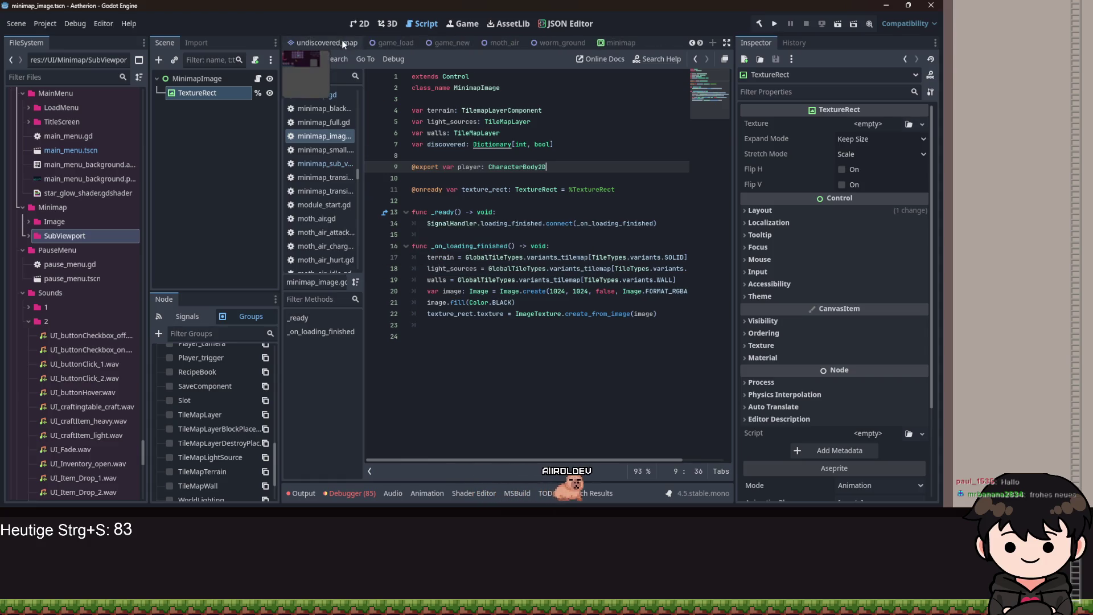
pyautogui.scroll(3, 399, 42)
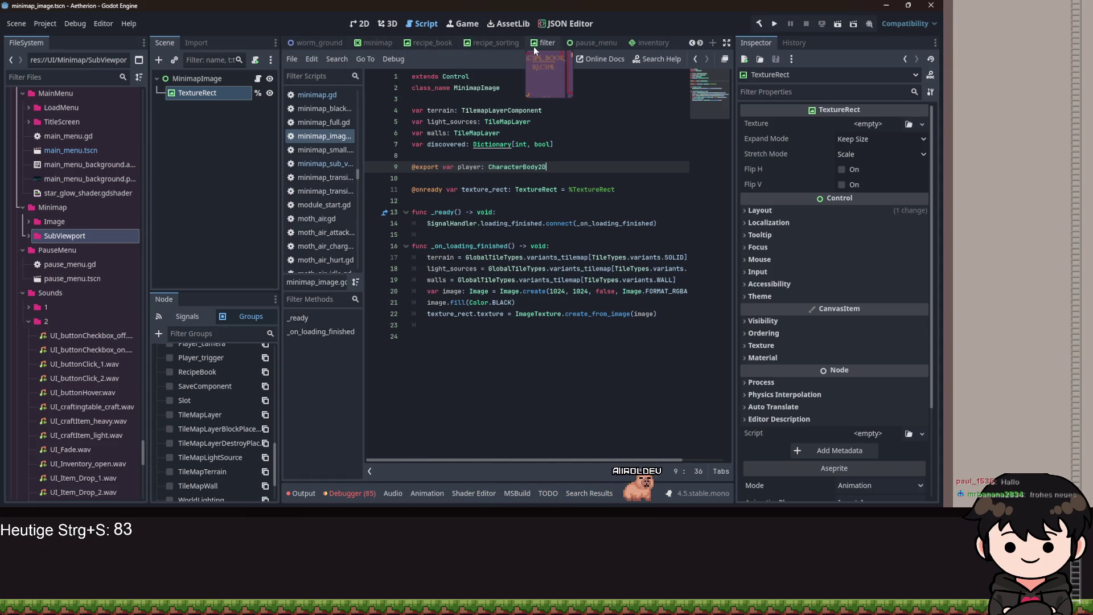
pyautogui.click(382, 40)
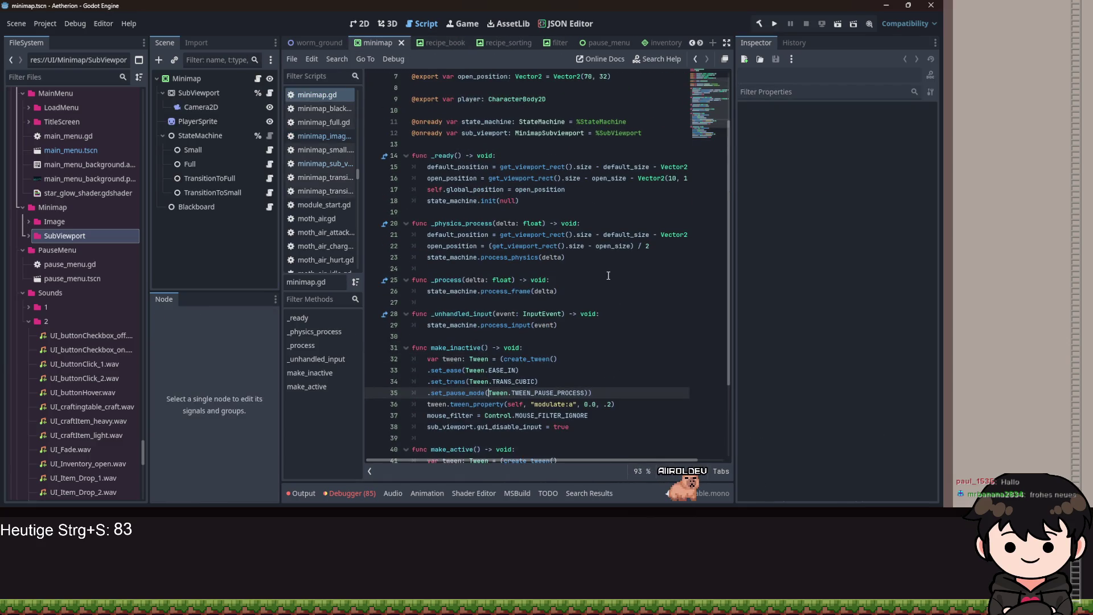
# - Open minimap.gd and review its player export and sub_viewport reference
pyautogui.scroll(2, 380, 204)
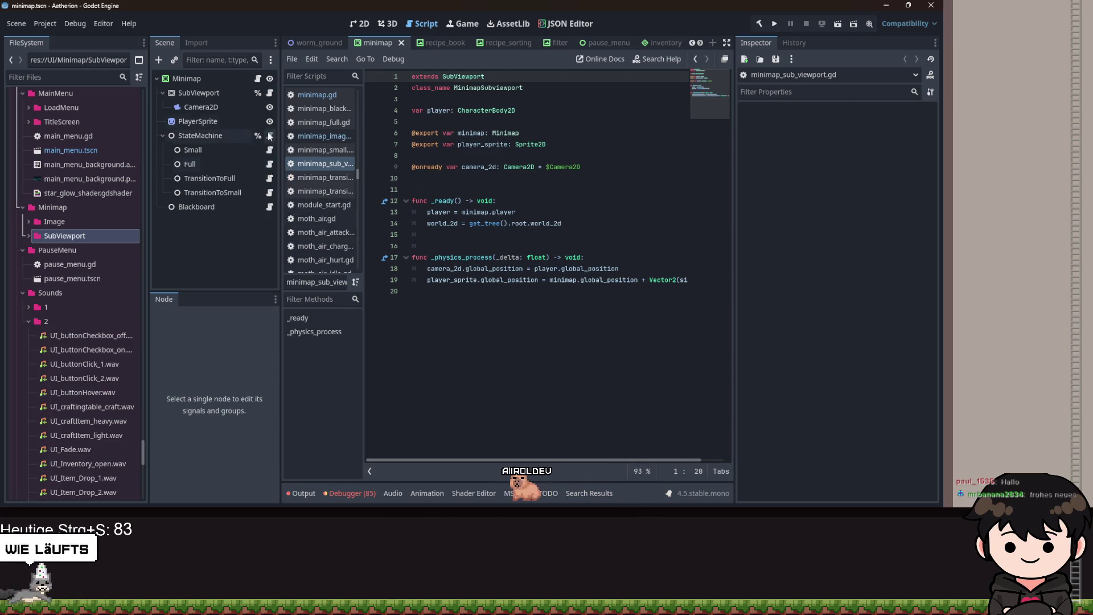
pyautogui.click(258, 80)
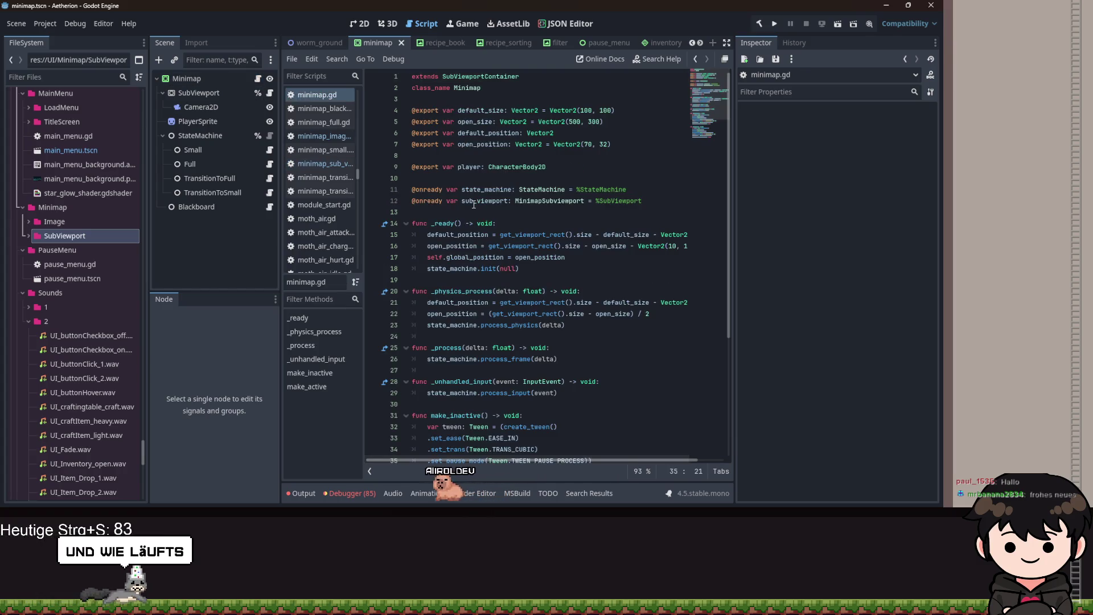
pyautogui.scroll(-3, 503, 248)
pyautogui.scroll(-2, 503, 248)
pyautogui.scroll(4, 503, 249)
pyautogui.scroll(1, 514, 252)
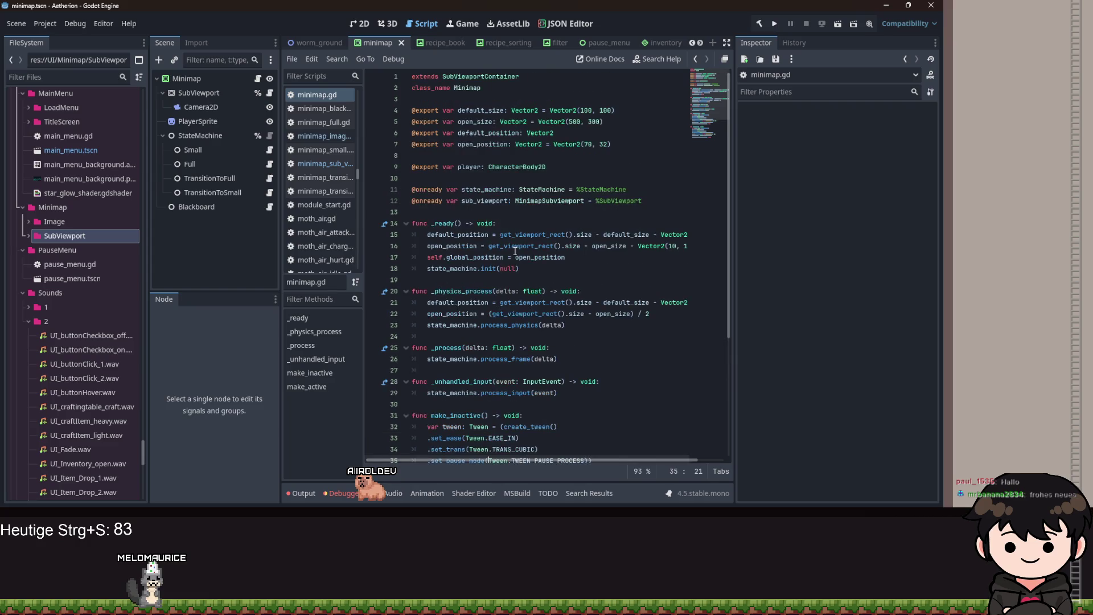
pyautogui.moveTo(517, 234)
pyautogui.scroll(-3, 370, 45)
pyautogui.scroll(-3, 370, 44)
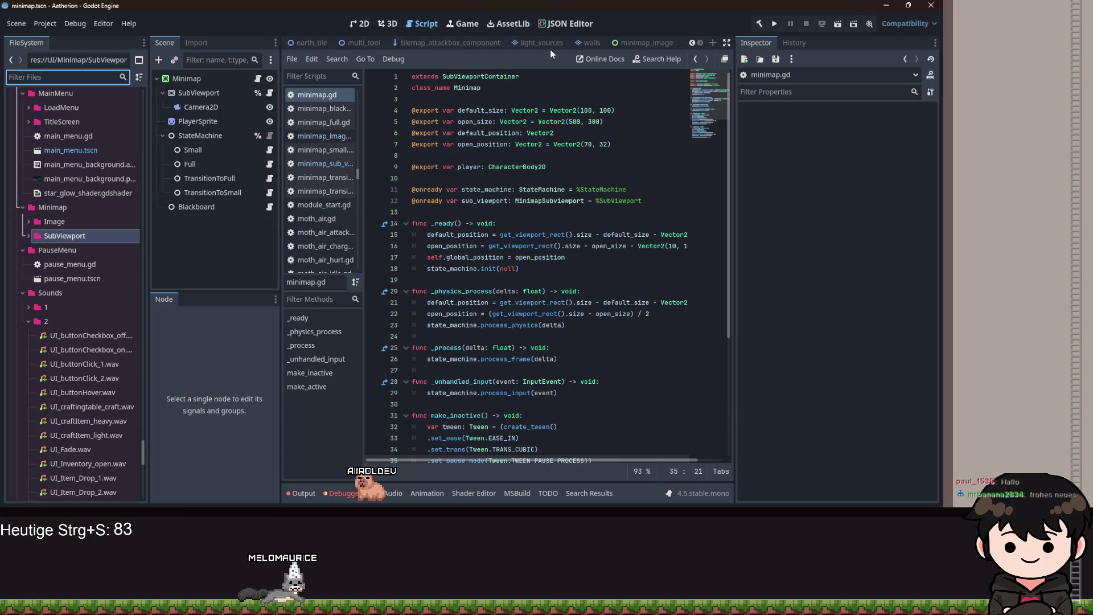